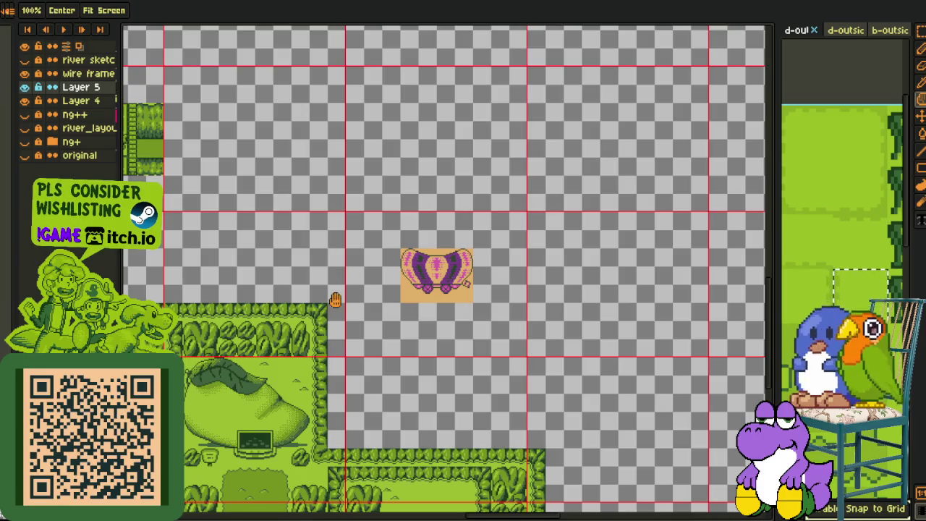
- Show the river_layout black route sketch and frame the green path's open end
mouse_move(326, 239)
left_mouse_down()
mouse_move(442, 372)
mouse_move(416, 325)
left_mouse_up()
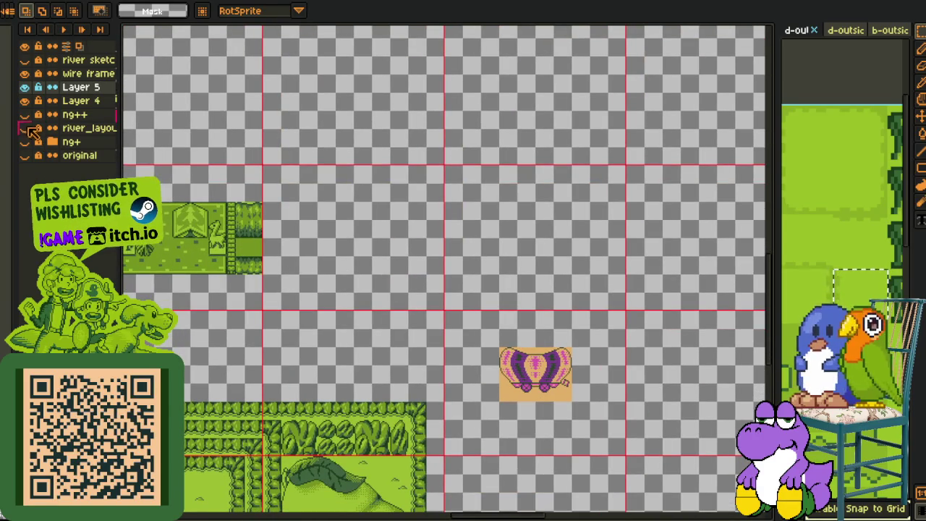
left_click(26, 128)
scroll(188, 175, "down", 3)
left_click_drag(272, 217, 409, 228)
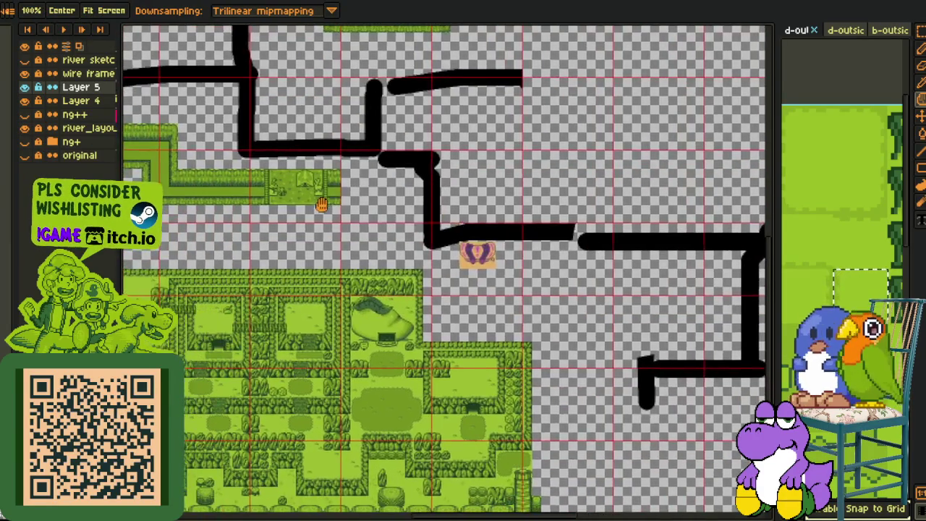
key("i")
left_click_drag(316, 235, 355, 243)
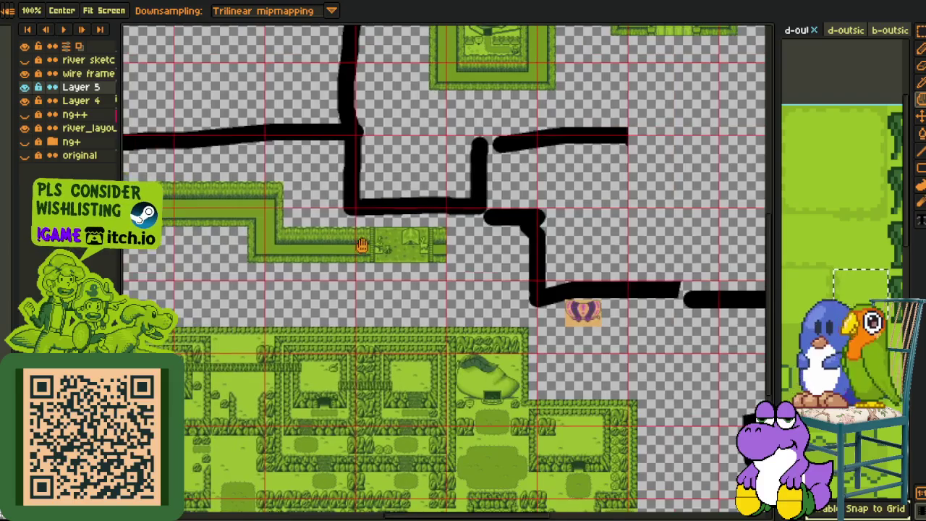
scroll(267, 200, "up", 2)
key("r")
- On Layer 4, move a grass path piece right along the route and commit it
left_click(80, 101)
scroll(190, 122, "down", 2)
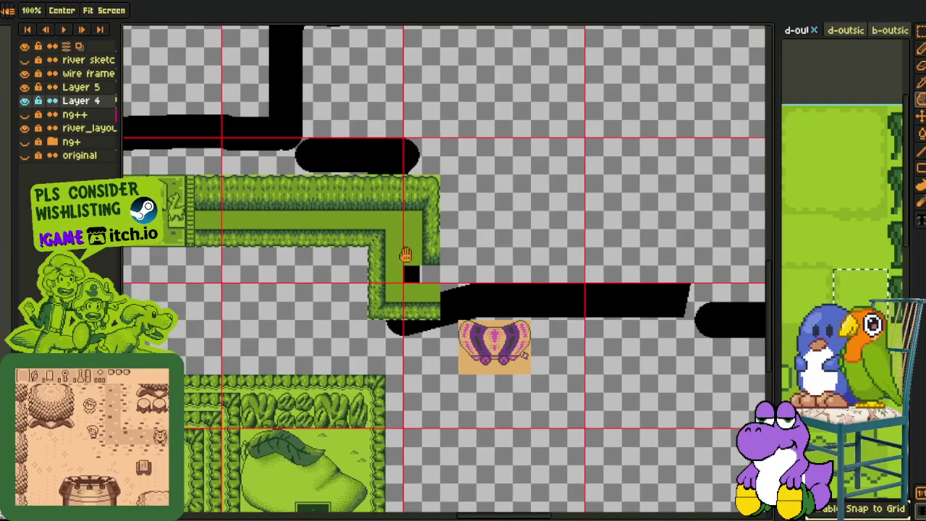
mouse_move(299, 231)
left_mouse_down()
mouse_move(553, 300)
mouse_move(491, 295)
mouse_move(477, 304)
mouse_move(438, 246)
left_mouse_up()
mouse_move(479, 279)
left_mouse_down()
mouse_move(481, 262)
mouse_move(333, 204)
mouse_move(377, 232)
left_mouse_up()
key("ctrl+d")
- Select the hedge-lined grass column and shift it further right onto the black route
scroll(378, 233, "up", 2)
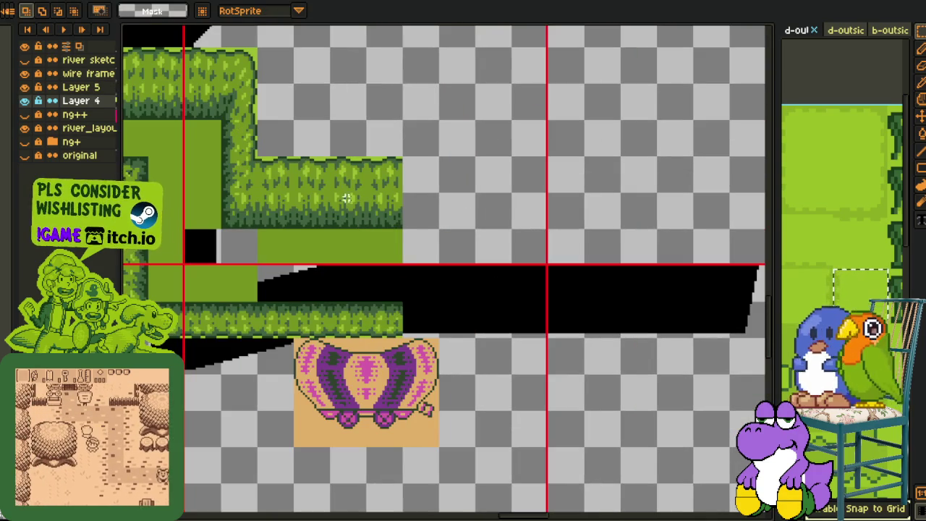
mouse_move(293, 156)
left_mouse_down()
mouse_move(403, 299)
mouse_move(403, 339)
mouse_move(480, 321)
mouse_move(564, 325)
left_mouse_up()
scroll(438, 276, "down", 3)
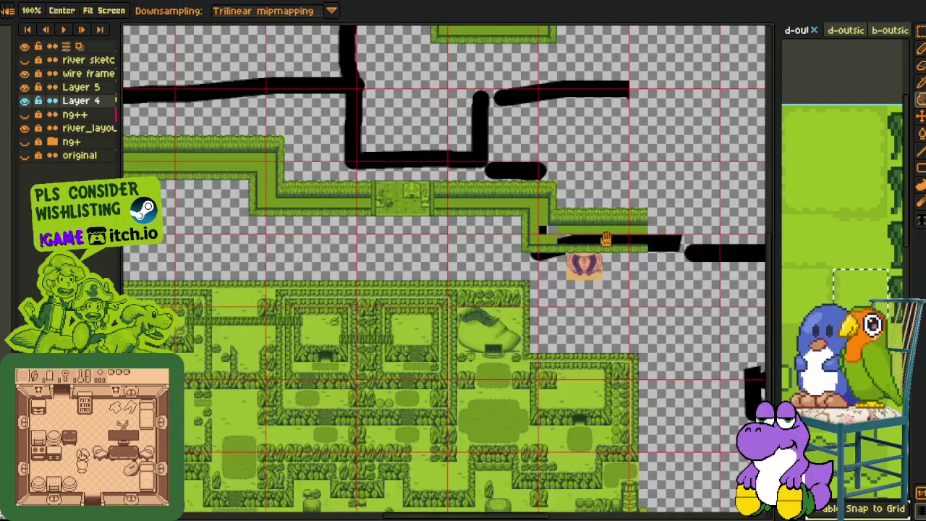
left_click_drag(451, 278, 438, 276)
- Hide the wire frame grid overlay layer
left_click(24, 73)
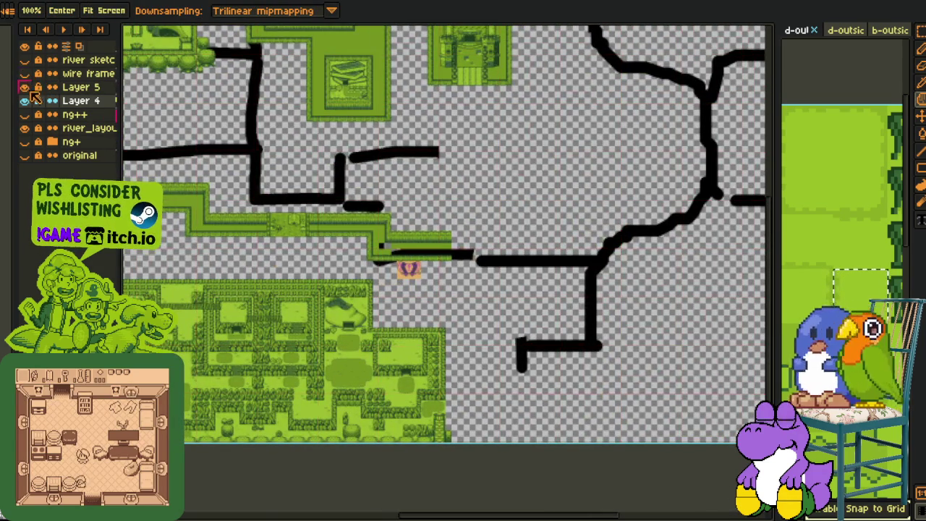
scroll(486, 352, "up", 2)
scroll(486, 352, "up", 1)
scroll(485, 353, "up", 2)
scroll(542, 354, "up", 1)
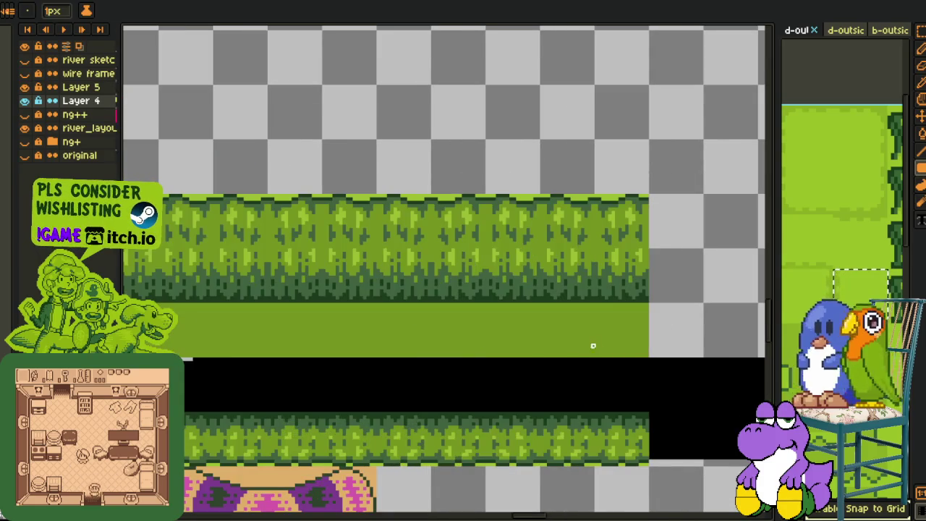
- Touch up the end of the hedge path with the pencil
left_click_drag(533, 368, 477, 323)
key("b")
scroll(483, 324, "up", 1)
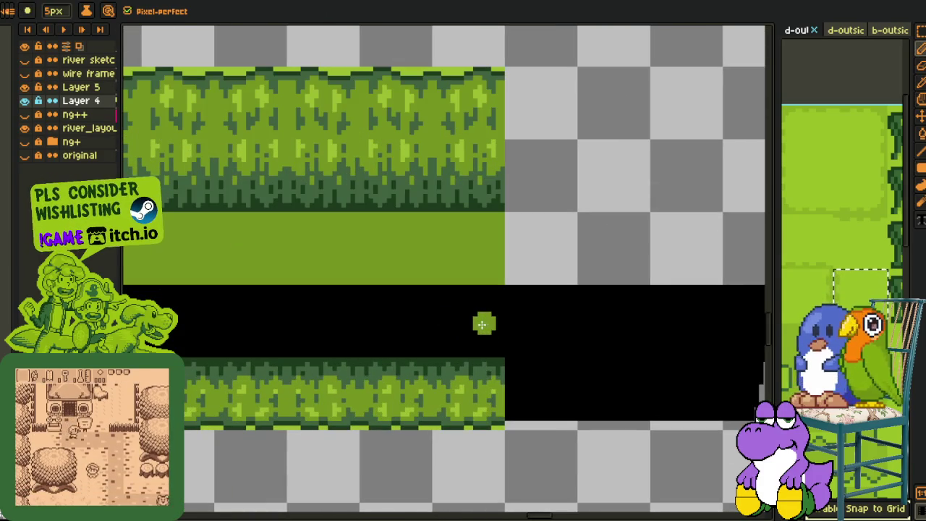
scroll(485, 334, "up", 1)
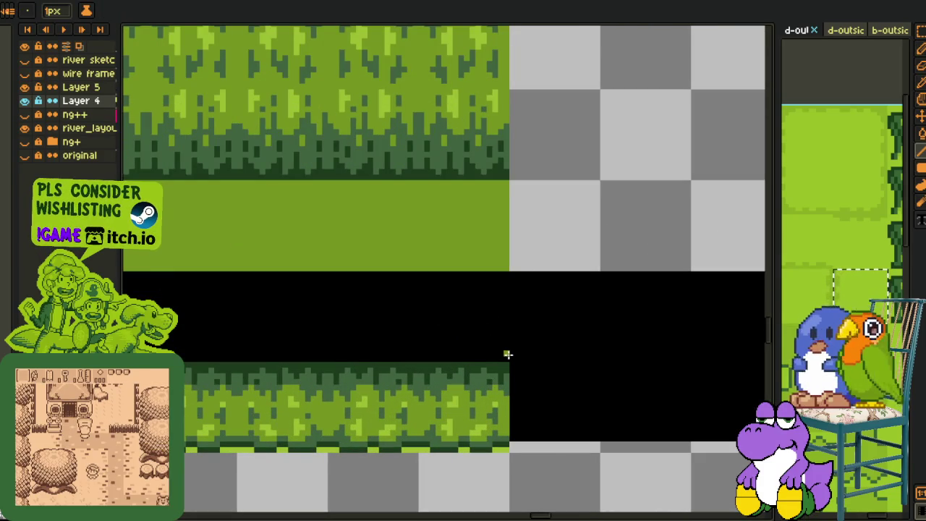
scroll(353, 301, "down", 3)
scroll(337, 304, "up", 2)
scroll(323, 331, "up", 1)
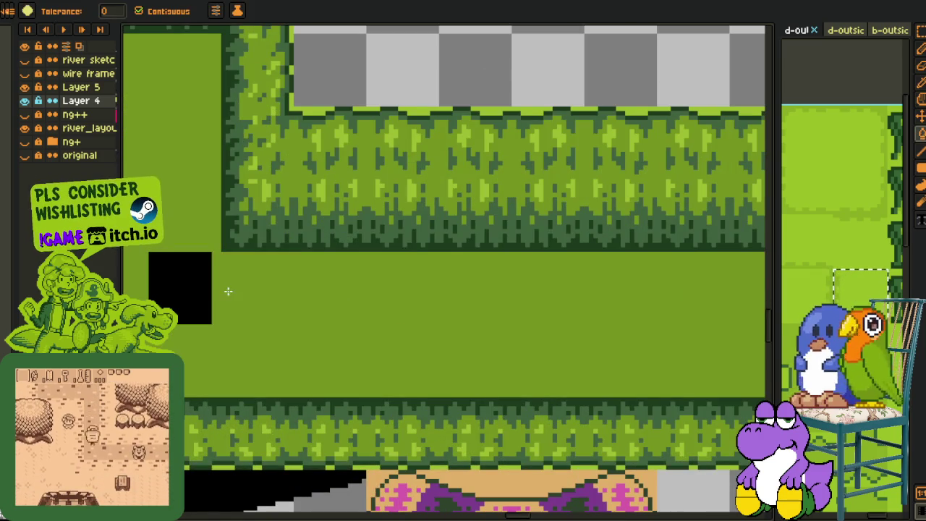
scroll(182, 289, "down", 2)
- Undo the stray black block and save the map file
key("i")
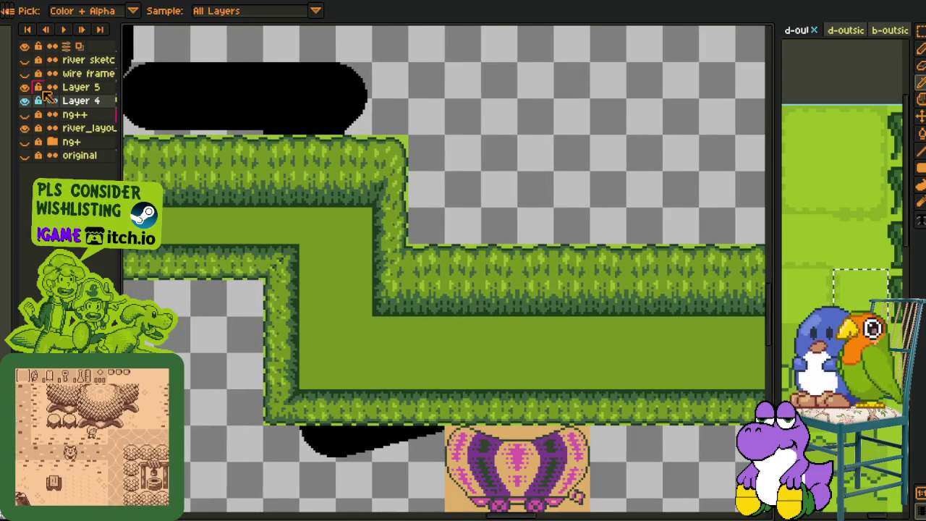
scroll(359, 171, "down", 2)
scroll(359, 171, "down", 2)
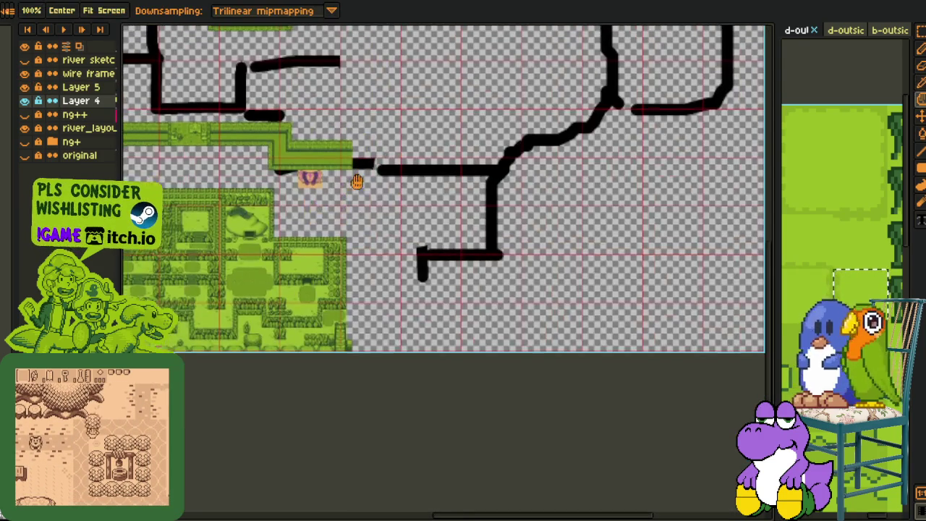
key("ctrl+s")
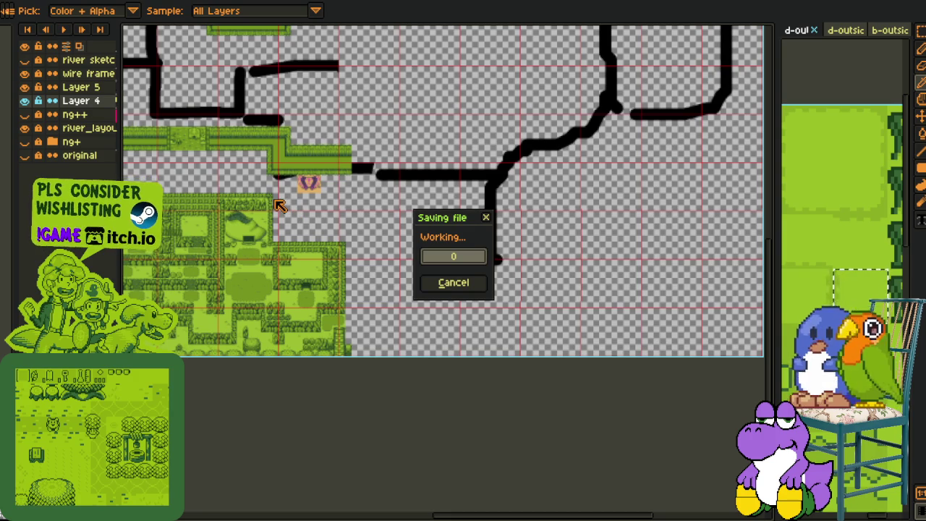
scroll(166, 212, "up", 2)
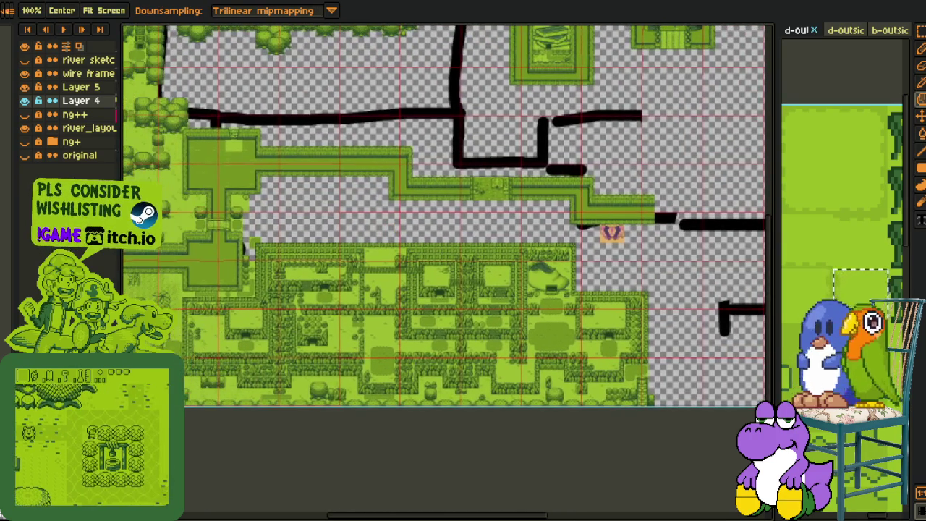
left_click(52, 141)
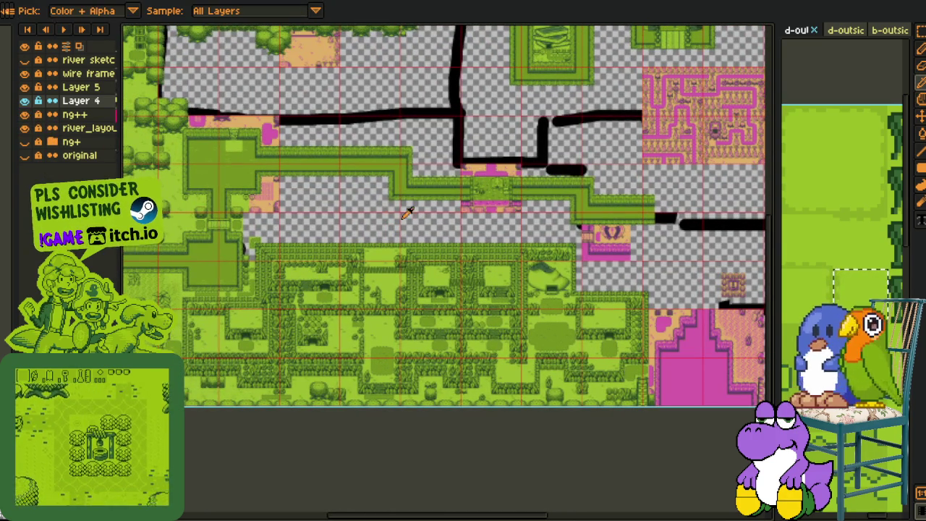
left_click(24, 114)
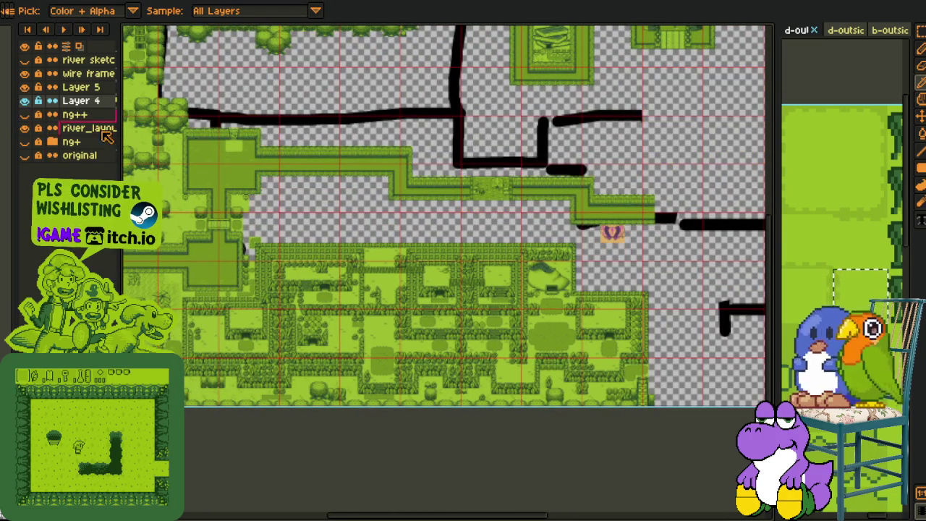
scroll(484, 205, "up", 2)
scroll(314, 269, "up", 1)
scroll(439, 234, "up", 1)
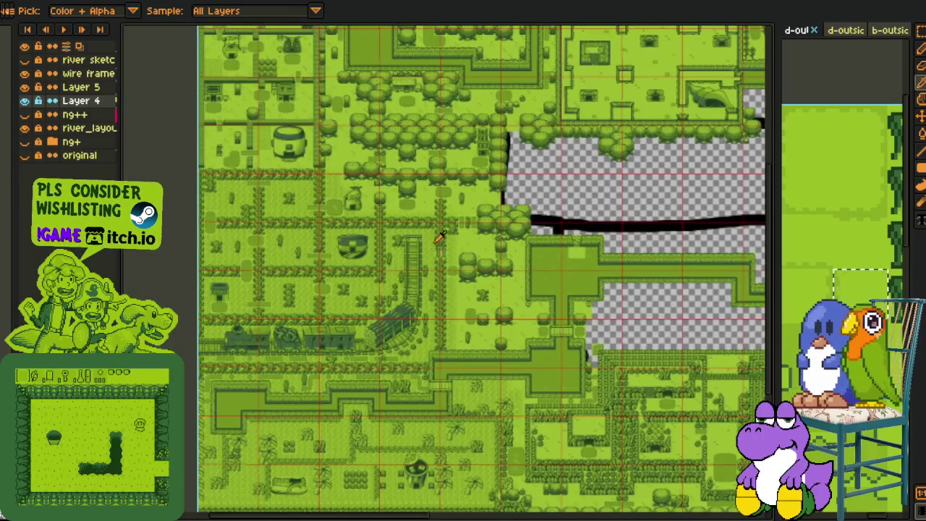
scroll(463, 162, "up", 1)
mouse_move(463, 163)
left_mouse_down()
mouse_move(411, 340)
mouse_move(375, 229)
left_mouse_up()
mouse_move(532, 473)
left_mouse_down()
mouse_move(451, 355)
mouse_move(469, 439)
mouse_move(459, 438)
mouse_move(476, 481)
mouse_move(513, 472)
left_mouse_up()
mouse_move(427, 340)
left_mouse_down()
mouse_move(465, 340)
mouse_move(490, 427)
mouse_move(393, 407)
mouse_move(388, 392)
left_mouse_up()
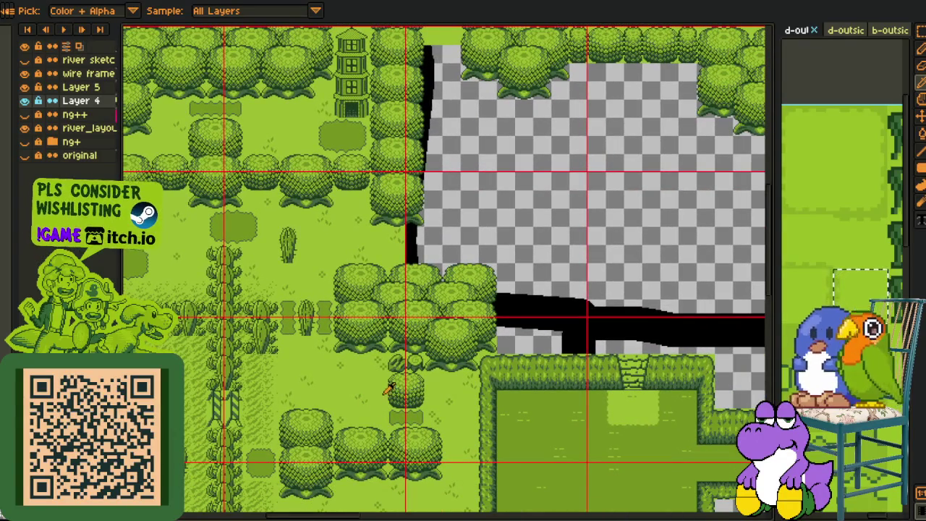
mouse_move(445, 323)
left_mouse_down()
mouse_move(449, 406)
mouse_move(475, 460)
mouse_move(491, 412)
left_mouse_up()
scroll(477, 405, "down", 1)
scroll(454, 347, "down", 1)
scroll(325, 294, "down", 1)
scroll(325, 294, "up", 1)
left_click_drag(325, 294, 360, 296)
scroll(446, 340, "up", 1)
scroll(447, 340, "up", 1)
left_click_drag(446, 341, 388, 256)
scroll(427, 292, "up", 1)
scroll(414, 272, "up", 1)
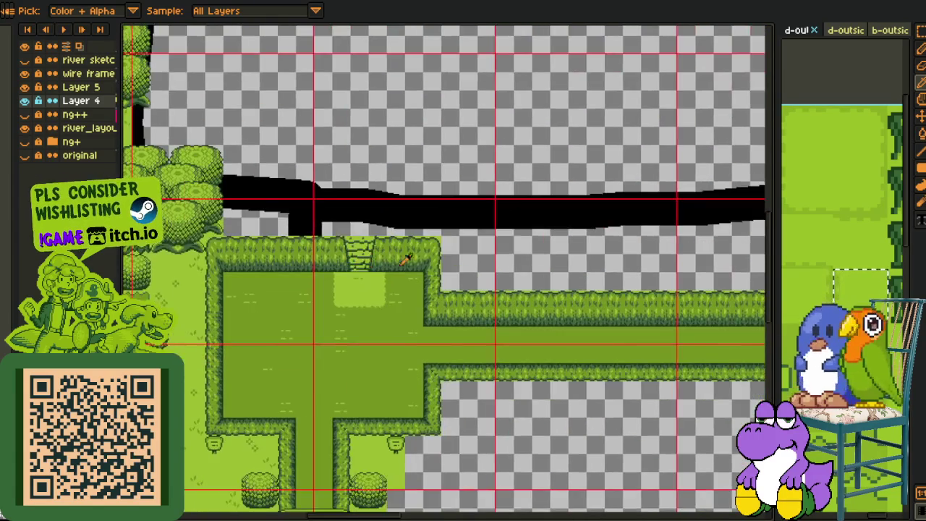
scroll(361, 217, "down", 3)
scroll(326, 192, "up", 1)
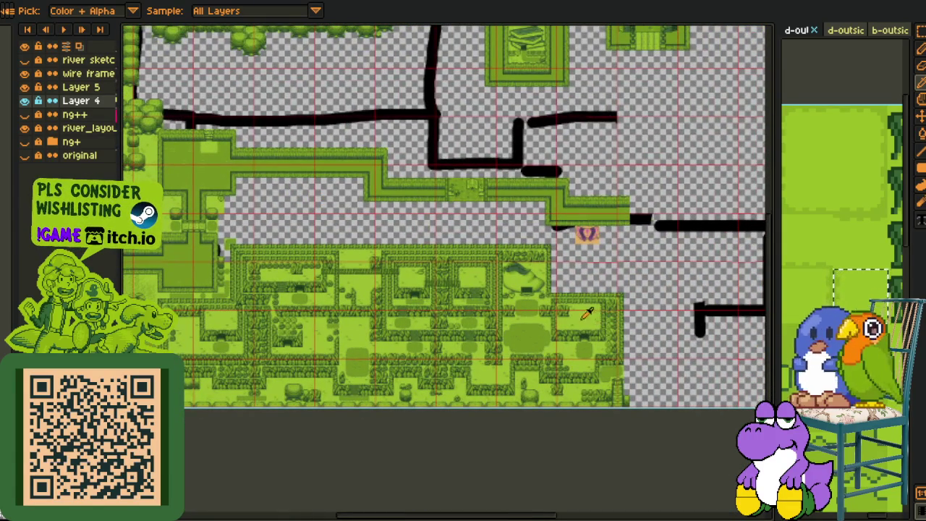
mouse_move(566, 307)
left_mouse_down()
mouse_move(556, 334)
mouse_move(602, 324)
left_mouse_up()
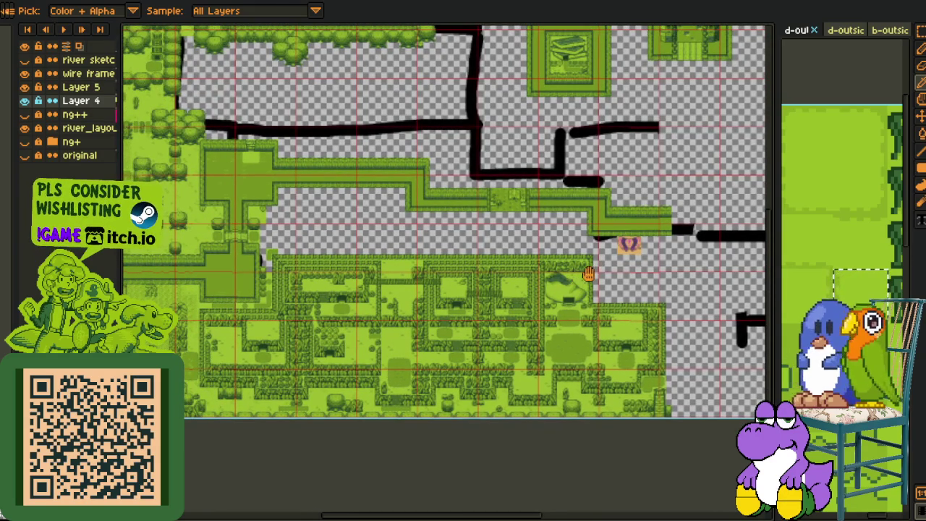
left_click_drag(589, 273, 567, 269)
scroll(524, 257, "up", 1)
scroll(526, 253, "up", 1)
scroll(526, 253, "up", 1)
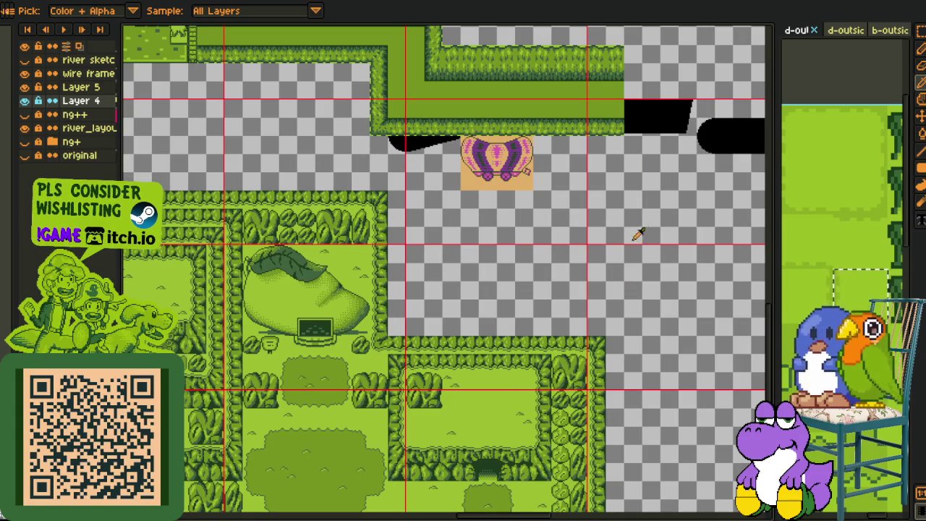
scroll(621, 240, "up", 2)
scroll(568, 269, "right", 2)
scroll(576, 230, "down", 1)
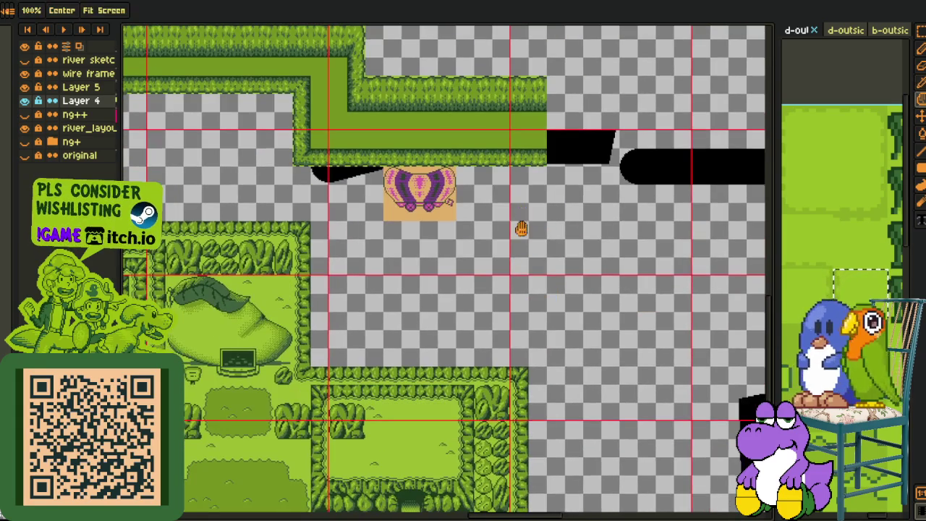
scroll(397, 164, "up", 2)
key("m")
- Select a tree tile from the village and drag a copy up beside the path end
left_click_drag(256, 134, 741, 375)
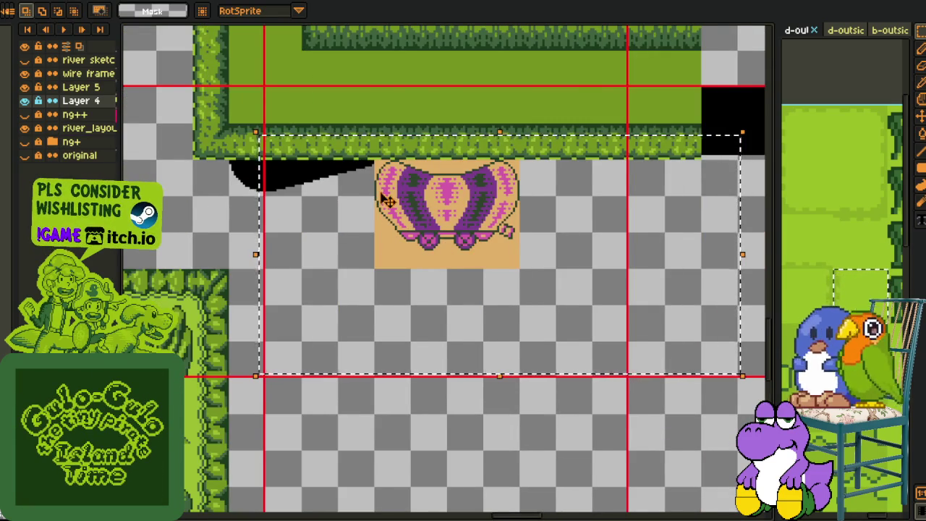
scroll(385, 199, "down", 2)
mouse_move(246, 399)
left_mouse_down()
mouse_move(413, 337)
mouse_move(318, 351)
left_mouse_up()
scroll(367, 381, "up", 1)
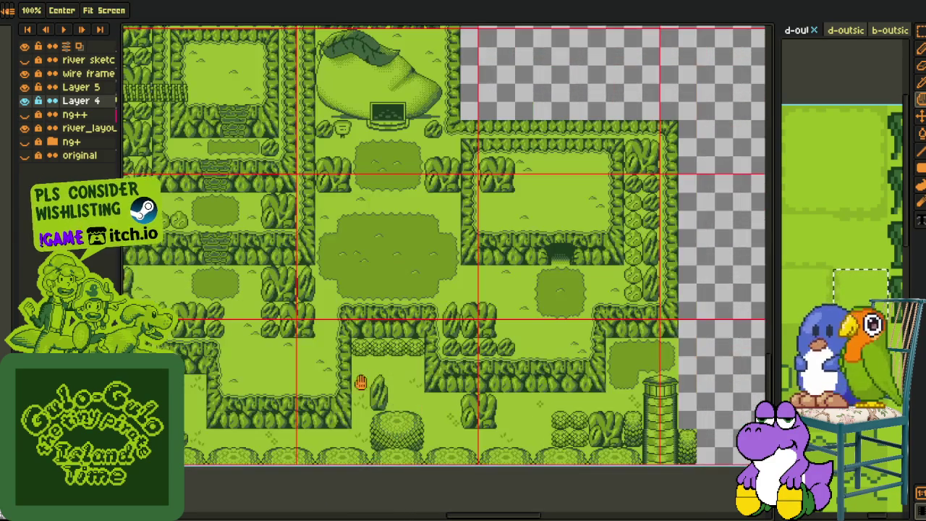
scroll(397, 401, "up", 1)
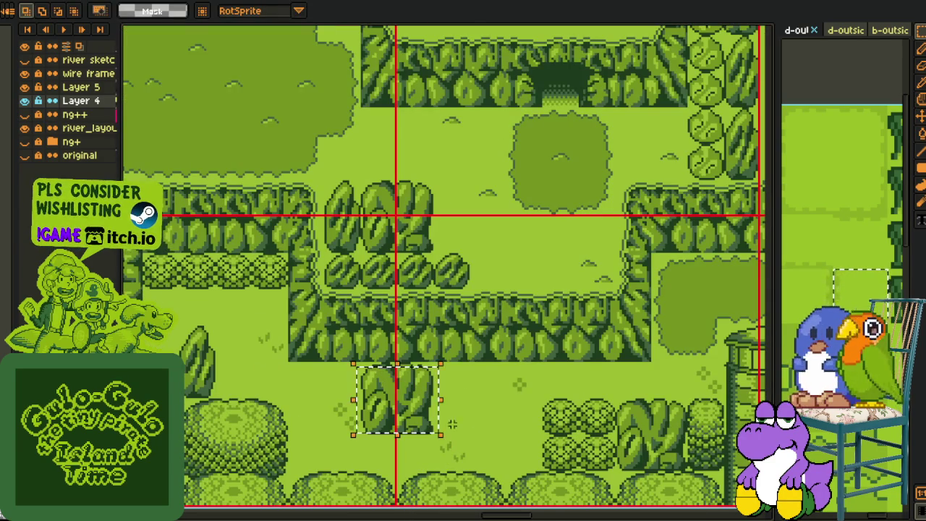
mouse_move(408, 427)
left_mouse_down()
mouse_move(599, 141)
mouse_move(465, 31)
mouse_move(452, 138)
mouse_move(428, 149)
mouse_move(430, 171)
left_mouse_up()
- Pan and zoom around the wagon to check the two tree tiles under the path end
key("space")
scroll(434, 173, "down", 2)
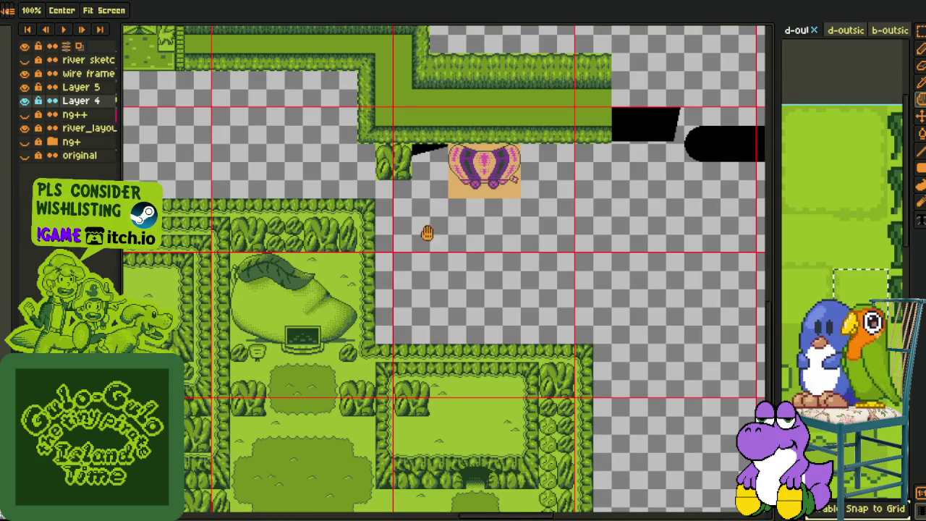
scroll(417, 241, "up", 2)
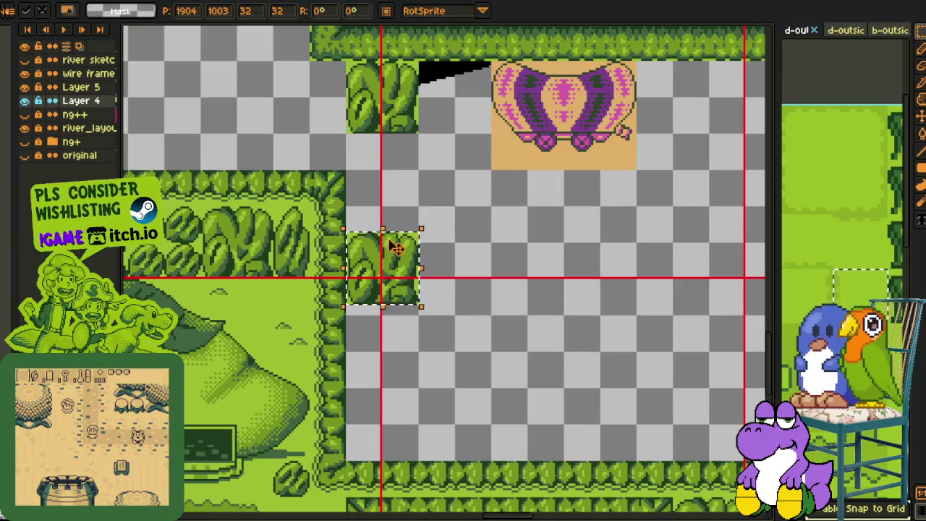
key("space")
scroll(458, 229, "down", 2)
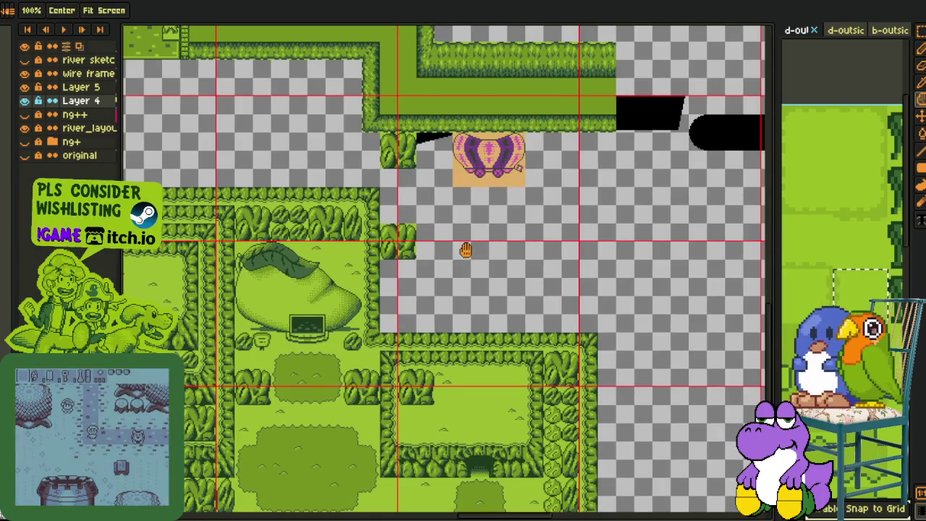
scroll(465, 249, "down", 3)
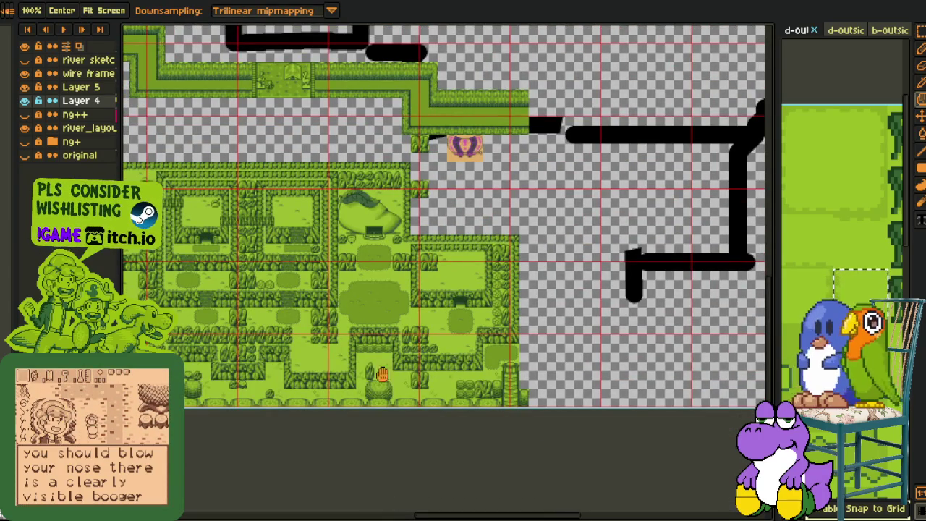
scroll(491, 352, "up", 1)
scroll(449, 304, "up", 1)
scroll(407, 239, "up", 1)
scroll(420, 246, "up", 1)
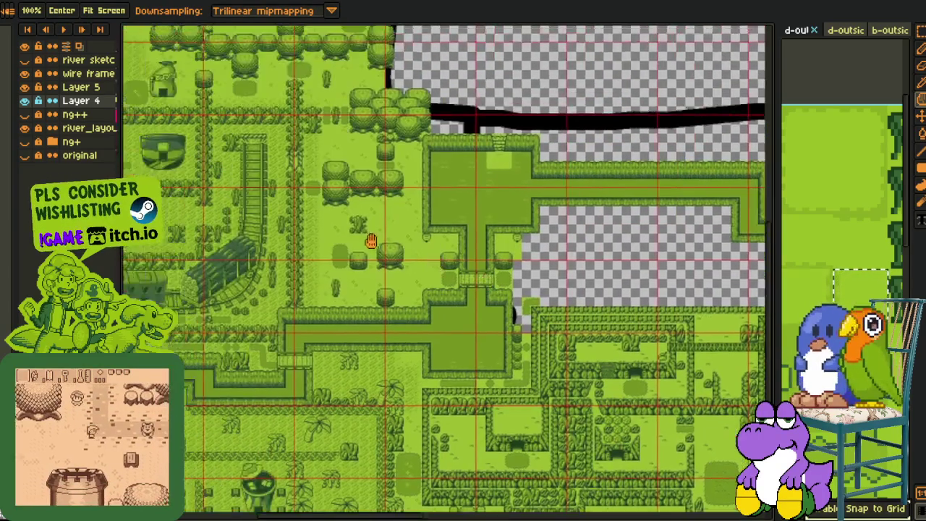
- Select the tall double bush for copying
scroll(426, 261, "up", 2)
left_click_drag(410, 244, 577, 409)
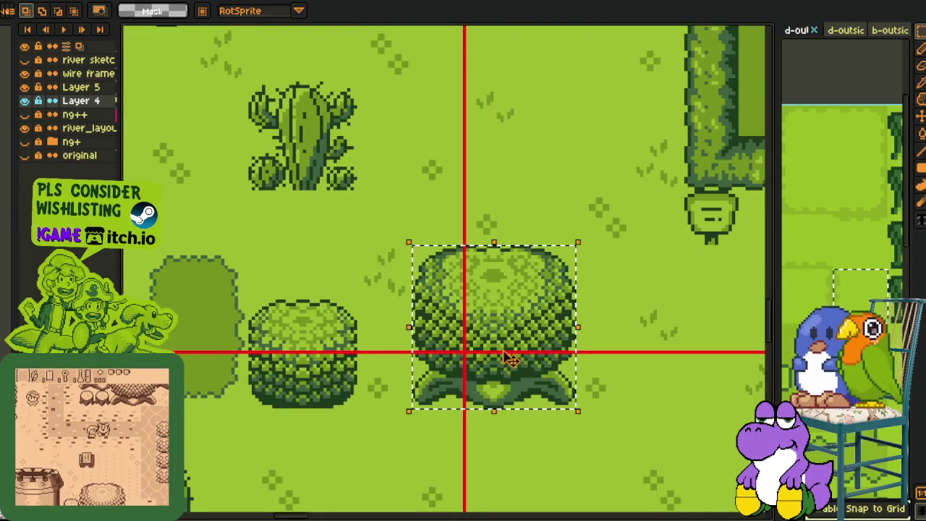
scroll(613, 252, "down", 3)
mouse_move(442, 223)
left_mouse_down()
mouse_move(440, 308)
mouse_move(485, 324)
left_mouse_up()
- Paste the double bush into the gap below the wagon and commit it
scroll(506, 212, "up", 1)
scroll(424, 210, "up", 1)
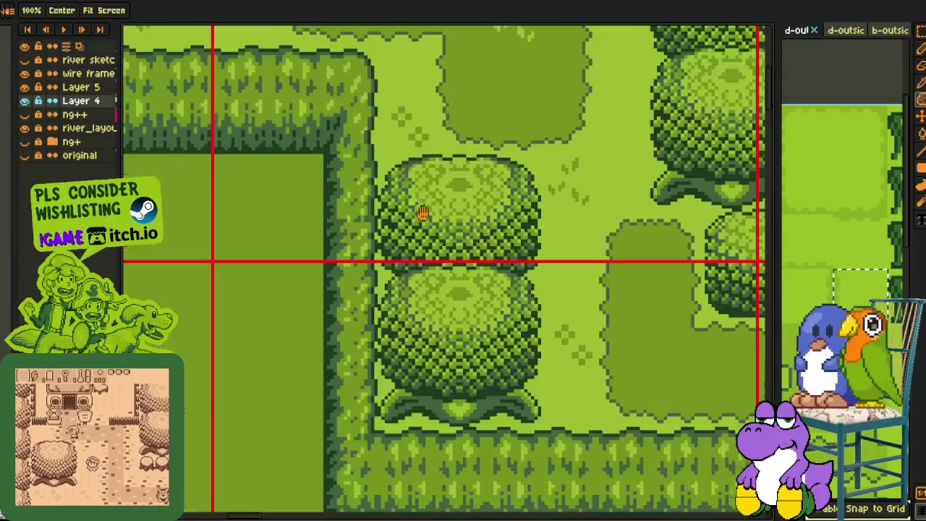
scroll(289, 100, "down", 3)
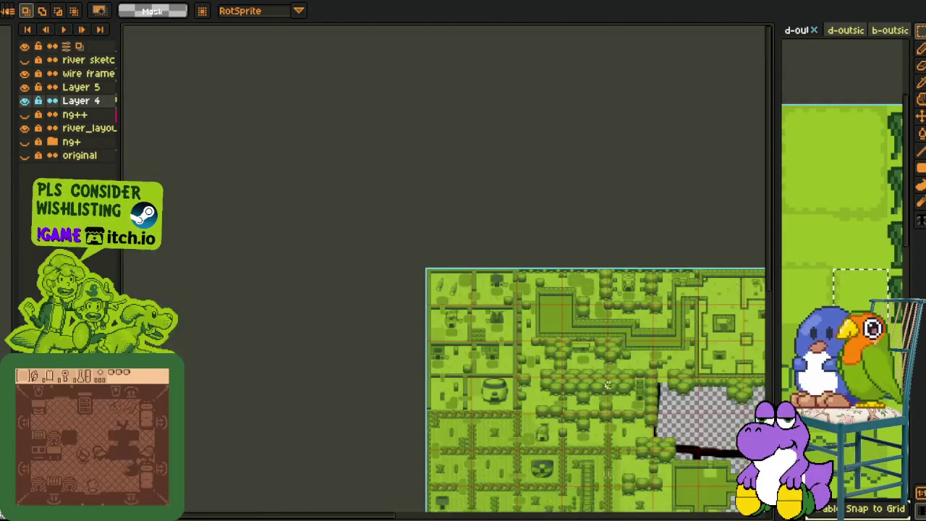
scroll(290, 100, "down", 1)
scroll(424, 211, "up", 2)
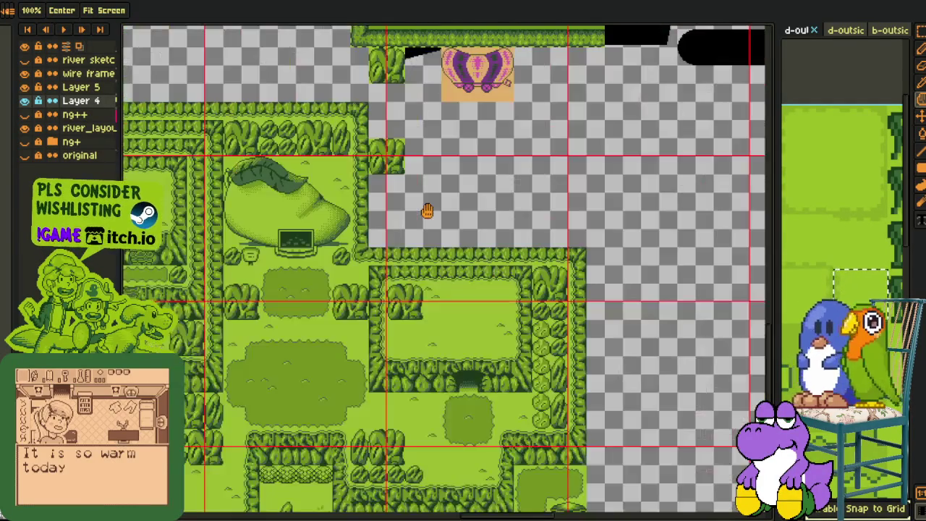
scroll(423, 200, "up", 1)
mouse_move(422, 200)
left_mouse_down()
mouse_move(398, 231)
mouse_move(420, 239)
left_mouse_up()
key("ctrl+v")
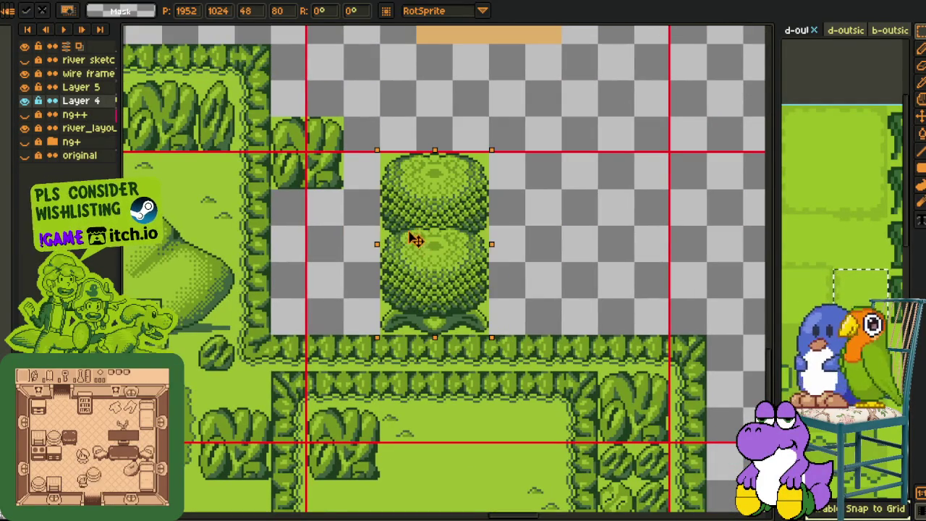
key("Return")
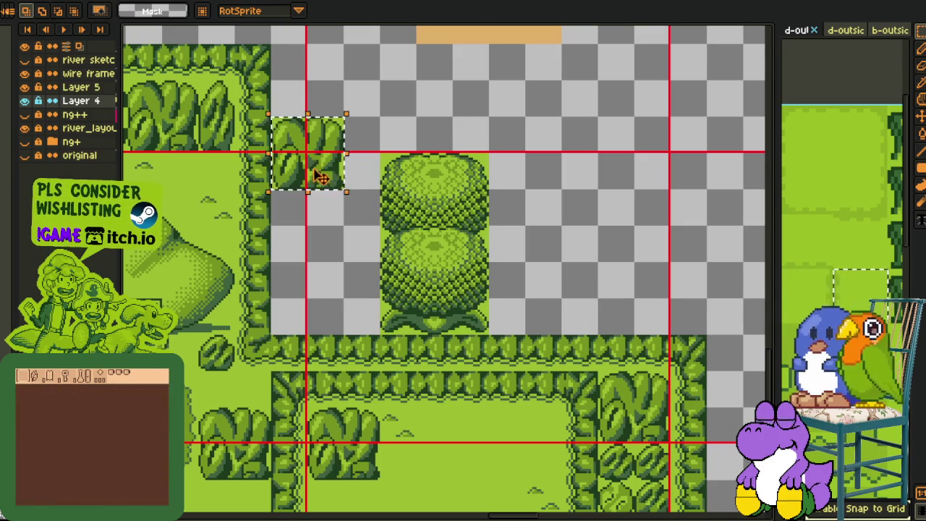
- Move a small bush tile up against the hedge and the double bush left beside it
left_click_drag(323, 180, 320, 140)
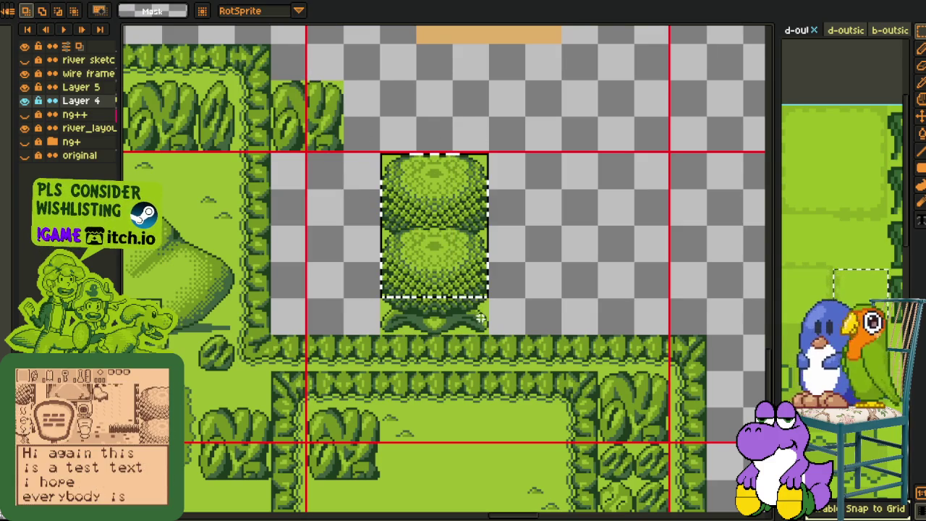
left_click_drag(486, 326, 369, 307)
scroll(467, 309, "up", 5)
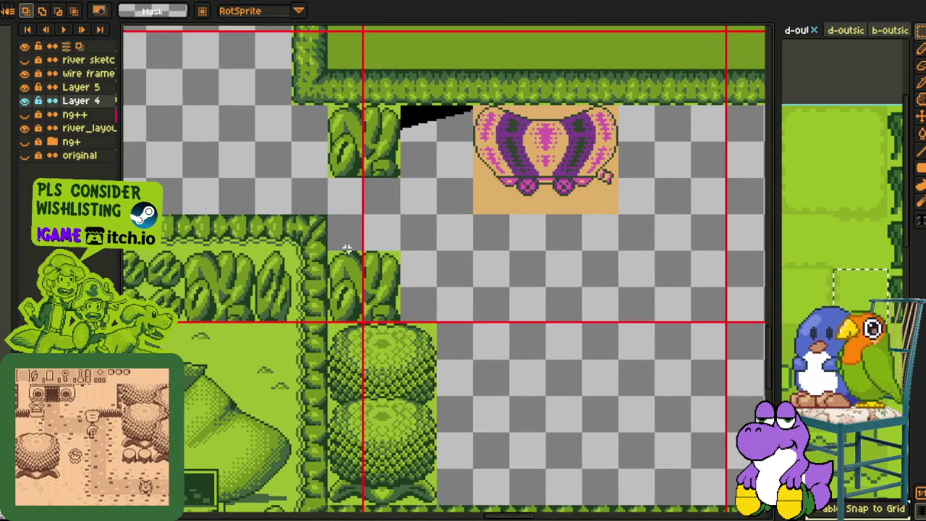
scroll(428, 240, "down", 2)
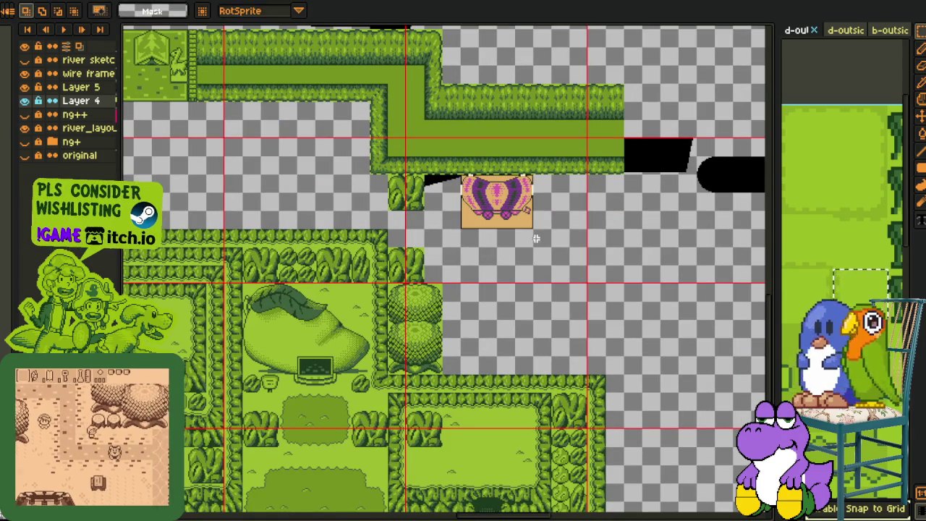
scroll(496, 221, "up", 2)
scroll(483, 212, "up", 1)
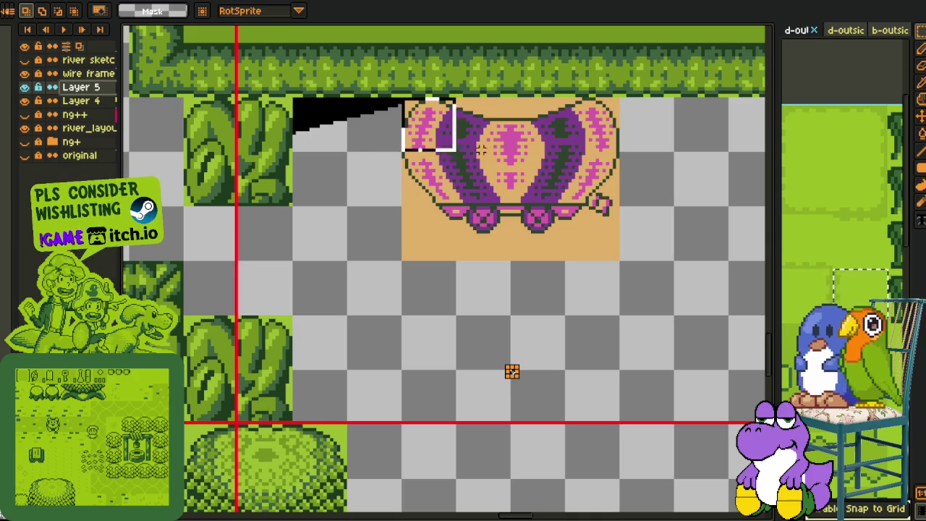
- Shift the wagon sprite one square right
left_click_drag(511, 370, 554, 238)
scroll(446, 282, "down", 1)
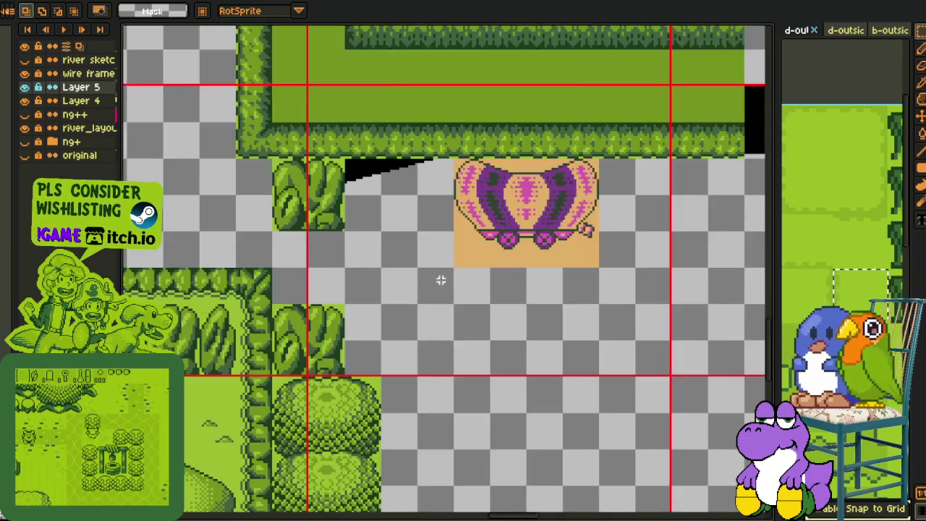
scroll(446, 282, "down", 1)
scroll(455, 299, "up", 1)
mouse_move(410, 288)
left_mouse_down()
mouse_move(421, 251)
mouse_move(449, 286)
left_mouse_up()
scroll(284, 250, "down", 3)
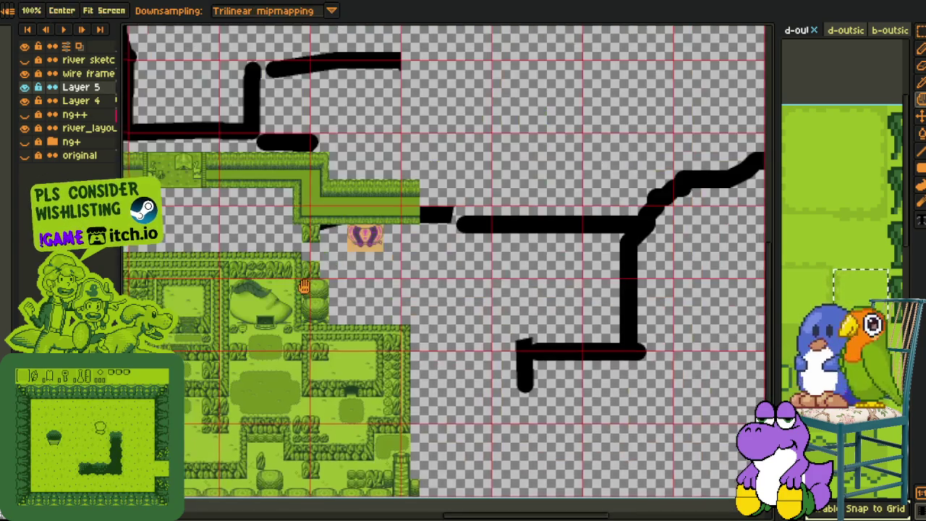
scroll(296, 293, "up", 1)
scroll(348, 237, "up", 1)
left_click_drag(297, 470, 292, 321)
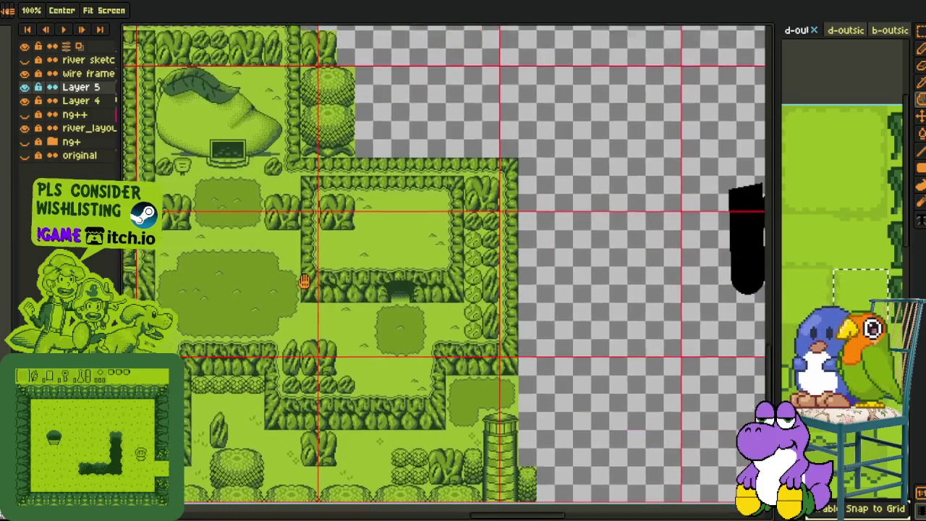
- Merge Layer 5 down into Layer 4
right_click(91, 88)
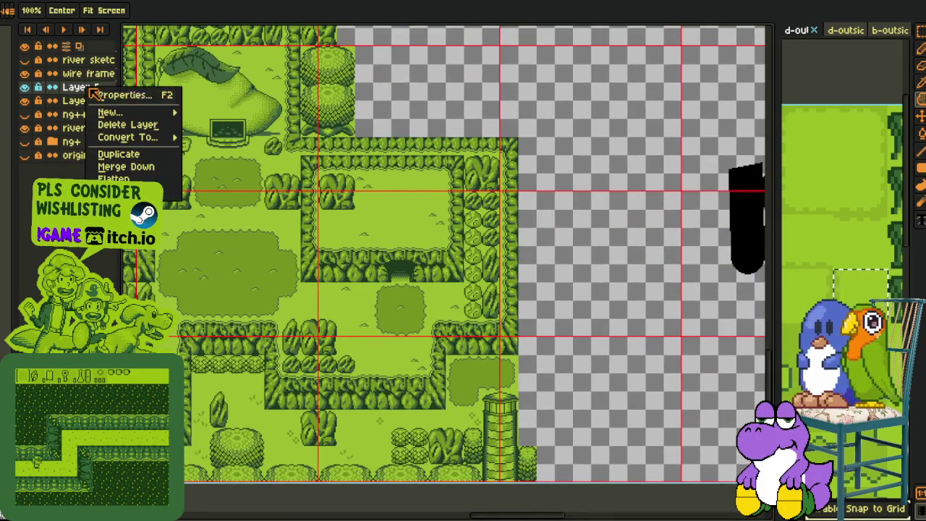
left_click(126, 166)
scroll(293, 332, "up", 1)
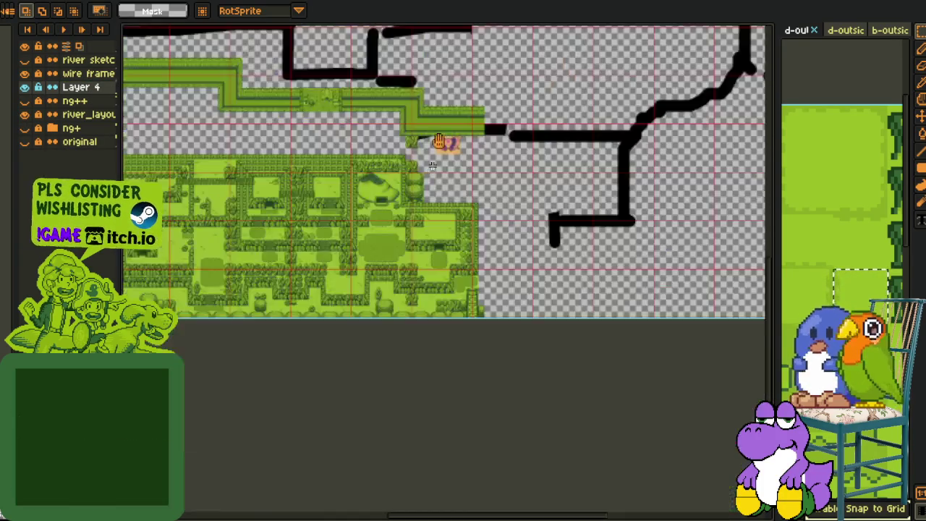
scroll(430, 346, "up", 1)
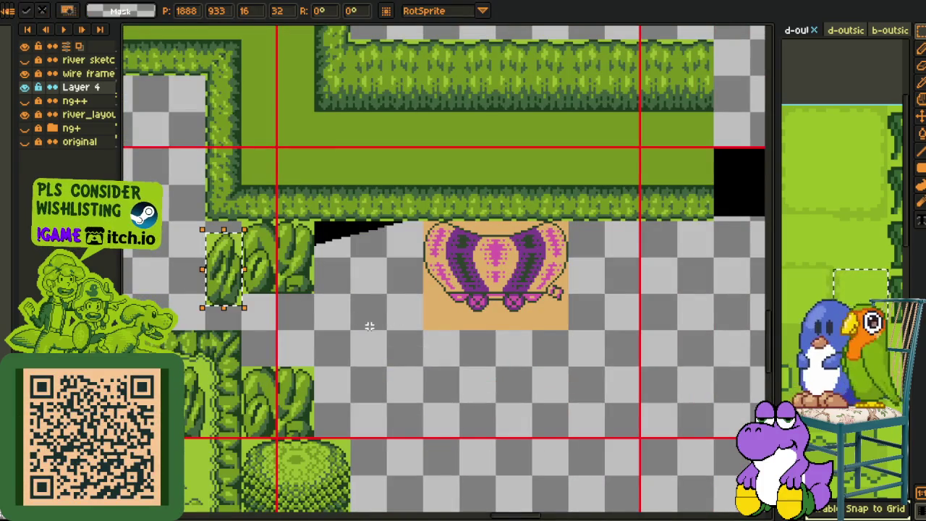
- Move bush tiles into the gap near the wagon and up beside the hedge corner
left_click_drag(227, 282, 365, 333)
left_click(422, 304)
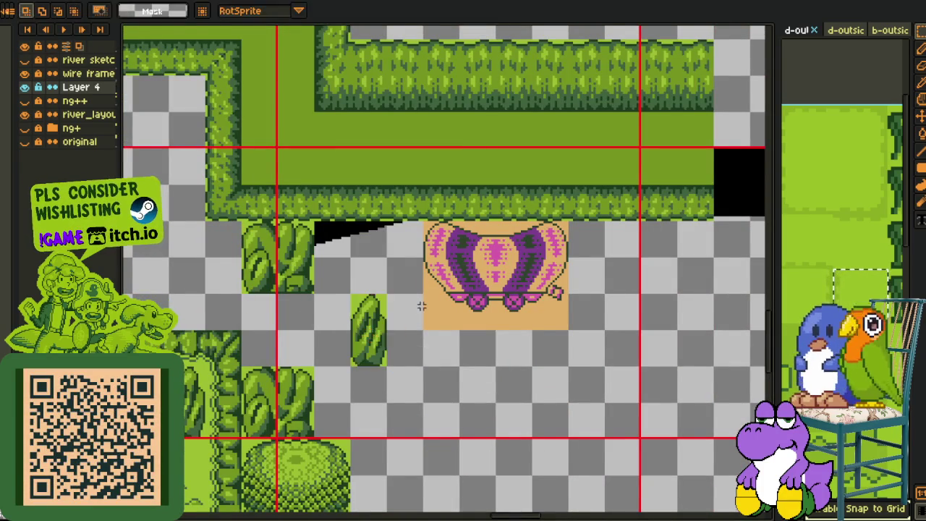
scroll(422, 304, "down", 2)
scroll(239, 293, "up", 2)
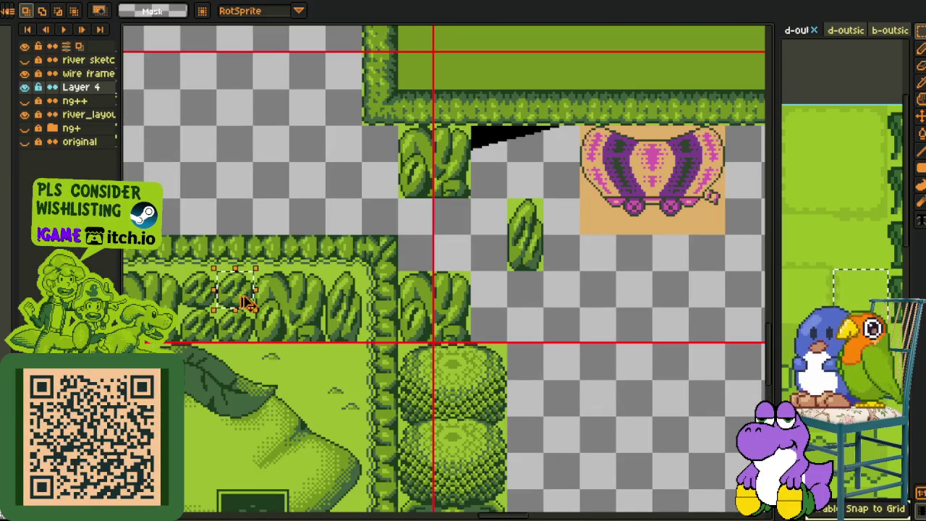
left_click_drag(246, 303, 376, 242)
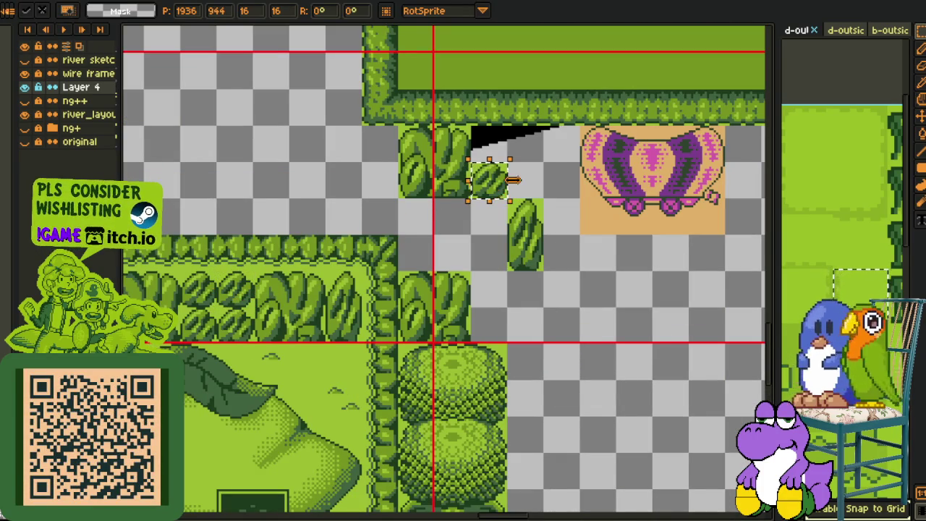
left_click(541, 179)
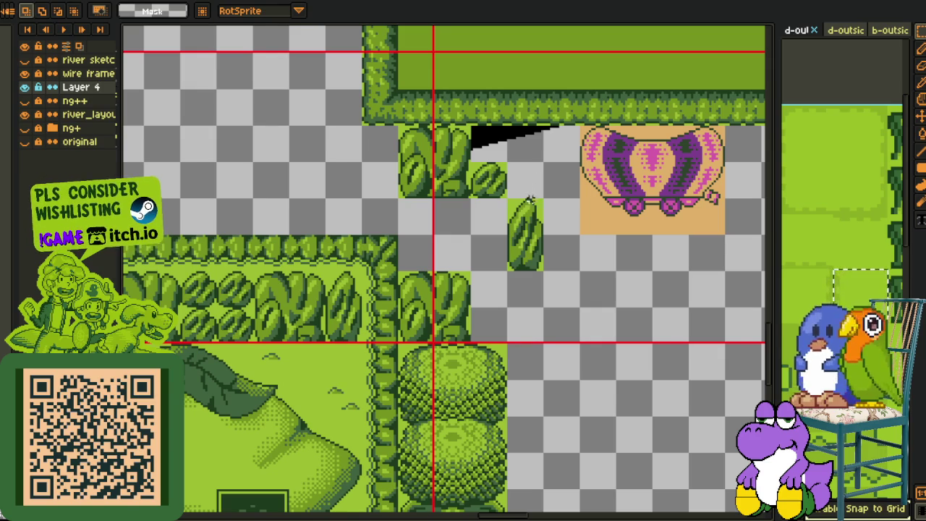
scroll(528, 209, "up", 2)
- Paste another bush tile beside the small bush and commit it
key("ctrl+v")
left_click_drag(444, 327, 497, 177)
left_click(450, 210)
scroll(427, 213, "down", 2)
scroll(395, 215, "up", 1)
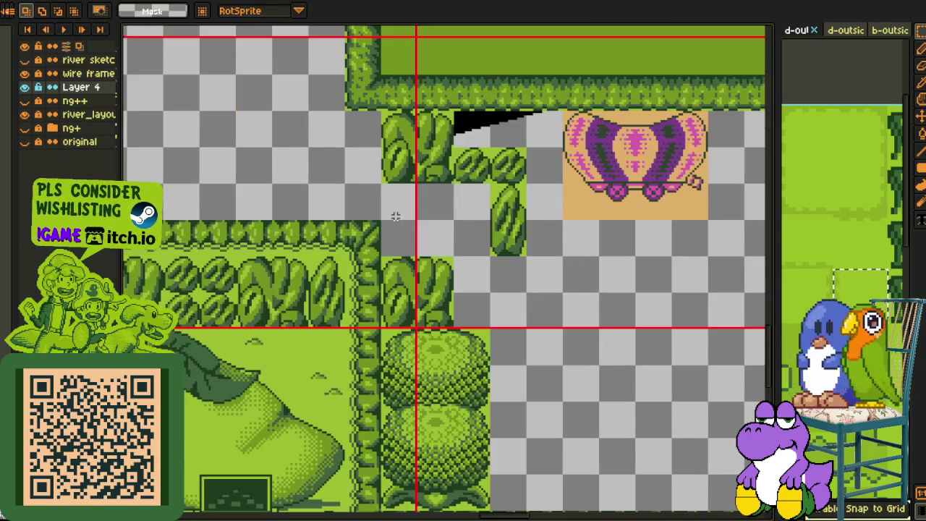
scroll(436, 244, "down", 2)
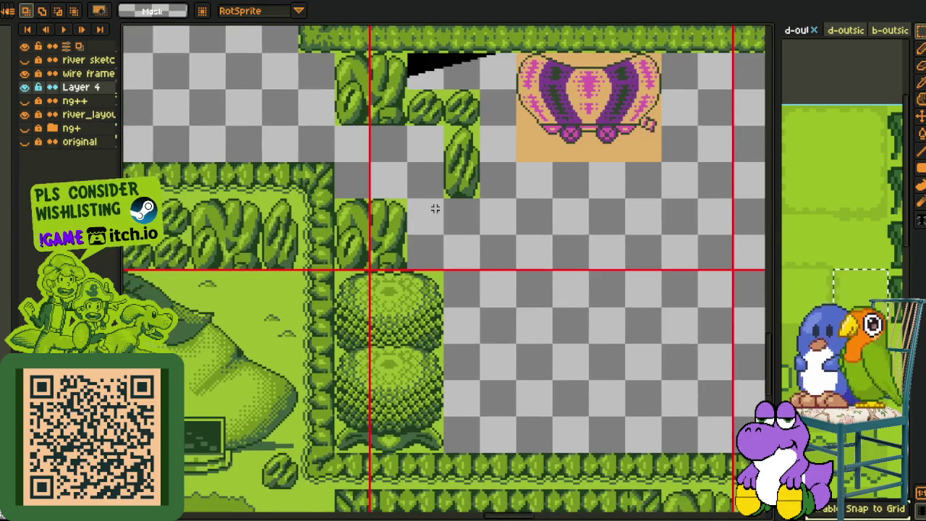
scroll(362, 180, "down", 2)
scroll(384, 188, "up", 2)
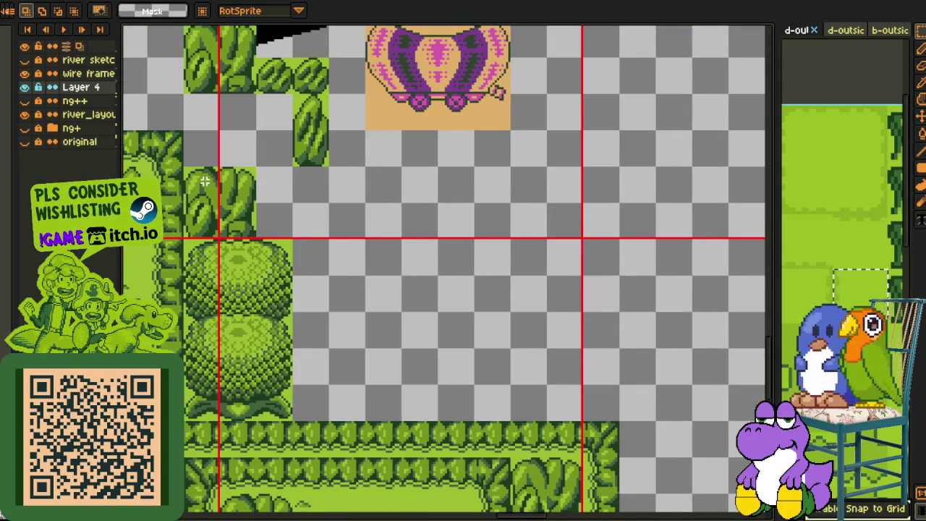
- Place a copy of the bush tile further right, then move a bush lower in the gap
left_click_drag(231, 224, 387, 215)
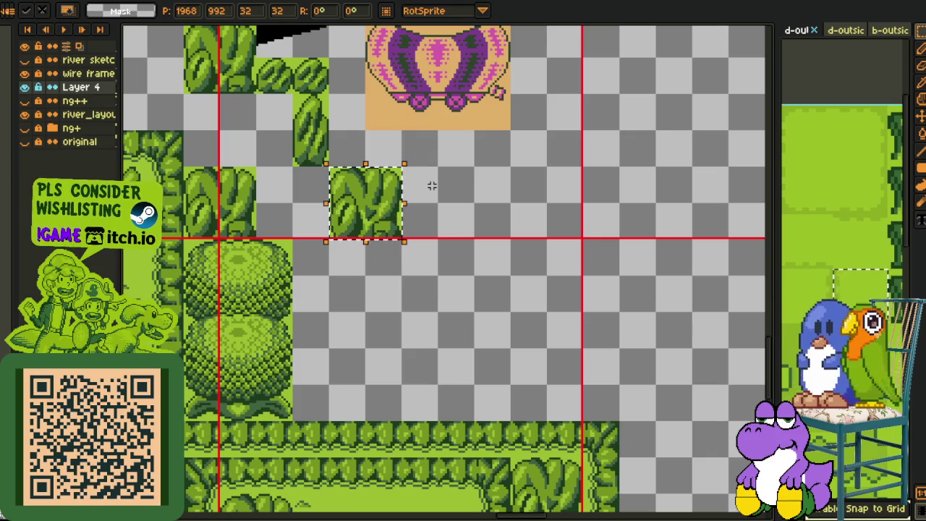
key("h")
left_click_drag(424, 184, 429, 246)
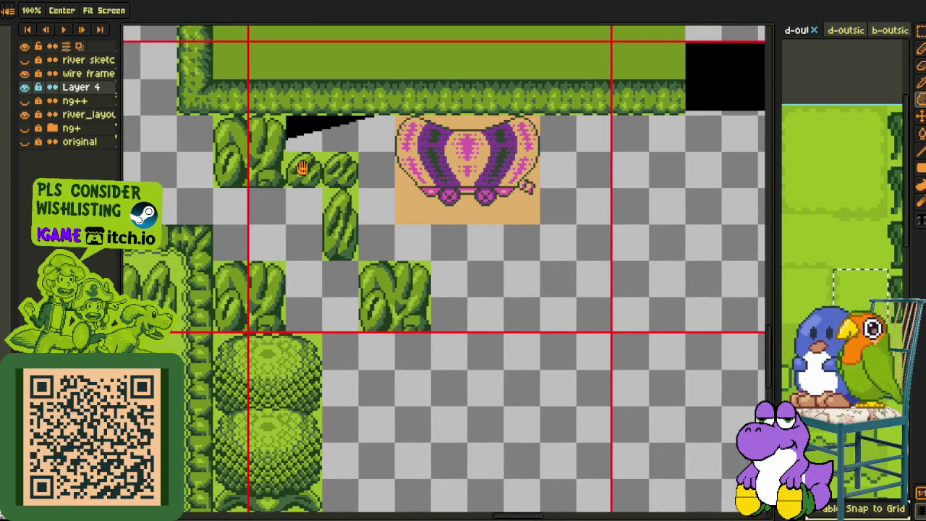
left_click_drag(467, 299, 444, 275)
key("m")
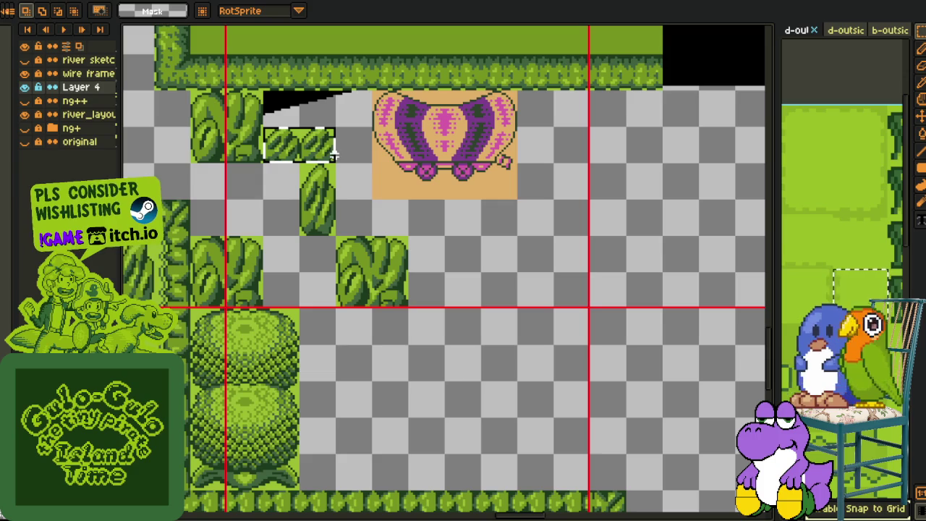
left_click(321, 147)
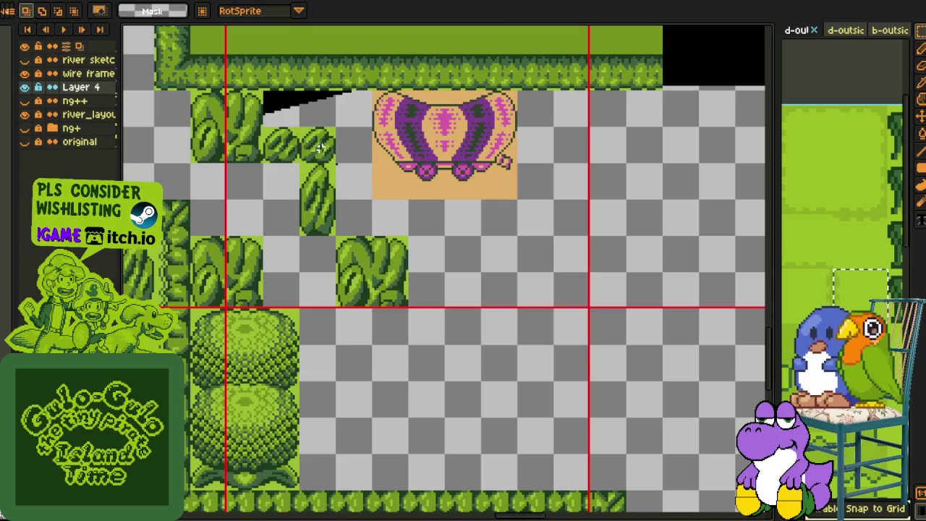
left_click_drag(326, 154, 367, 329)
scroll(367, 329, "down", 3)
scroll(393, 289, "up", 3)
scroll(362, 267, "up", 3)
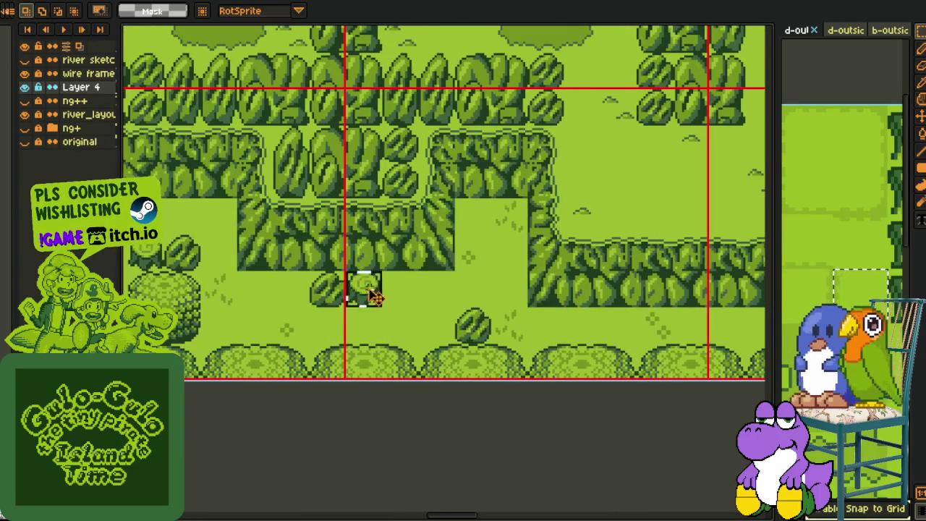
- Move the stump tile down-left beside the lower bush
scroll(537, 206, "down", 3)
scroll(387, 273, "up", 2)
scroll(387, 274, "up", 3)
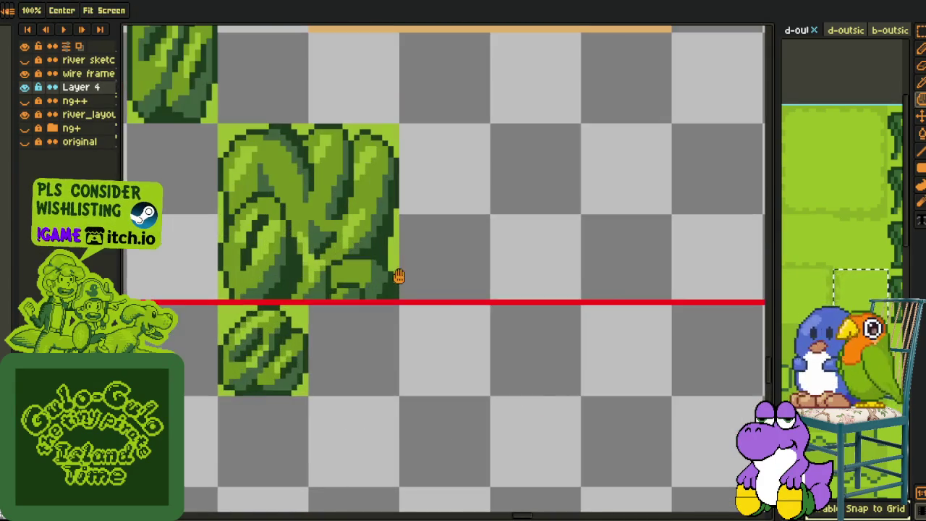
left_click_drag(388, 273, 377, 334)
scroll(464, 244, "down", 2)
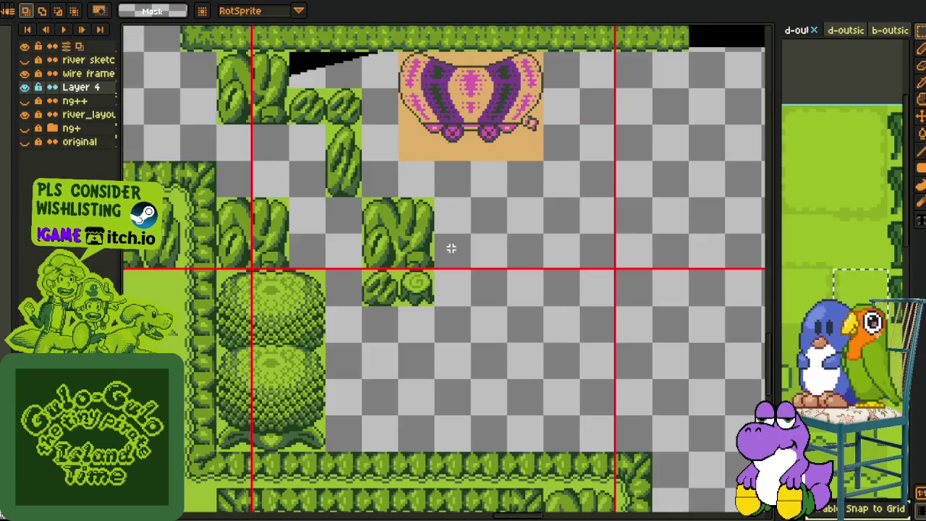
scroll(473, 249, "down", 2)
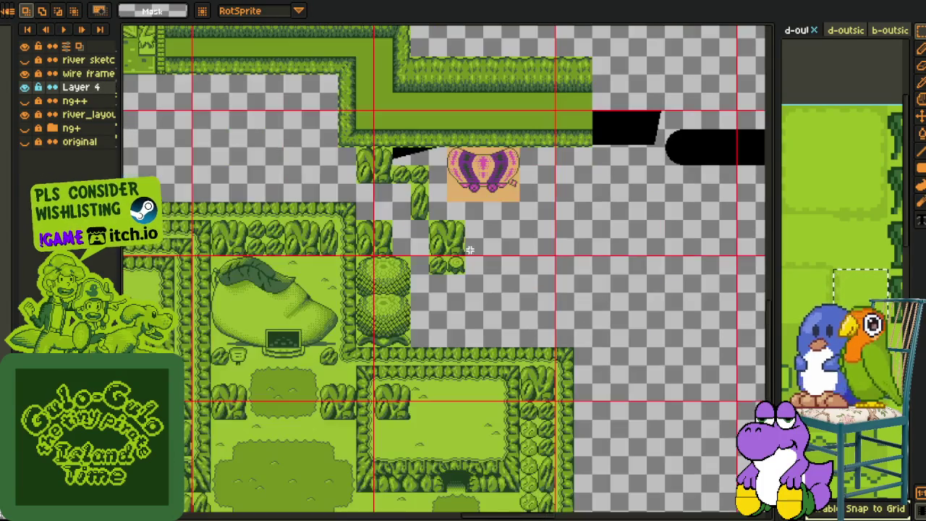
mouse_move(461, 237)
left_mouse_down()
mouse_move(376, 235)
mouse_move(479, 248)
mouse_move(502, 261)
mouse_move(450, 267)
left_mouse_up()
scroll(405, 233, "up", 2)
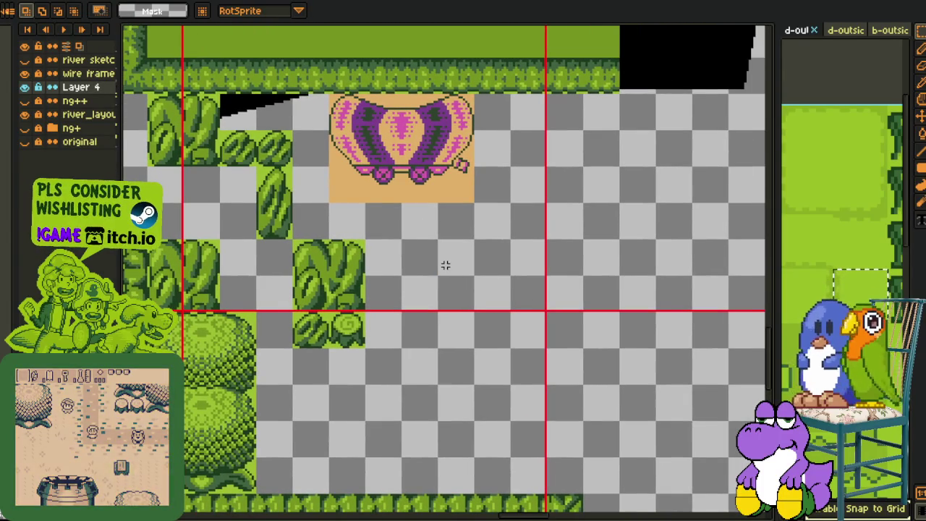
scroll(445, 266, "down", 2)
scroll(427, 264, "down", 2)
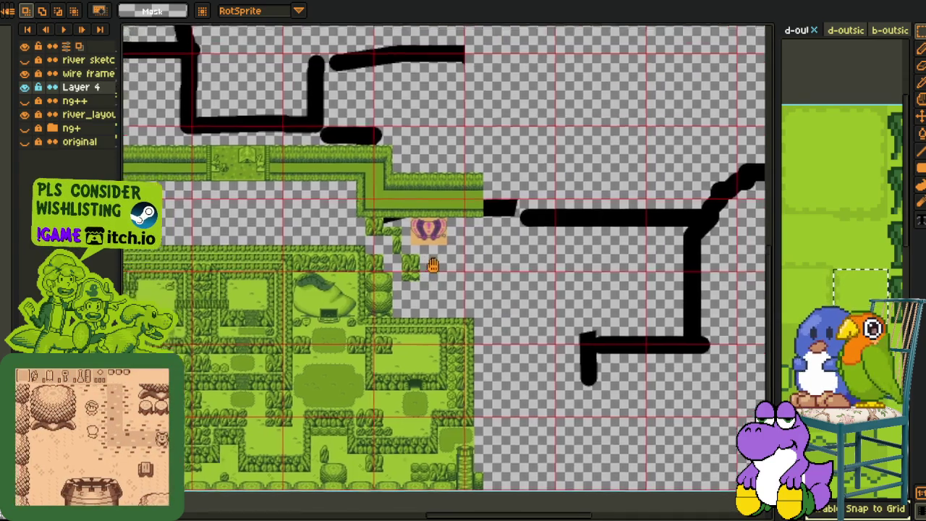
scroll(417, 278, "up", 2)
mouse_move(457, 252)
left_mouse_down()
mouse_move(456, 271)
mouse_move(477, 277)
mouse_move(429, 284)
mouse_move(446, 260)
mouse_move(457, 274)
mouse_move(514, 263)
mouse_move(466, 248)
left_mouse_up()
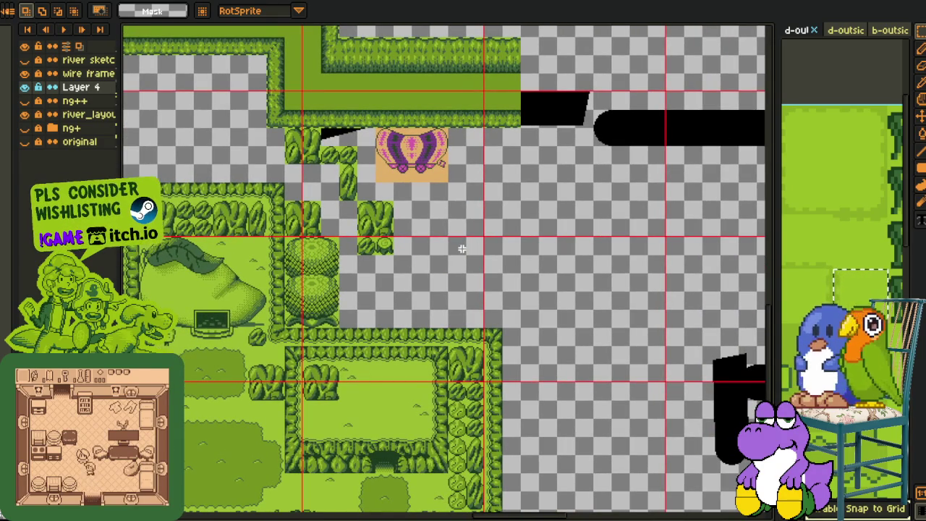
- Duplicate the leafy tile to extend the foliage row below the wagon
key("space")
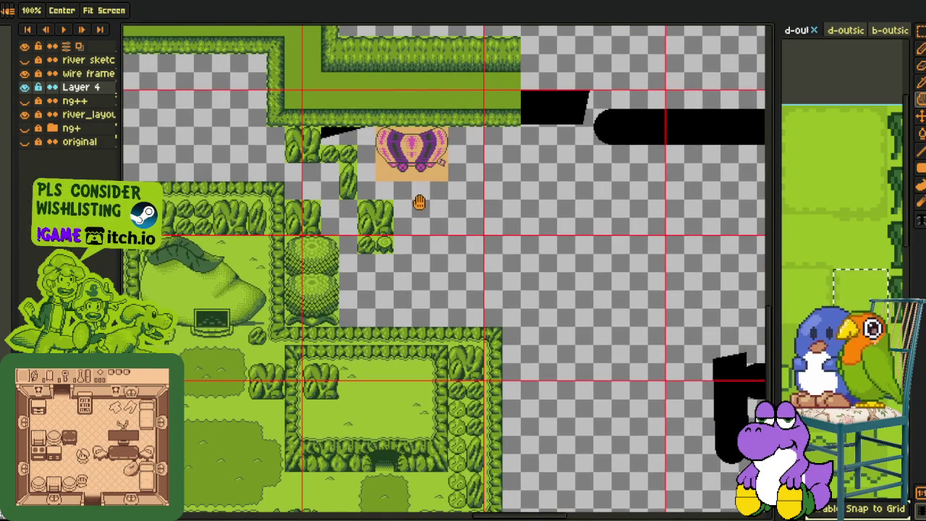
scroll(418, 203, "up", 1)
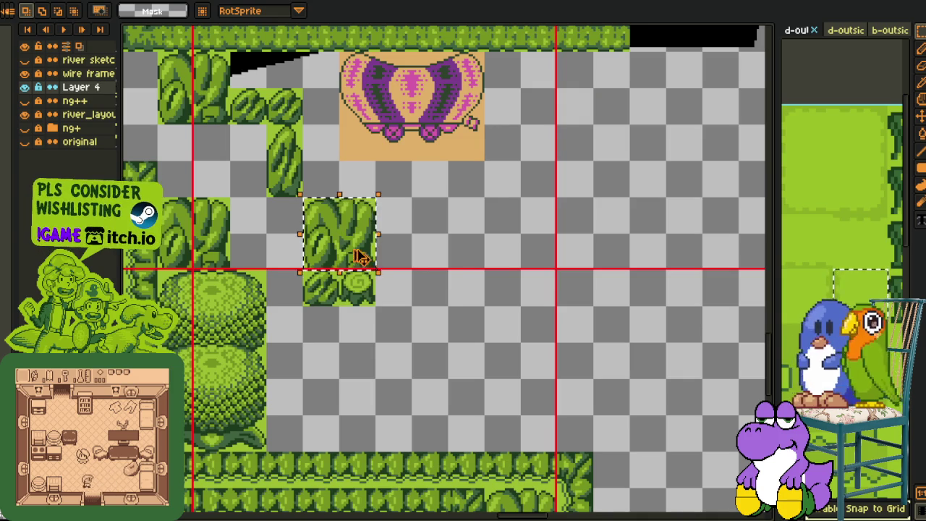
left_click_drag(361, 262, 434, 297)
scroll(507, 275, "down", 3)
left_click_drag(507, 275, 422, 280)
scroll(377, 282, "up", 1)
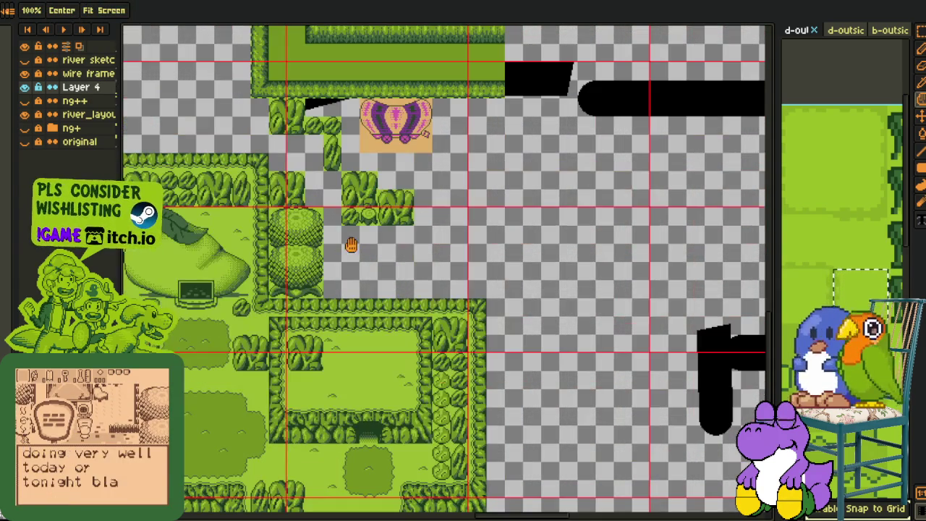
scroll(317, 233, "down", 3)
scroll(317, 274, "up", 1)
scroll(316, 295, "up", 1)
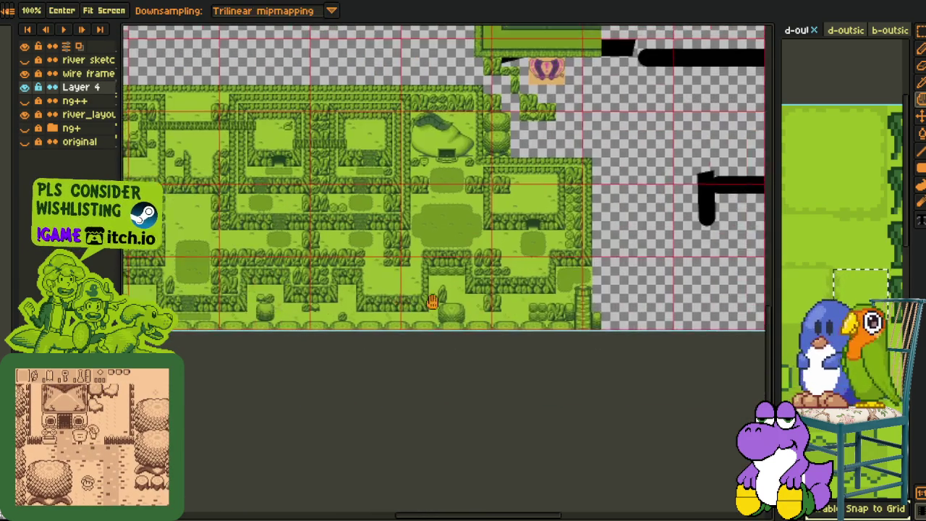
scroll(316, 295, "up", 2)
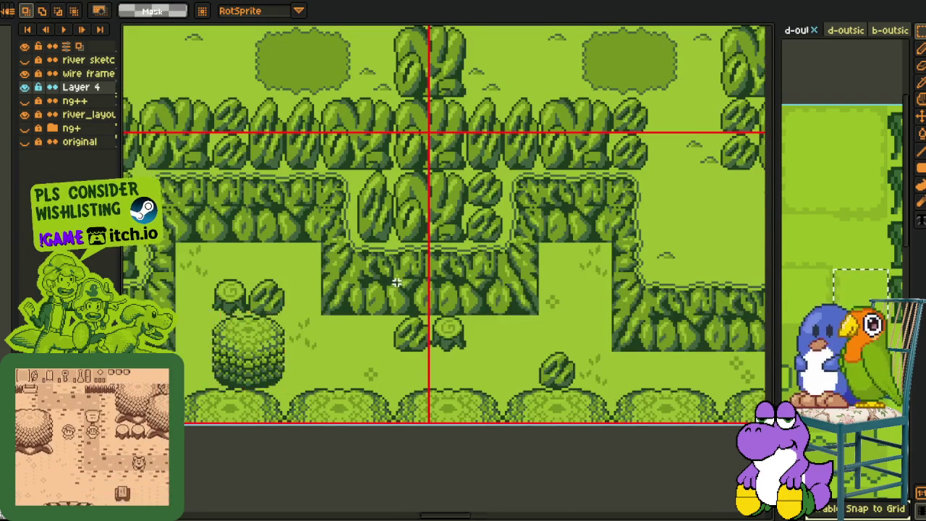
scroll(310, 268, "down", 3)
scroll(311, 269, "up", 1)
scroll(362, 275, "up", 1)
scroll(326, 265, "up", 2)
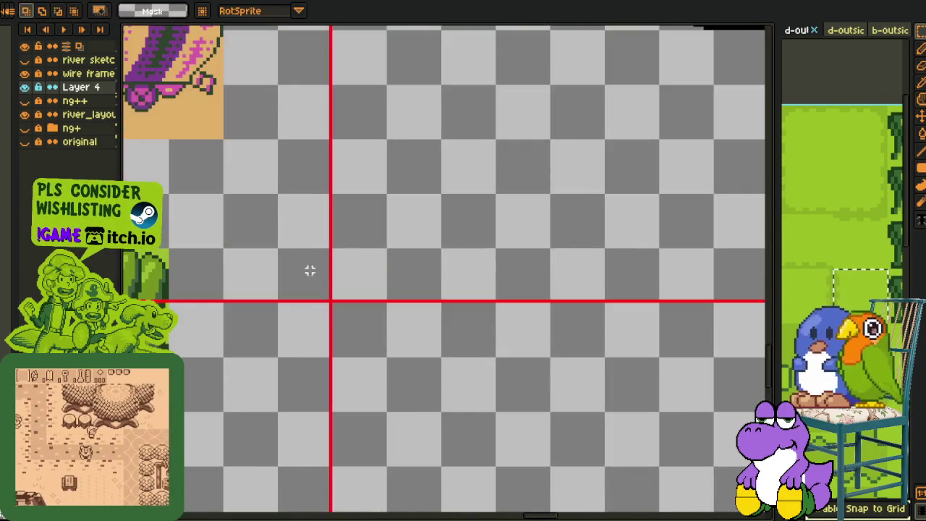
- Paste a round bush tile at the row's right end and commit it
key("ctrl+v")
left_click_drag(409, 311, 217, 309)
key("Return")
scroll(377, 239, "down", 2)
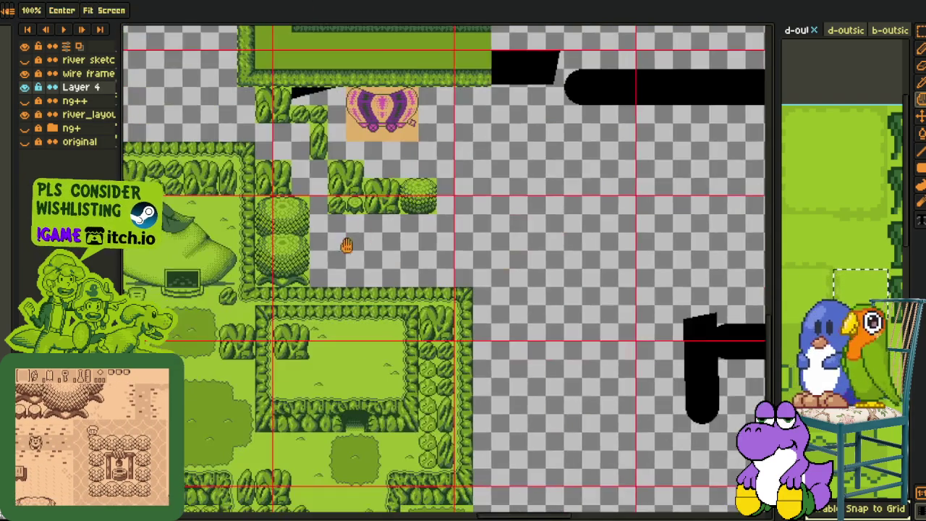
scroll(278, 257, "up", 1)
scroll(278, 257, "up", 1)
- Copy the lower bush tile into the empty area right of the wagon
left_click_drag(206, 239, 370, 350)
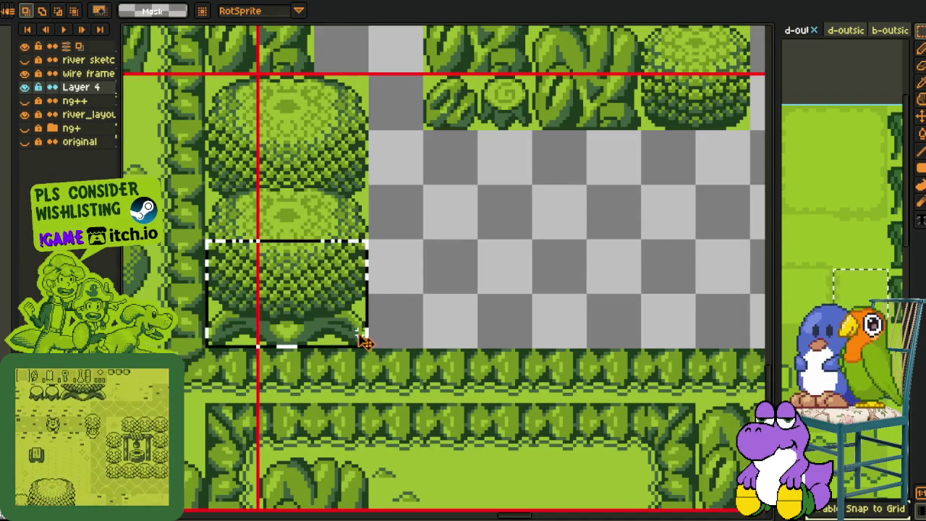
mouse_move(269, 307)
left_mouse_down()
mouse_move(601, 268)
mouse_move(601, 94)
mouse_move(528, 155)
mouse_move(617, 70)
left_mouse_up()
key("Return")
mouse_move(435, 89)
left_mouse_down()
mouse_move(112, 263)
mouse_move(158, 263)
mouse_move(311, 301)
mouse_move(709, 289)
mouse_move(752, 235)
left_mouse_up()
key("Return")
- Move the bush column up so it sits beside the wagon
scroll(533, 209, "down", 1)
scroll(533, 210, "down", 1)
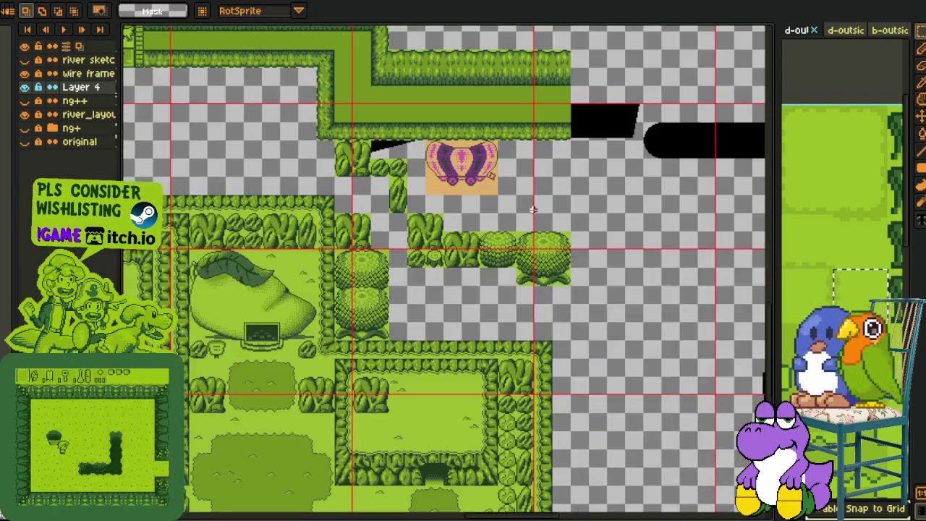
scroll(346, 282, "up", 1)
mouse_move(323, 218)
left_mouse_down()
mouse_move(397, 367)
mouse_move(436, 405)
mouse_move(618, 346)
mouse_move(741, 238)
mouse_move(742, 275)
left_mouse_up()
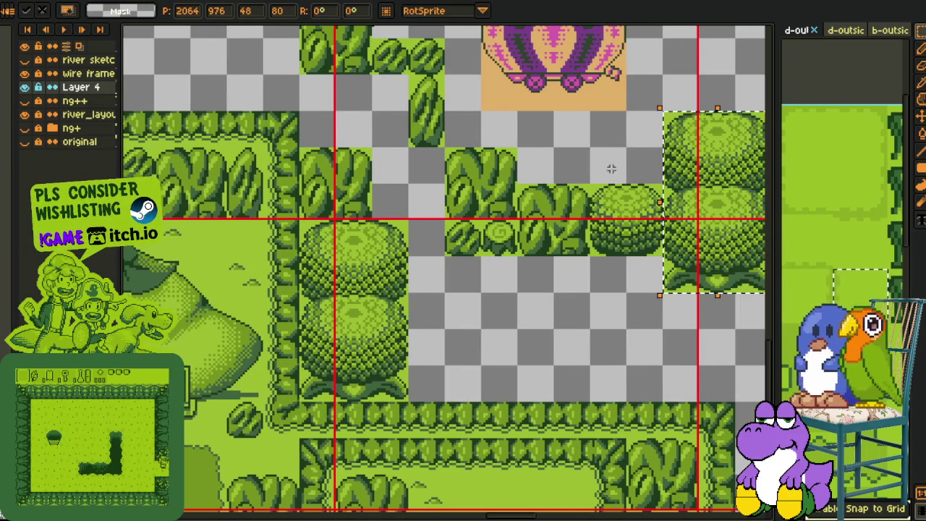
left_click_drag(729, 73, 446, 197)
key("Return")
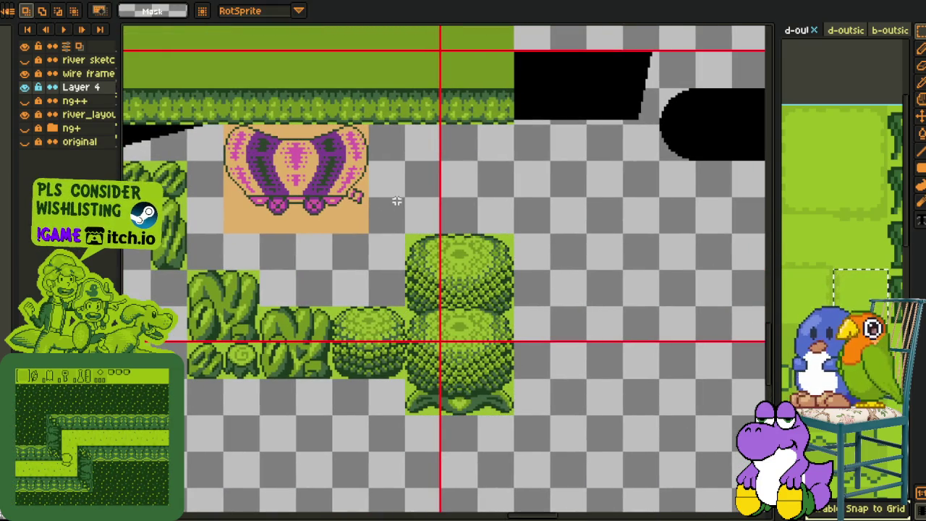
- Shift the wagon one tile left
left_click_drag(296, 220, 368, 262)
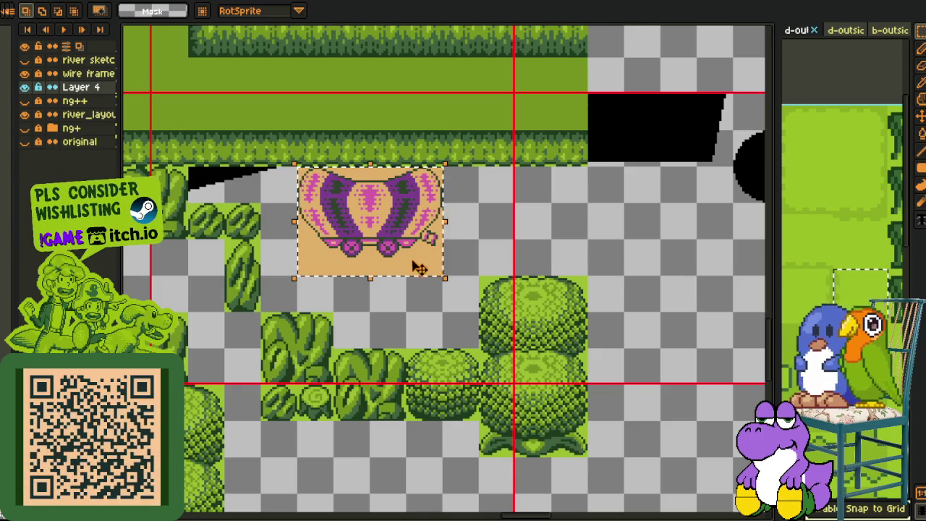
left_click_drag(427, 268, 371, 254)
scroll(372, 254, "down", 2)
left_click_drag(453, 237, 413, 235)
scroll(441, 239, "up", 2)
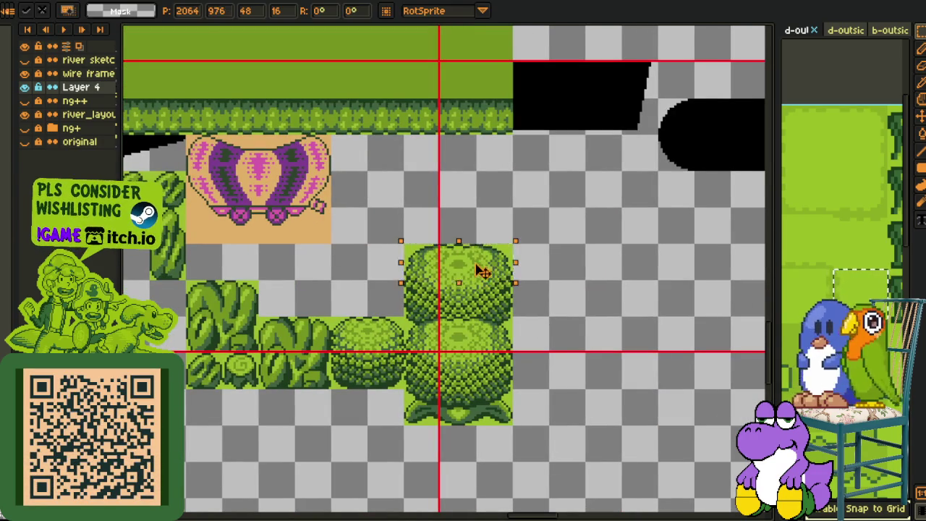
- Raise the top bush piece two tiles and stack another below it into a tall bush
left_click_drag(482, 275, 481, 201)
mouse_move(496, 345)
left_mouse_down()
mouse_move(502, 355)
mouse_move(490, 283)
left_mouse_up()
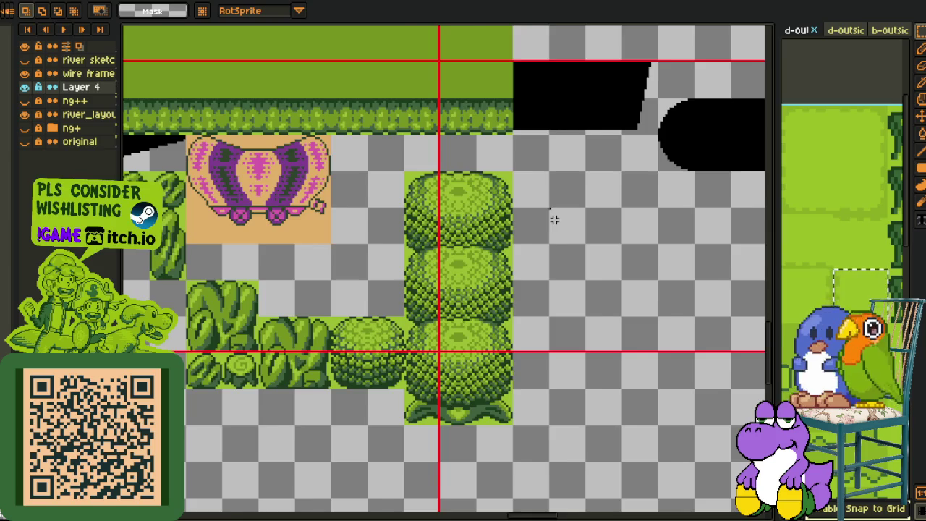
scroll(554, 219, "down", 2)
left_click_drag(543, 221, 472, 204)
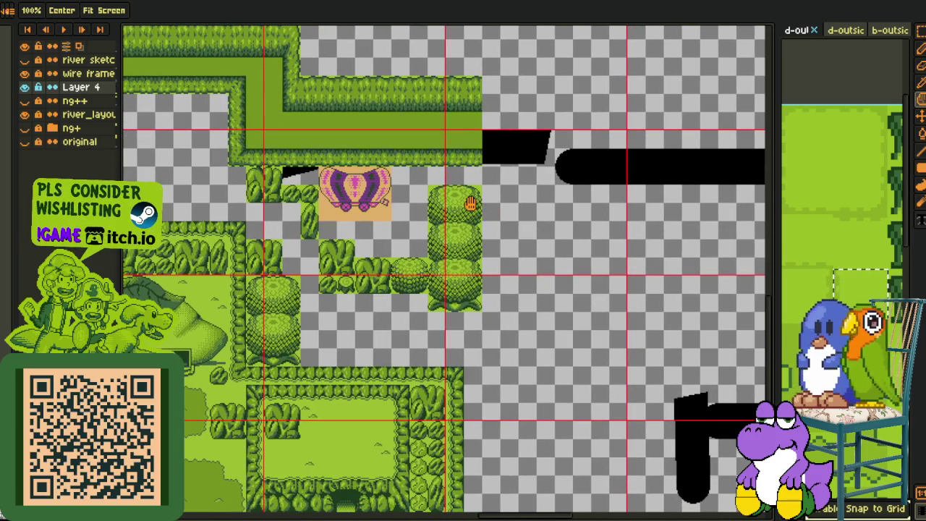
scroll(492, 197, "down", 2)
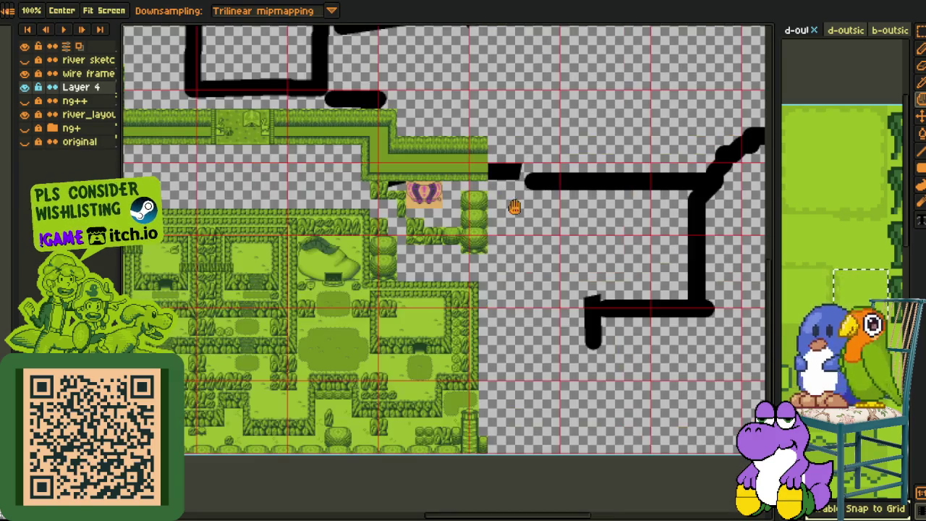
- Place round bush copies below the tall column and lower right near the hedge
left_click_drag(553, 229, 520, 199)
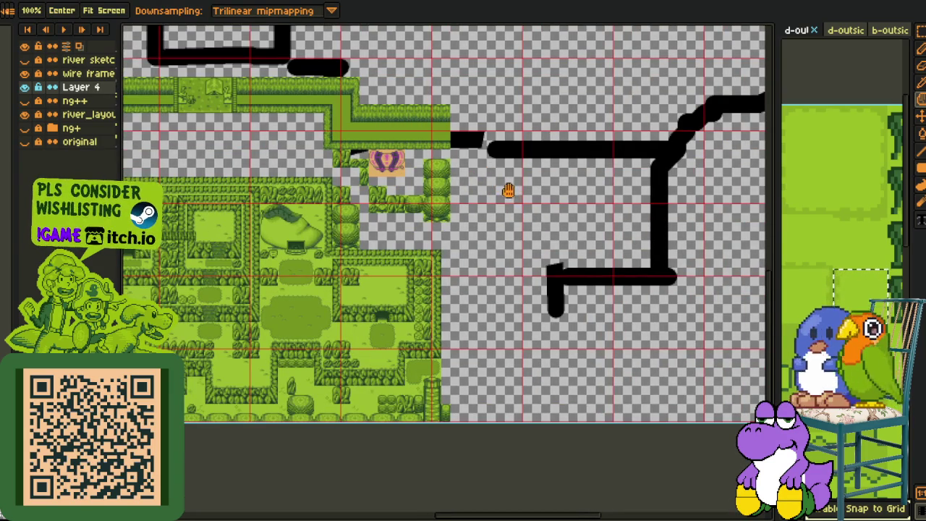
scroll(457, 230, "up", 2)
scroll(470, 237, "up", 1)
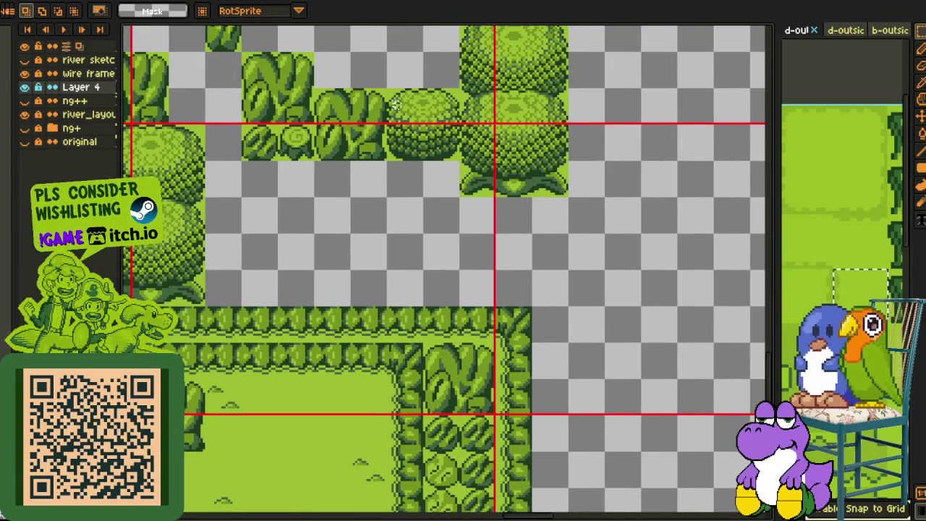
left_click_drag(450, 156, 510, 282)
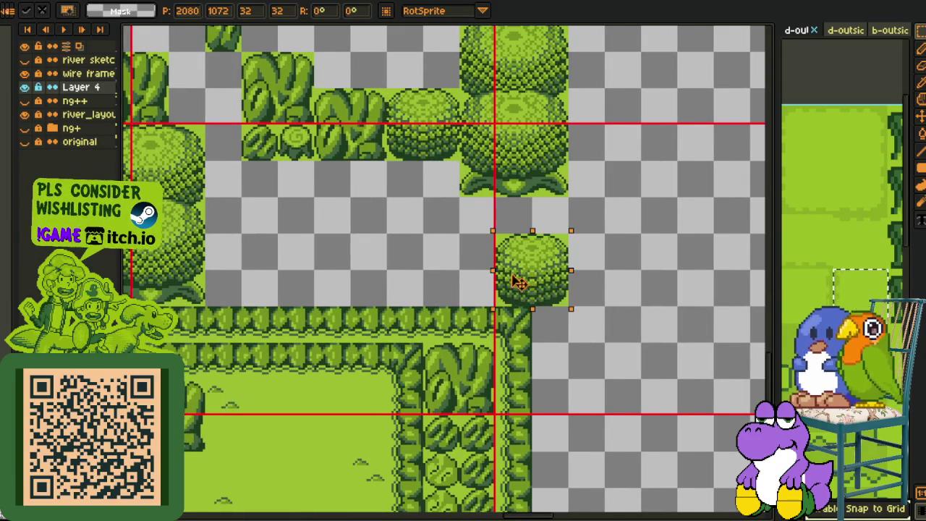
key("ctrl+z")
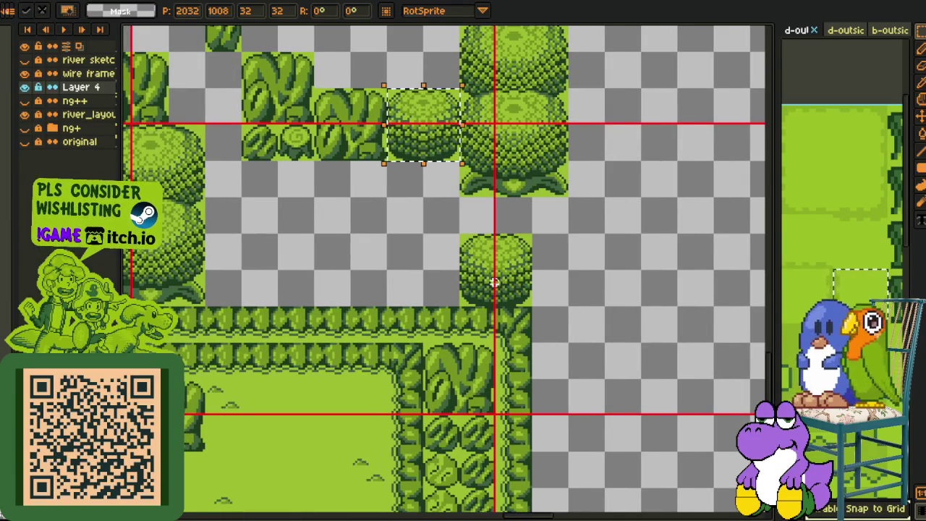
left_click_drag(408, 133, 545, 322)
key("Return")
- Save the map file with Ctrl+S
scroll(603, 243, "down", 2)
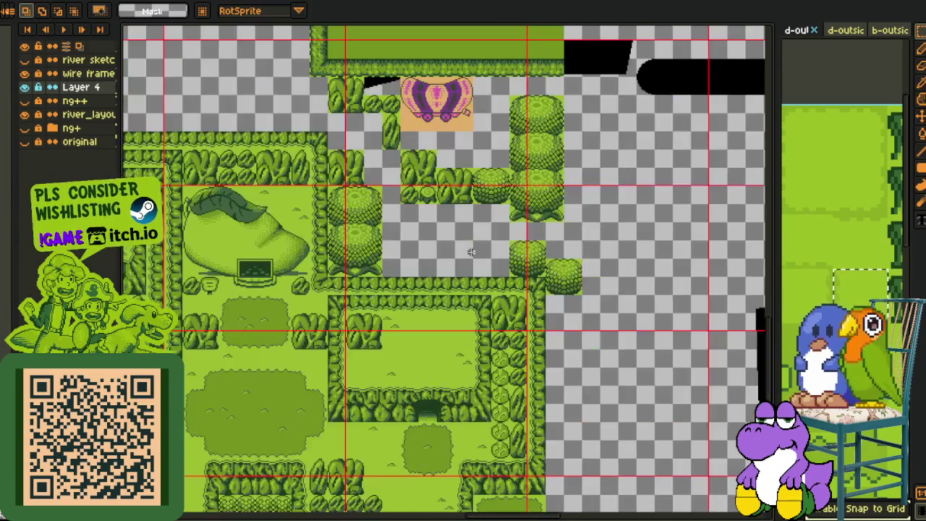
scroll(463, 251, "up", 2)
key("ctrl+s")
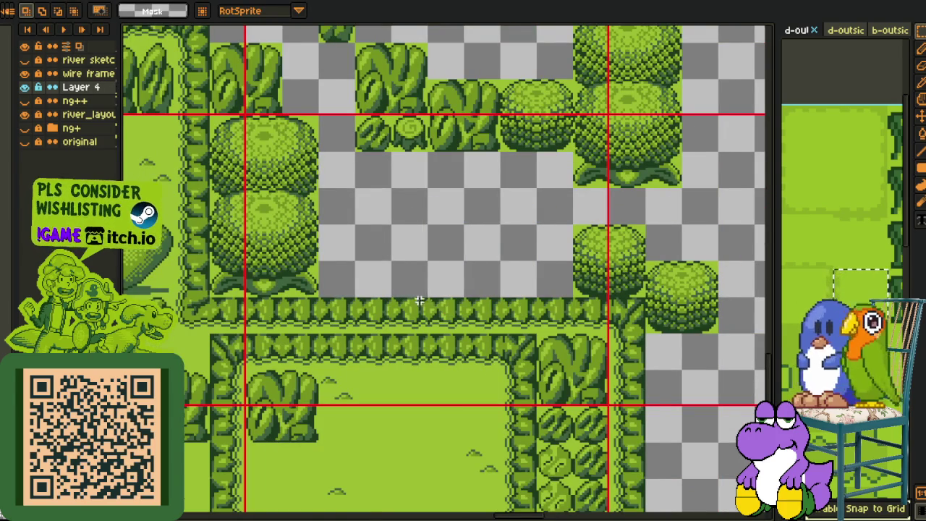
scroll(434, 304, "down", 4)
scroll(434, 289, "up", 2)
scroll(526, 384, "down", 1)
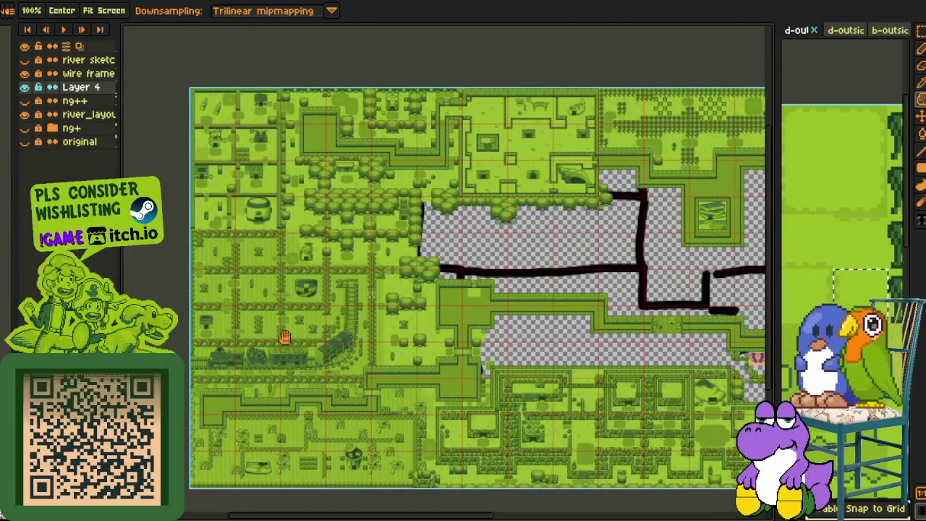
- Select the textured grass patch beside the apple house
scroll(325, 325, "up", 2)
scroll(373, 310, "up", 1)
scroll(363, 315, "up", 1)
scroll(390, 290, "down", 1)
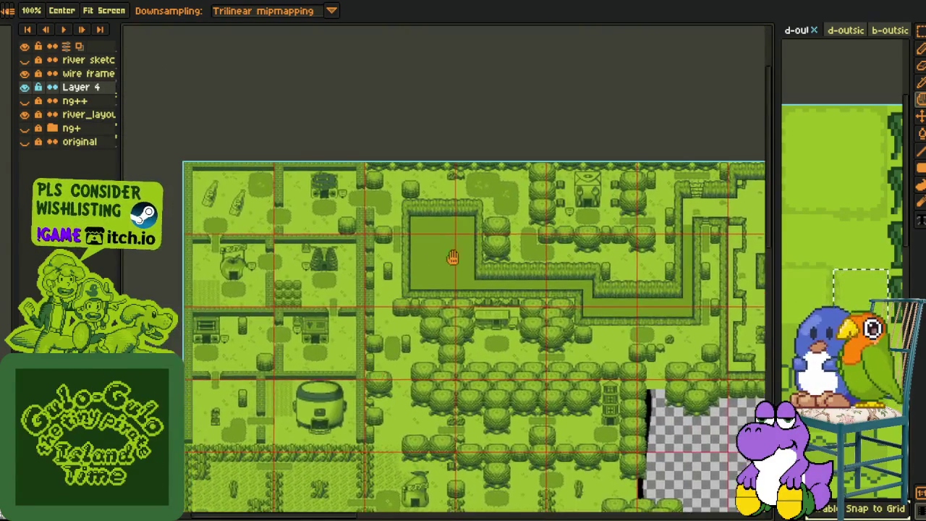
scroll(434, 253, "up", 2)
scroll(449, 202, "up", 1)
scroll(350, 292, "up", 1)
scroll(350, 293, "down", 1)
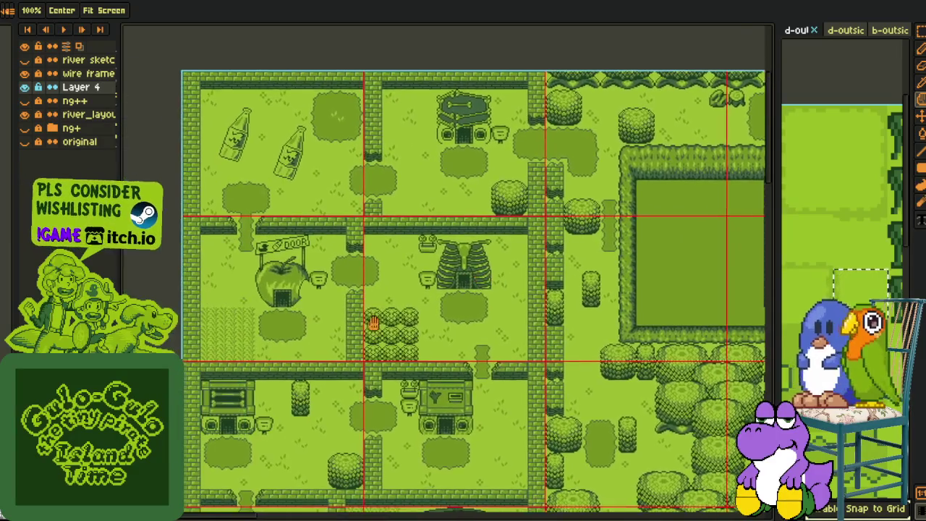
scroll(274, 323, "up", 2)
mouse_move(213, 232)
left_mouse_down()
mouse_move(311, 331)
mouse_move(355, 337)
left_mouse_up()
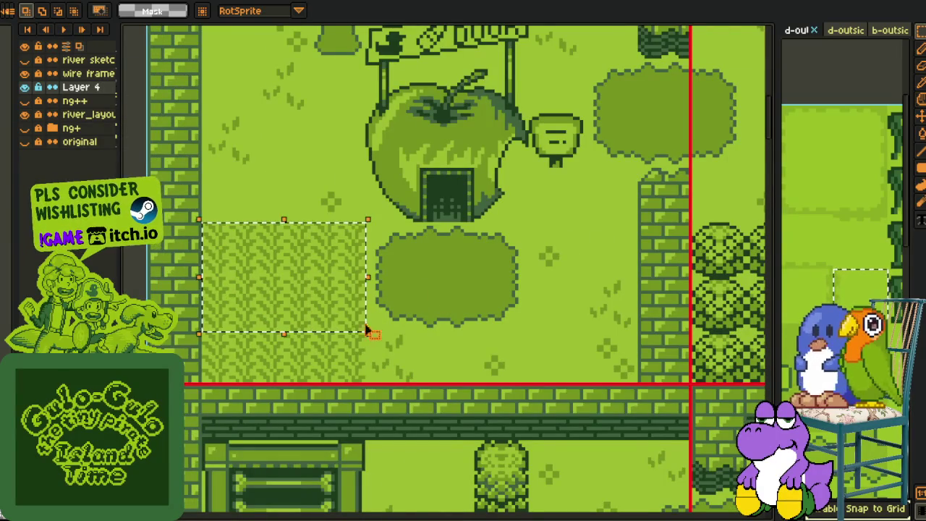
- Paste the grass patch into the empty gap below the foliage row
scroll(434, 300, "down", 3)
scroll(437, 305, "down", 2)
scroll(251, 306, "up", 2)
scroll(217, 275, "up", 1)
scroll(480, 324, "up", 1)
scroll(270, 301, "up", 2)
left_click_drag(269, 302, 350, 319)
scroll(335, 316, "up", 3)
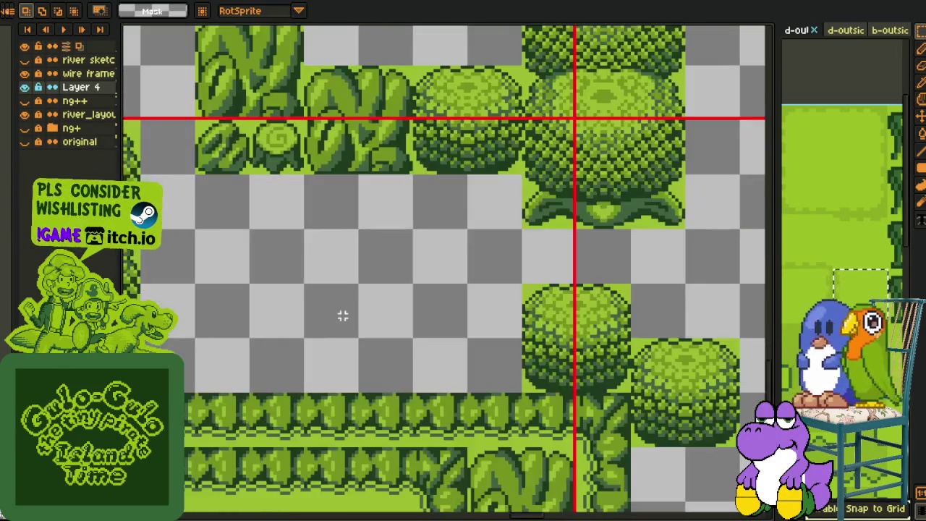
key("ctrl+v")
mouse_move(419, 296)
left_mouse_down()
mouse_move(328, 300)
mouse_move(392, 305)
mouse_move(403, 348)
mouse_move(348, 350)
left_mouse_up()
key("Return")
- Delete the patch's bottom row, shift it slightly left, and save the map
scroll(457, 273, "down", 1)
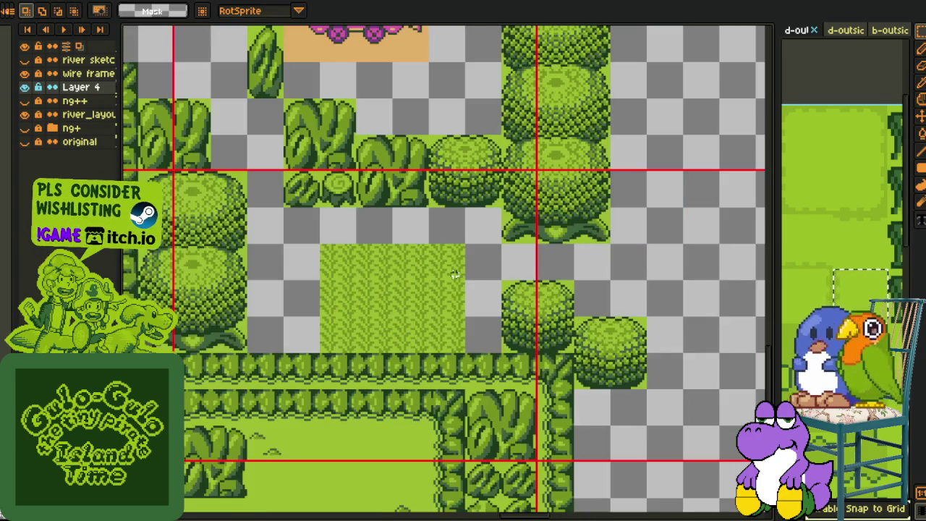
left_click_drag(316, 333, 456, 335)
key("Delete")
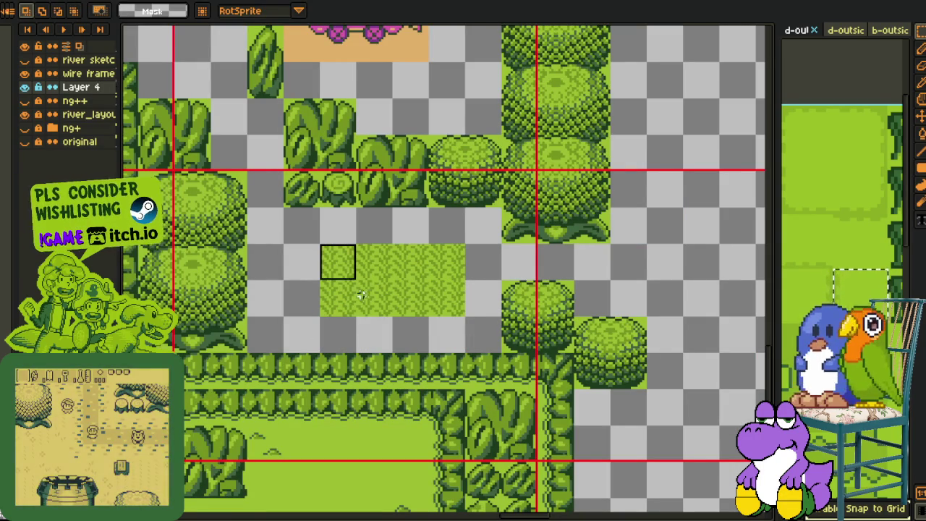
left_click_drag(360, 295, 310, 316)
key("Return")
scroll(410, 282, "down", 1)
key("ctrl+s")
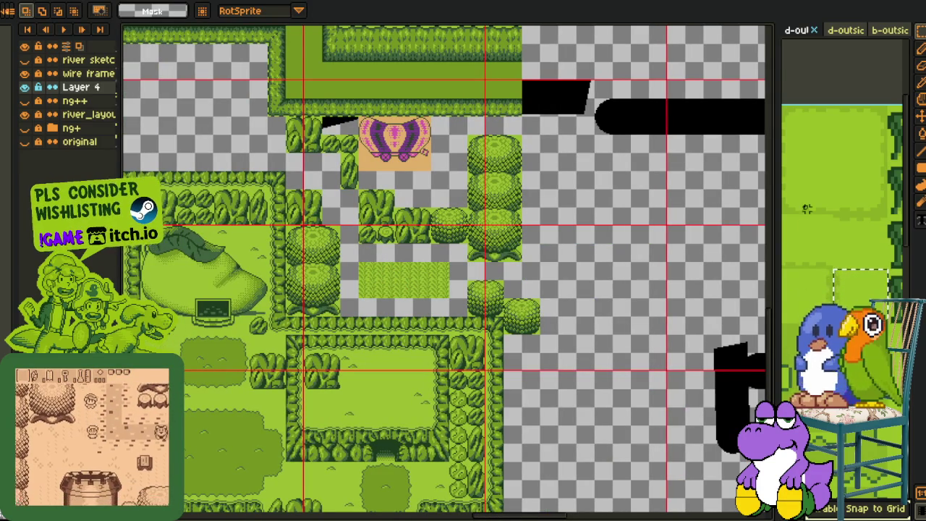
- Bring the grass patch beside the twin trees into view and commit the moved grass tile
left_click(840, 271)
key("h")
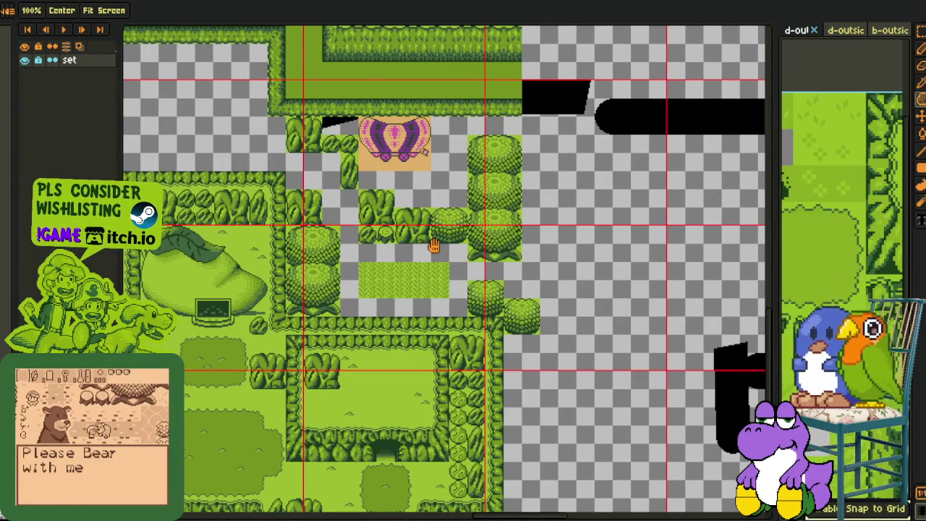
scroll(369, 319, "down", 2)
scroll(369, 319, "up", 1)
scroll(369, 320, "up", 3)
mouse_move(380, 326)
left_mouse_down()
mouse_move(221, 355)
mouse_move(564, 119)
left_mouse_up()
key("ctrl+d")
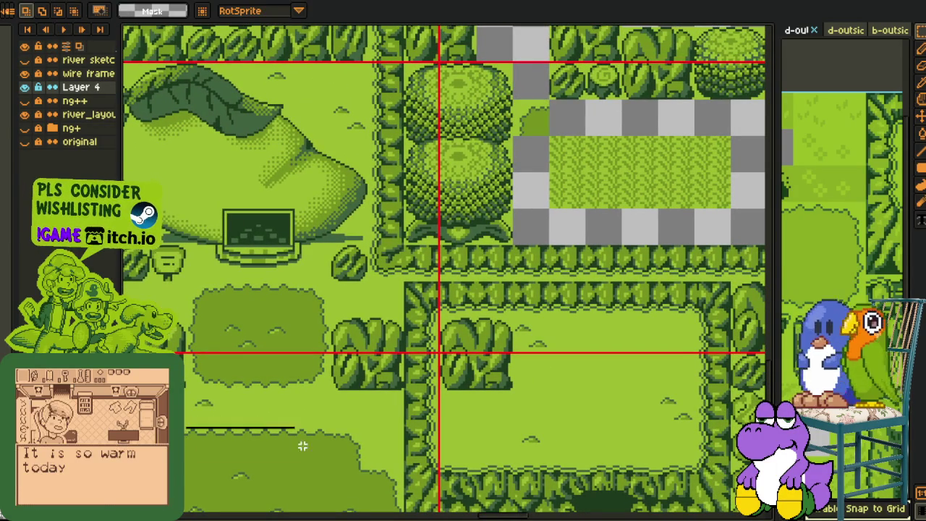
- Add a dark grass strip above the patch and a copy of it below
mouse_move(318, 452)
left_mouse_down()
mouse_move(646, 123)
mouse_move(503, 192)
mouse_move(474, 192)
left_mouse_up()
key("ctrl+d")
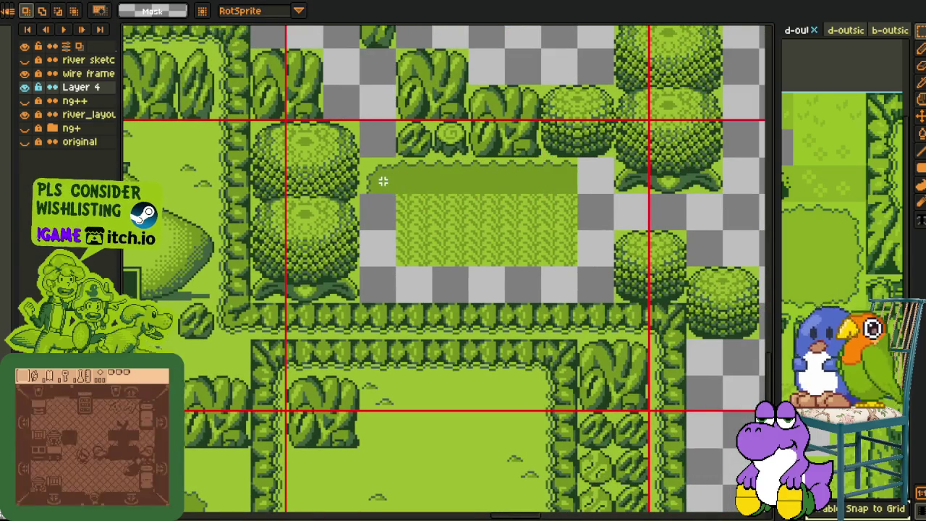
left_click_drag(384, 187, 595, 190)
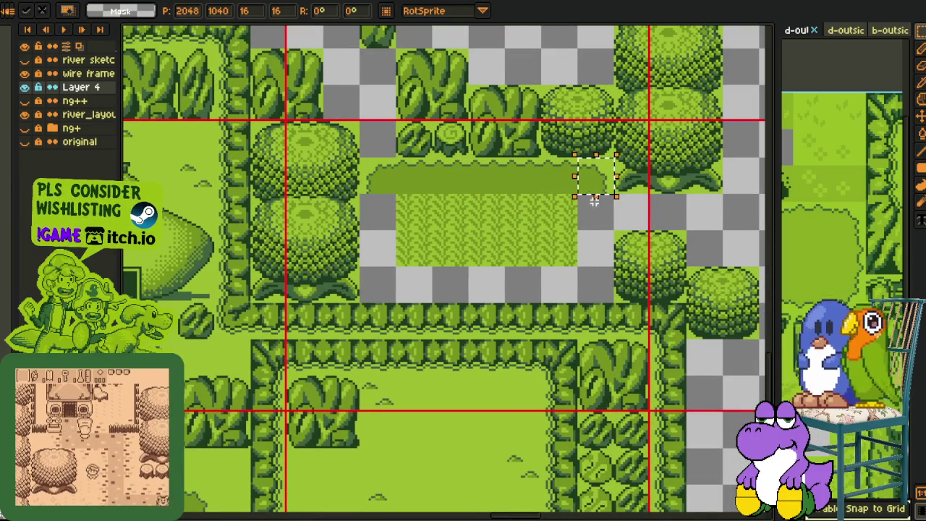
left_click_drag(359, 157, 616, 195)
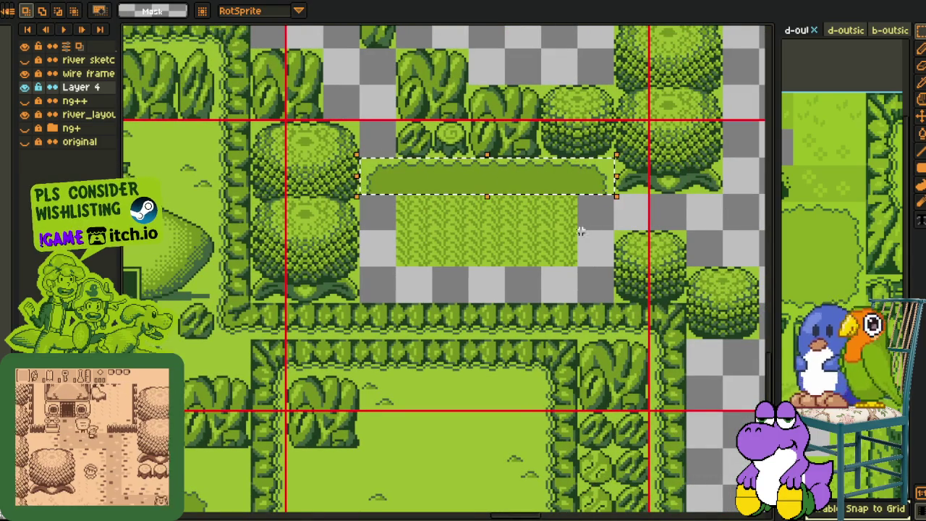
left_click_drag(546, 181, 554, 289)
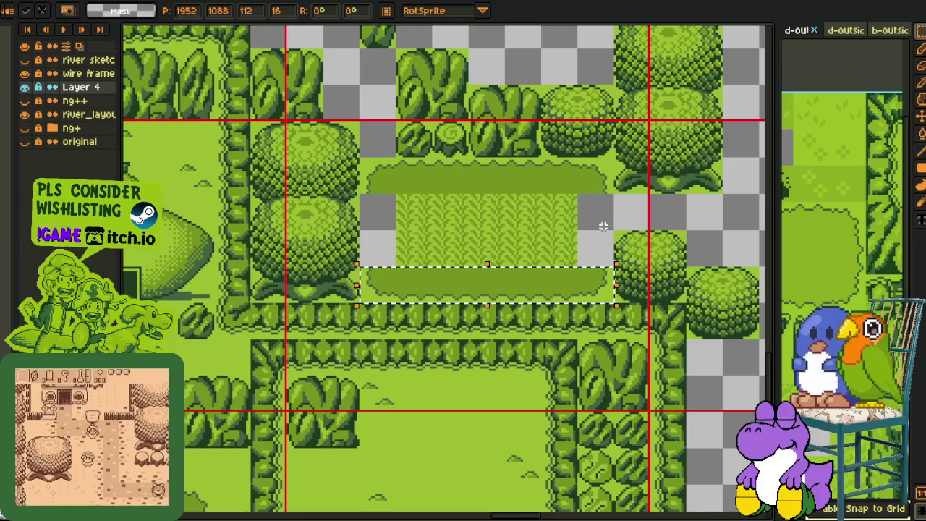
key("ctrl+d")
- Place a corner tile and dark grass side pieces on the patch's left and right edges
scroll(243, 402, "down", 5)
mouse_move(499, 139)
left_mouse_down()
mouse_move(534, 173)
mouse_move(691, 34)
mouse_move(645, 101)
mouse_move(569, 177)
left_mouse_up()
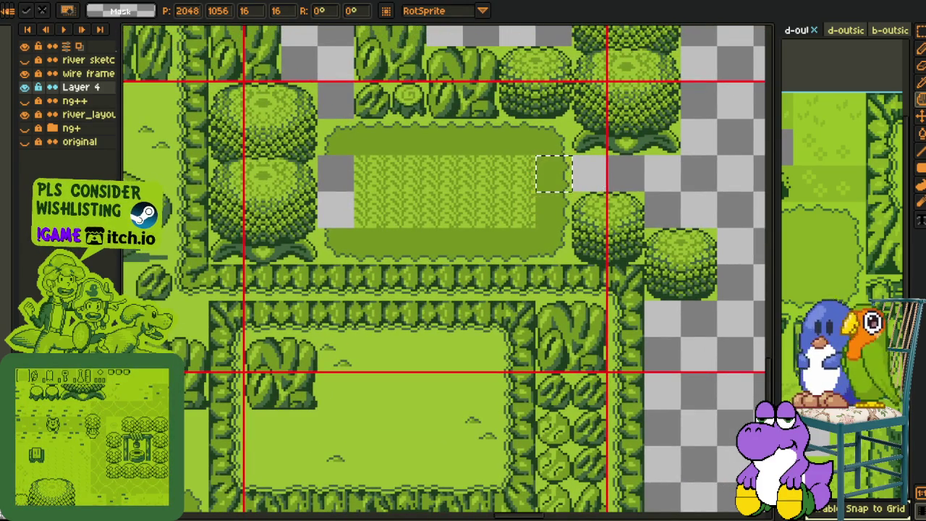
key("ctrl+d")
left_click_drag(566, 210, 349, 210)
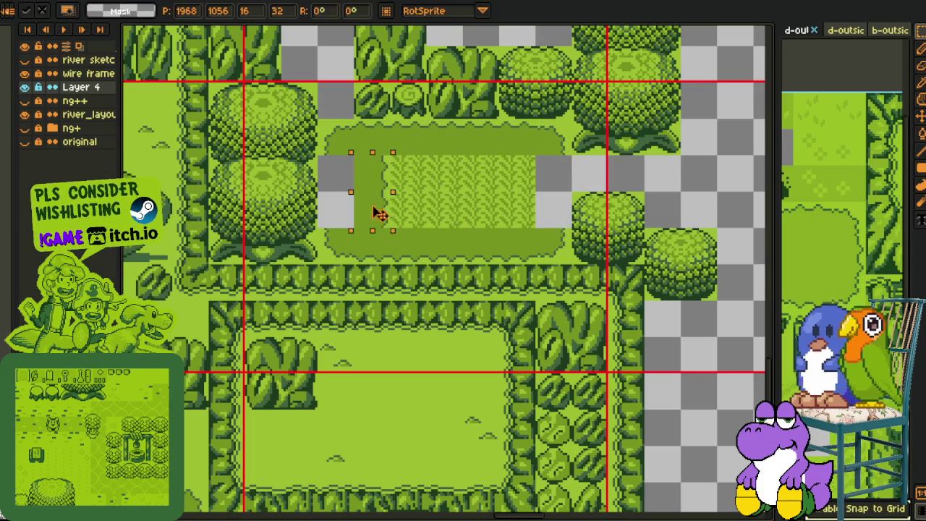
key("ctrl+d")
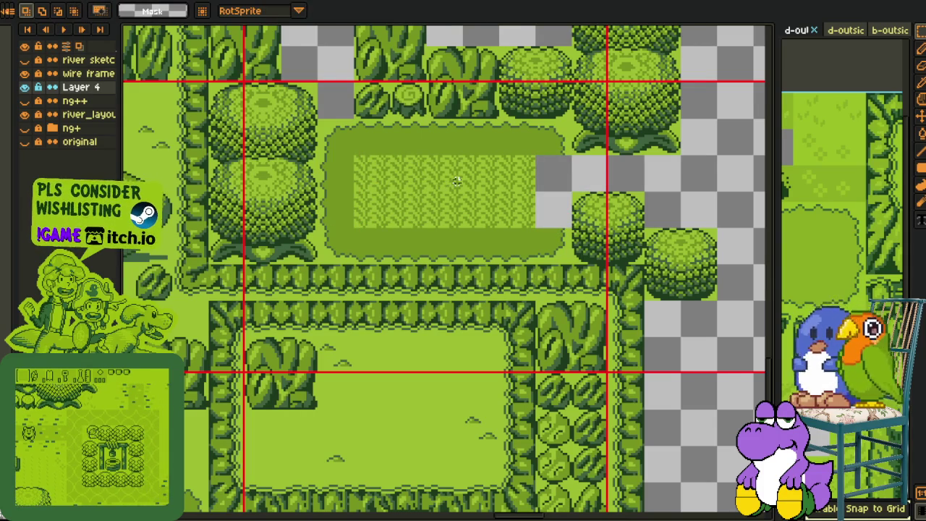
key("ctrl+v")
key("ctrl+d")
- Select the textured grass inside the bordered patch for recolouring
mouse_move(319, 155)
left_mouse_down()
mouse_move(537, 230)
mouse_move(572, 229)
left_mouse_up()
scroll(534, 181, "up", 2)
key("i")
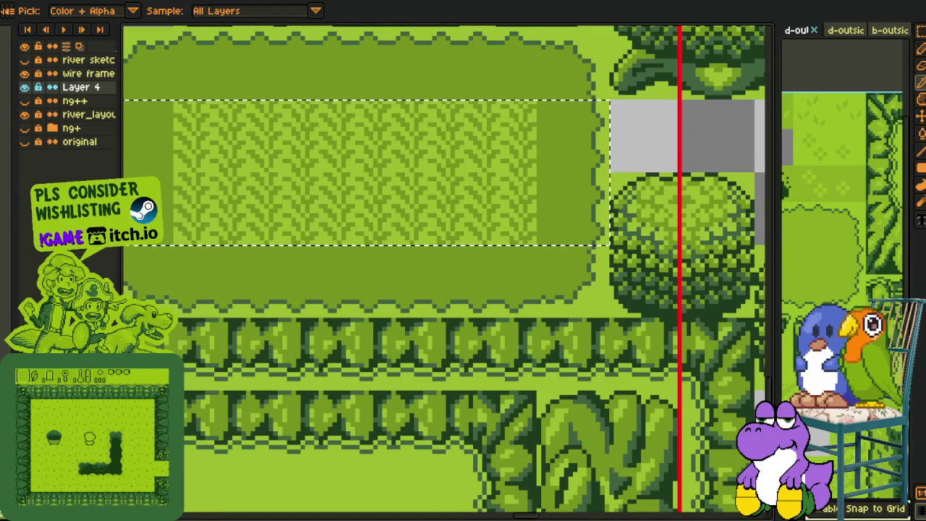
- Try a pale colour replacement on the grass, undo it, and reselect the textured area
scroll(506, 181, "up", 1)
key("ctrl+r")
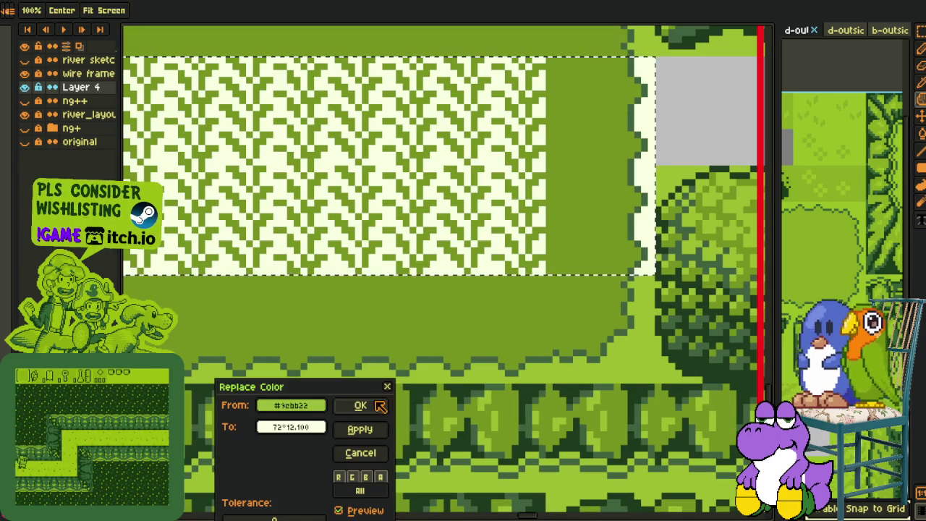
key("Return")
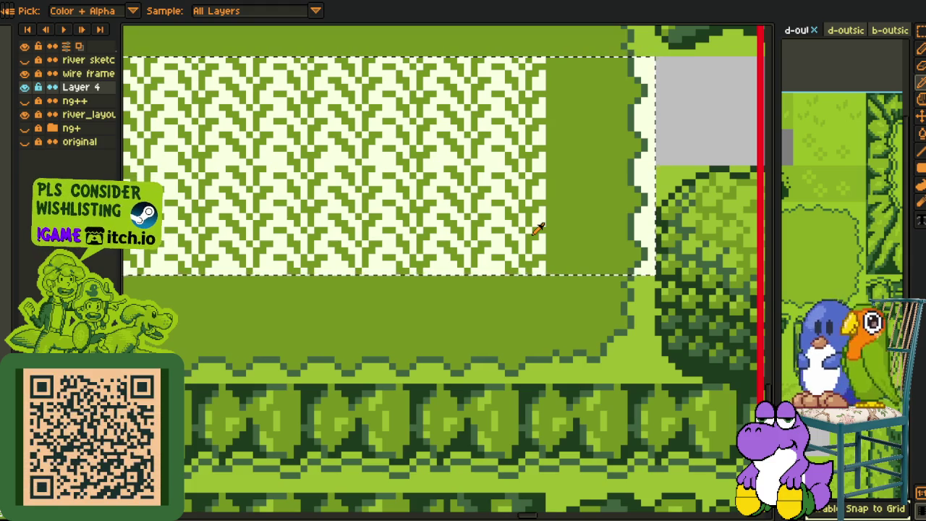
key("ctrl+z")
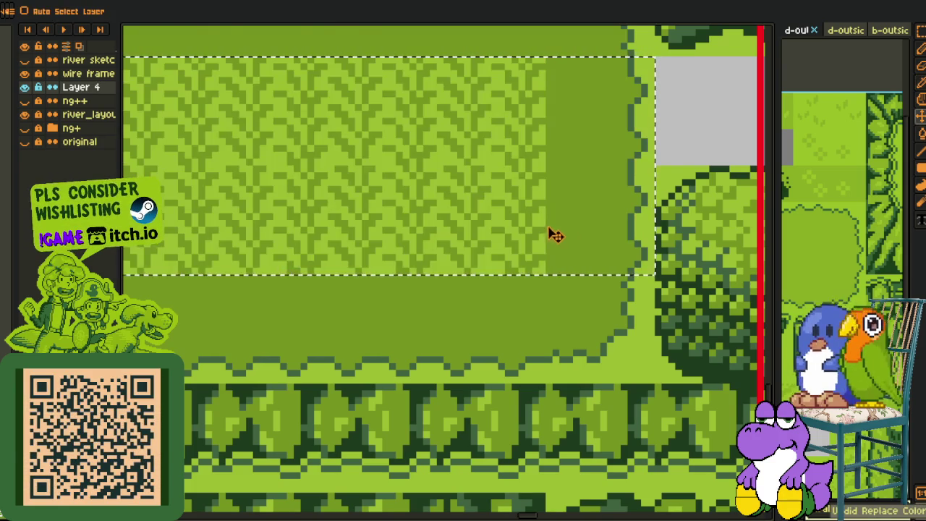
scroll(523, 246, "down", 1)
key("ctrl+d")
left_click_drag(180, 123, 539, 266)
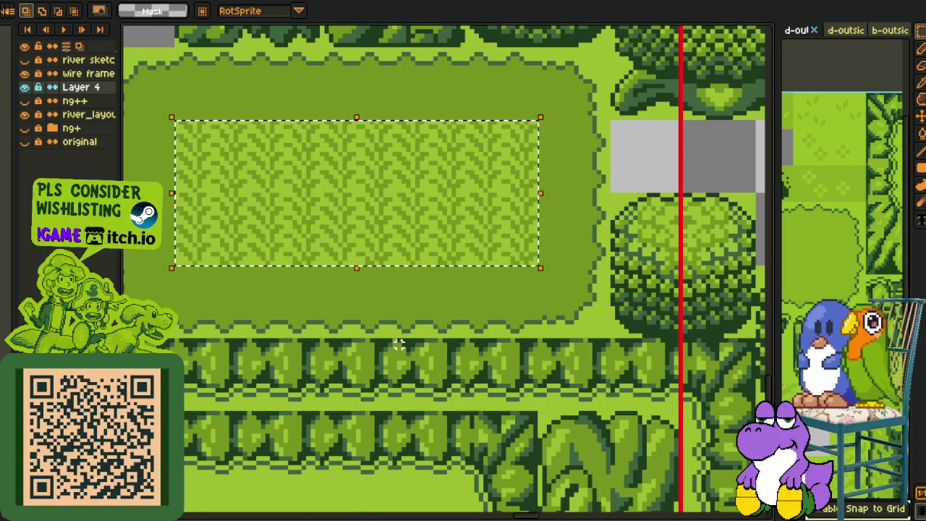
- Replace the pattern's light green with black
key("i")
scroll(504, 267, "up", 1)
left_click(508, 231)
key("shift+r")
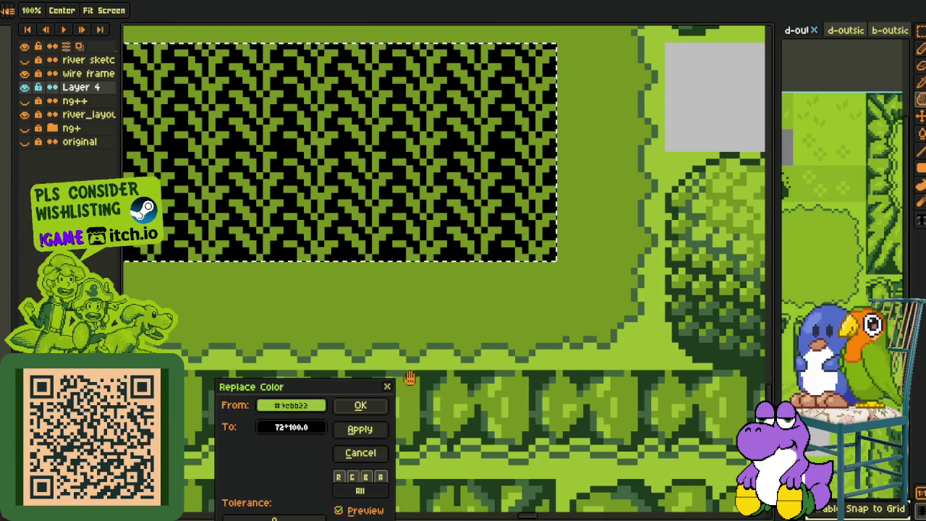
left_click(377, 405)
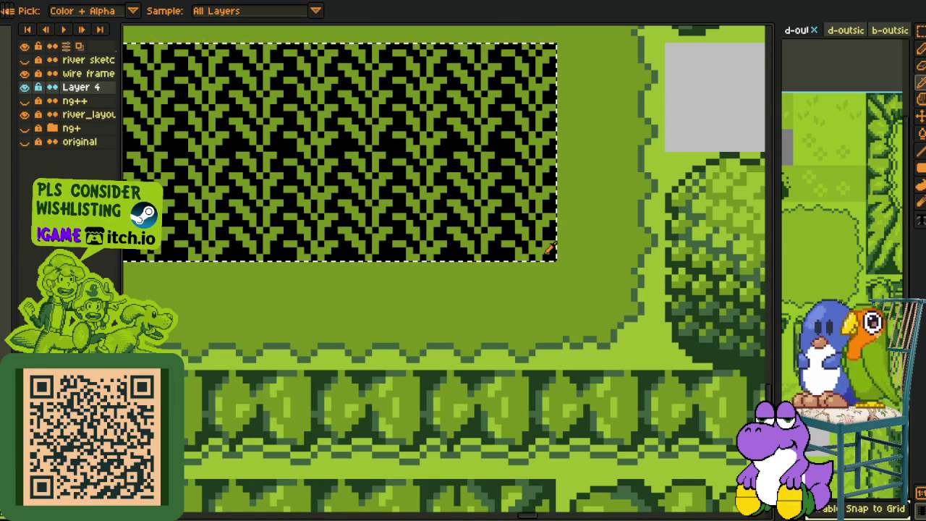
- Turn the mid green into light green and the black pixels into #77930d green
left_click(543, 248)
key("shift+r")
left_click(360, 406)
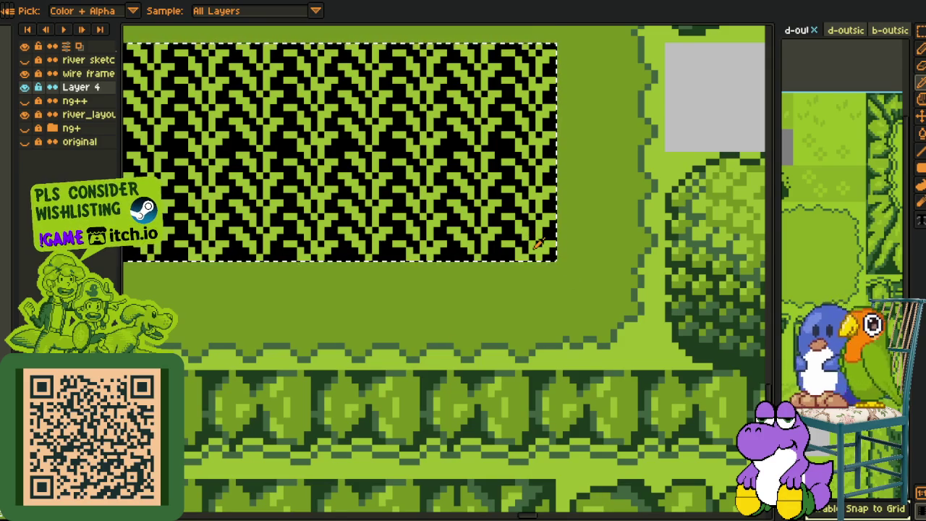
left_click(554, 227)
key("shift+r")
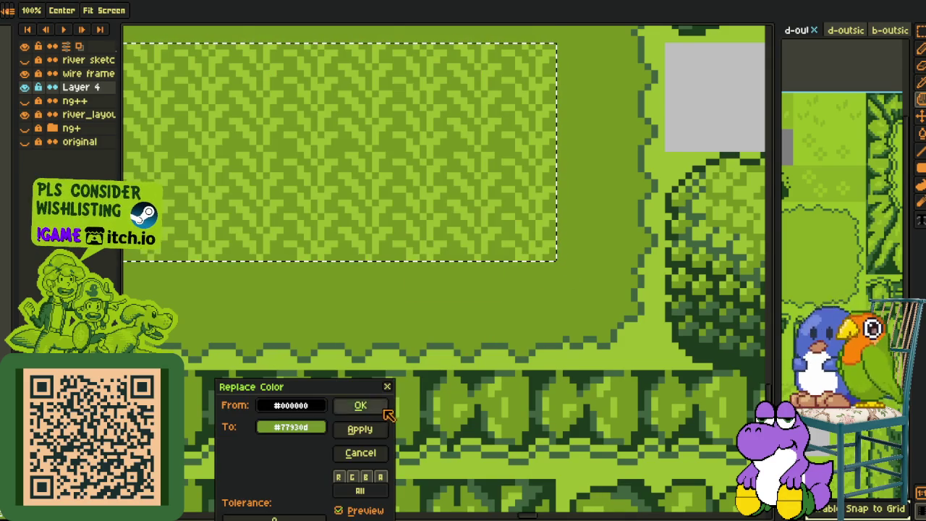
left_click(385, 409)
scroll(385, 409, "down", 1)
key("m")
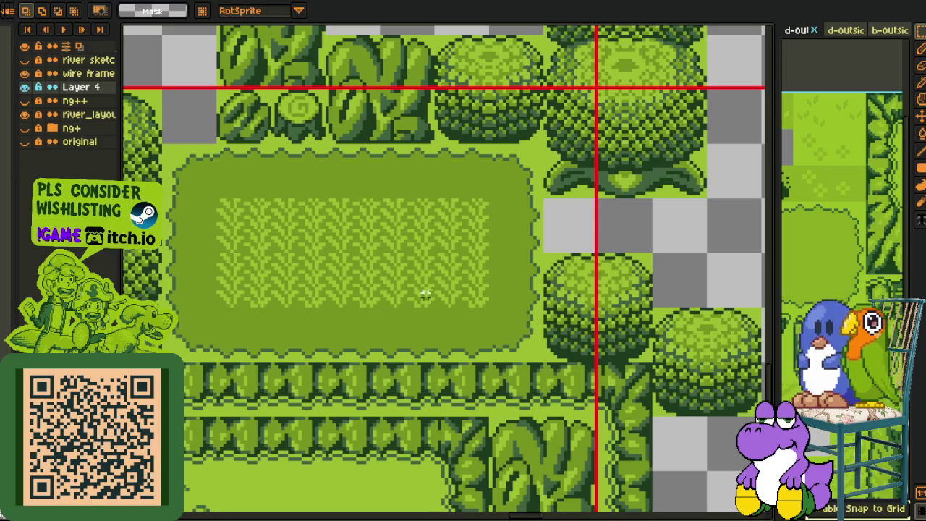
- Zoom out and save the map with the new dark grass patch
scroll(402, 346, "down", 4)
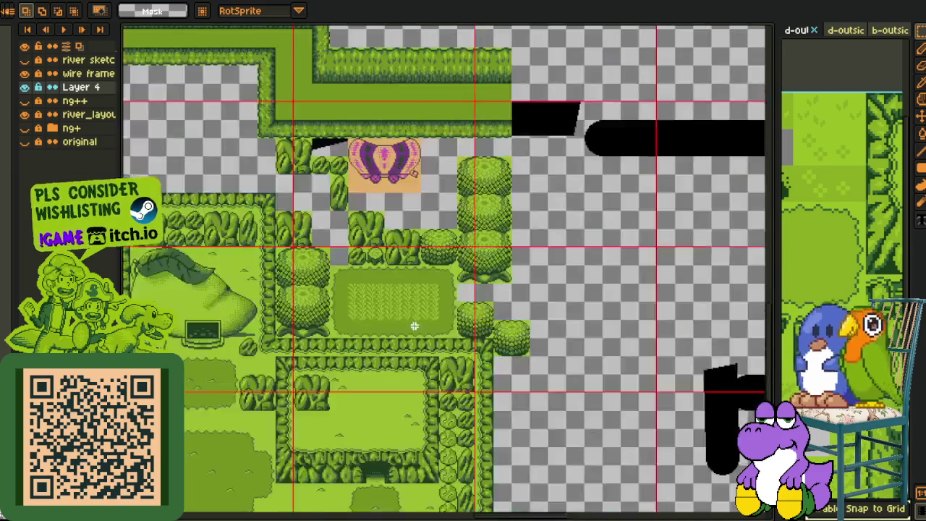
scroll(434, 340, "up", 1)
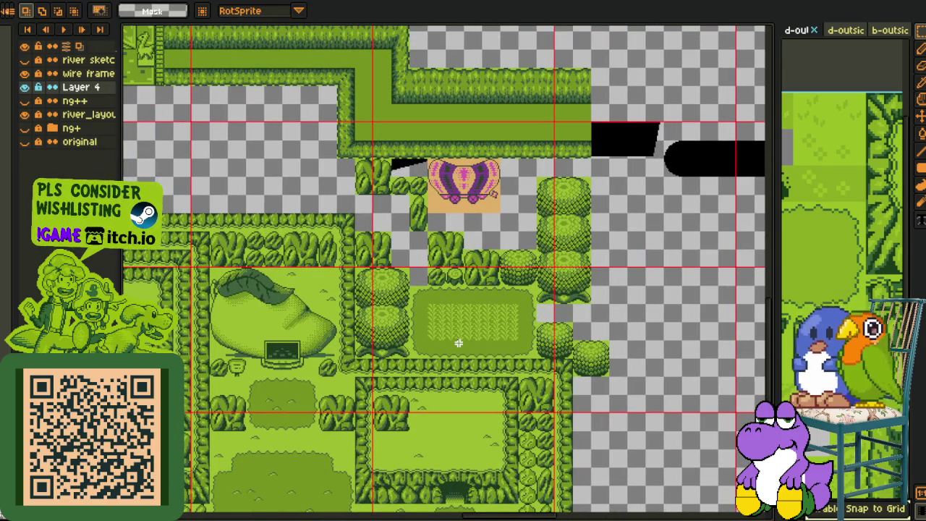
scroll(458, 343, "down", 2)
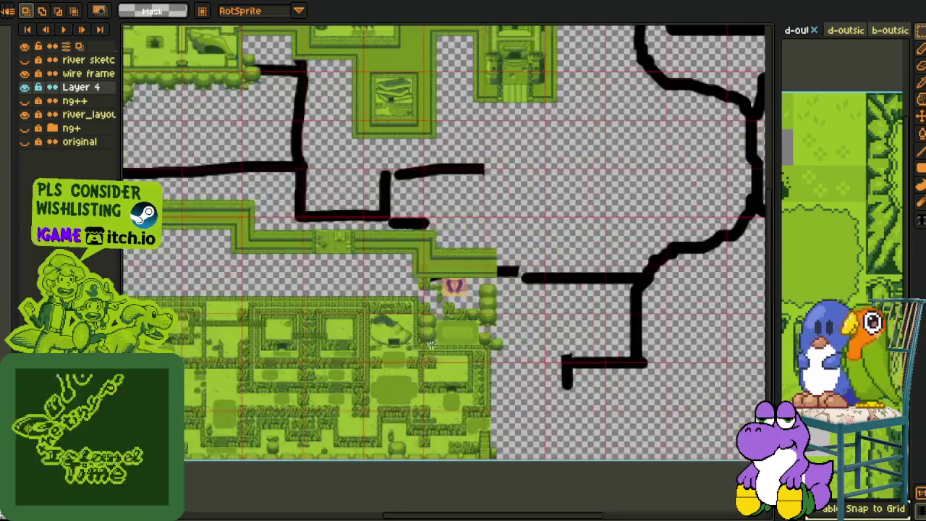
key("ctrl+s")
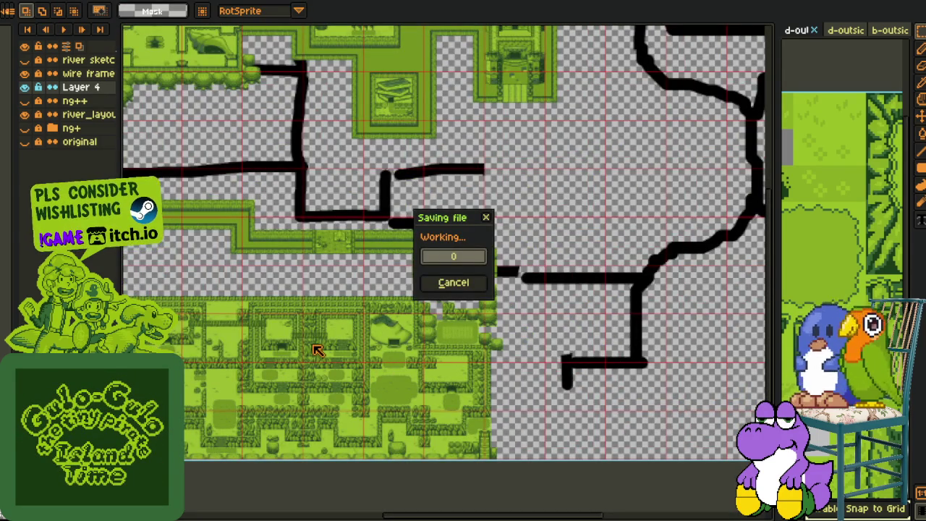
- Pan and zoom across the map to look over the western side and the route sketch
scroll(434, 303, "up", 2)
scroll(448, 325, "up", 2)
mouse_move(448, 347)
left_mouse_down()
mouse_move(465, 427)
mouse_move(373, 429)
left_mouse_up()
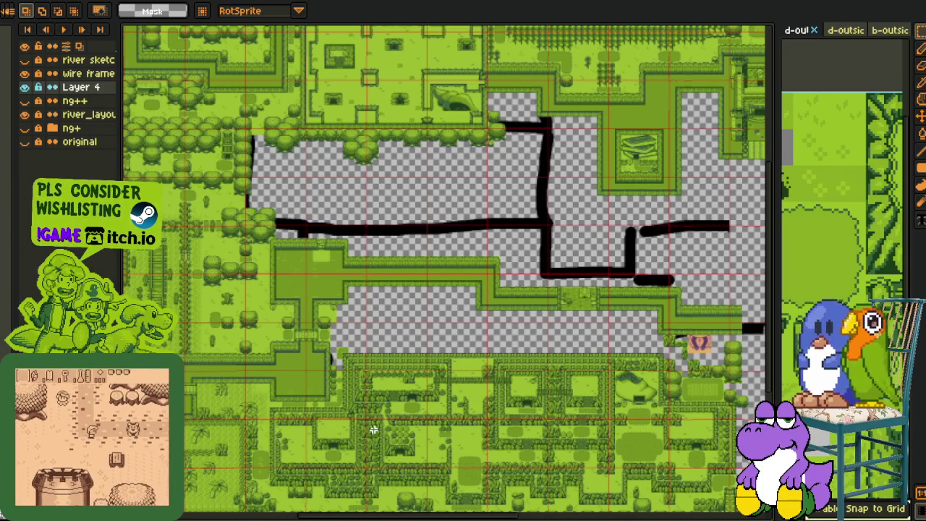
left_click_drag(262, 385, 415, 387)
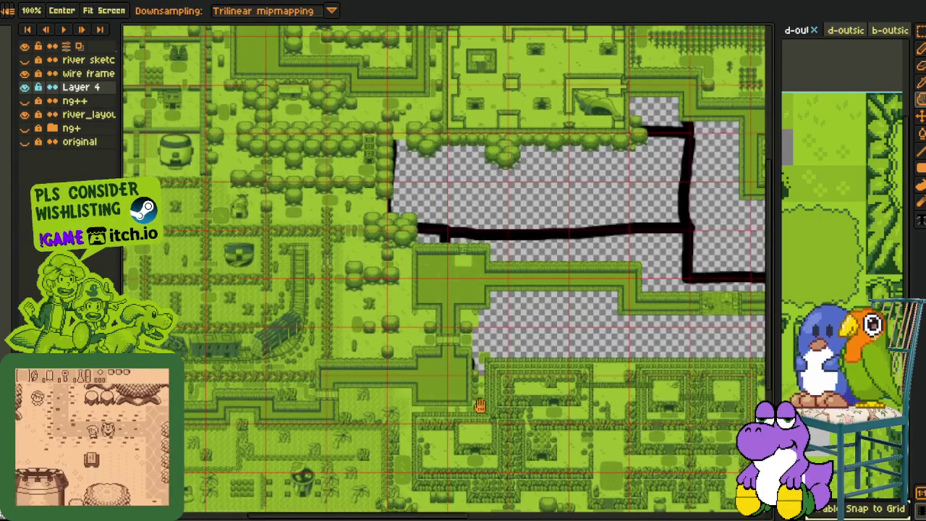
left_click_drag(486, 409, 387, 414)
key("space")
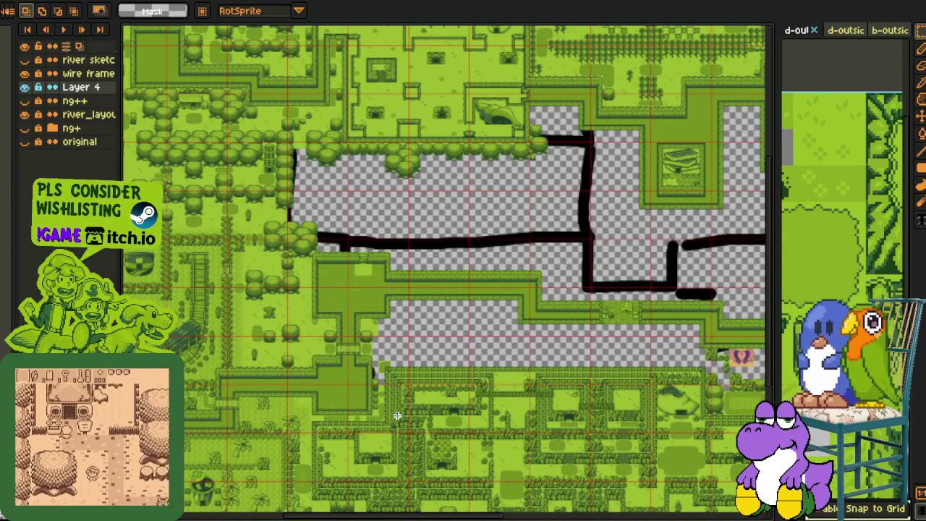
left_click_drag(454, 393, 386, 331)
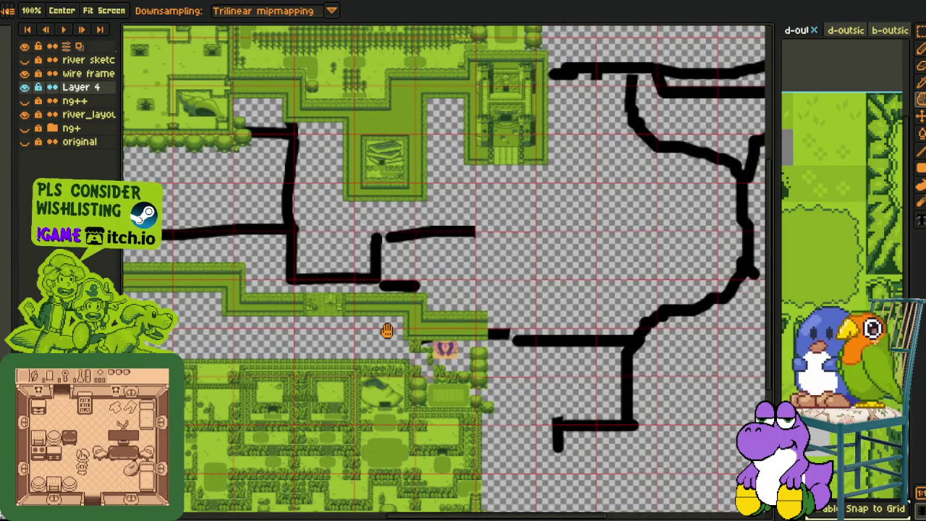
scroll(397, 311, "up", 1)
scroll(398, 311, "up", 1)
scroll(397, 311, "up", 1)
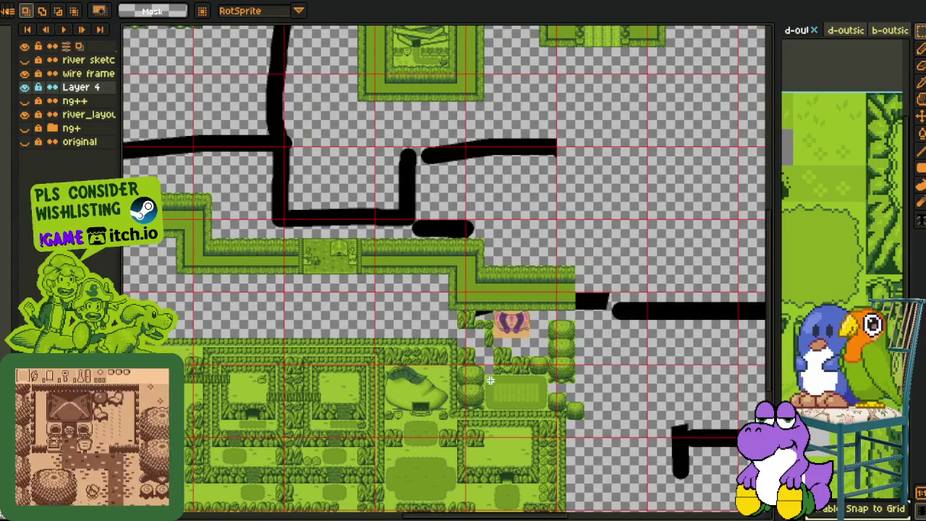
scroll(494, 380, "up", 2)
scroll(506, 369, "up", 2)
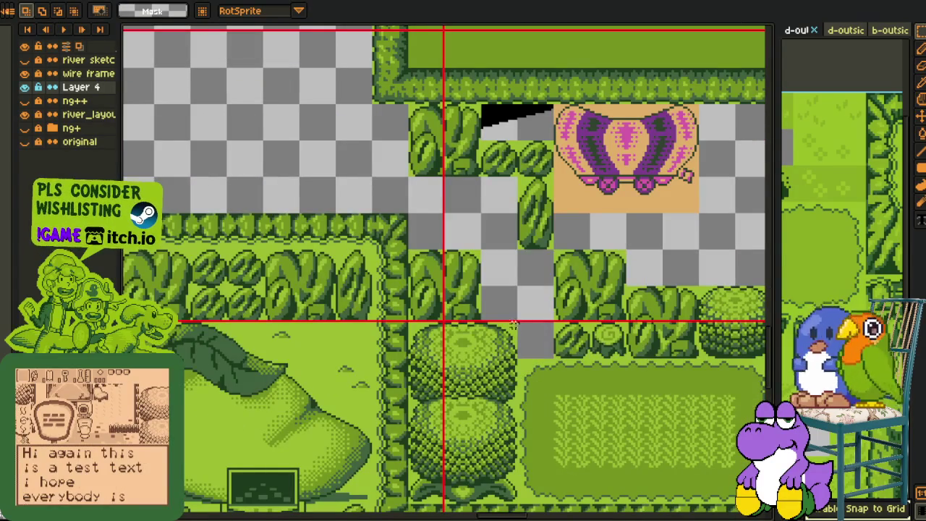
- Copy the stacked round trees and paste the copy into the empty area above
left_click_drag(517, 323, 408, 505)
key("ctrl+c")
key("ctrl+v")
mouse_move(162, 184)
left_mouse_down()
mouse_move(126, 148)
mouse_move(369, 302)
left_mouse_up()
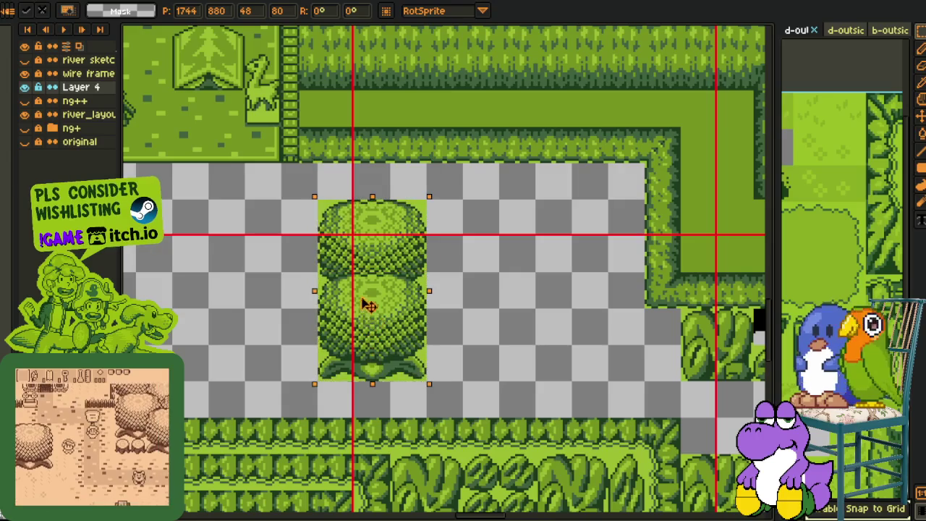
scroll(366, 308, "down", 2)
scroll(461, 252, "down", 1)
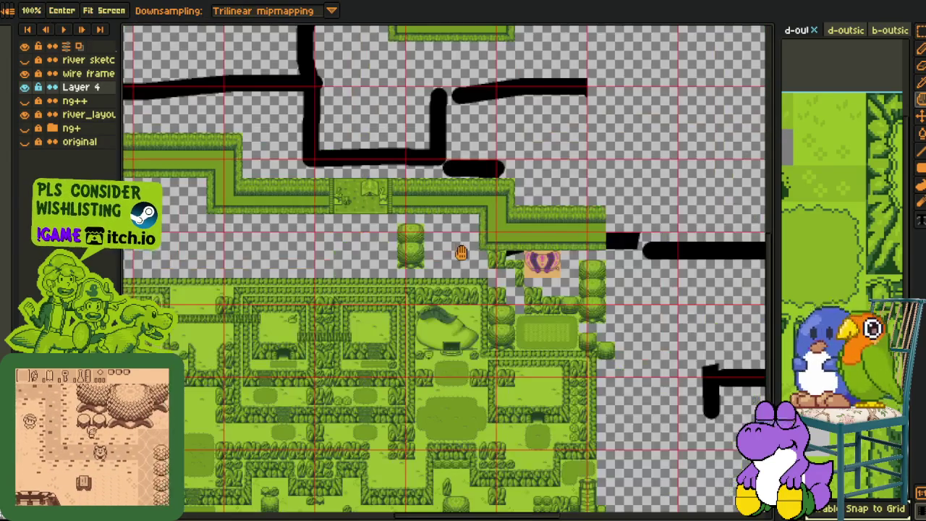
scroll(433, 261, "left", 2)
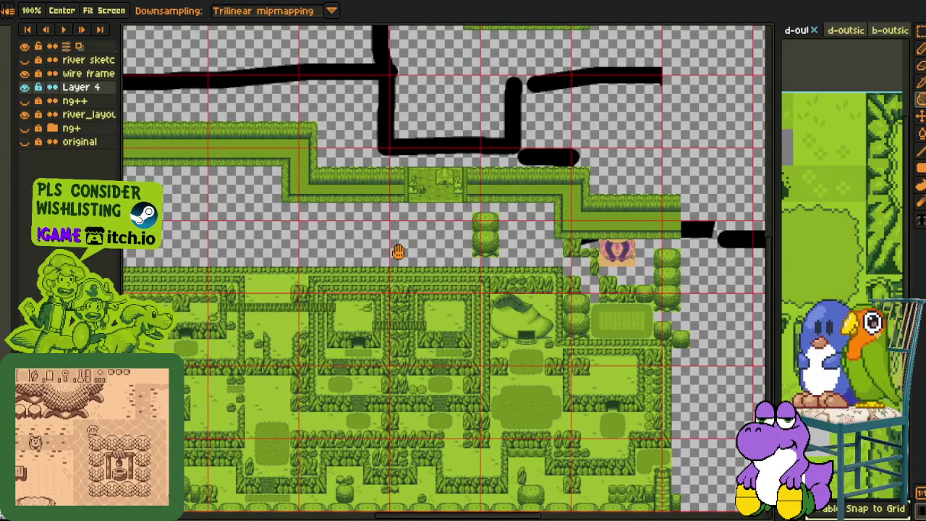
scroll(396, 212, "up", 2)
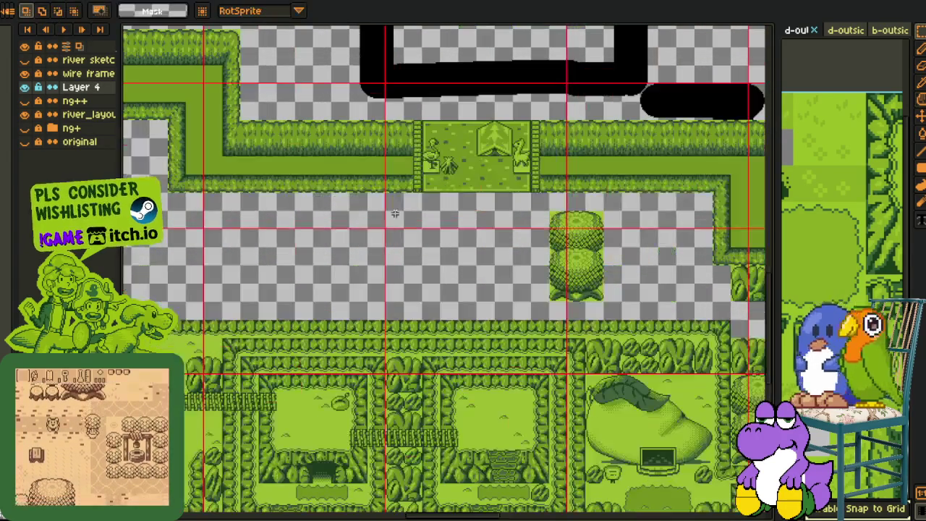
scroll(401, 224, "up", 2)
- Paste a stacked bush beside the first and move the root piece toward it
key("ctrl+v")
left_click_drag(424, 299, 396, 297)
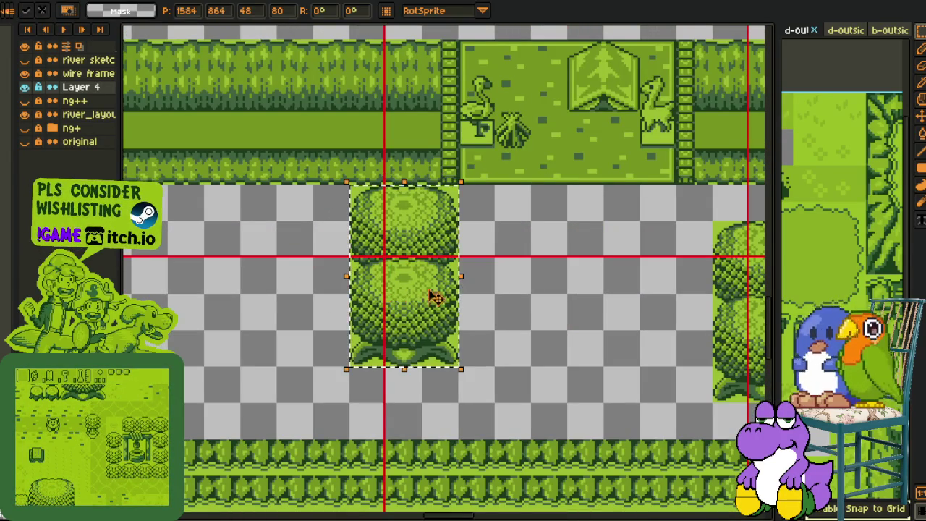
key("ctrl+d")
left_click_drag(346, 321, 451, 378)
mouse_move(405, 347)
left_mouse_down()
mouse_move(590, 313)
mouse_move(520, 231)
left_mouse_up()
key("ctrl+d")
- Undo a stray extra bush paste and set the root piece beneath the two bushes
left_click_drag(347, 217, 460, 334)
key("ctrl+c")
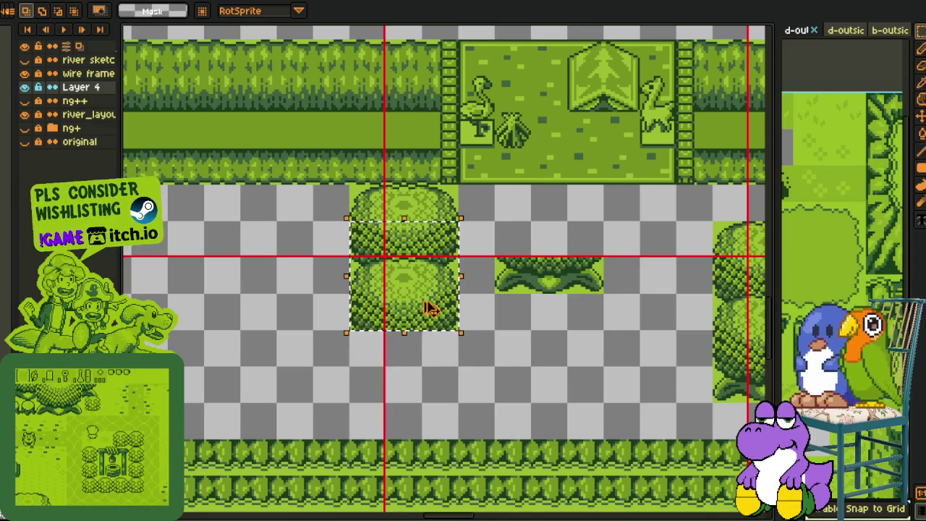
key("ctrl+v")
left_click_drag(428, 306, 438, 376)
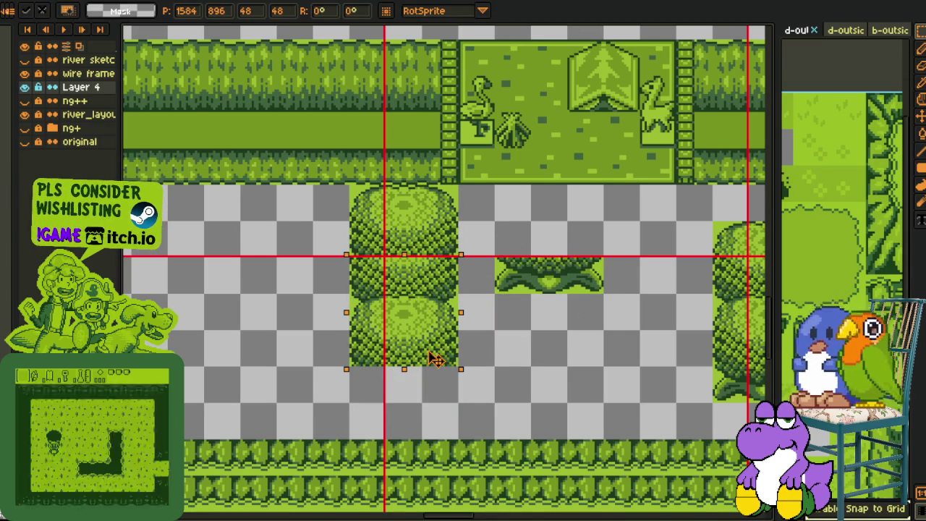
key("ctrl+z")
mouse_move(496, 255)
left_mouse_down()
mouse_move(604, 296)
mouse_move(413, 368)
mouse_move(438, 364)
left_mouse_up()
left_click(530, 279)
scroll(529, 279, "down", 1)
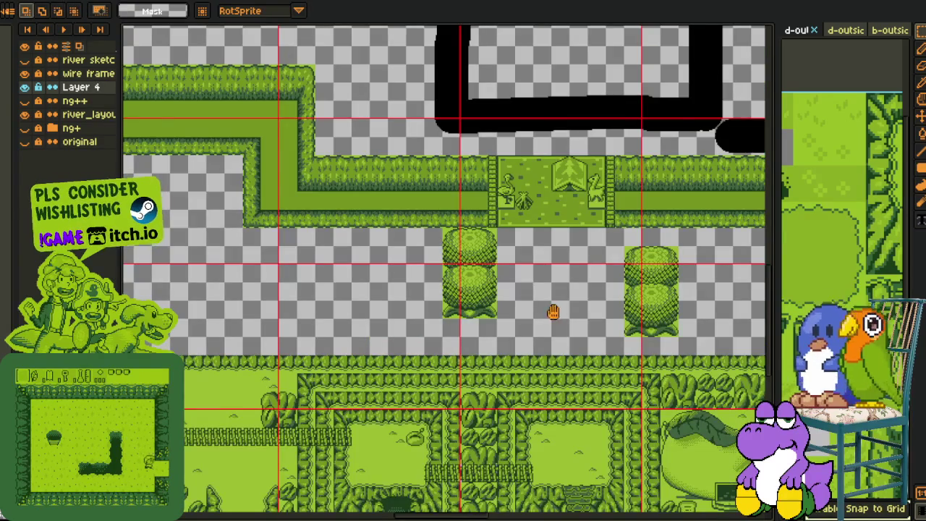
scroll(550, 312, "down", 2)
scroll(571, 285, "up", 2)
scroll(458, 300, "up", 1)
- Move the small leaf tile under the left tree, adjusting its position right and back
key("m")
mouse_move(439, 280)
left_mouse_down()
mouse_move(476, 317)
mouse_move(184, 304)
mouse_move(166, 81)
mouse_move(665, 230)
left_mouse_up()
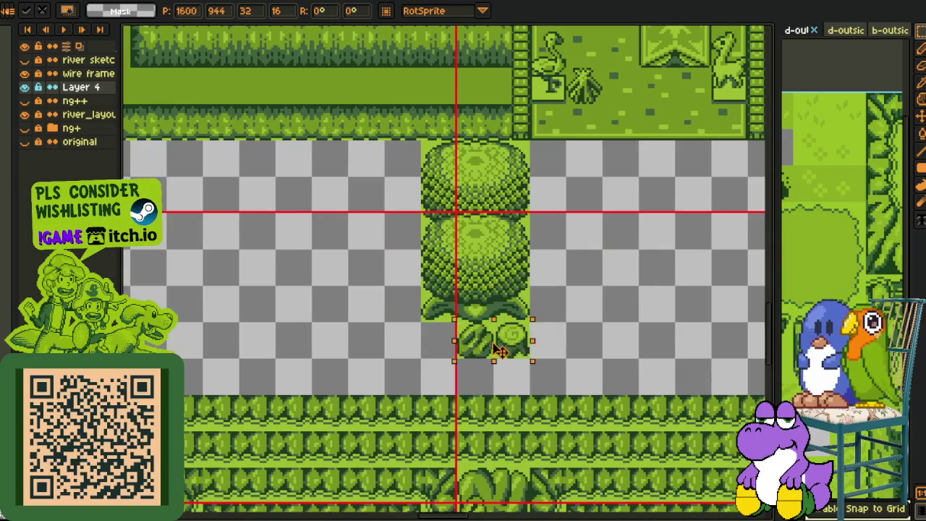
left_click_drag(666, 230, 474, 337)
key("Return")
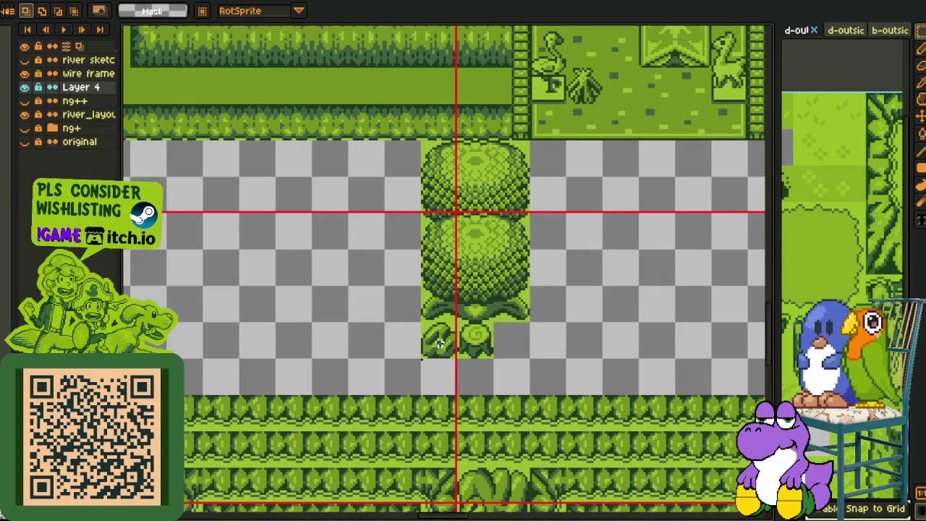
mouse_move(422, 322)
left_mouse_down()
mouse_move(458, 358)
mouse_move(525, 356)
mouse_move(470, 340)
left_mouse_up()
key("Return")
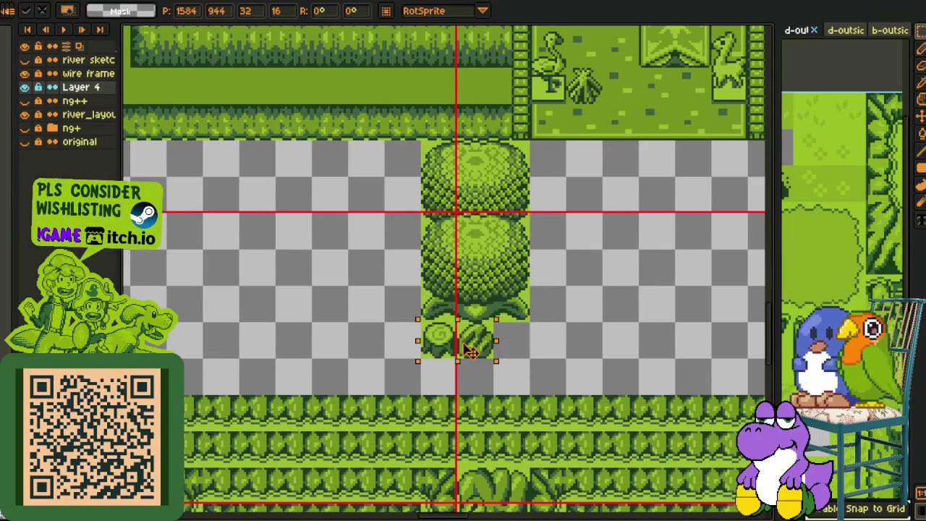
key("Return")
scroll(555, 318, "down", 2)
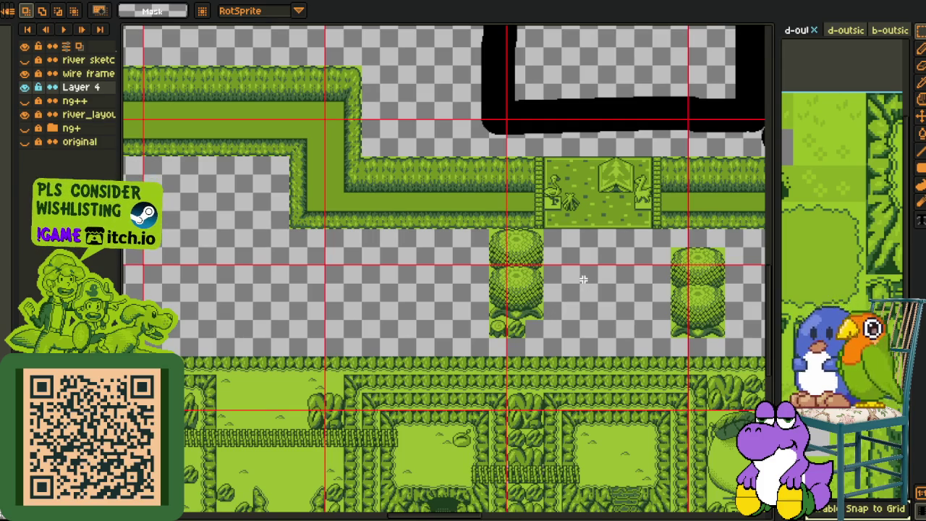
scroll(584, 277, "down", 2)
scroll(631, 307, "up", 2)
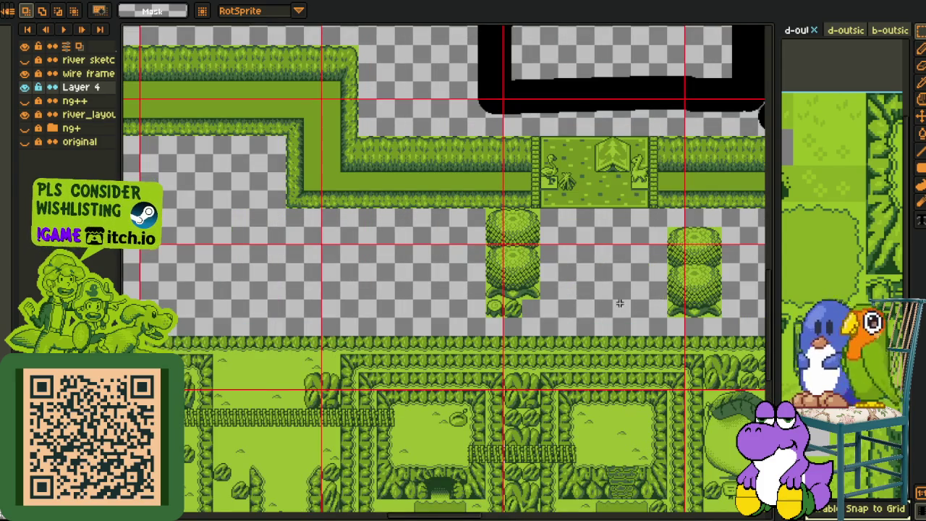
- Move a small round bush to sit between the two trees
left_click_drag(614, 302, 520, 269)
scroll(652, 279, "down", 2)
scroll(534, 382, "up", 2)
mouse_move(593, 425)
left_mouse_down()
mouse_move(129, 253)
mouse_move(651, 260)
left_mouse_up()
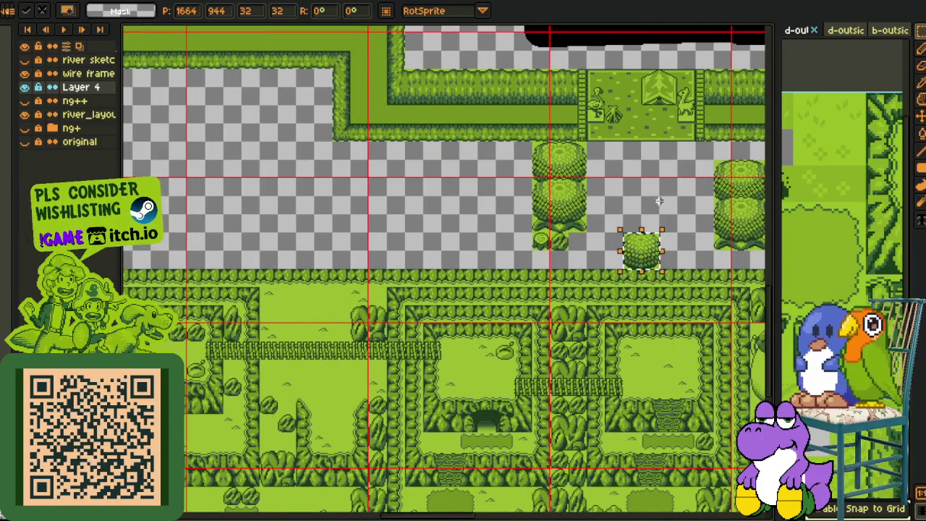
left_click_drag(650, 260, 510, 218)
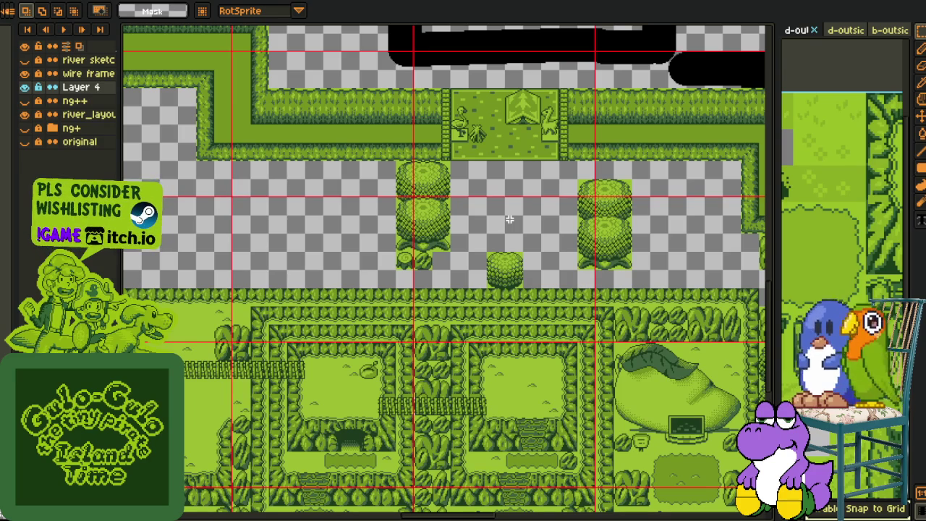
- Check the document holding the set layer, then save the map with Ctrl+S
key("ctrl+Tab")
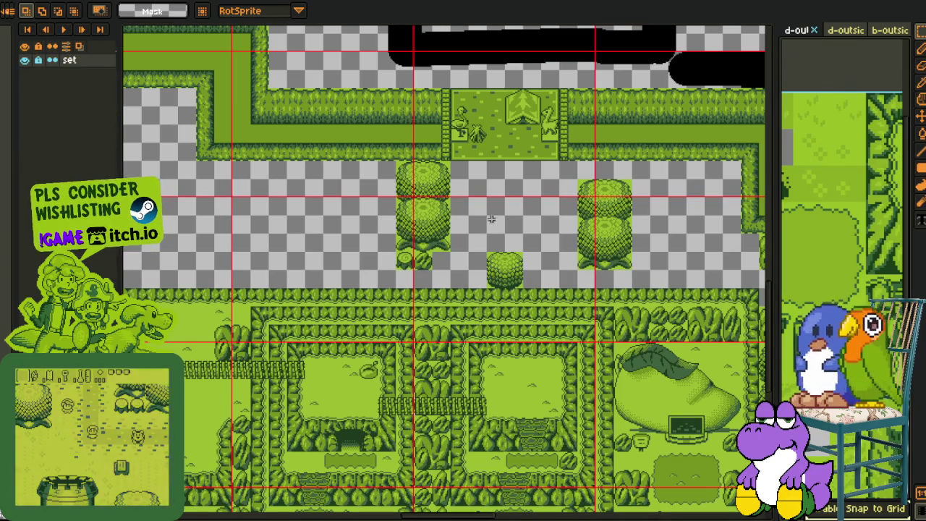
key("h")
key("ctrl+Tab")
key("ctrl+s")
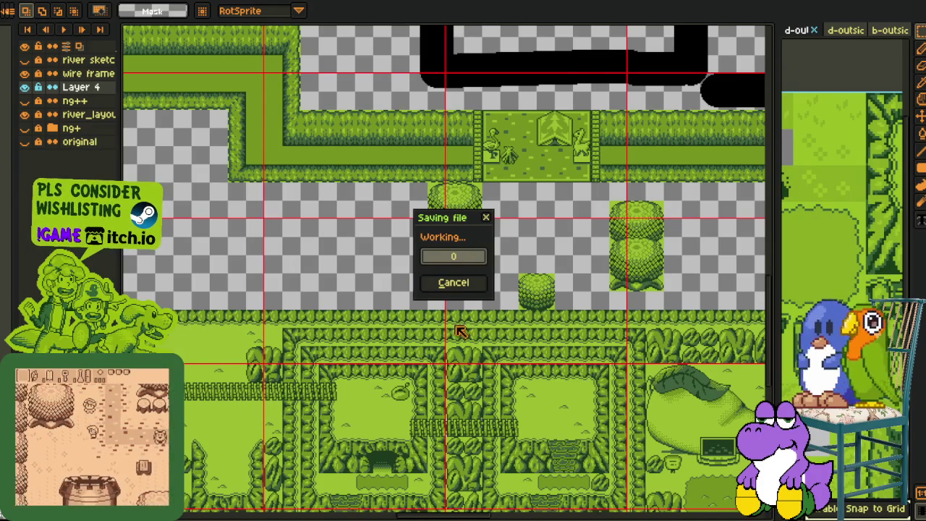
- Pan around the two trees and the map area above and left to review the placement
left_click_drag(475, 351, 400, 319)
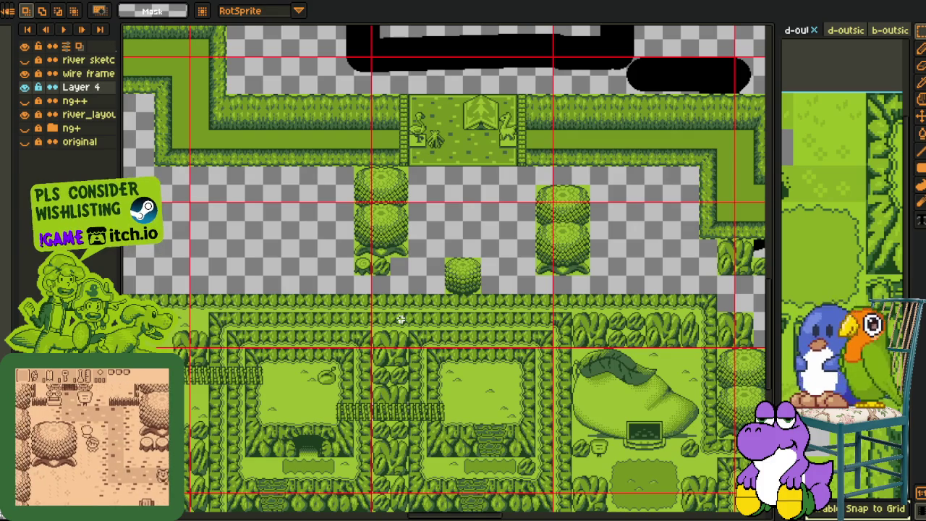
left_click_drag(381, 302, 461, 316)
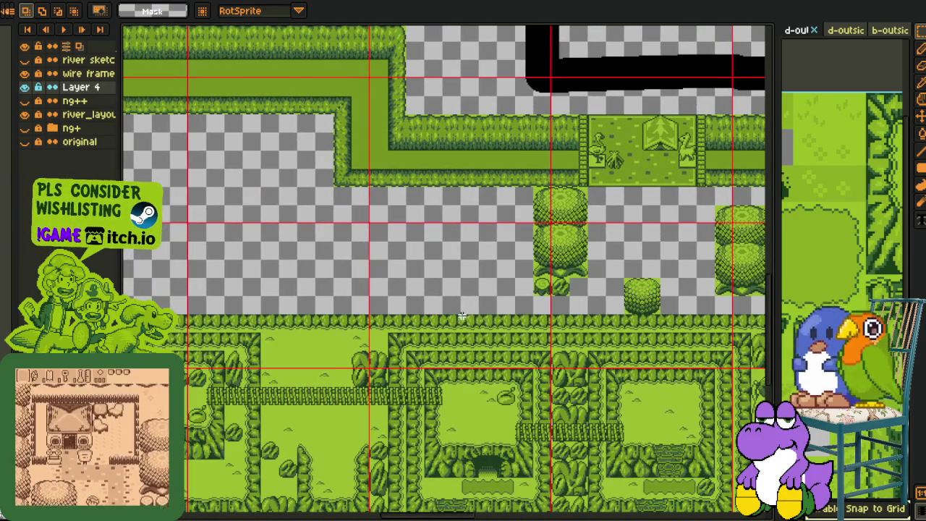
left_click_drag(446, 330, 495, 323)
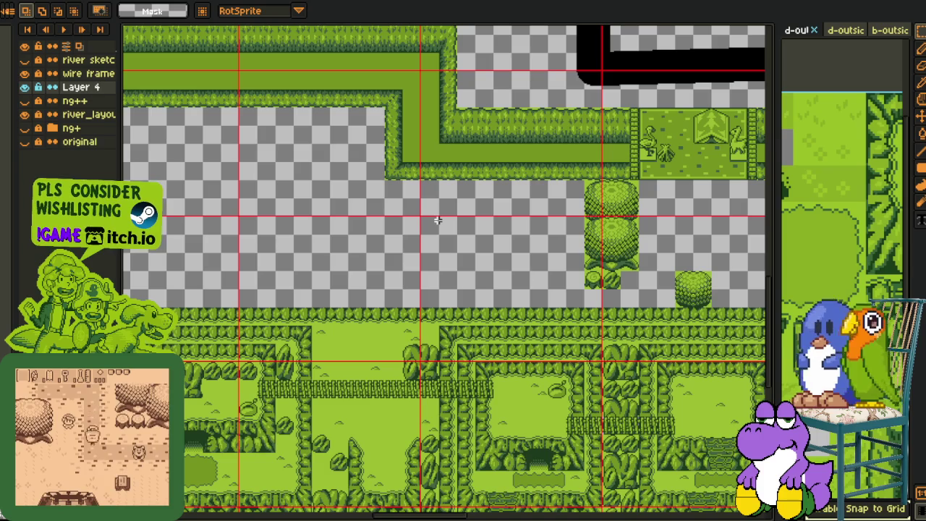
left_click_drag(438, 220, 496, 251)
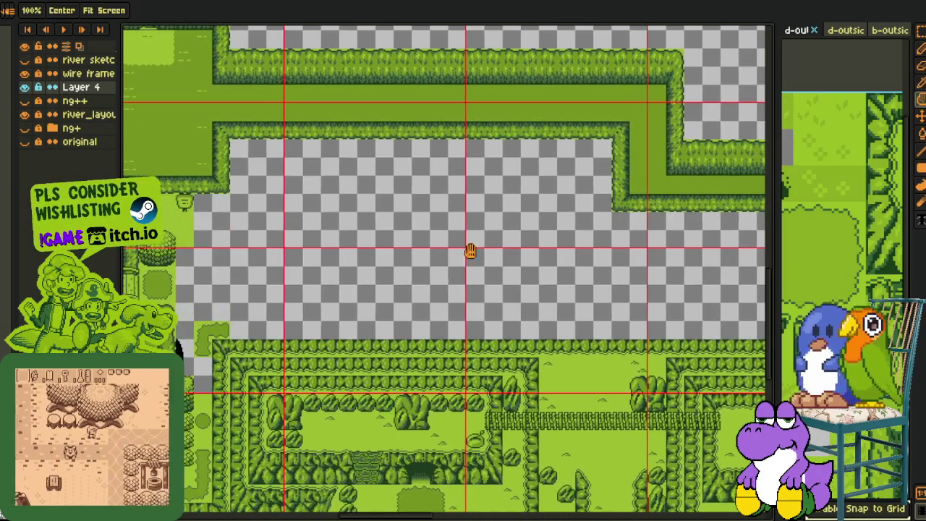
scroll(355, 186, "down", 2)
mouse_move(519, 248)
left_mouse_down()
mouse_move(471, 296)
mouse_move(465, 273)
mouse_move(325, 248)
left_mouse_up()
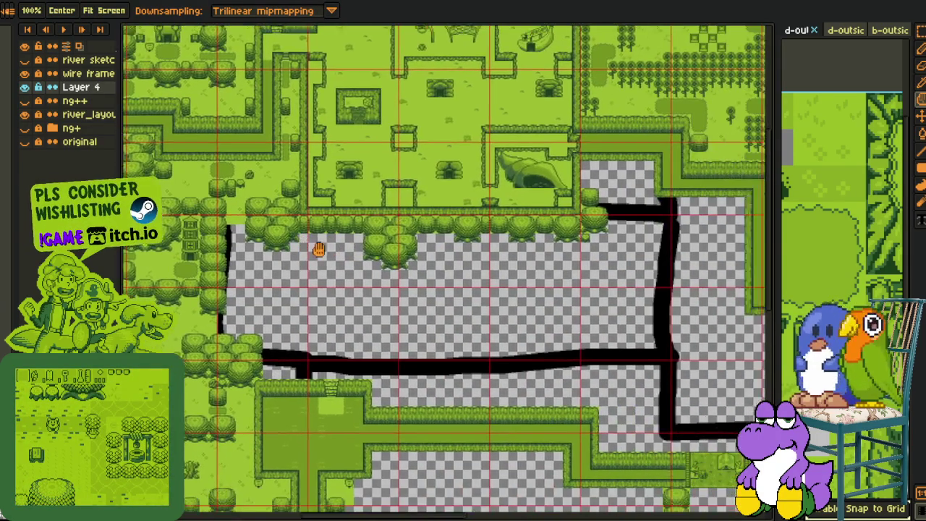
scroll(253, 215, "up", 4)
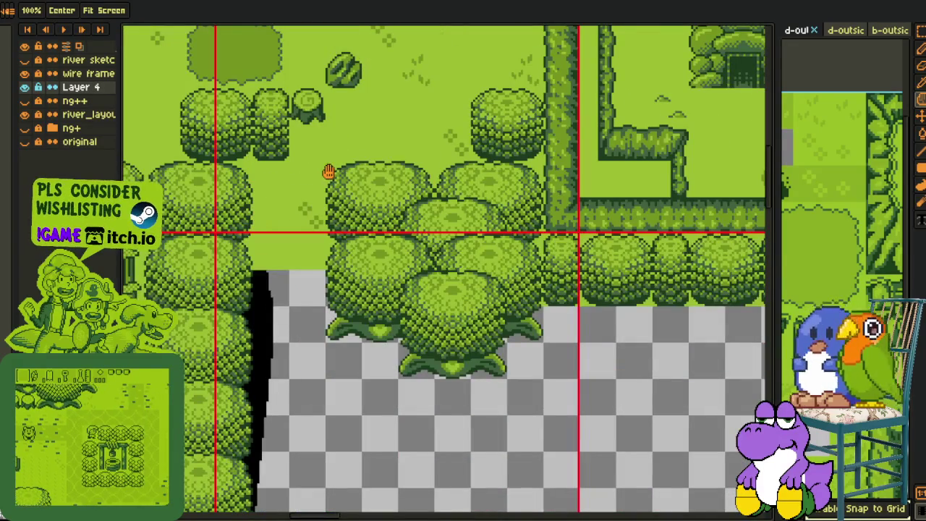
- Select the large overlapping bush cluster and paste a copy into the empty strip
key("m")
left_click_drag(326, 164, 542, 377)
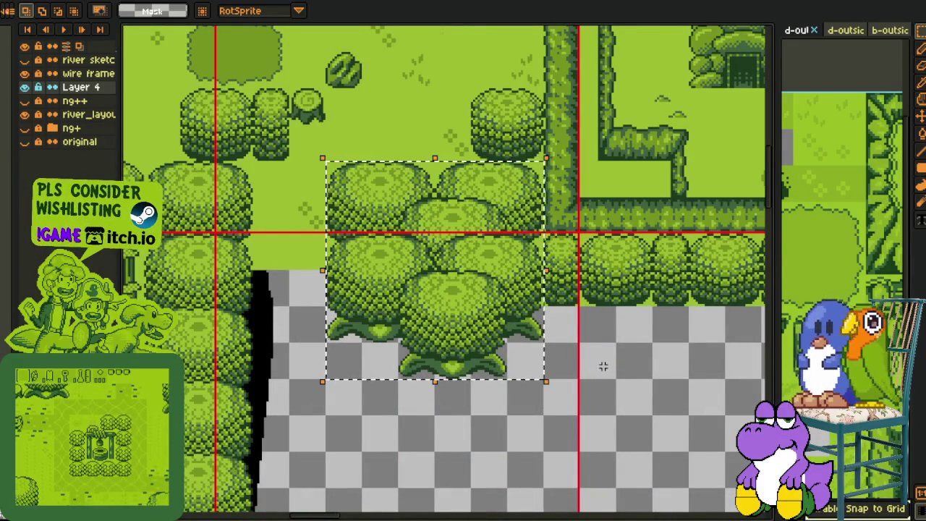
scroll(600, 368, "down", 5)
key("h")
left_click_drag(453, 244, 424, 222)
scroll(397, 227, "up", 4)
scroll(397, 227, "down", 2)
mouse_move(368, 238)
left_mouse_down()
mouse_move(409, 261)
mouse_move(319, 209)
left_mouse_up()
key("m")
scroll(329, 204, "up", 4)
key("ctrl+v")
left_click_drag(413, 262, 402, 244)
- Select the lower half of the bush cluster, then pan toward the tree columns
scroll(559, 200, "down", 3)
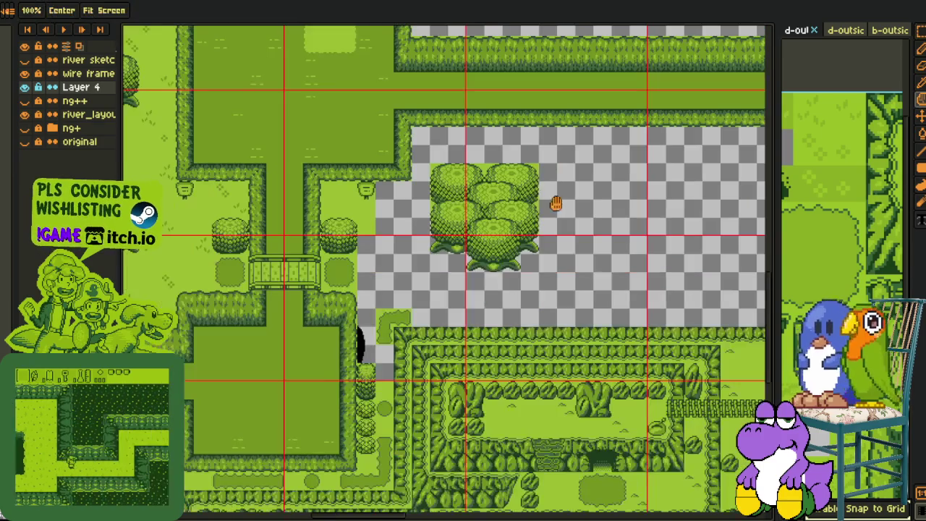
key("h")
left_click_drag(484, 236, 419, 253)
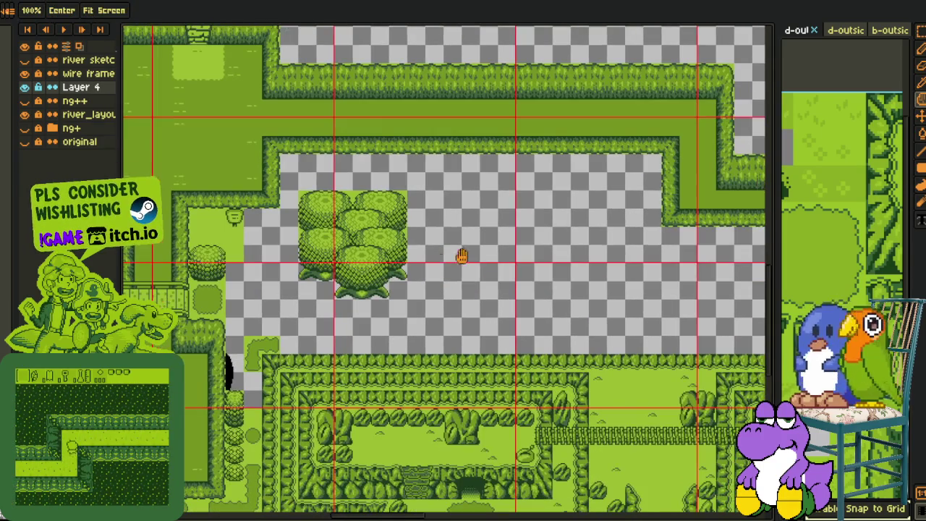
key("m")
scroll(352, 277, "up", 1)
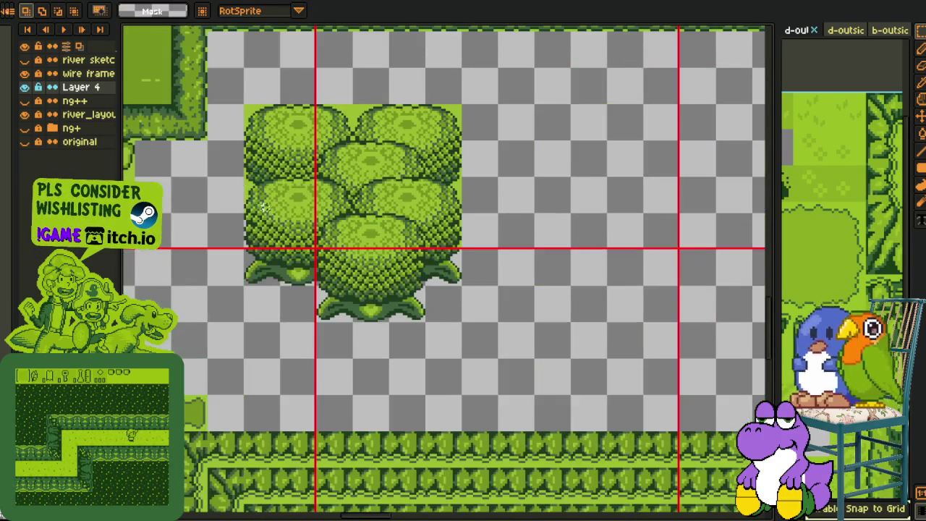
left_click_drag(245, 214, 460, 322)
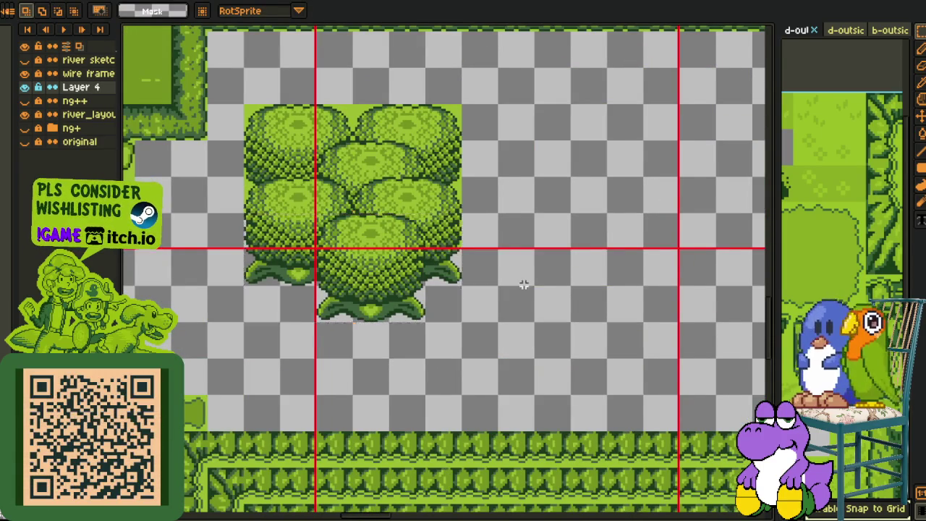
scroll(523, 283, "down", 1)
key("h")
mouse_move(548, 274)
left_mouse_down()
mouse_move(381, 253)
mouse_move(431, 225)
left_mouse_up()
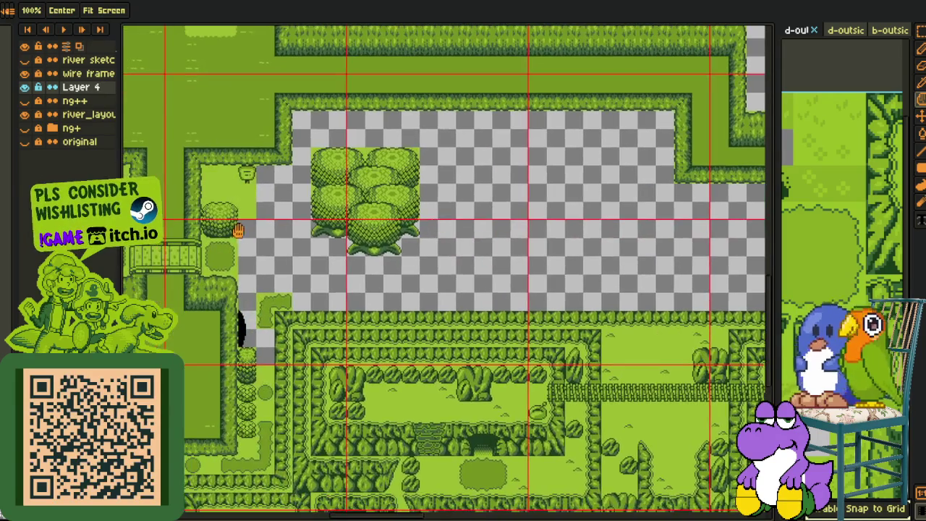
scroll(220, 217, "up", 2)
- Duplicate the small round bush and place the copy near the tree
key("m")
mouse_move(172, 175)
left_mouse_down()
mouse_move(262, 268)
mouse_move(612, 454)
left_mouse_up()
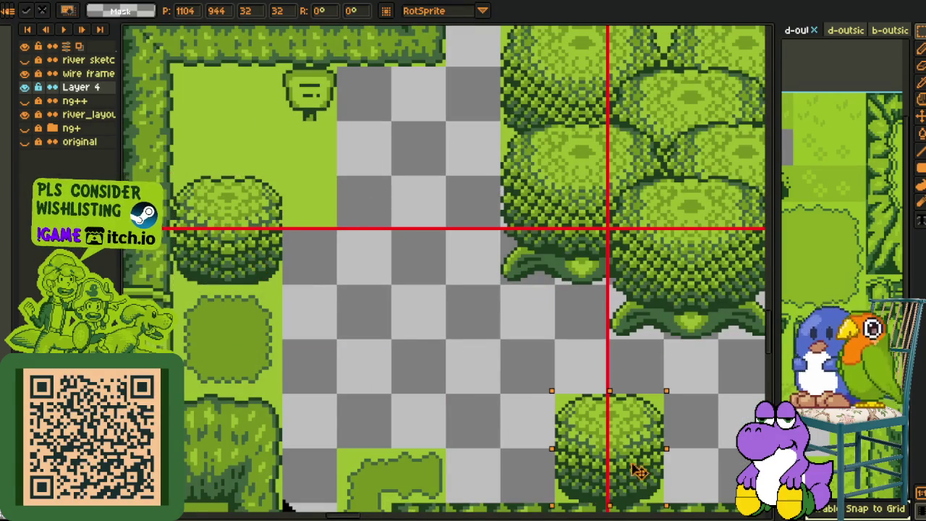
key("Return")
left_click_drag(682, 362, 405, 356)
scroll(509, 357, "down", 2)
key("h")
scroll(406, 356, "up", 1)
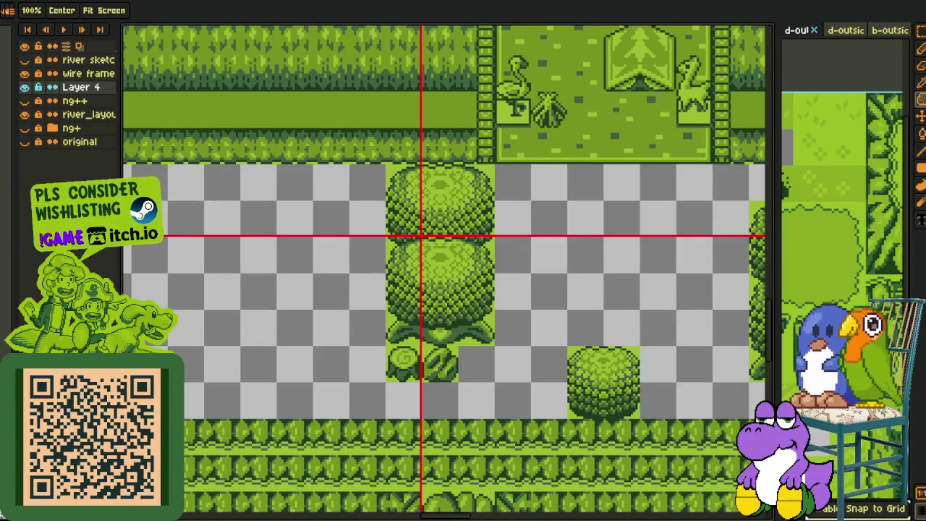
scroll(434, 372, "down", 2)
left_click_drag(210, 330, 275, 340)
scroll(270, 342, "up", 2)
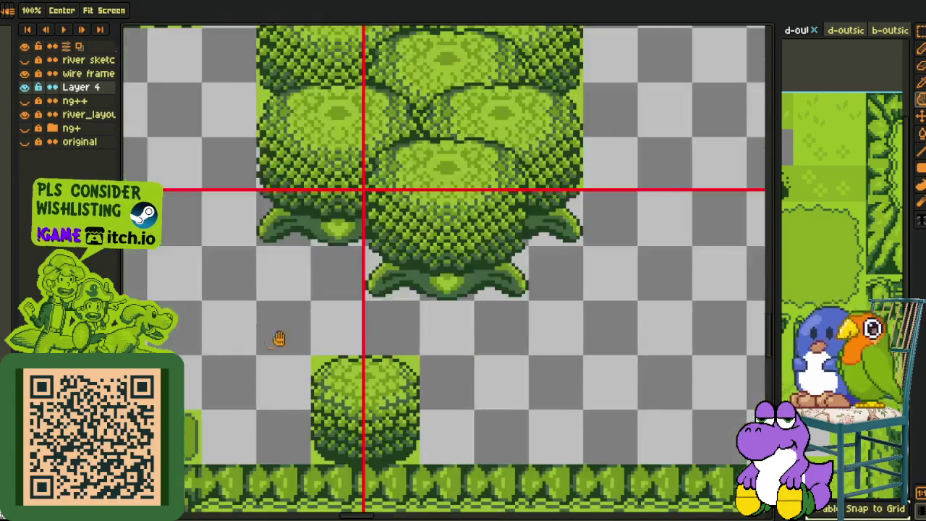
- Paste a small leaf tile under the bush cluster and bring the hedge paths into view
key("ctrl+v")
mouse_move(464, 358)
left_mouse_down()
mouse_move(361, 306)
mouse_move(360, 251)
left_mouse_up()
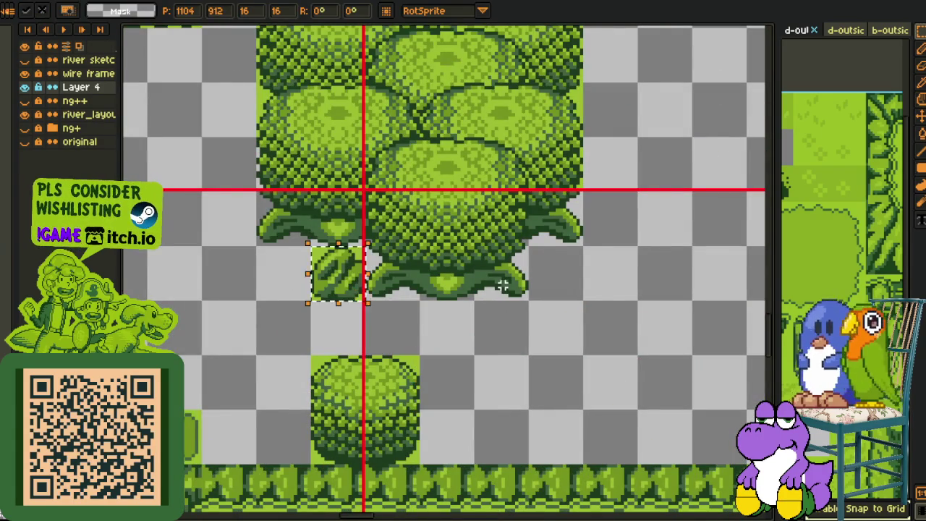
scroll(501, 286, "down", 1)
key("h")
left_click_drag(510, 275, 408, 256)
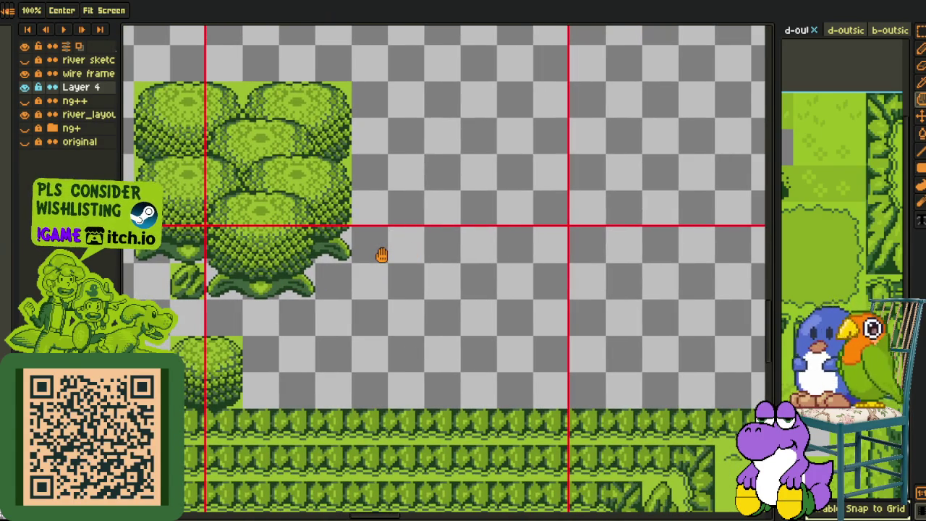
left_click_drag(449, 254, 293, 272)
key("r")
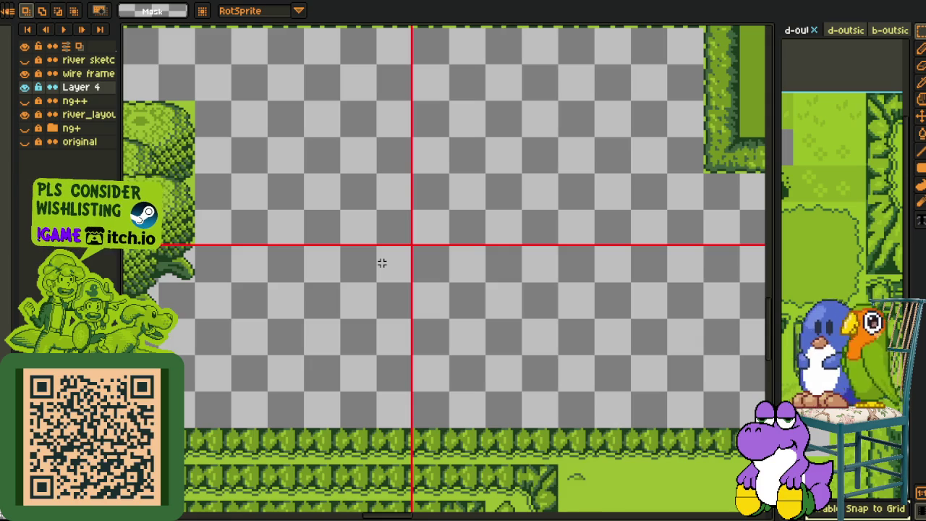
scroll(370, 278, "down", 1)
key("h")
mouse_move(482, 343)
left_mouse_down()
mouse_move(484, 267)
mouse_move(428, 313)
mouse_move(463, 306)
mouse_move(545, 316)
mouse_move(427, 281)
mouse_move(431, 275)
mouse_move(186, 265)
left_mouse_up()
- Ctrl-drag a copy of the round bush beside the tree cluster and nudge it up one tile
key("r")
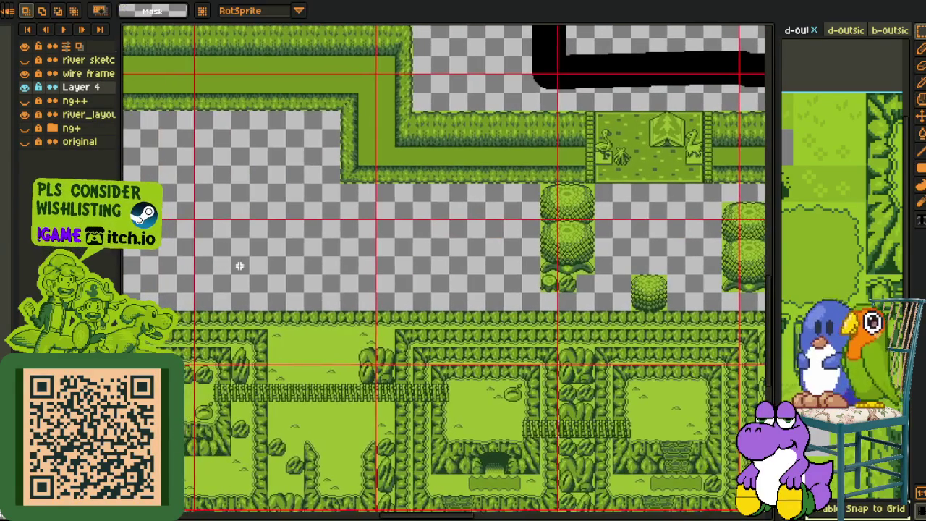
scroll(252, 261, "down", 1)
key("h")
scroll(223, 245, "up", 1)
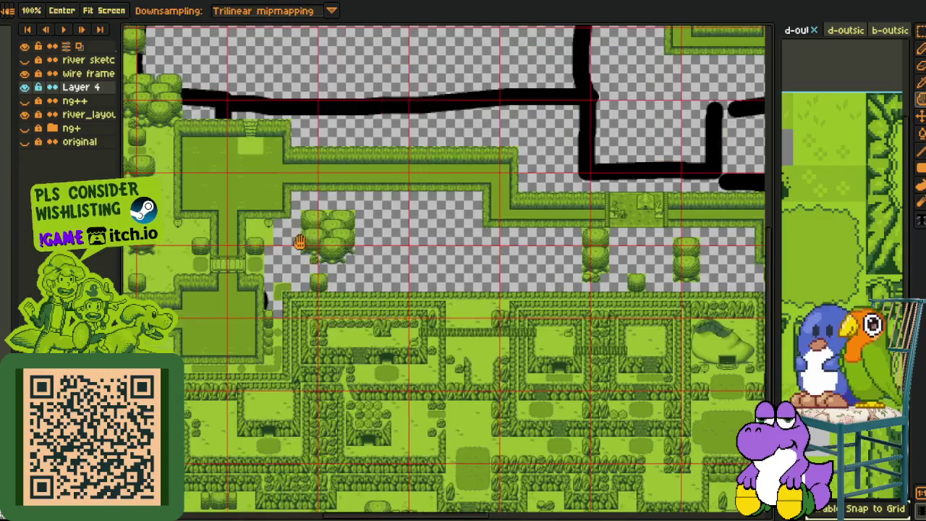
left_click_drag(288, 243, 306, 238)
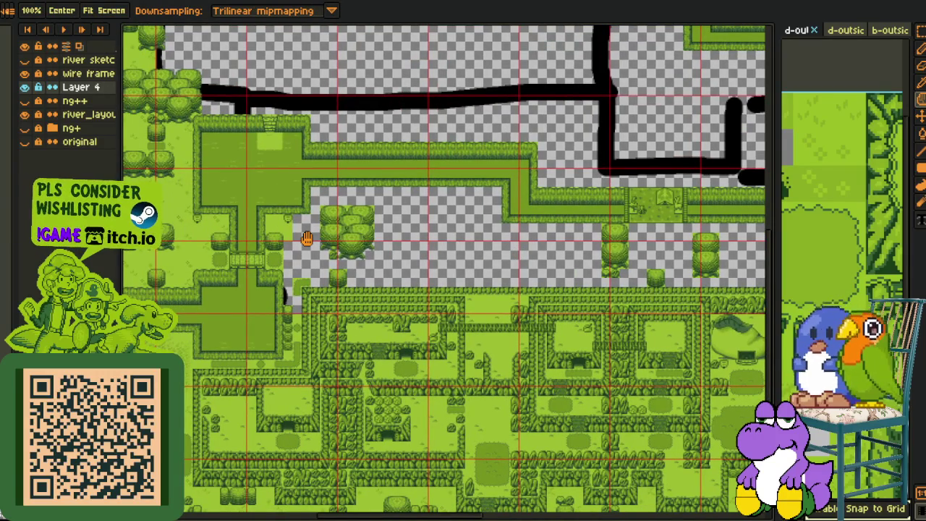
mouse_move(306, 238)
left_mouse_down()
mouse_move(430, 200)
mouse_move(312, 226)
left_mouse_up()
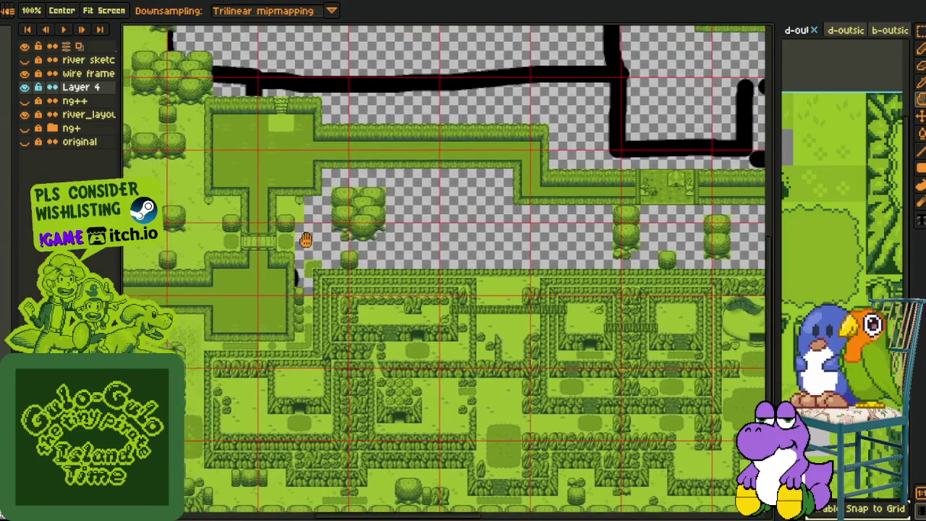
scroll(310, 231, "up", 3)
key("r")
left_click_drag(190, 134, 356, 296)
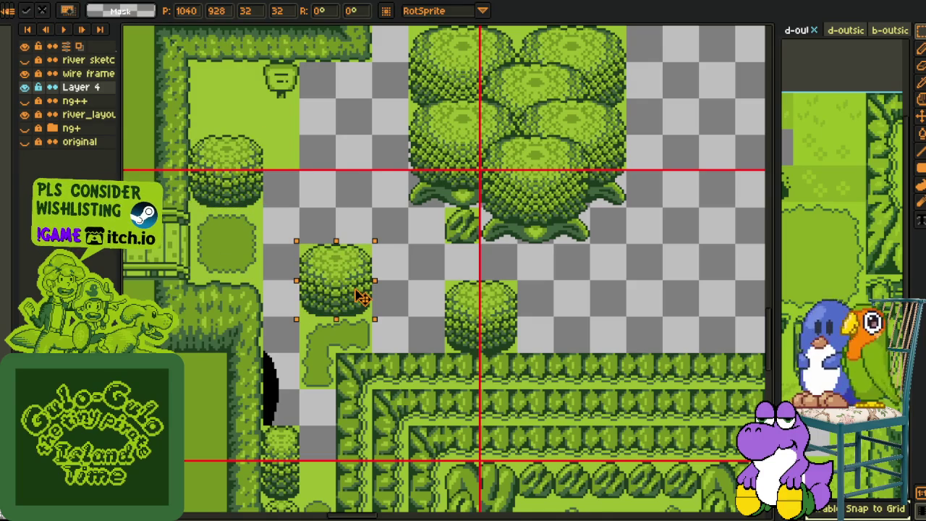
left_click_drag(355, 289, 353, 280)
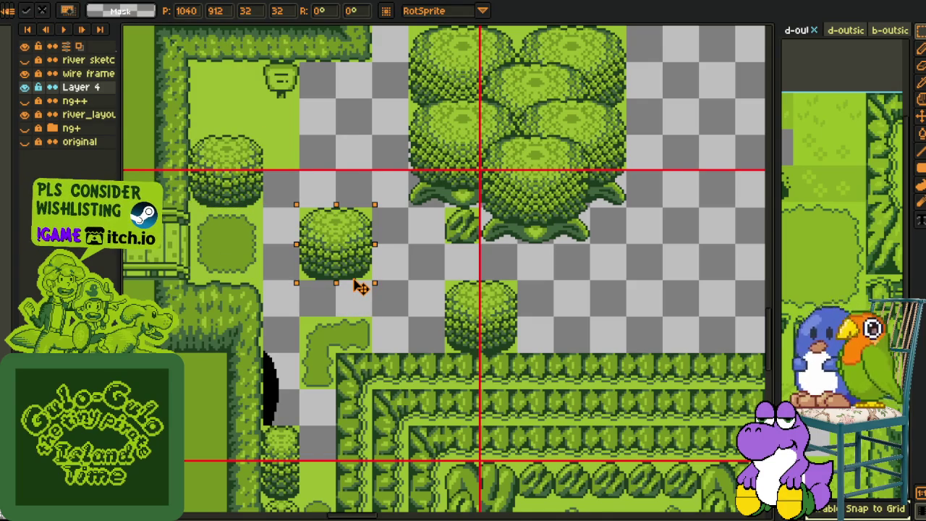
key("ctrl+d")
- Select a row of bushes from the cluster with the rectangular marquee
scroll(408, 268, "down", 2)
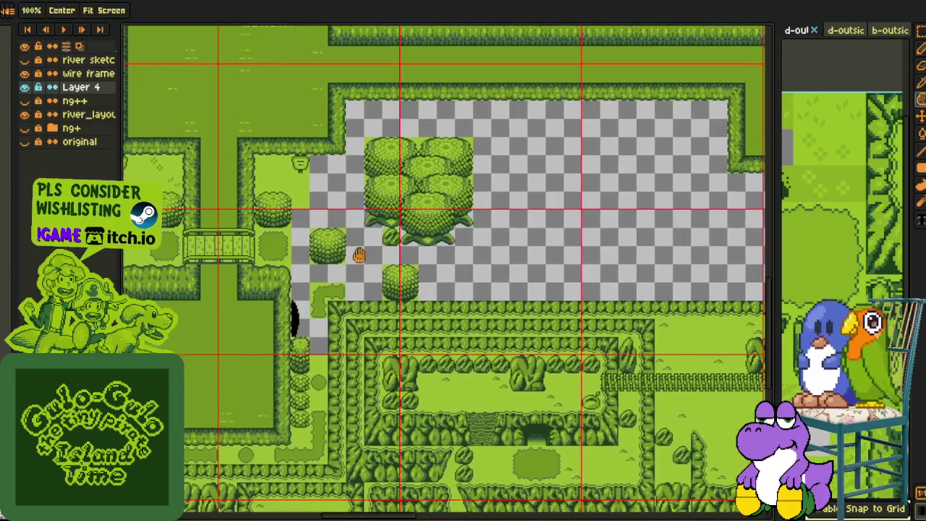
scroll(321, 229, "up", 1)
scroll(321, 228, "down", 1)
scroll(422, 263, "down", 1)
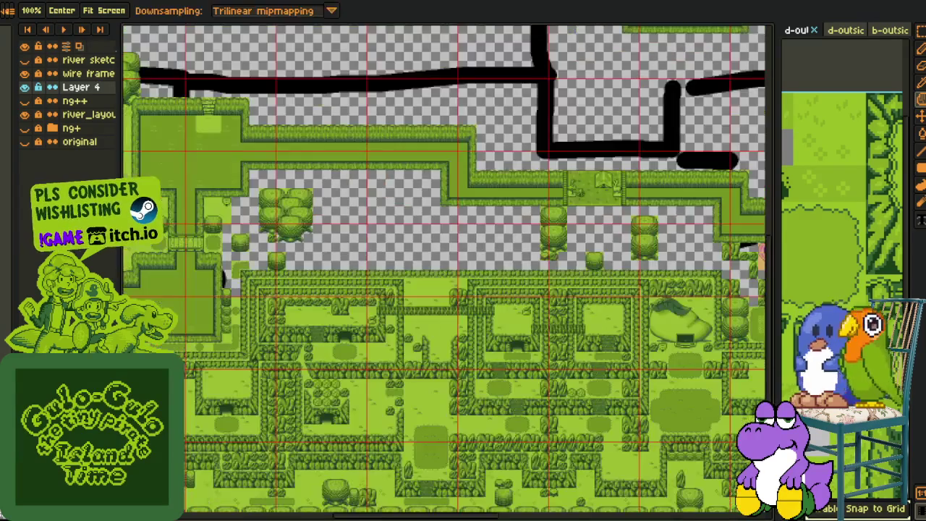
key("m")
scroll(492, 224, "down", 1)
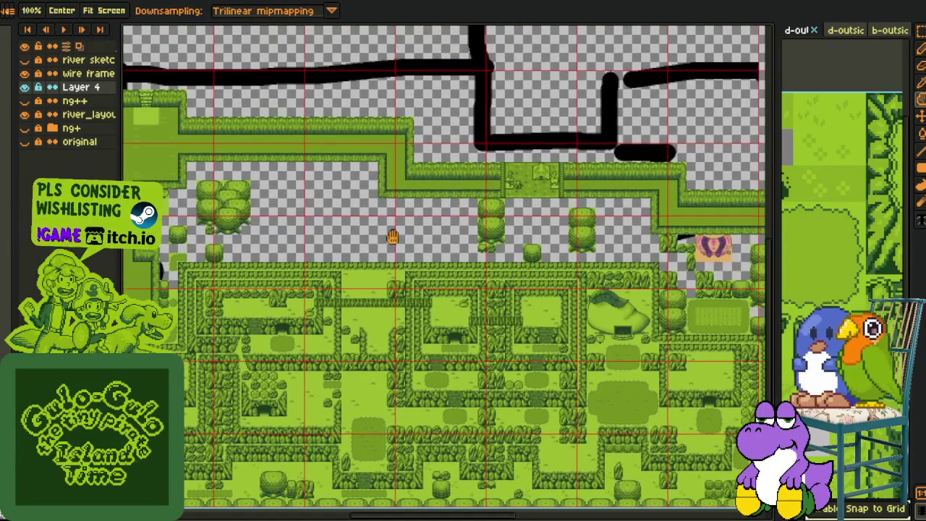
scroll(326, 230, "up", 2)
scroll(328, 202, "up", 2)
left_click_drag(328, 201, 365, 231)
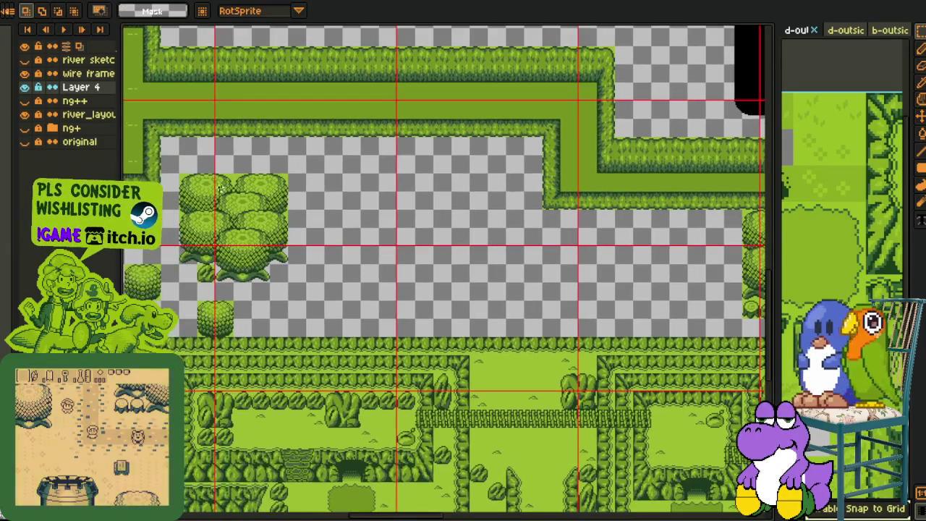
- Copy two bush rows into a new stacked column right of the first tree cluster
left_click_drag(282, 210, 408, 188)
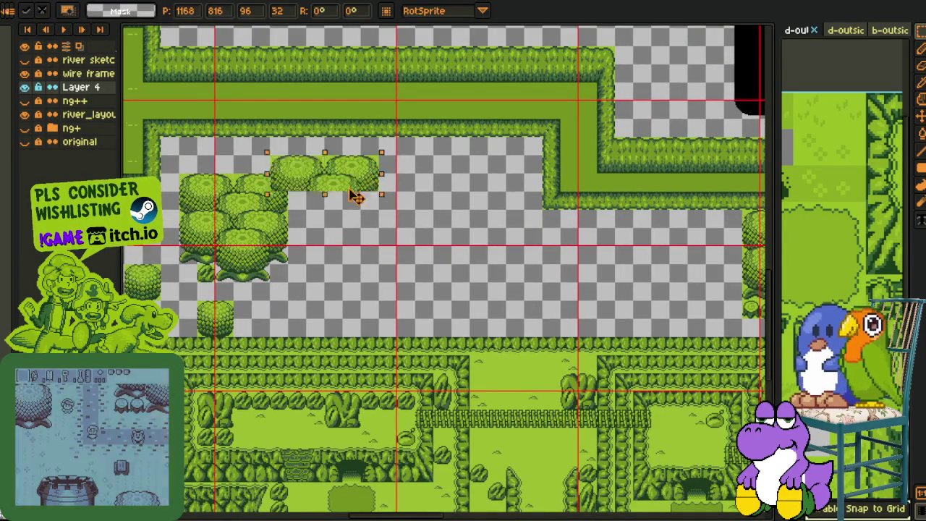
left_click(477, 176)
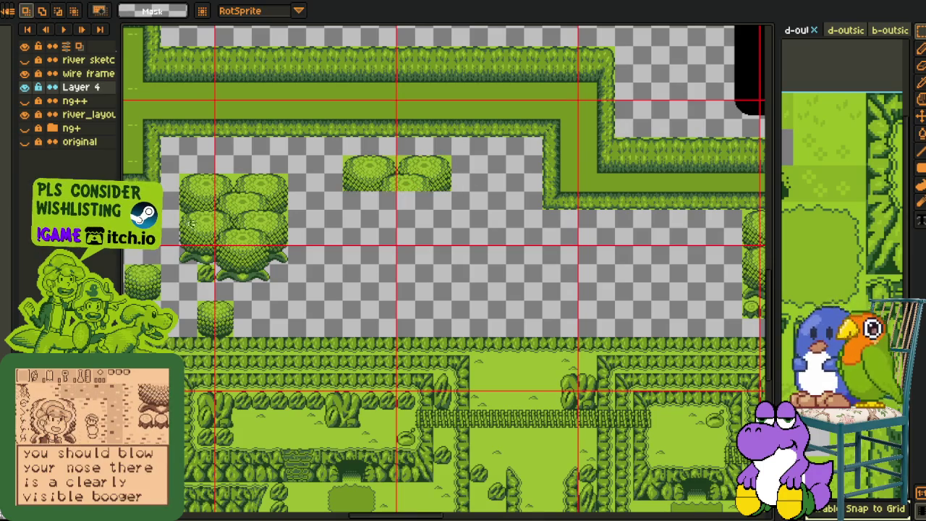
mouse_move(260, 228)
left_mouse_down()
mouse_move(424, 230)
mouse_move(418, 209)
mouse_move(410, 241)
left_mouse_up()
left_click(475, 212)
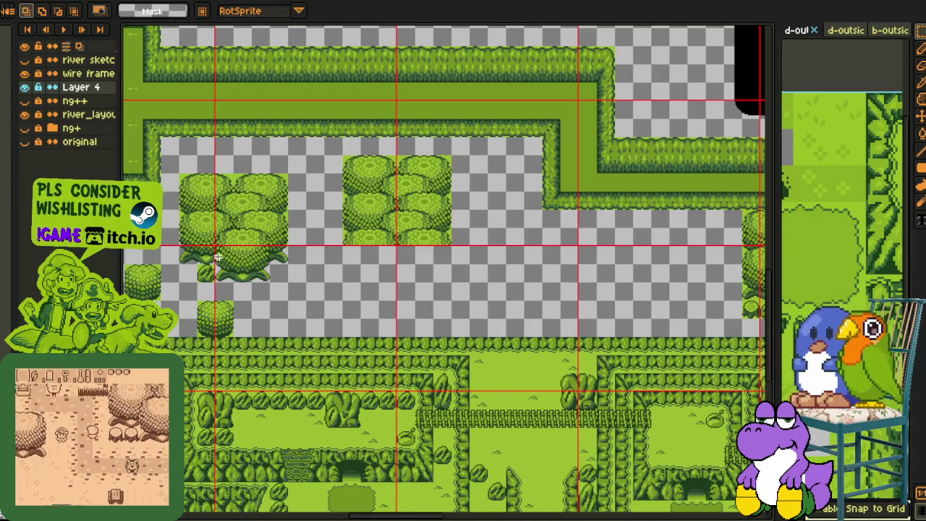
left_click_drag(343, 203, 451, 244)
left_click_drag(397, 217, 403, 275)
left_click(486, 235)
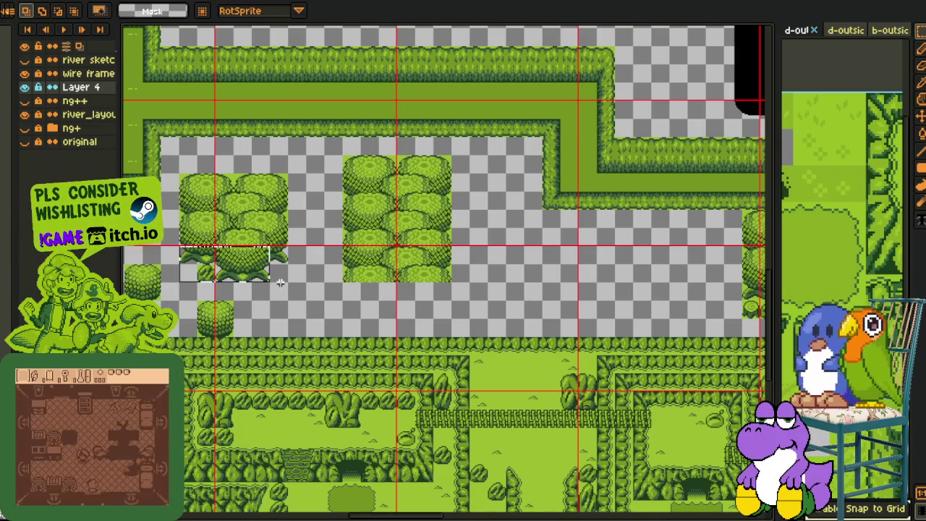
- Paste a tree-base strip under the new bush column, redoing the misplaced paste
left_click_drag(288, 283, 421, 314)
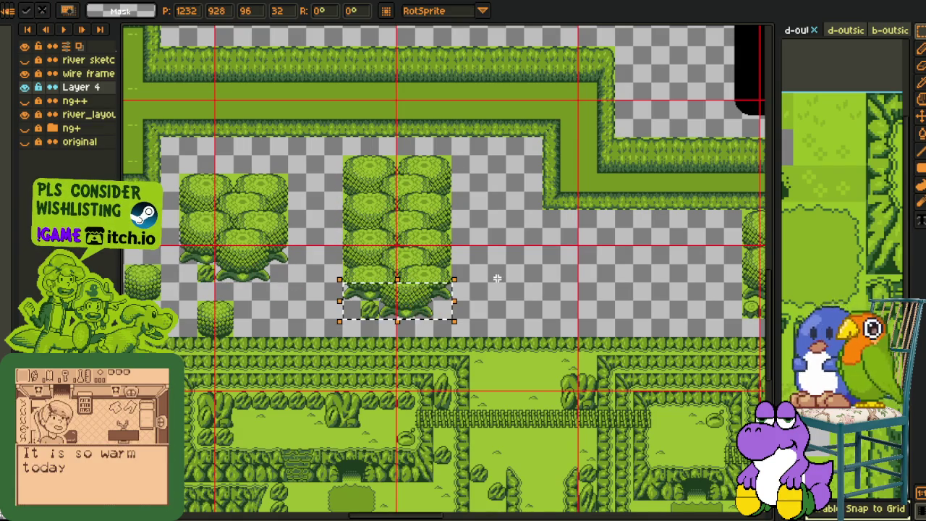
left_click(497, 279)
scroll(431, 298, "up", 2)
key("ctrl+z")
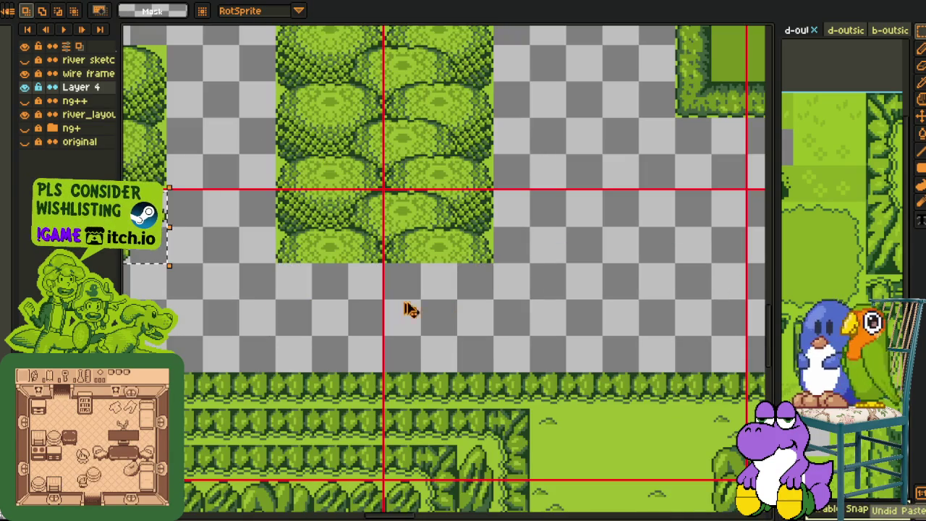
key("ctrl+v")
left_click_drag(180, 244, 474, 334)
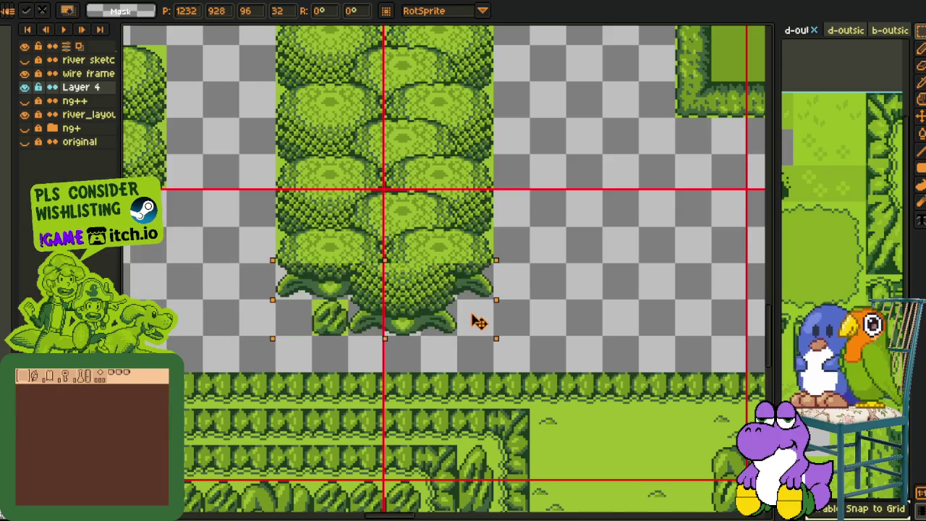
scroll(326, 275, "down", 3)
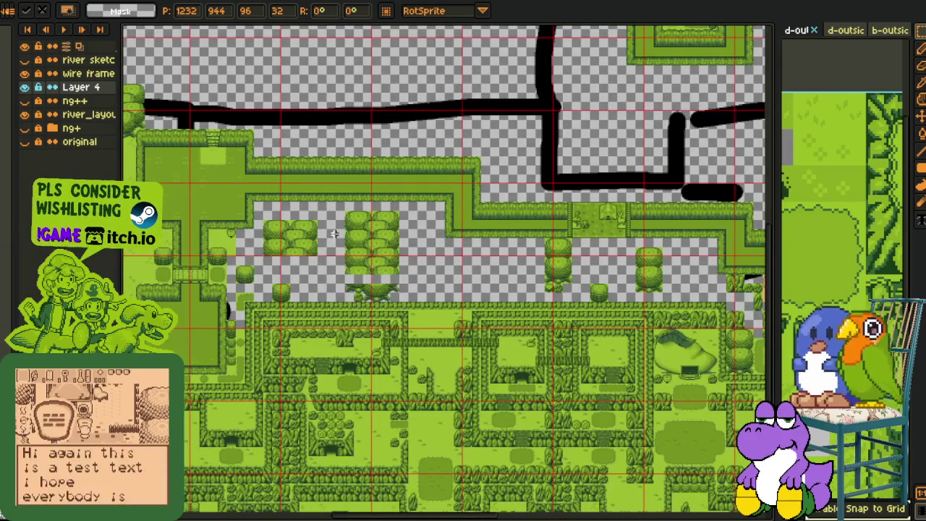
key("Return")
- Lengthen the new tree column downward
scroll(347, 257, "up", 3)
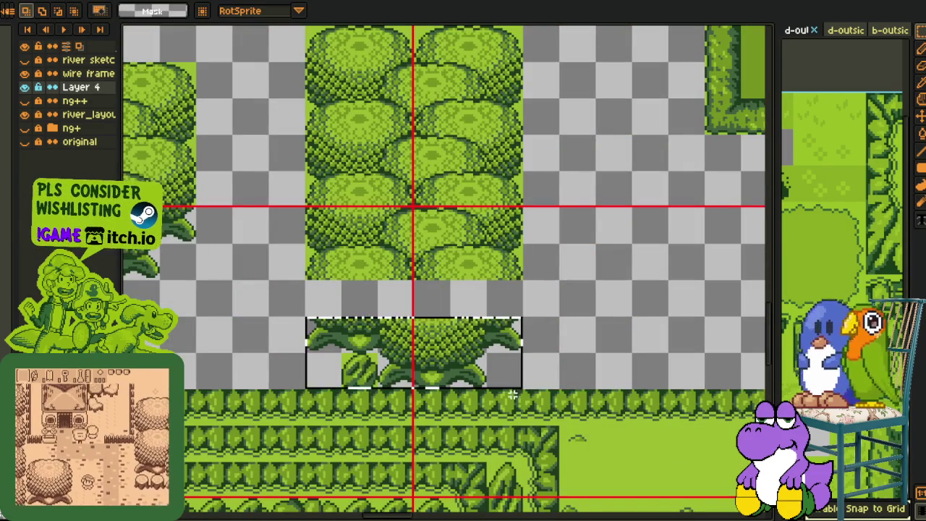
left_click(337, 217)
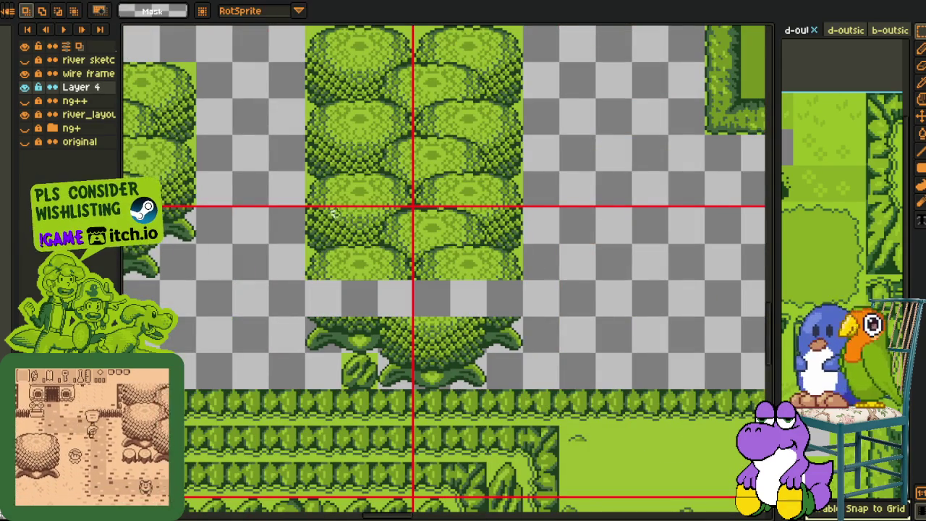
left_click_drag(434, 241, 430, 305)
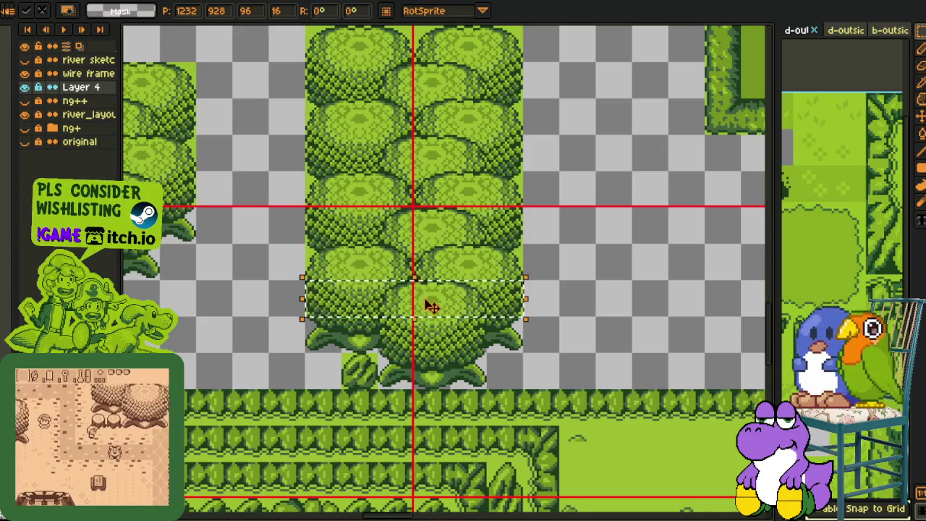
scroll(357, 230, "down", 3)
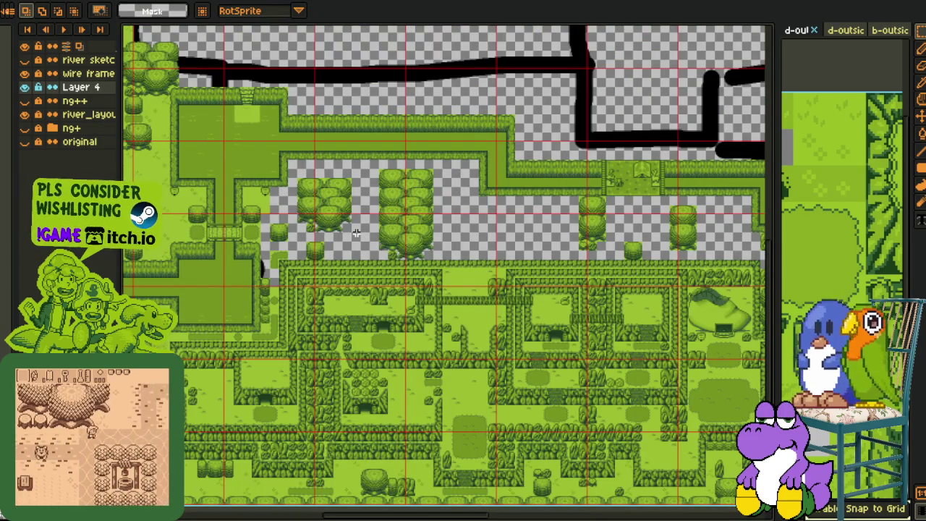
scroll(335, 250, "up", 2)
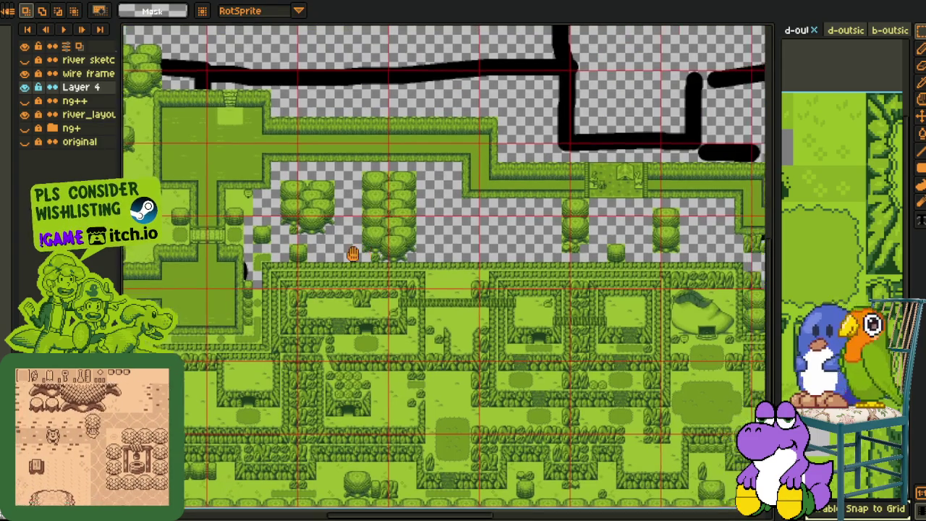
left_click_drag(376, 239, 399, 263)
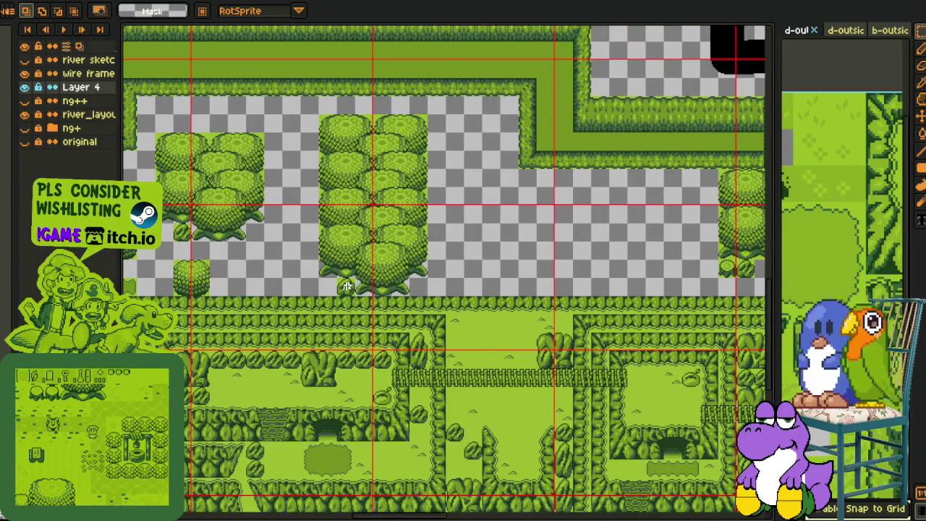
scroll(620, 233, "down", 2)
scroll(673, 250, "up", 2)
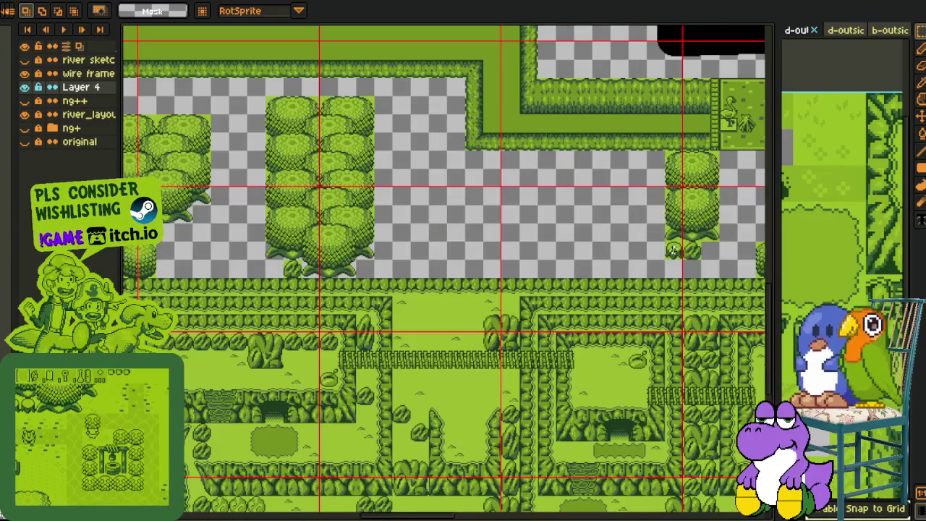
- Move the small 16x16 leaf tile to the column's base, one tile left
left_click_drag(672, 251, 293, 269)
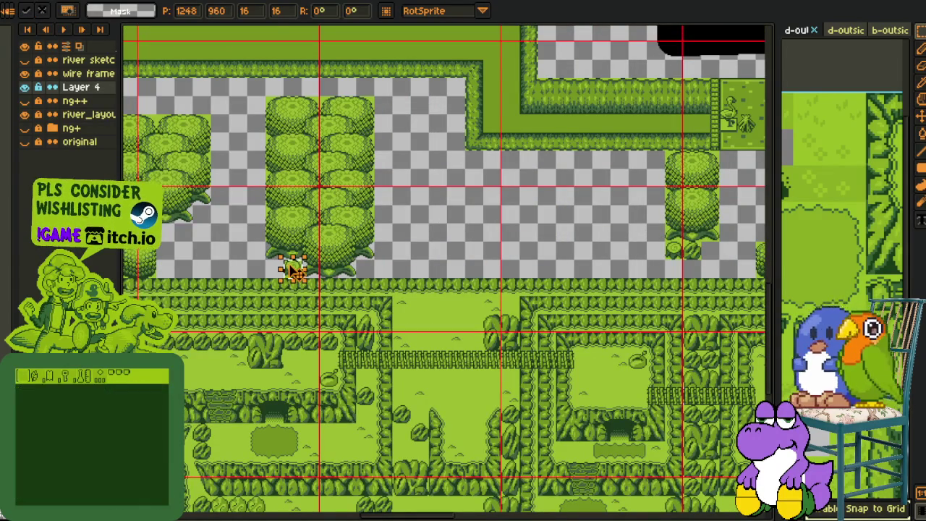
scroll(293, 269, "up", 2)
left_click_drag(297, 273, 235, 275)
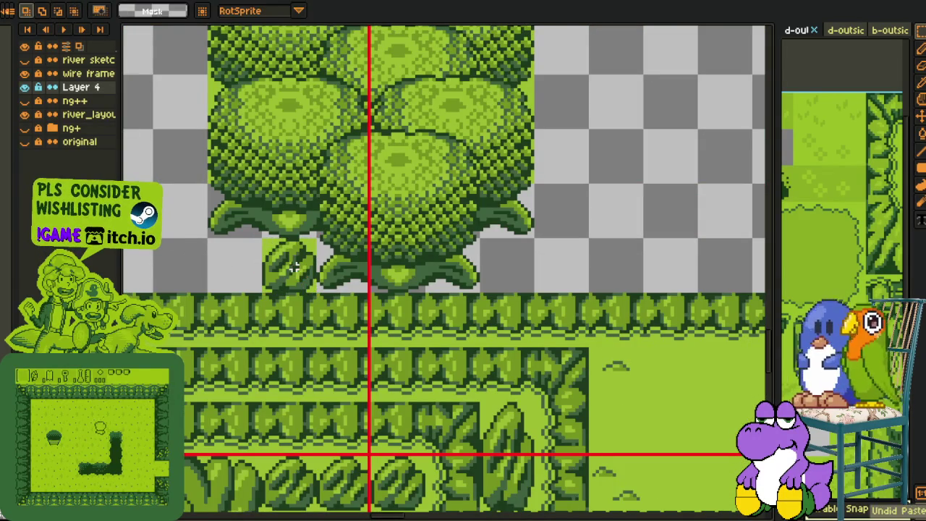
scroll(235, 275, "down", 2)
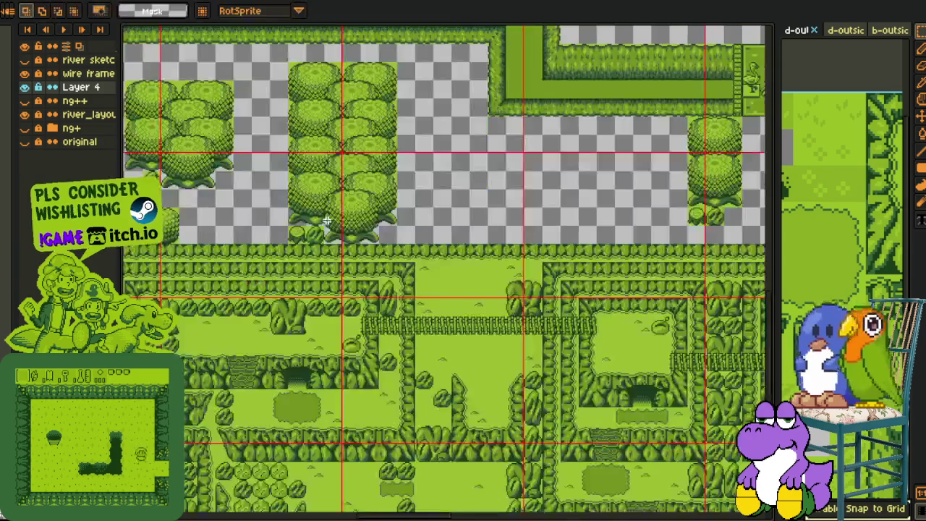
- Save the map file with Ctrl+S
key("ctrl+s")
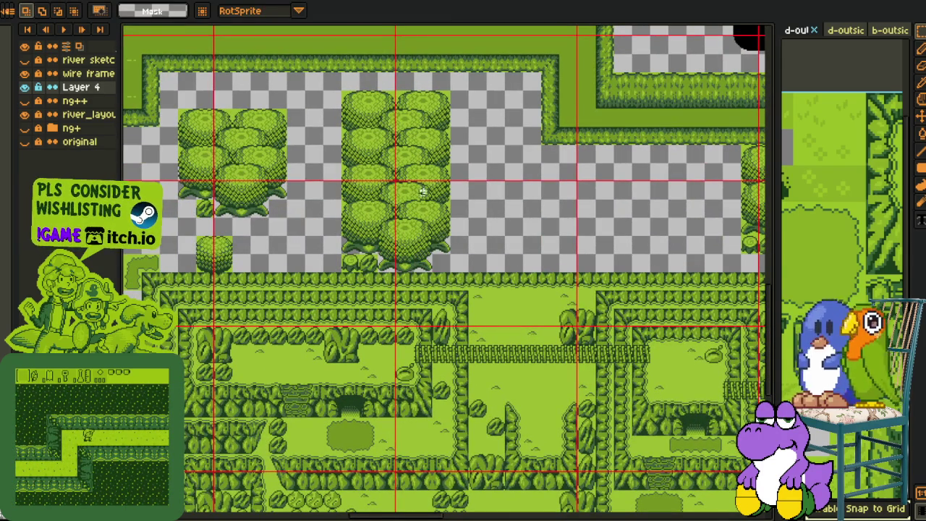
scroll(246, 221, "right", 5)
scroll(239, 221, "up", 1)
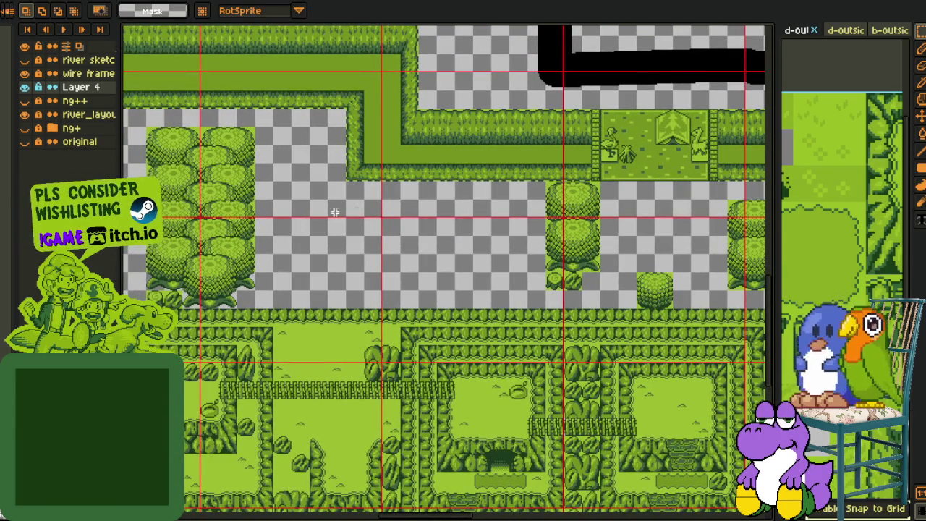
left_click_drag(616, 249, 588, 250)
scroll(526, 291, "right", 3)
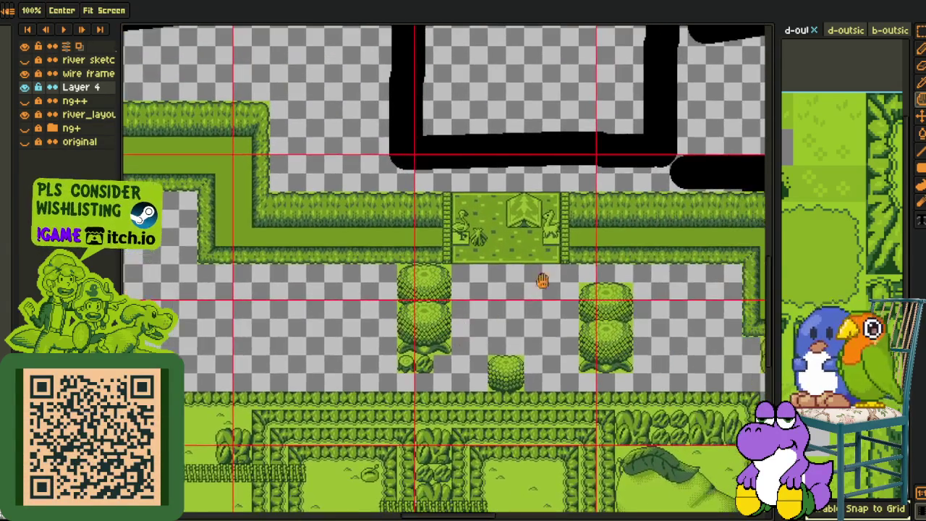
scroll(549, 304, "down", 2)
scroll(476, 284, "up", 2)
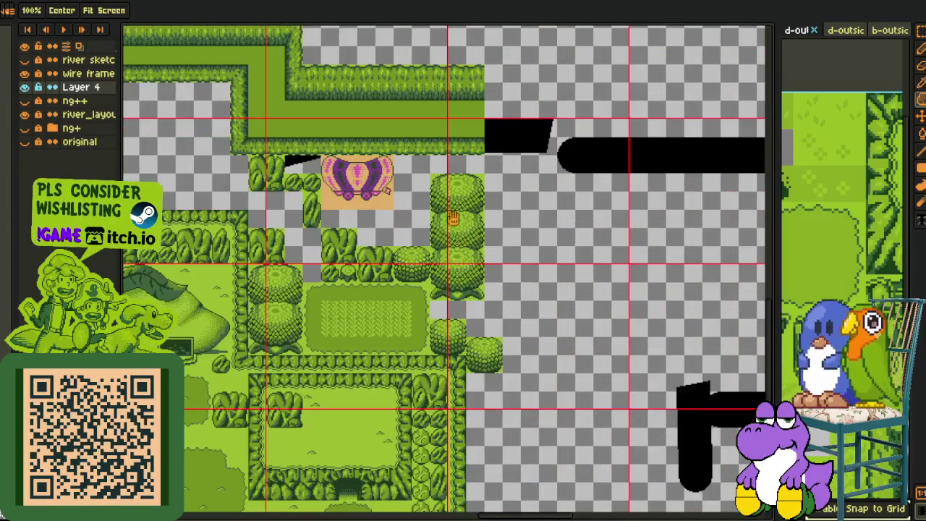
- Move the top half of a bush left off the tree column
left_click_drag(435, 204, 467, 265)
left_click_drag(346, 204, 417, 238)
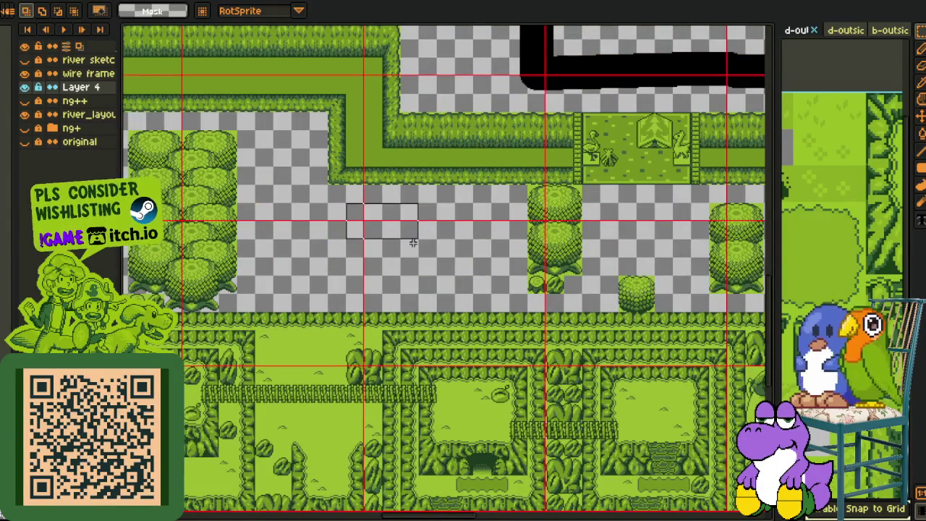
scroll(434, 203, "right", 1)
scroll(483, 204, "up", 2)
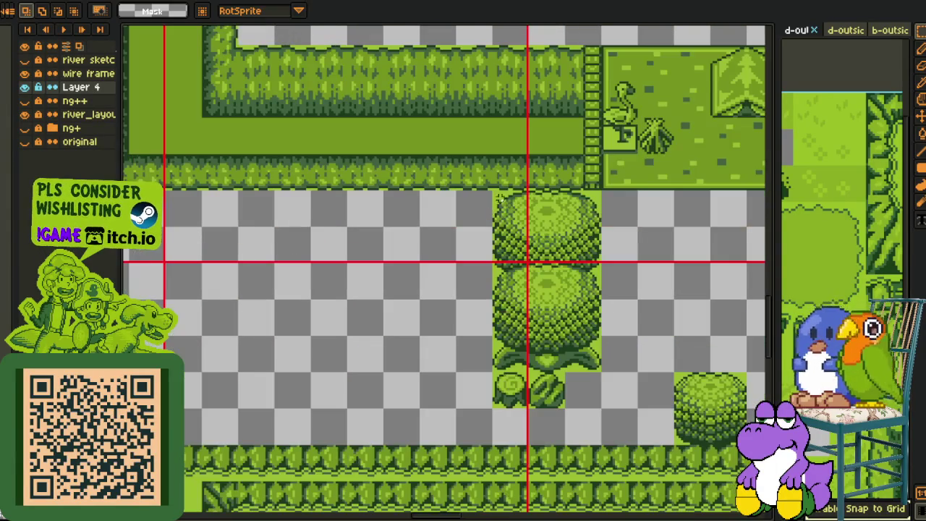
left_click_drag(597, 234, 413, 252)
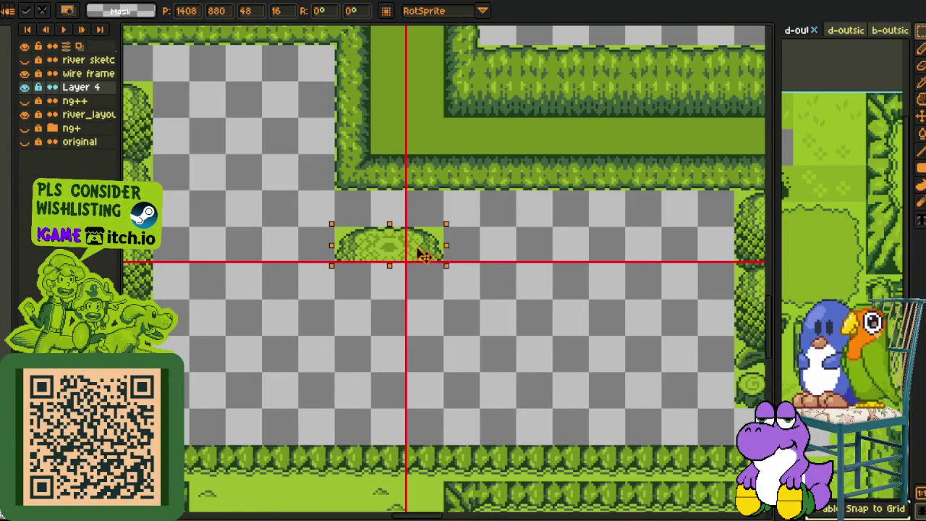
scroll(475, 266, "up", 1)
scroll(475, 266, "up", 1)
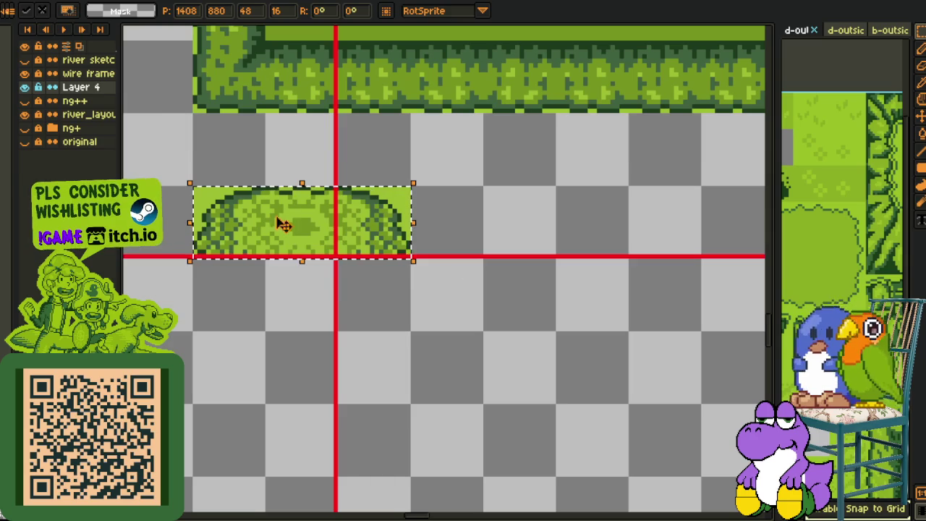
left_click(390, 283)
- Copy the full bush with its root base into the empty gap between the trees
left_click_drag(290, 269, 427, 334)
left_click_drag(346, 230, 409, 324)
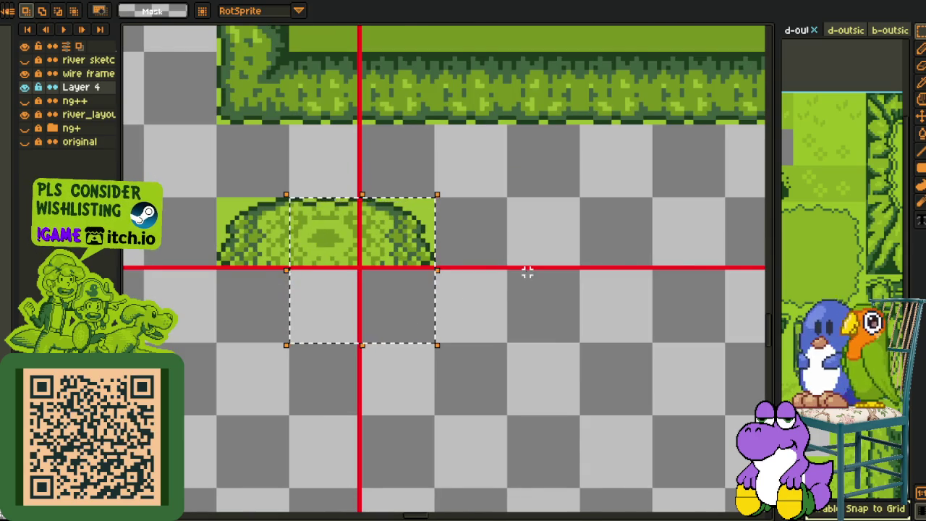
scroll(527, 271, "down", 2)
left_click_drag(599, 285, 331, 277)
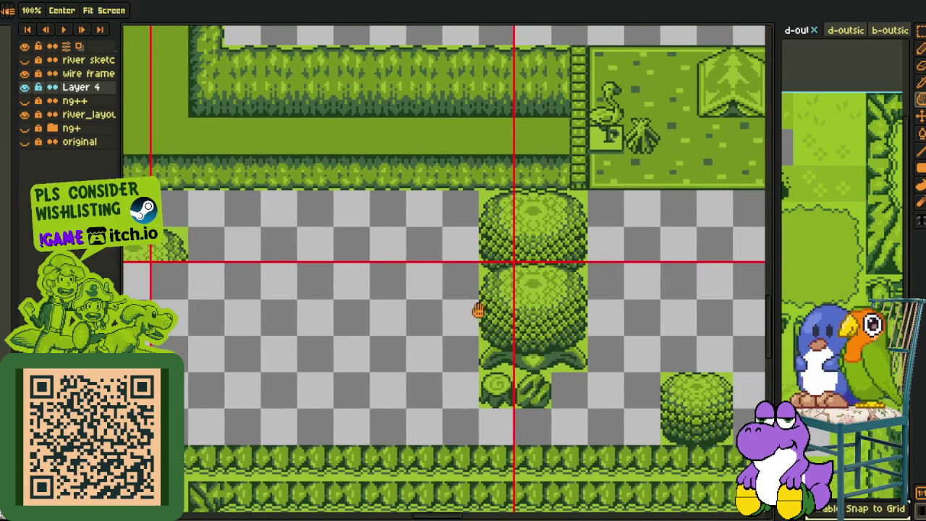
left_click_drag(585, 373, 300, 305)
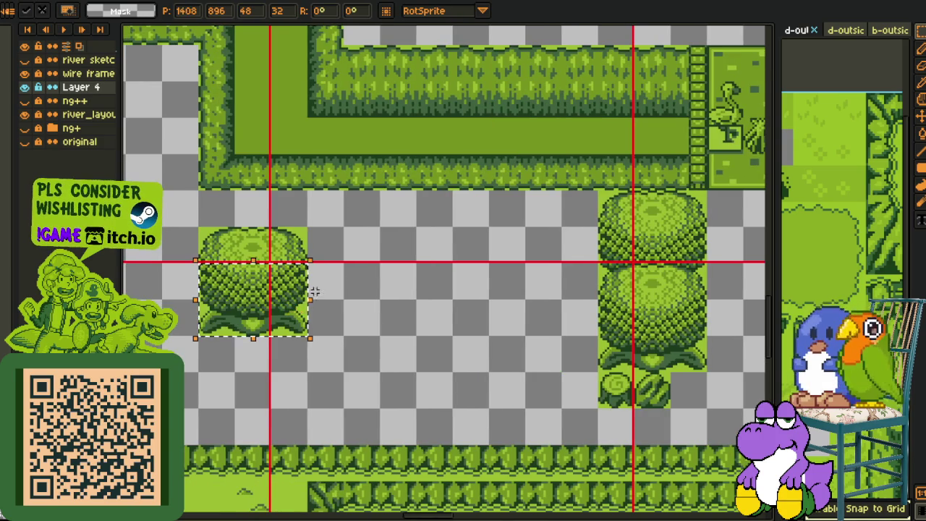
key("ctrl+d")
- Save the map with Ctrl+S
scroll(300, 305, "up", 1)
scroll(325, 307, "up", 1)
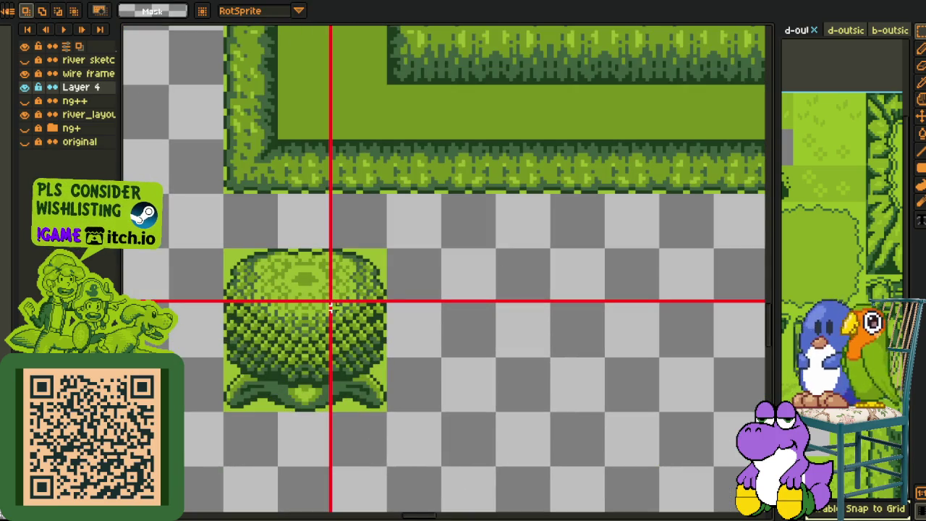
scroll(412, 269, "down", 1)
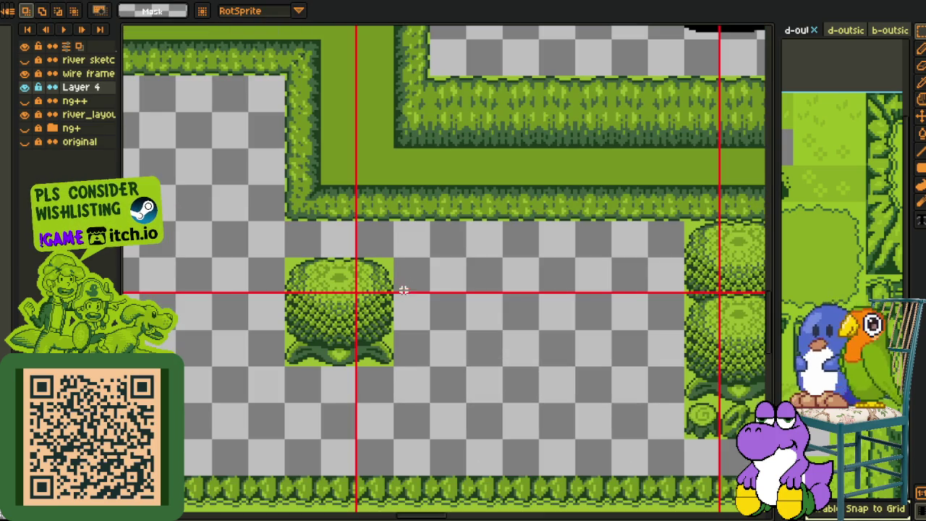
scroll(286, 280, "down", 1)
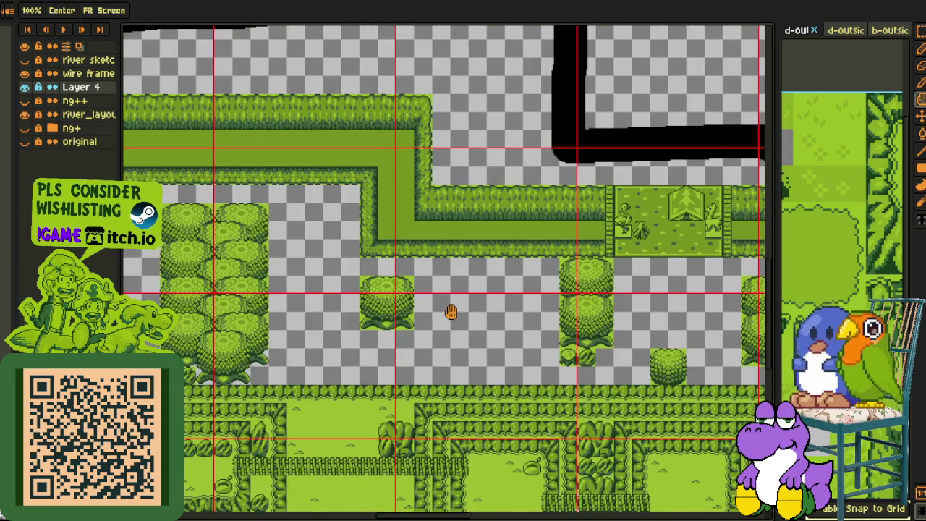
scroll(451, 312, "up", 1)
key("ctrl+s")
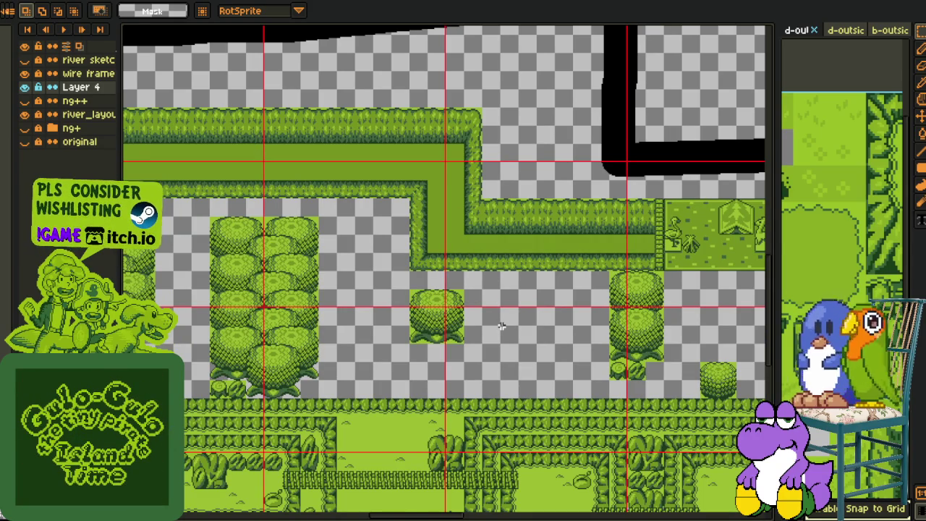
- Select the small round bush tile
scroll(501, 326, "down", 2)
left_click_drag(501, 326, 491, 284)
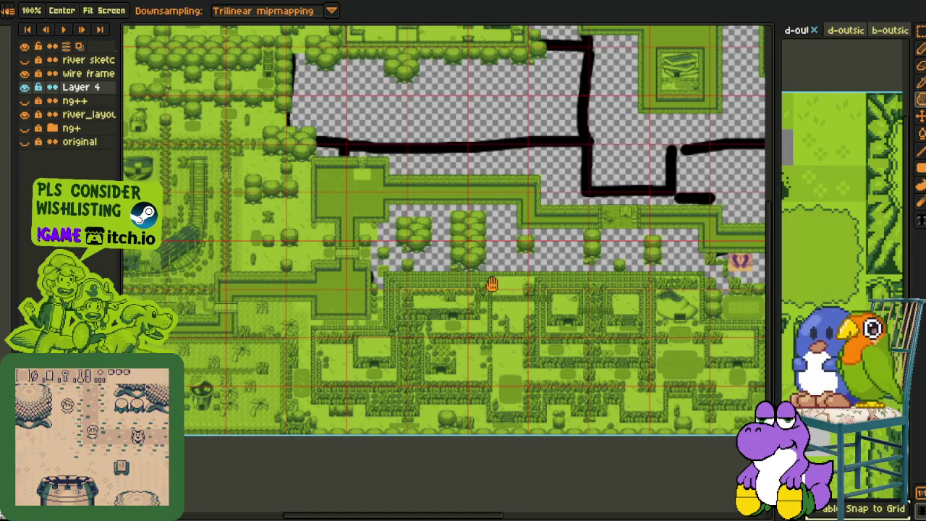
scroll(492, 283, "up", 2)
scroll(424, 234, "up", 2)
scroll(317, 260, "right", 4)
scroll(347, 275, "right", 3)
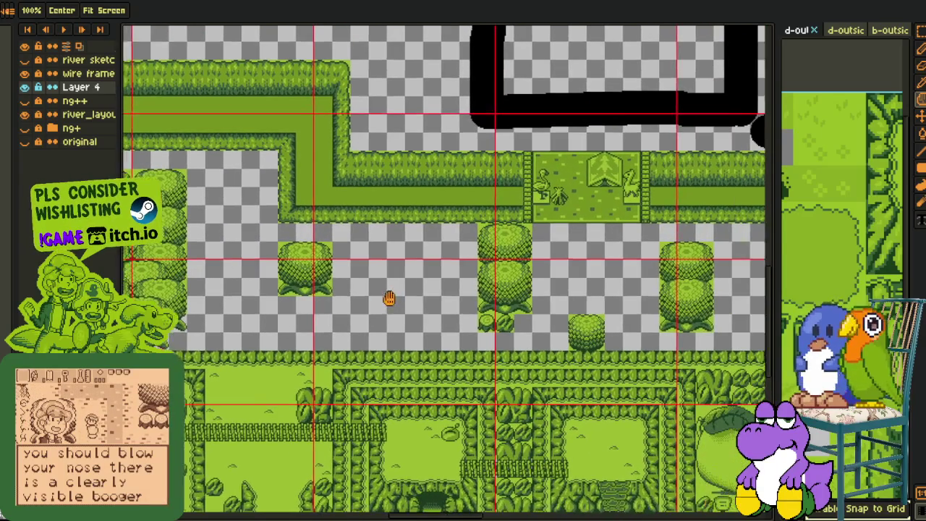
scroll(409, 295, "right", 2)
scroll(449, 289, "right", 2)
scroll(434, 297, "up", 2)
left_click_drag(413, 310, 456, 361)
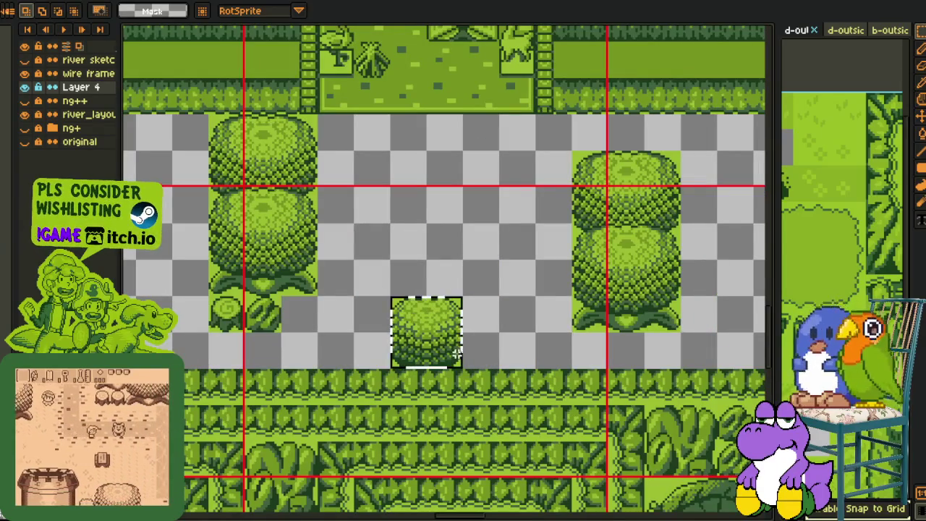
- Drag the small bush across the map up beside the left tree cluster, under the hedge
scroll(434, 326, "left", 2)
left_click_drag(152, 319, 554, 306)
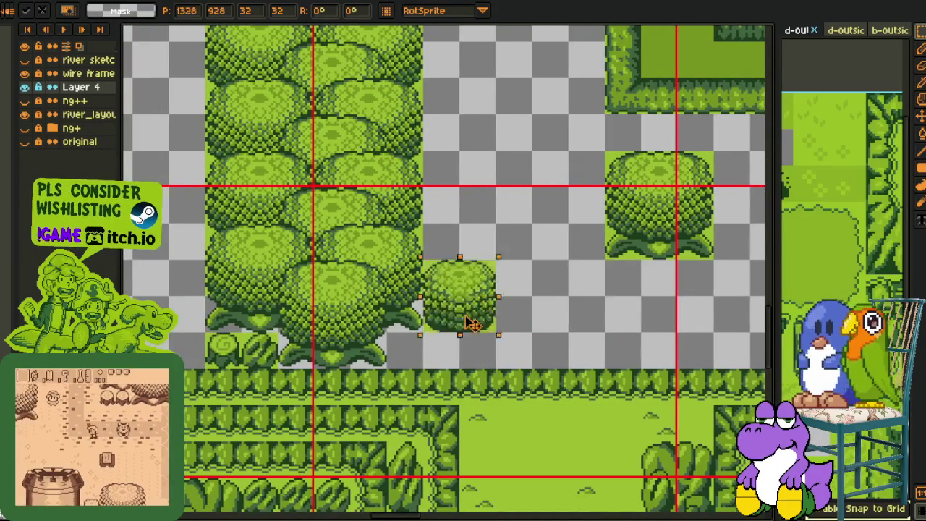
scroll(650, 318, "right", 3)
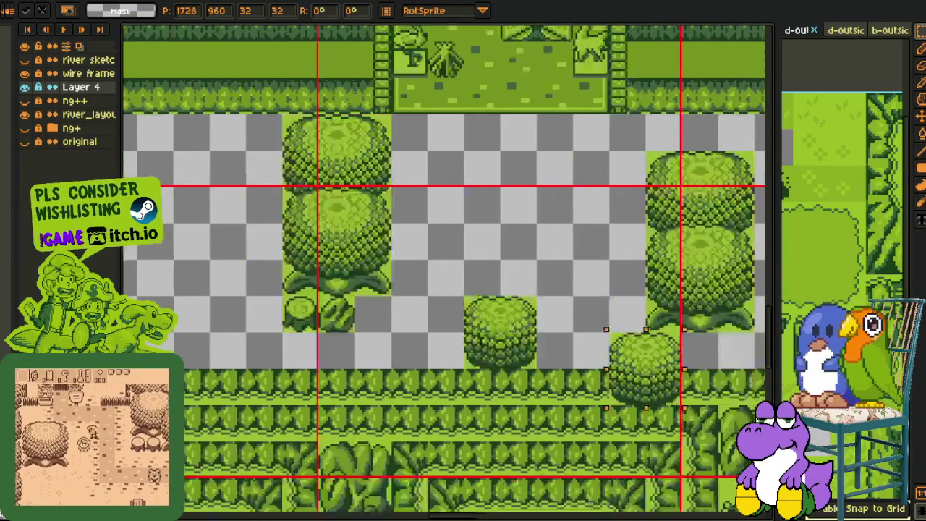
scroll(517, 322, "right", 3)
mouse_move(517, 322)
left_mouse_down()
mouse_move(369, 307)
mouse_move(436, 305)
mouse_move(442, 41)
mouse_move(503, 186)
mouse_move(481, 190)
left_mouse_up()
scroll(371, 289, "up", 2)
scroll(475, 309, "left", 3)
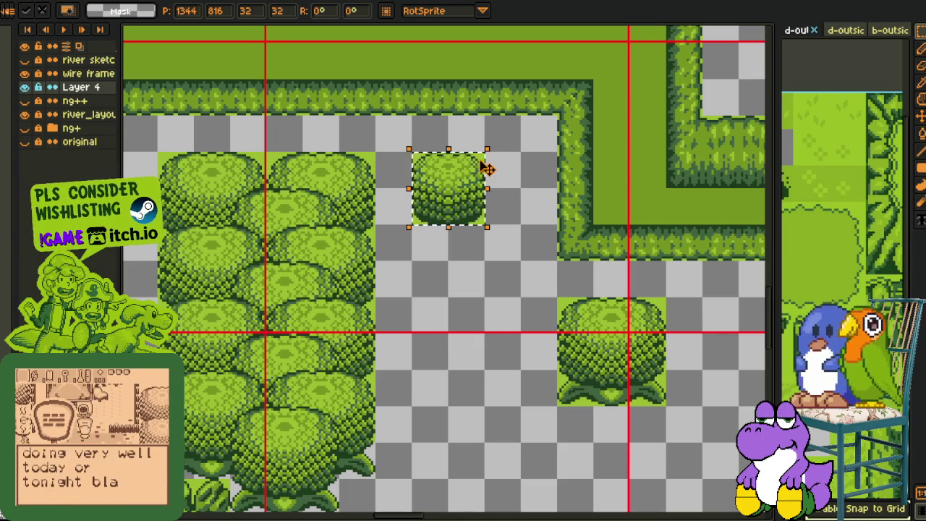
scroll(409, 237, "down", 2)
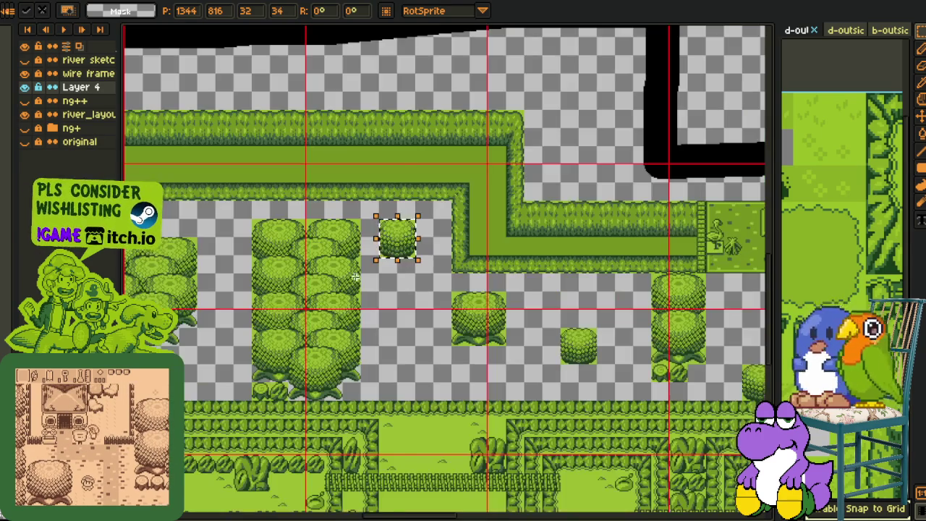
- Undo the bad paste and place two small bush copies near the hedge, one below the other
scroll(401, 258, "up", 2)
key("ctrl+z")
key("ctrl+v")
left_click_drag(451, 424, 474, 221)
key("ctrl+v")
left_click_drag(445, 463, 477, 466)
scroll(456, 442, "down", 2)
left_click_drag(410, 422, 487, 365)
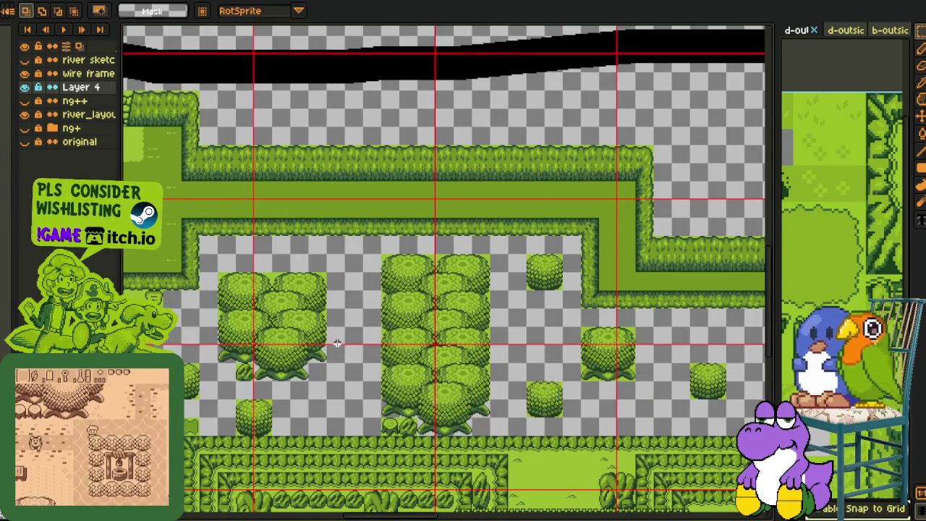
key("Return")
- Paste another small bush and shift it one tile left
mouse_move(343, 344)
left_mouse_down()
mouse_move(371, 321)
mouse_move(373, 289)
left_mouse_up()
key("h")
scroll(373, 282, "up", 2)
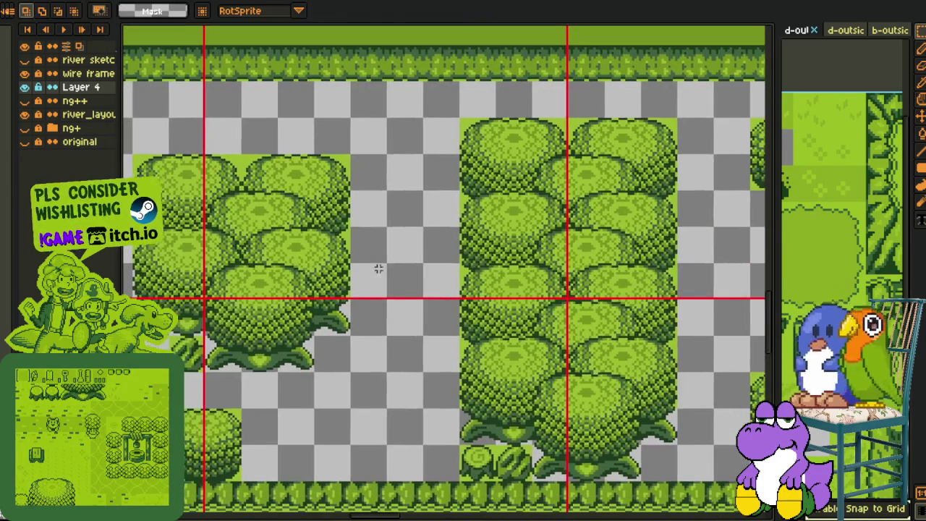
key("ctrl+v")
left_click_drag(445, 176, 391, 176)
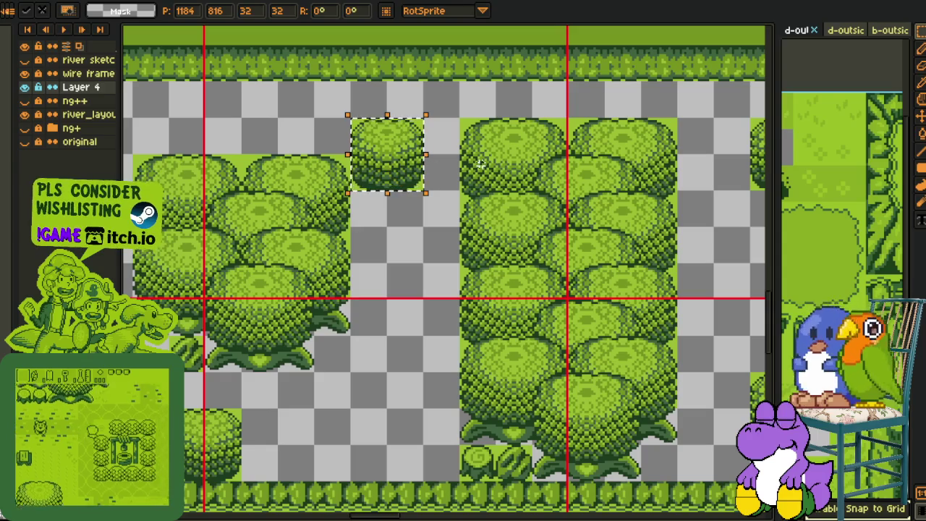
key("Escape")
scroll(461, 242, "down", 3)
- Select a tile near the tree stump in the tower area
key("h")
scroll(413, 265, "up", 1)
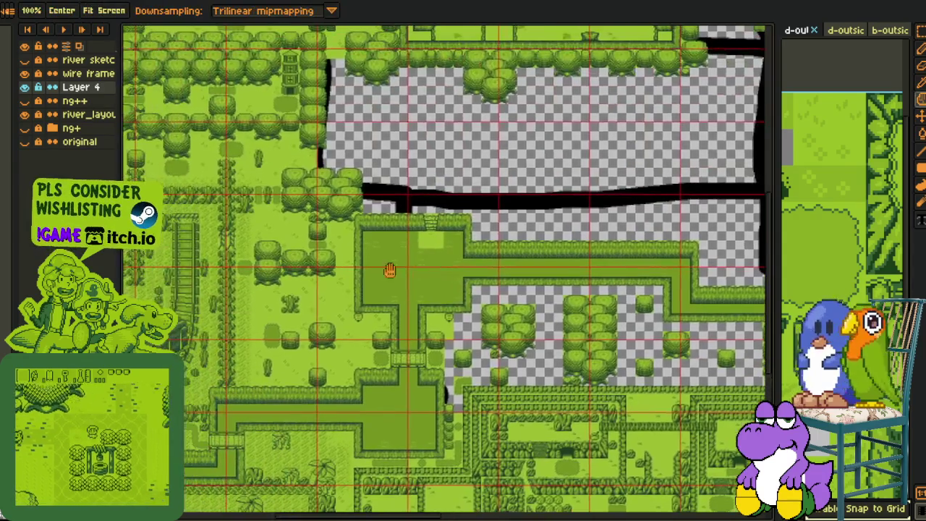
scroll(279, 272, "up", 1)
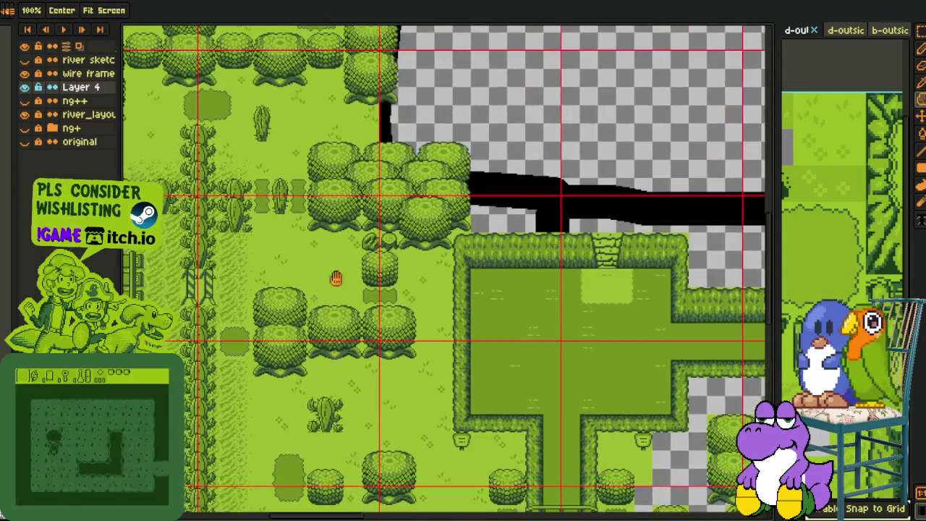
mouse_move(288, 280)
left_mouse_down()
mouse_move(366, 191)
mouse_move(461, 243)
mouse_move(438, 304)
left_mouse_up()
scroll(387, 279, "up", 1)
left_click_drag(377, 287, 418, 394)
scroll(504, 359, "down", 2)
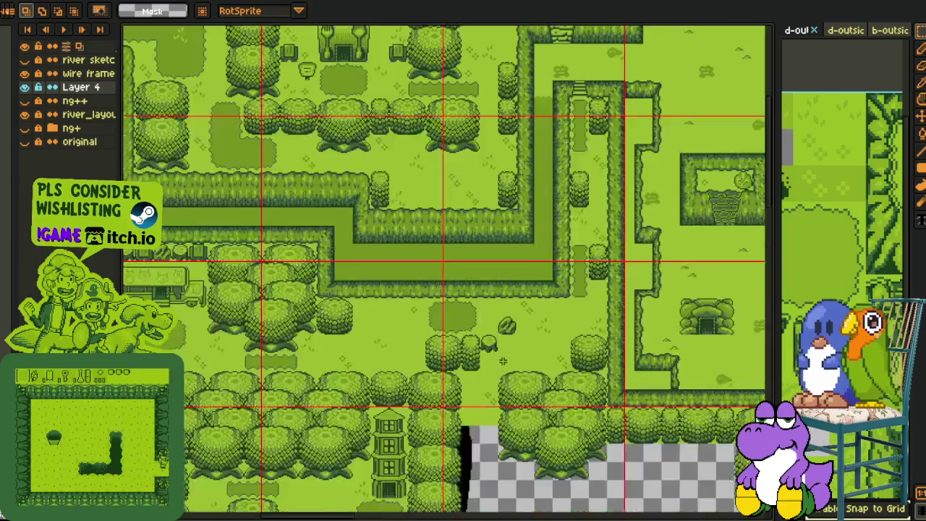
scroll(504, 359, "down", 1)
- Place a narrow bush slice beside the right tree cluster
key("h")
scroll(496, 337, "up", 1)
left_click_drag(497, 337, 422, 267)
scroll(422, 266, "up", 1)
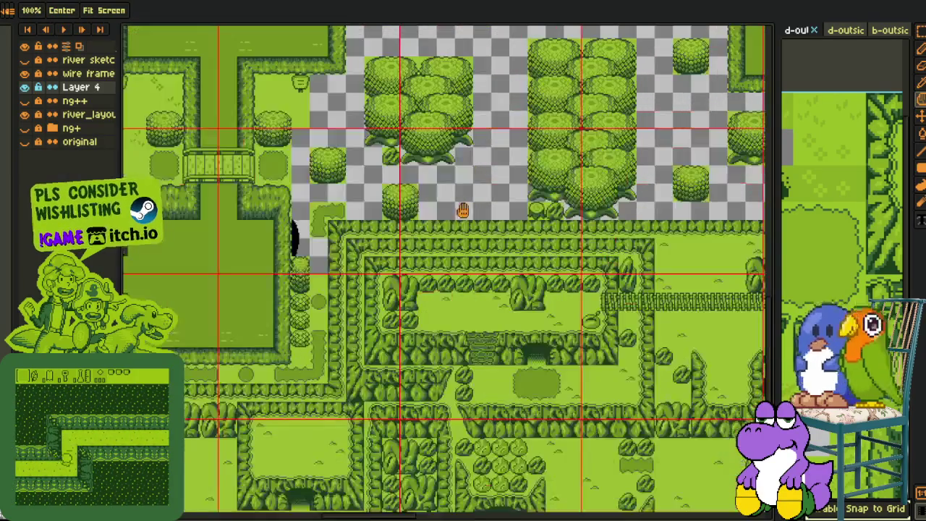
left_click_drag(475, 151, 475, 253)
scroll(470, 217, "up", 2)
key("r")
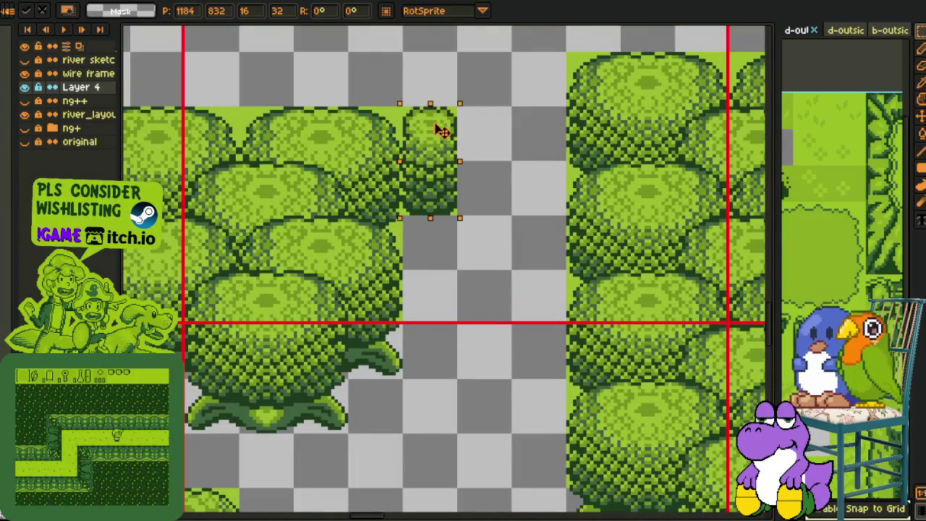
left_click_drag(440, 129, 536, 311)
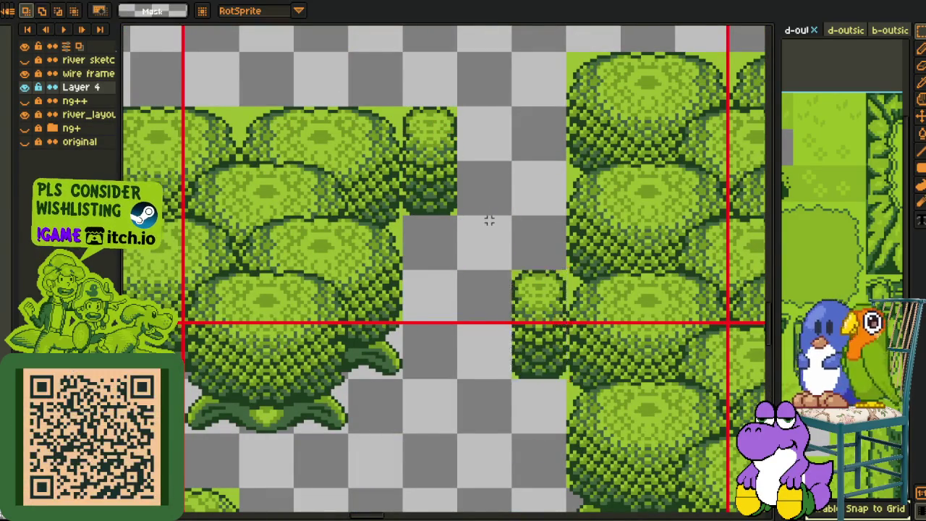
scroll(477, 275, "down", 2)
scroll(492, 290, "up", 3)
scroll(501, 312, "down", 1)
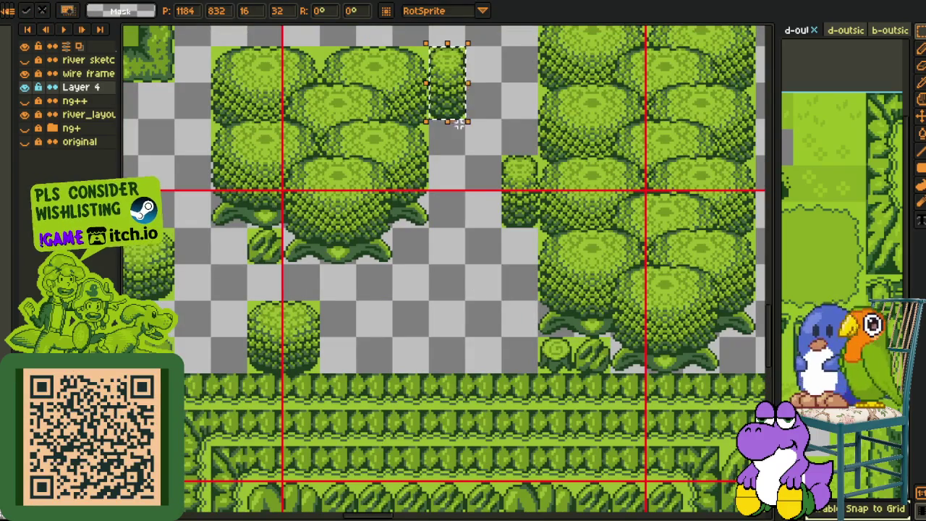
left_click(458, 290)
scroll(434, 282, "down", 2)
scroll(405, 278, "up", 1)
scroll(393, 277, "up", 1)
scroll(392, 277, "down", 1)
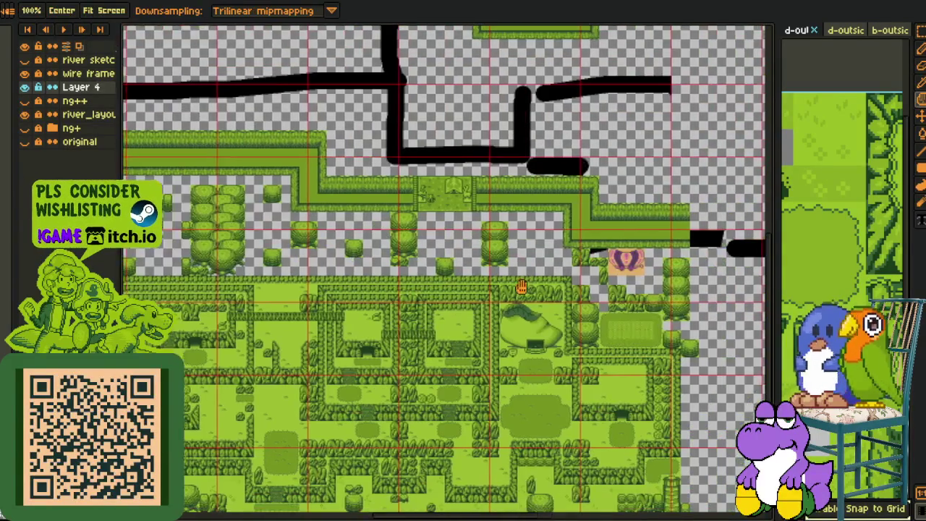
- Pan and zoom across the map toward the trees above the hedged town
mouse_move(397, 348)
left_mouse_down()
mouse_move(398, 264)
mouse_move(340, 246)
left_mouse_up()
scroll(340, 246, "down", 2)
left_click_drag(318, 217, 308, 249)
scroll(338, 238, "up", 1)
scroll(338, 176, "up", 1)
scroll(206, 371, "up", 1)
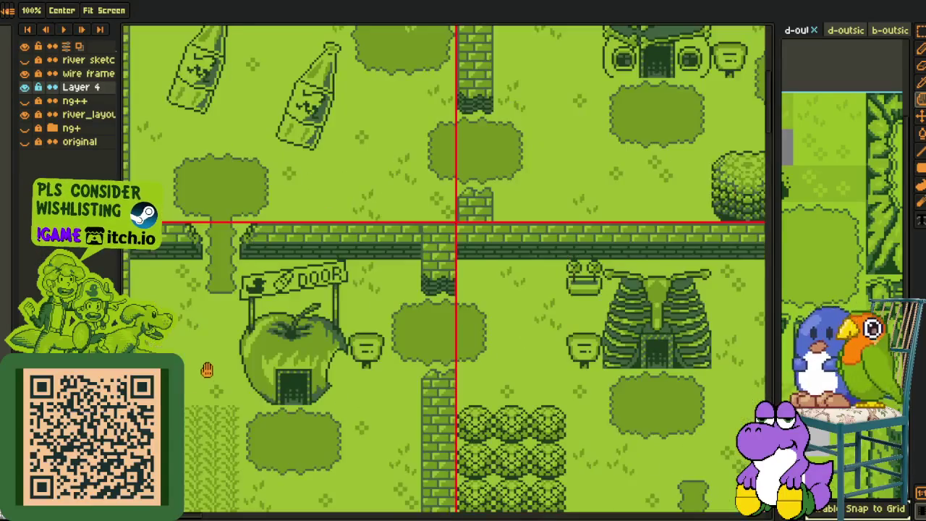
scroll(256, 372, "down", 2)
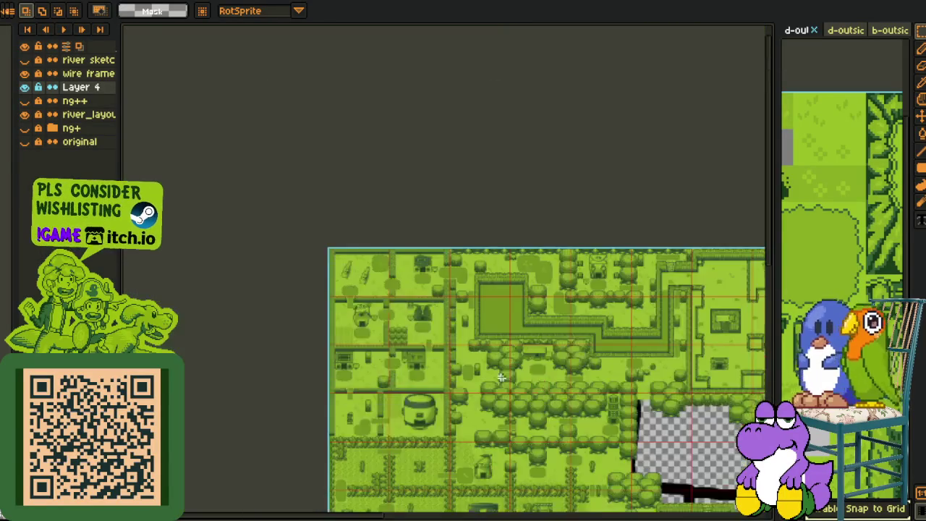
scroll(463, 329, "up", 2)
scroll(443, 318, "up", 1)
scroll(345, 223, "up", 1)
scroll(337, 201, "up", 1)
- Paste the light grass patch into the gap left of the tall bush column
mouse_move(337, 200)
left_mouse_down()
mouse_move(340, 258)
mouse_move(389, 273)
left_mouse_up()
scroll(389, 273, "up", 1)
scroll(358, 309, "up", 2)
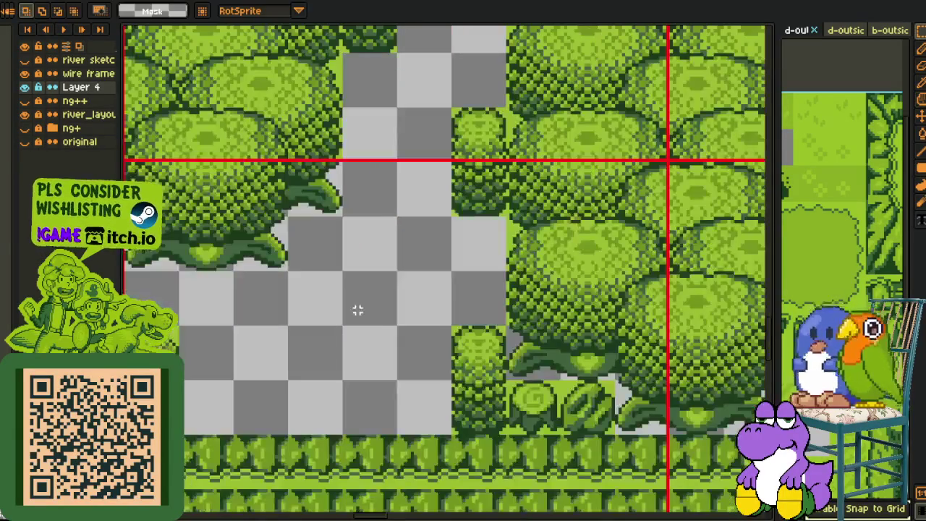
key("ctrl+v")
left_click_drag(449, 285, 329, 348)
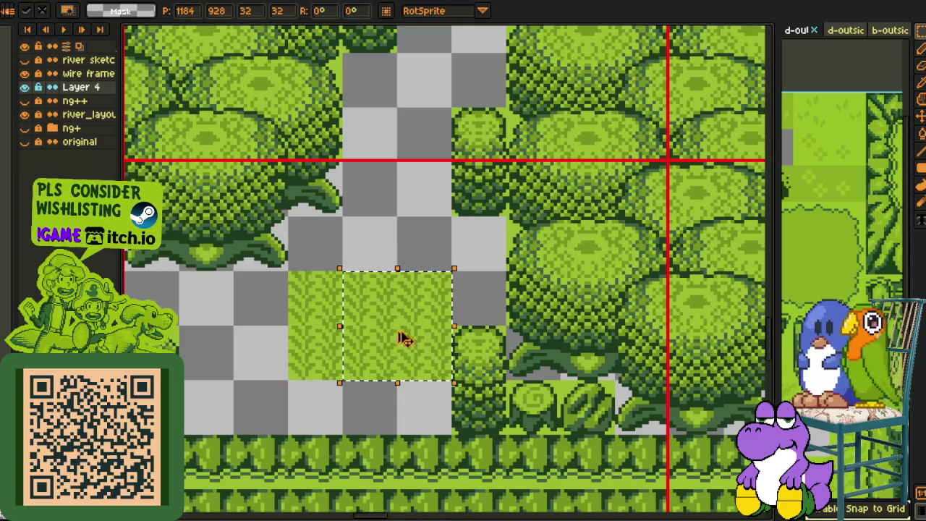
left_click_drag(402, 340, 407, 387)
key("Return")
- Pan and zoom over the tree clusters to check the new grass patch
scroll(432, 260, "down", 2)
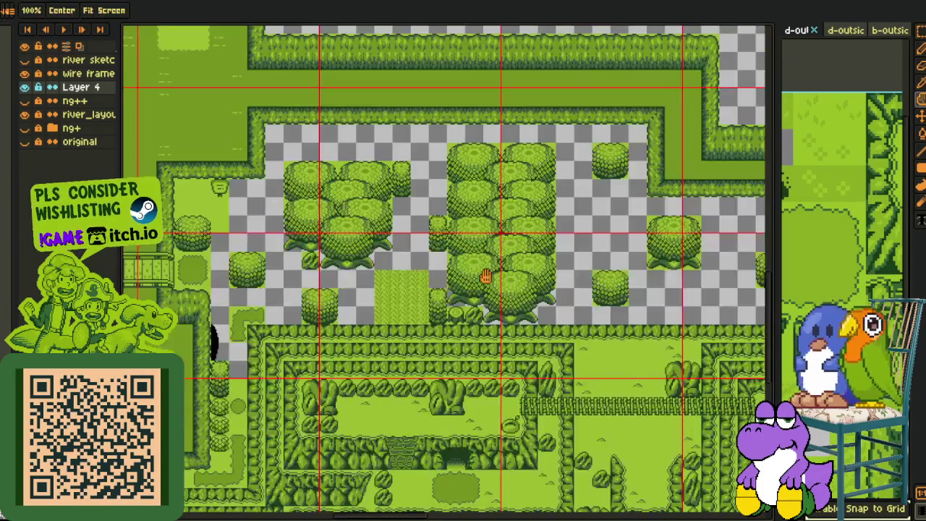
left_click_drag(486, 275, 403, 296)
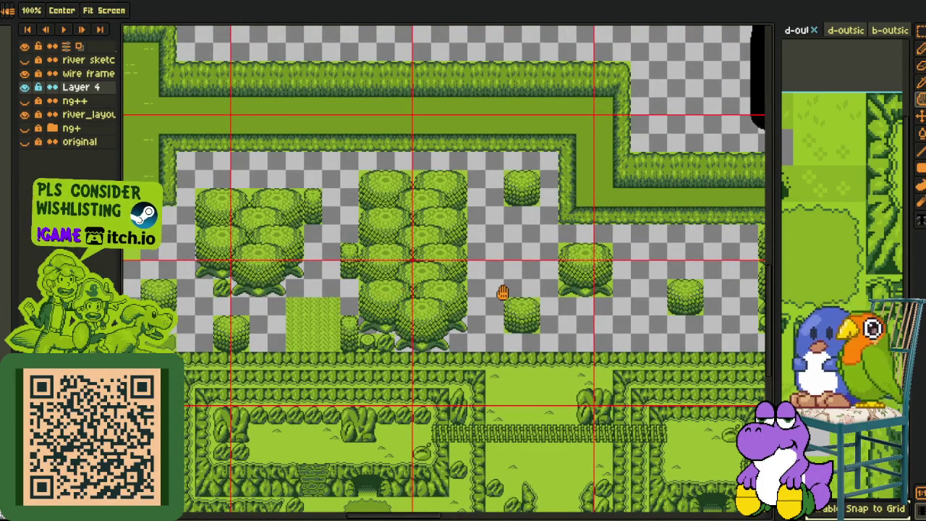
scroll(505, 289, "down", 3)
scroll(477, 283, "up", 1)
scroll(454, 277, "up", 3)
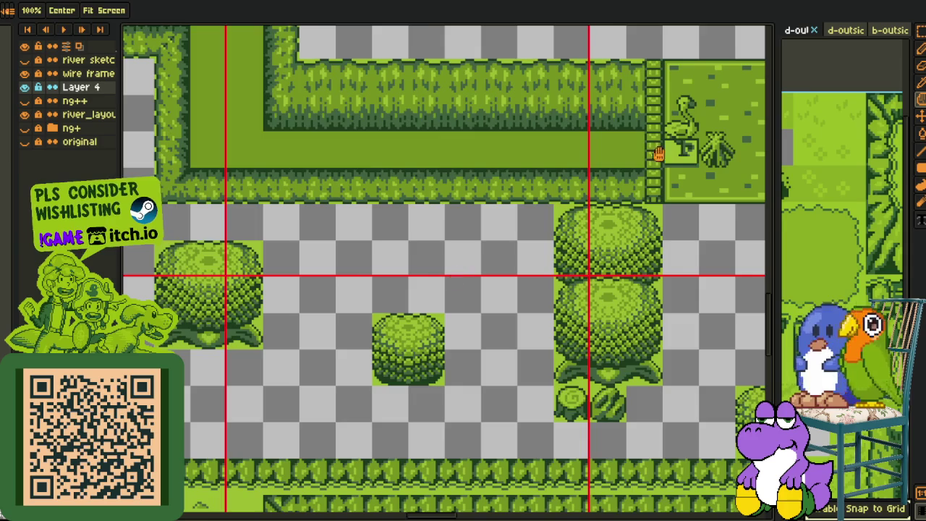
scroll(635, 178, "down", 2)
scroll(506, 260, "down", 1)
scroll(392, 347, "up", 3)
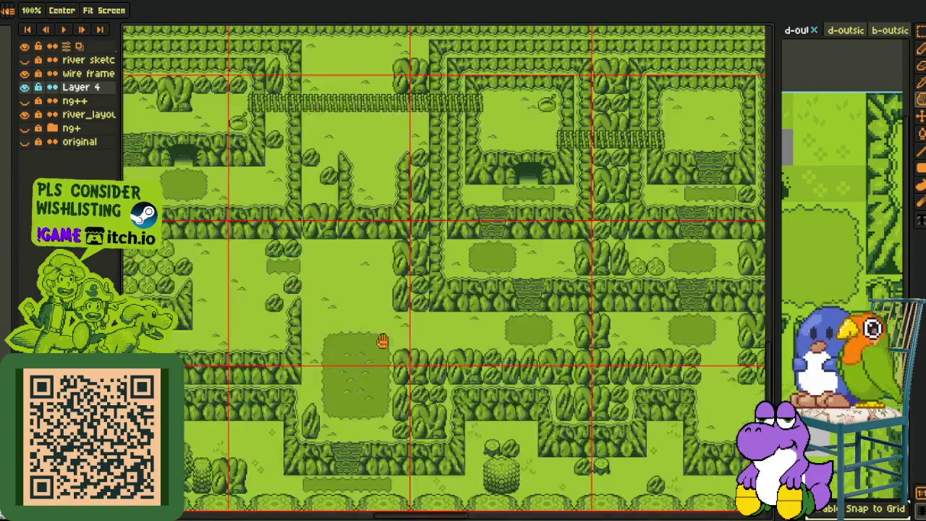
- Move the selected dark grass patch upward, shift it one tile right, and deselect
scroll(393, 348, "up", 2)
key("m")
left_click_drag(317, 323, 398, 352)
mouse_move(281, 318)
left_mouse_down()
mouse_move(427, 356)
mouse_move(549, 58)
mouse_move(654, 227)
mouse_move(523, 183)
left_mouse_up()
left_click(683, 232)
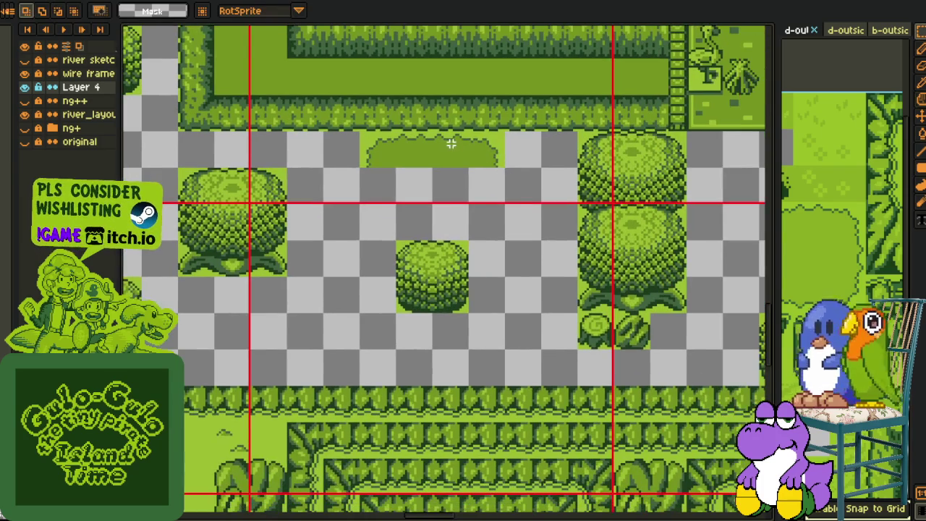
mouse_move(433, 133)
left_mouse_down()
mouse_move(533, 171)
mouse_move(527, 201)
left_mouse_up()
key("ctrl+d")
key("ctrl+d")
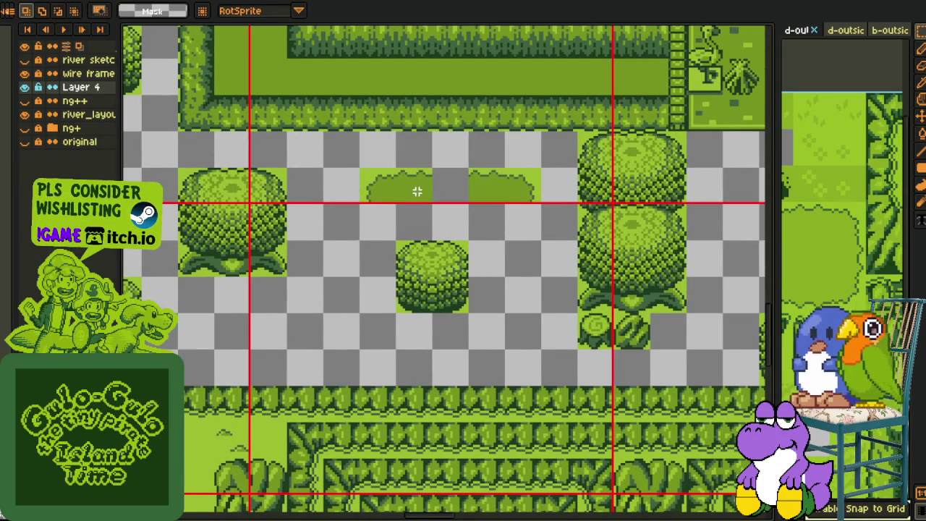
- Paste the copied dark grass strip and place it under the patch
left_click_drag(437, 189, 423, 197)
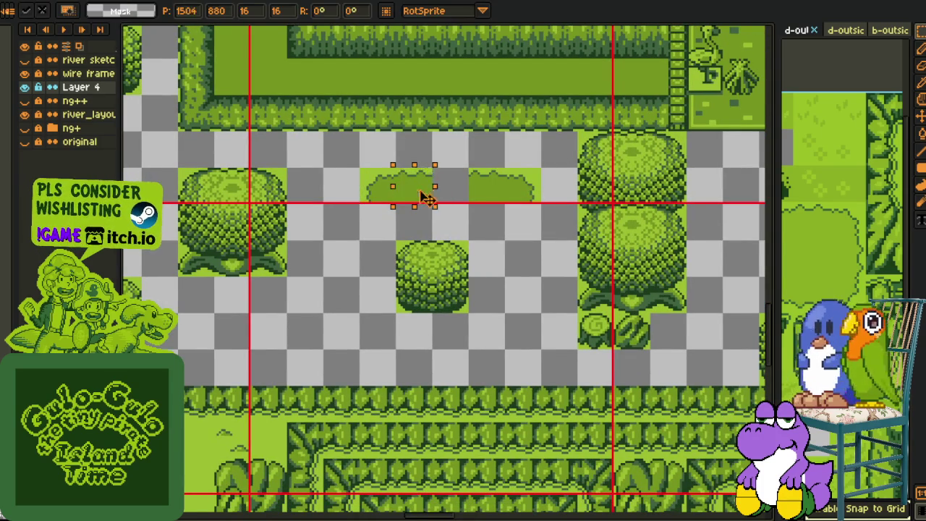
scroll(498, 149, "down", 4)
left_click_drag(651, 358, 523, 332)
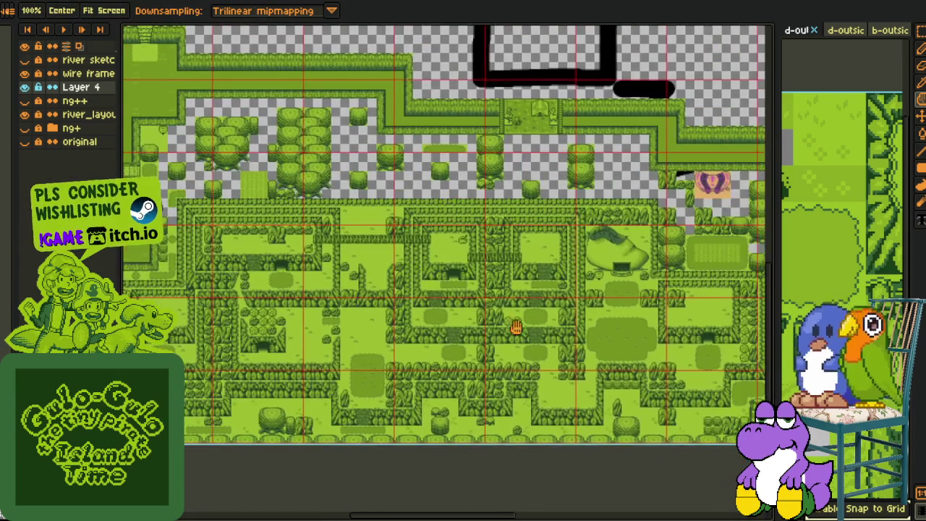
scroll(524, 333, "up", 4)
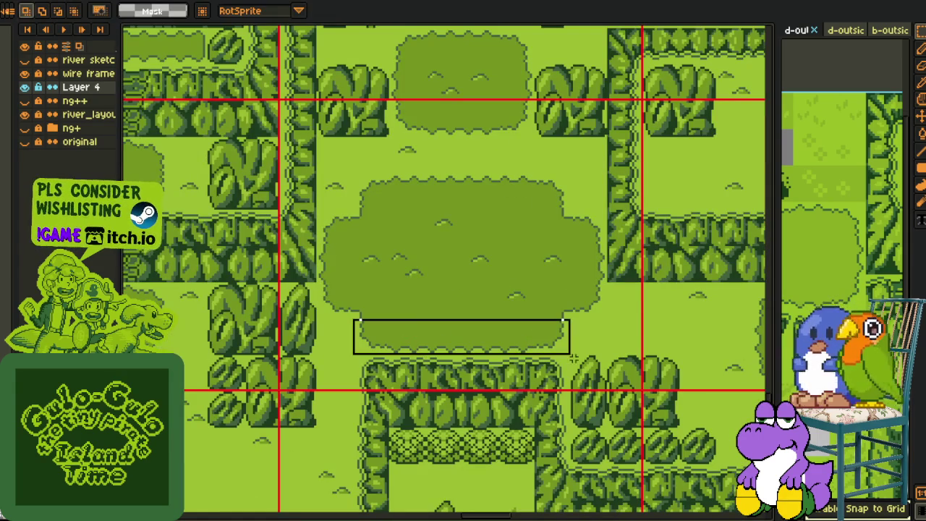
scroll(507, 344, "down", 4)
scroll(291, 127, "up", 3)
scroll(343, 120, "up", 2)
key("ctrl+v")
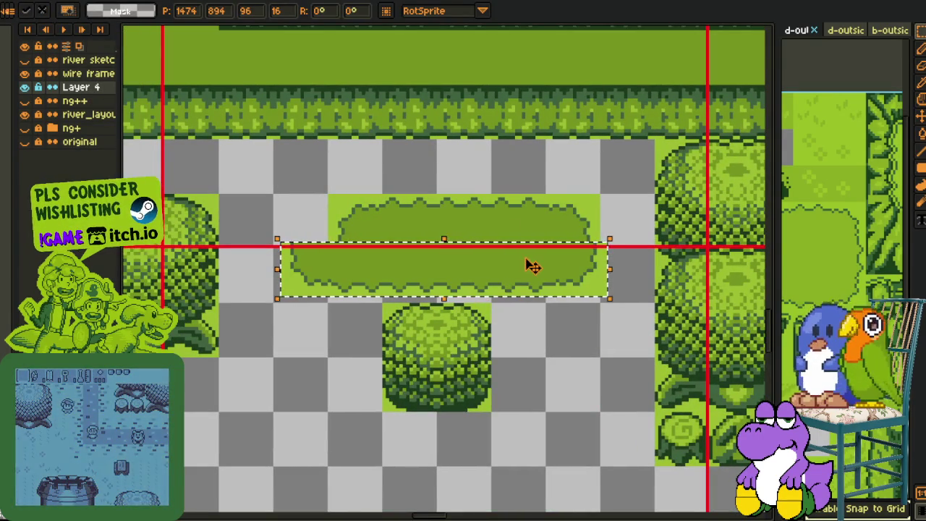
left_click_drag(533, 265, 506, 265)
left_click(533, 188)
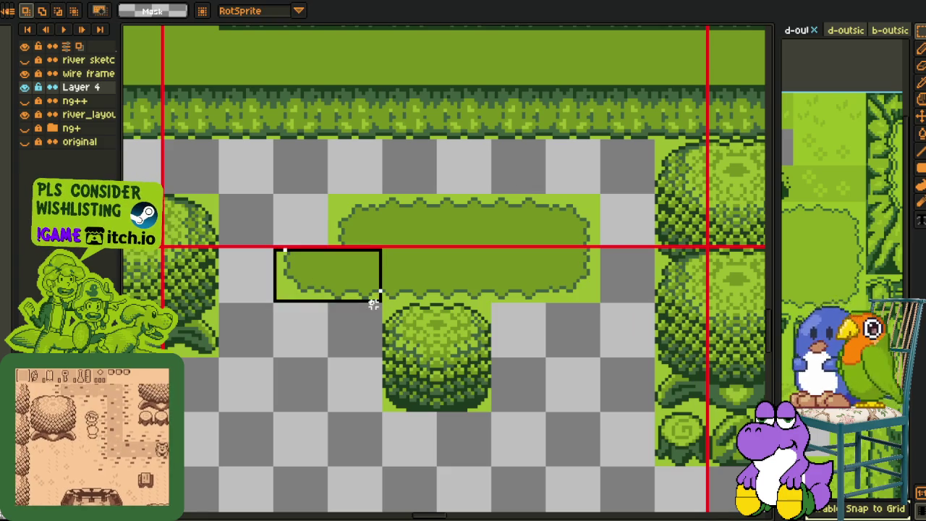
- Move a dark grass patch down-left beside the bush and widen it with the oval's rounded end
scroll(476, 212, "down", 3)
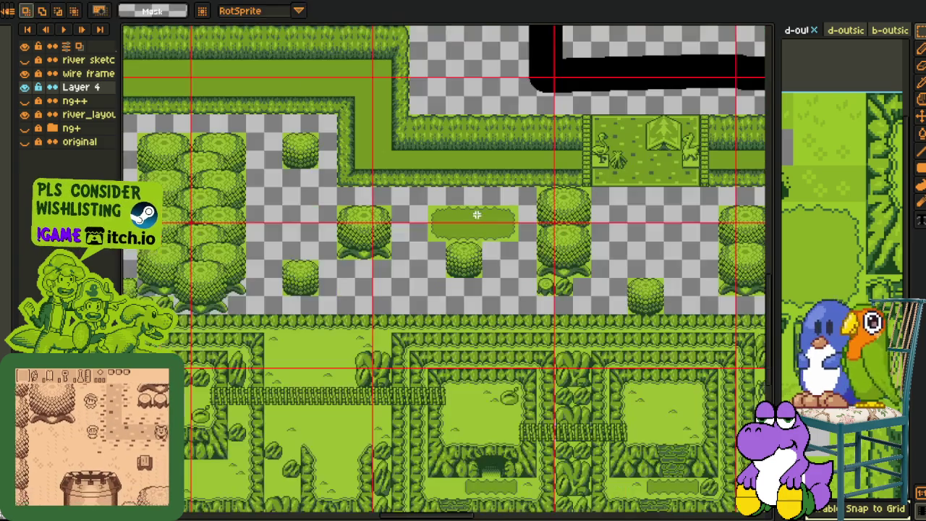
left_click_drag(476, 212, 490, 189)
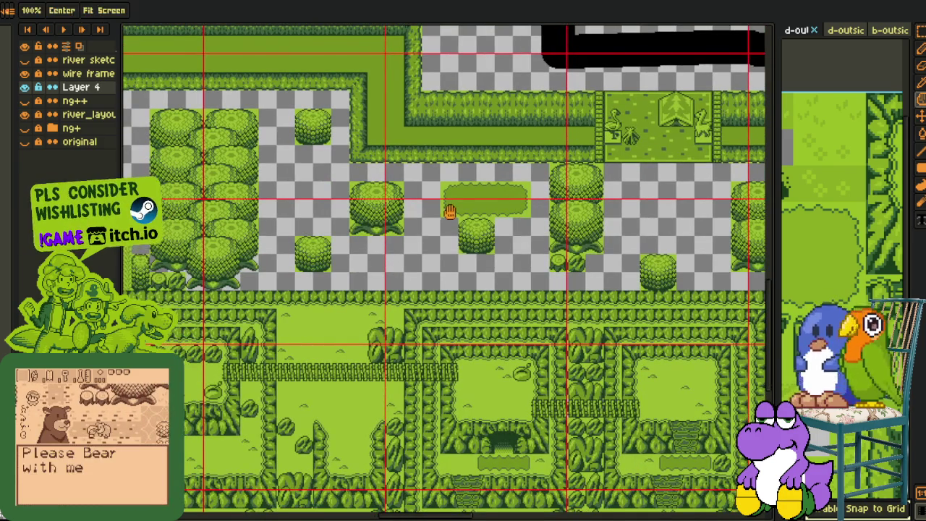
left_click_drag(430, 221, 442, 191)
scroll(460, 162, "up", 2)
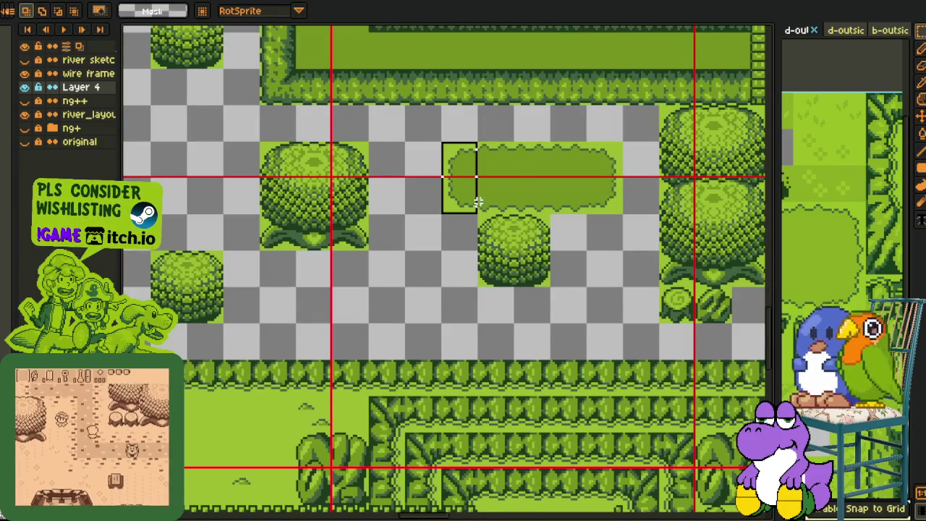
mouse_move(502, 204)
left_mouse_down()
mouse_move(311, 316)
mouse_move(312, 335)
mouse_move(313, 300)
left_mouse_up()
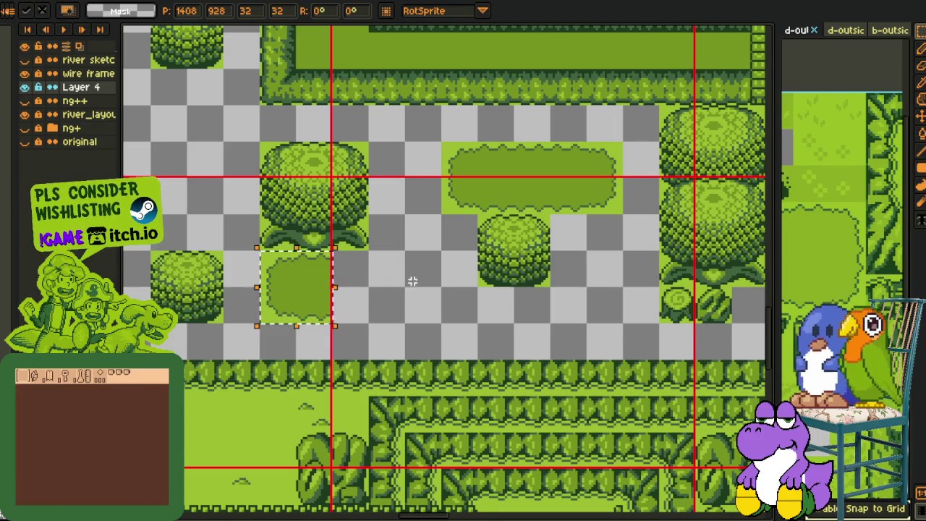
left_click(609, 136)
left_click_drag(623, 210, 376, 306)
left_click(583, 298)
- Copy two small bush tiles side by side below the trees, above the hedge row
scroll(583, 298, "right", 3)
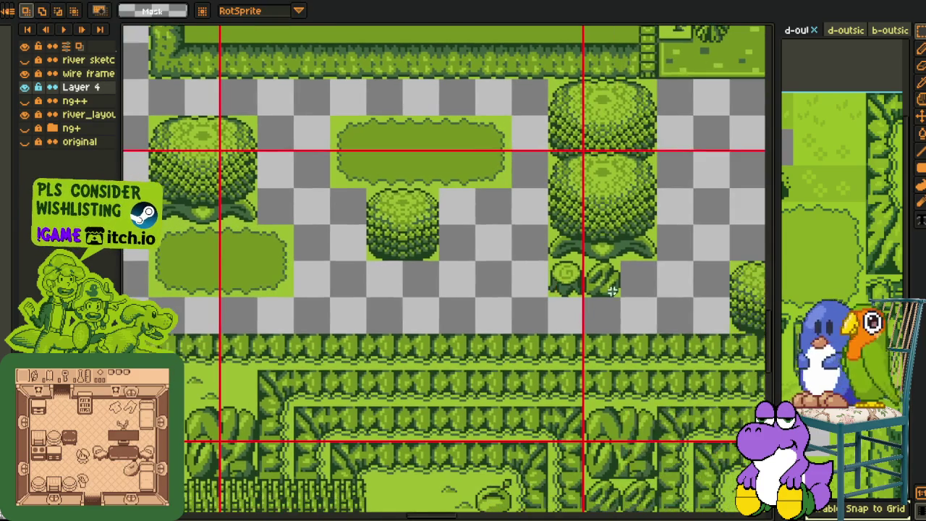
left_click_drag(614, 288, 252, 326)
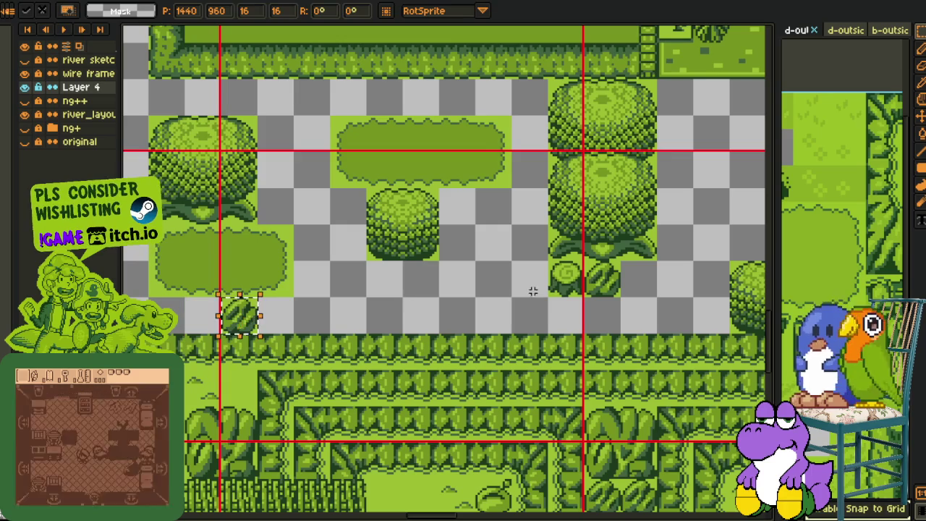
left_click(592, 280)
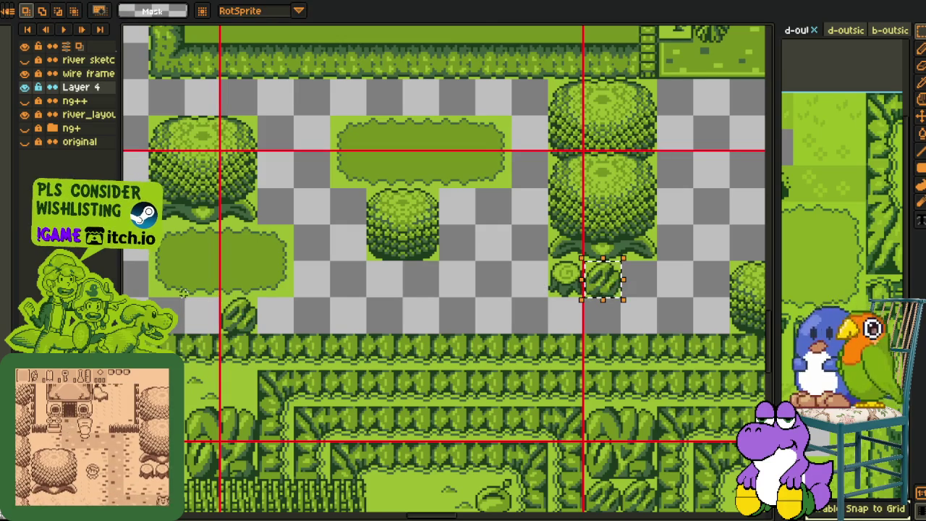
left_click_drag(610, 290, 217, 318)
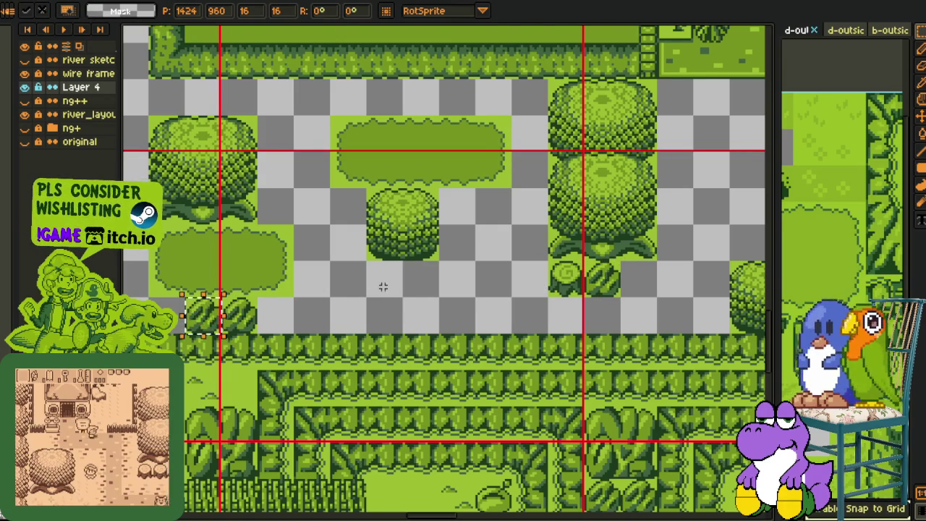
scroll(383, 287, "down", 3)
scroll(424, 219, "up", 2)
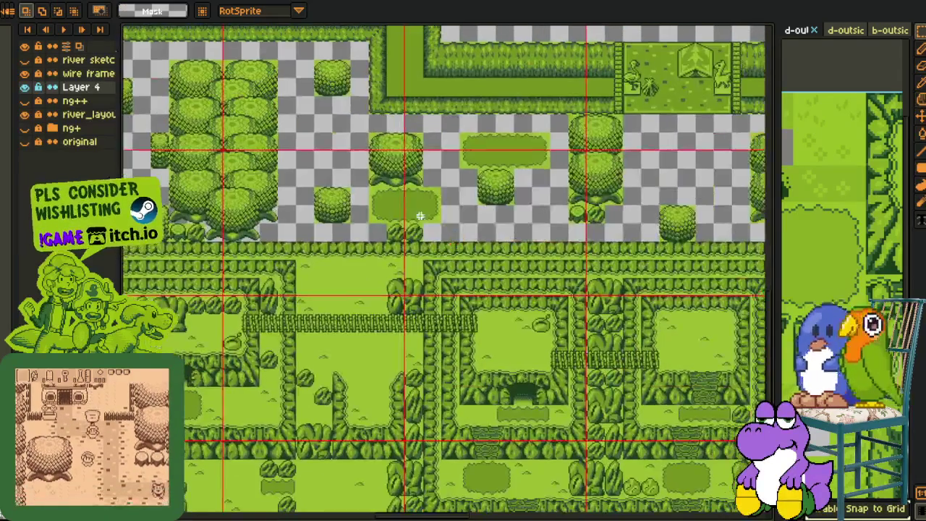
- Zoom in and out across the map to review the whole overworld layout
scroll(384, 225, "up", 1)
scroll(420, 304, "down", 1)
scroll(434, 275, "down", 1)
scroll(460, 232, "down", 1)
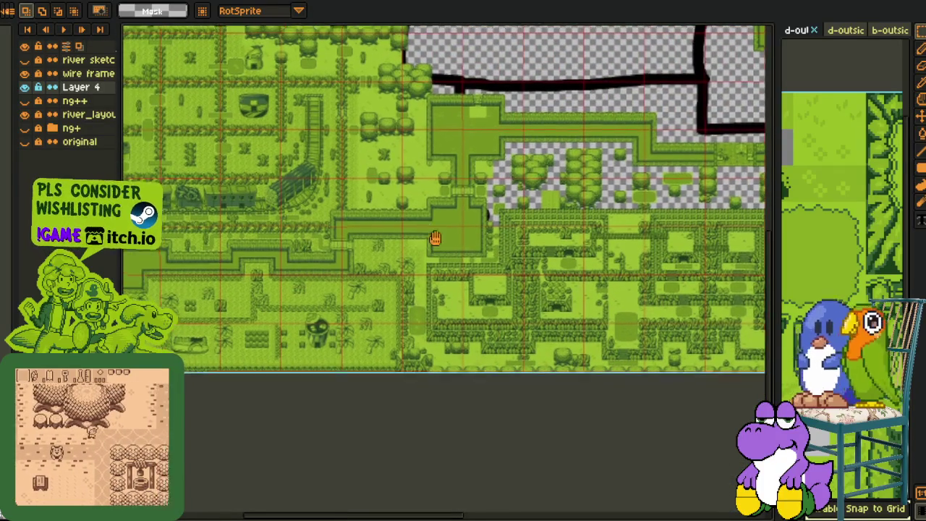
scroll(450, 311, "up", 1)
scroll(486, 284, "down", 1)
scroll(486, 283, "up", 1)
scroll(483, 275, "up", 1)
scroll(481, 268, "up", 1)
scroll(477, 259, "up", 1)
scroll(477, 217, "down", 5)
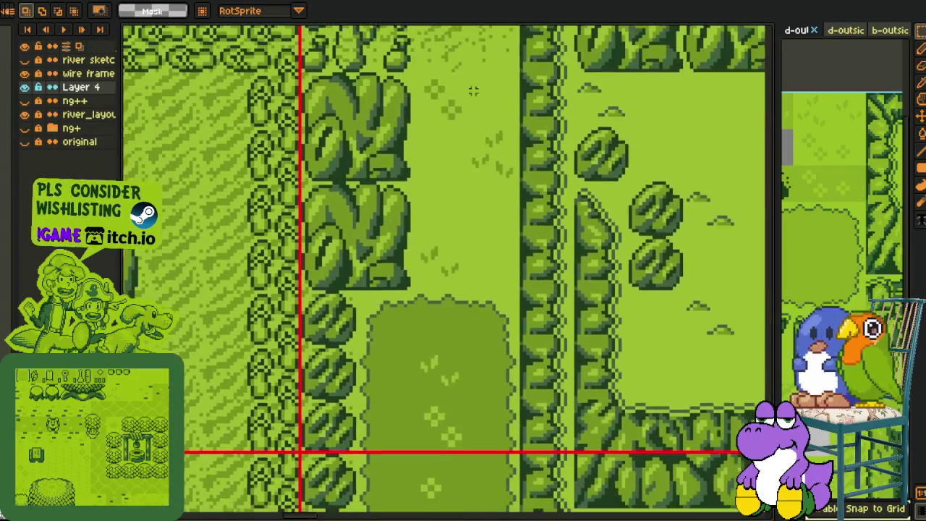
scroll(407, 210, "down", 3)
scroll(434, 347, "up", 1)
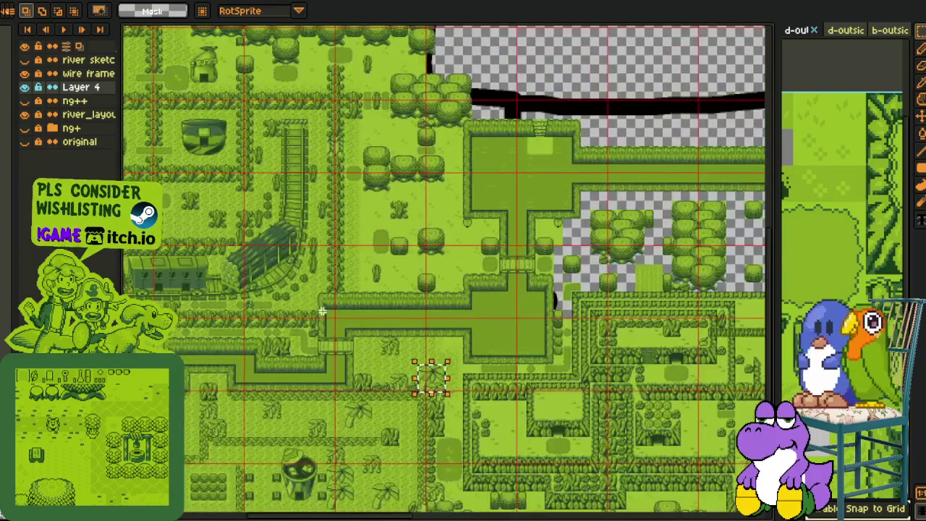
scroll(406, 342, "up", 2)
scroll(548, 306, "up", 1)
scroll(540, 268, "right", 2)
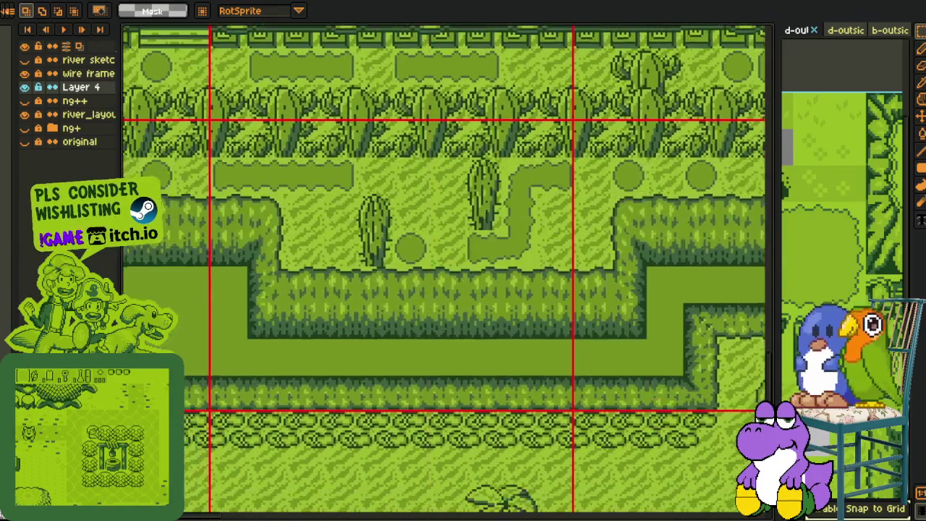
scroll(540, 268, "left", 2)
scroll(256, 205, "left", 2)
scroll(256, 205, "down", 1)
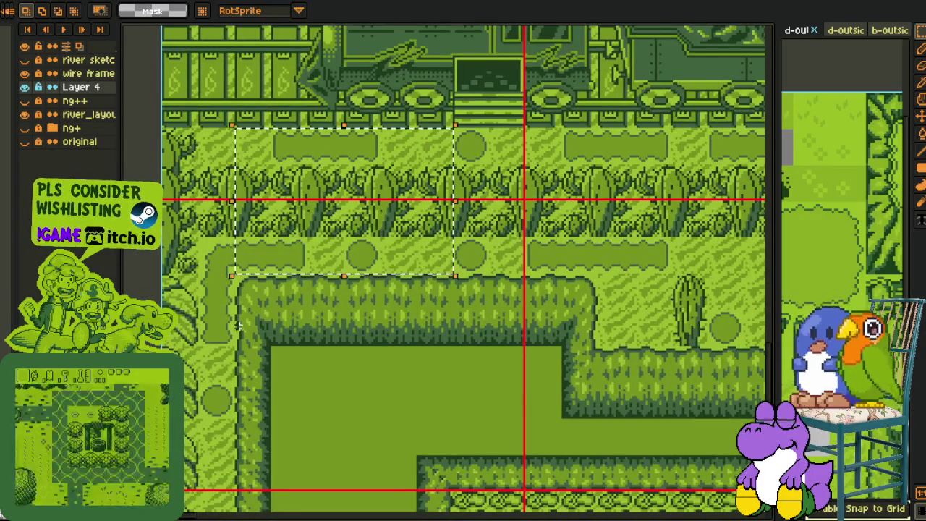
scroll(510, 234, "down", 1)
scroll(413, 241, "up", 2)
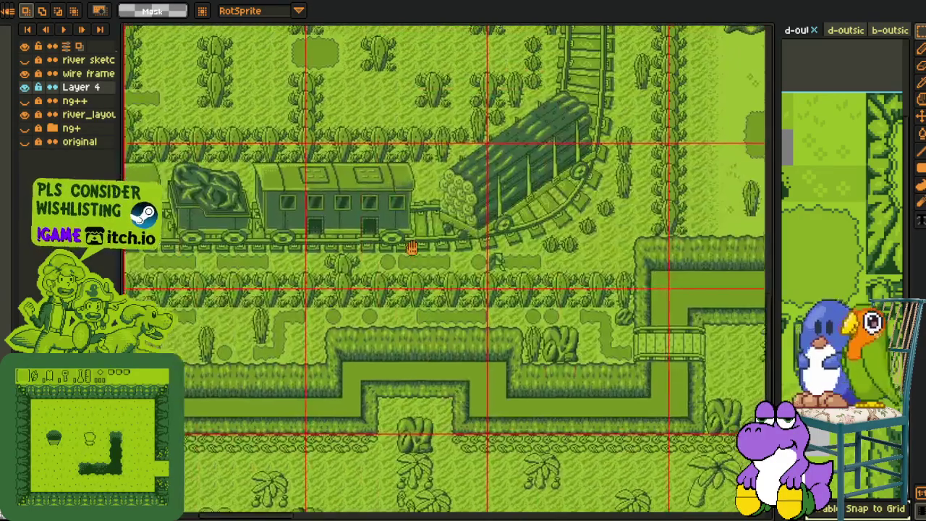
scroll(402, 267, "up", 2)
scroll(427, 259, "down", 1)
scroll(390, 256, "down", 3)
scroll(372, 258, "down", 3)
scroll(376, 289, "up", 2)
scroll(418, 350, "up", 2)
- Pan over the route sketch and town, save the map, and return to the tree clusters
left_click_drag(451, 375, 245, 220)
scroll(469, 298, "down", 2)
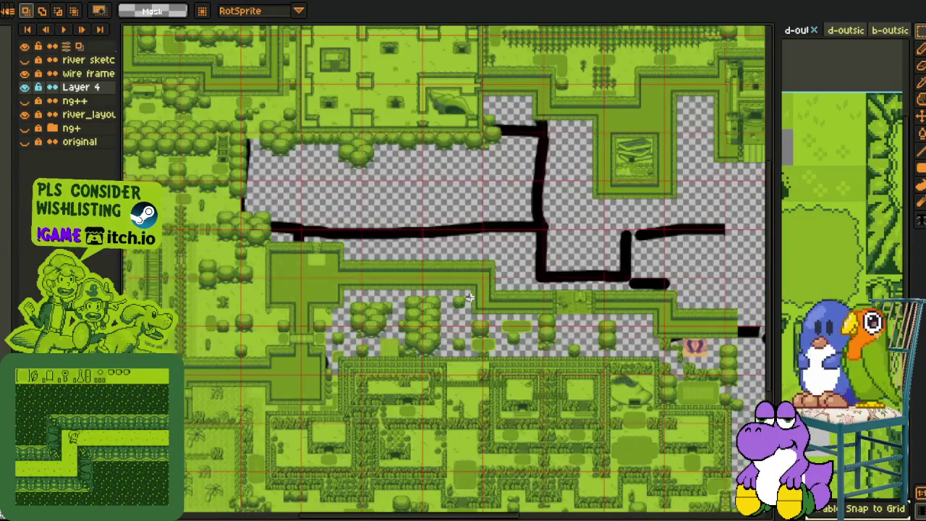
mouse_move(470, 298)
left_mouse_down()
mouse_move(415, 217)
mouse_move(289, 231)
left_mouse_up()
scroll(204, 238, "up", 2)
key("ctrl+s")
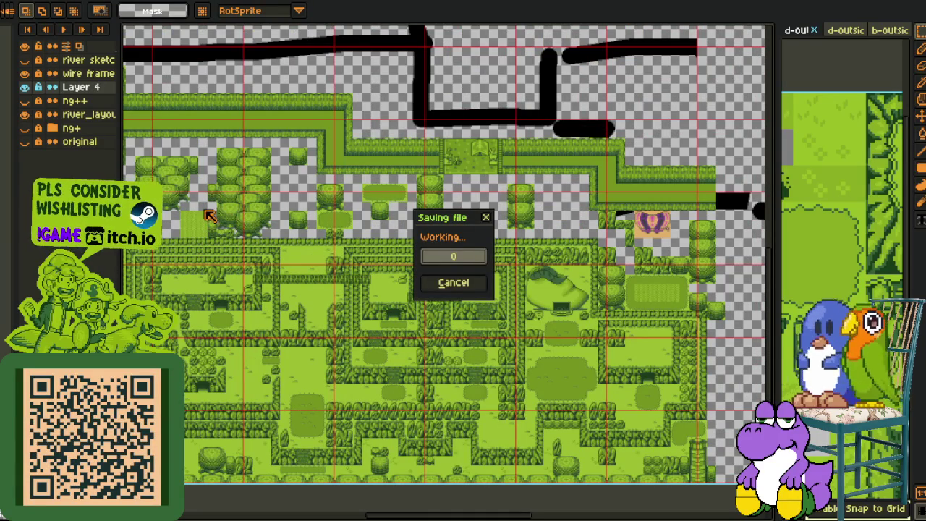
scroll(205, 209, "up", 2)
left_click_drag(206, 209, 376, 307)
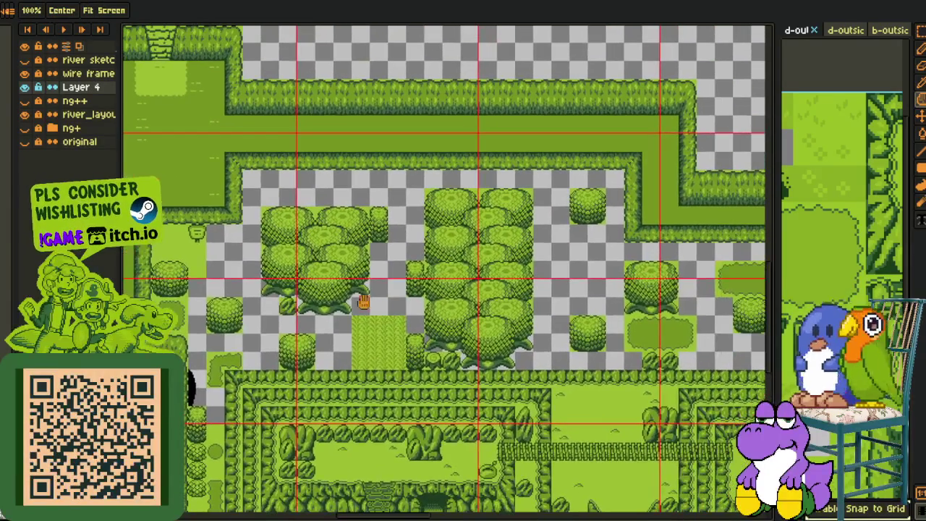
- Select a map piece with the rectangular marquee and move it to the right
mouse_move(512, 362)
left_mouse_down()
mouse_move(428, 275)
mouse_move(502, 332)
left_mouse_up()
scroll(395, 259, "down", 2)
left_click_drag(395, 258, 509, 260)
scroll(407, 258, "up", 2)
key("m")
scroll(365, 186, "up", 2)
mouse_move(365, 185)
left_mouse_down()
mouse_move(727, 75)
mouse_move(440, 77)
mouse_move(281, 142)
left_mouse_up()
scroll(346, 94, "down", 4)
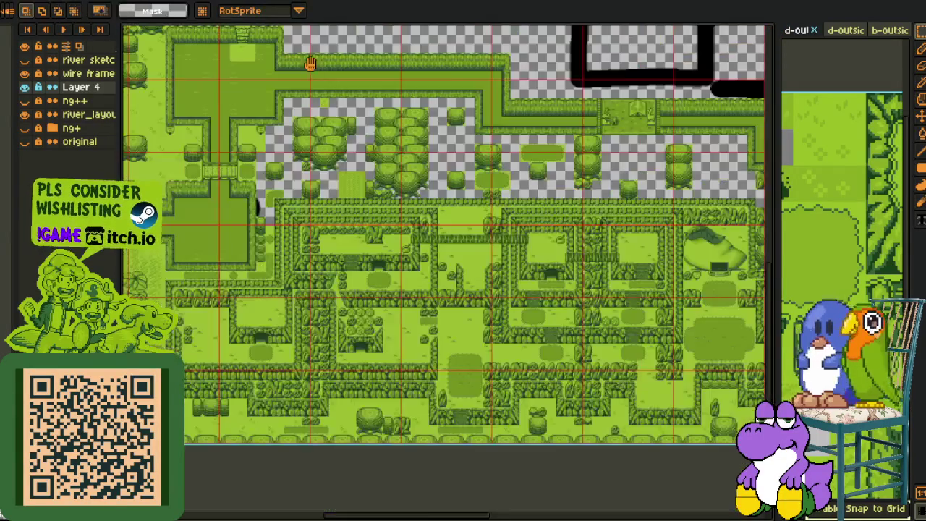
left_click_drag(346, 94, 372, 151)
scroll(252, 275, "up", 2)
scroll(293, 290, "up", 2)
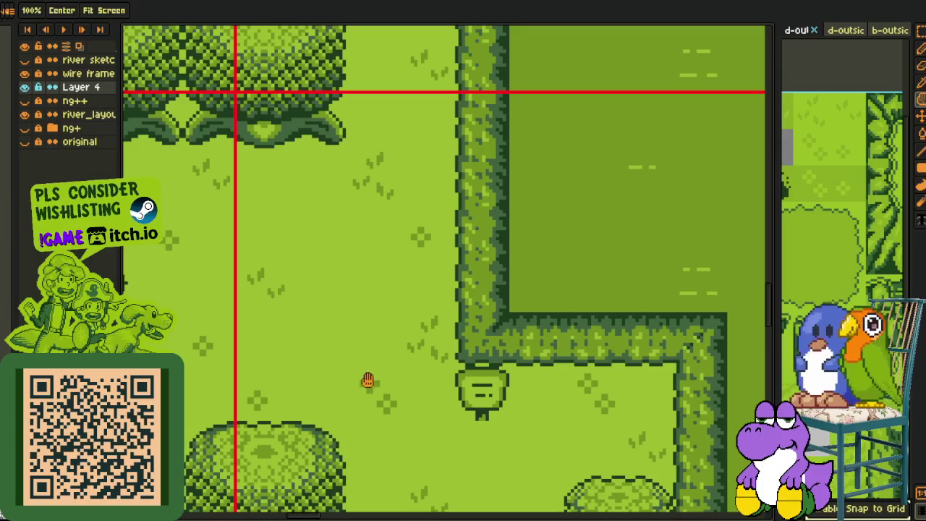
mouse_move(372, 391)
left_mouse_down()
mouse_move(746, 364)
mouse_move(754, 275)
left_mouse_up()
- Place a single 16x16 tile beside the tree clusters and commit it
scroll(398, 275, "down", 2)
left_click_drag(399, 275, 526, 279)
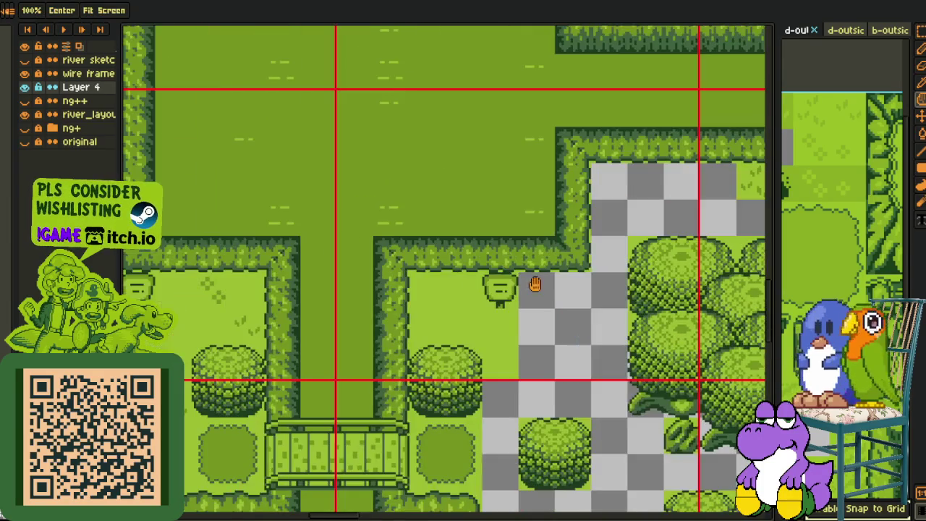
scroll(322, 296, "down", 2)
left_click_drag(282, 284, 307, 310)
key("Return")
left_click(297, 301)
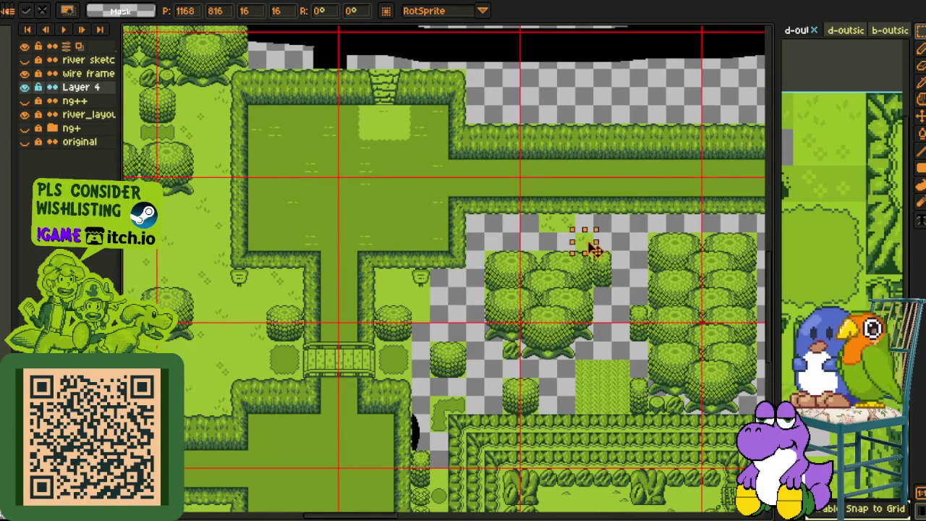
key("Return")
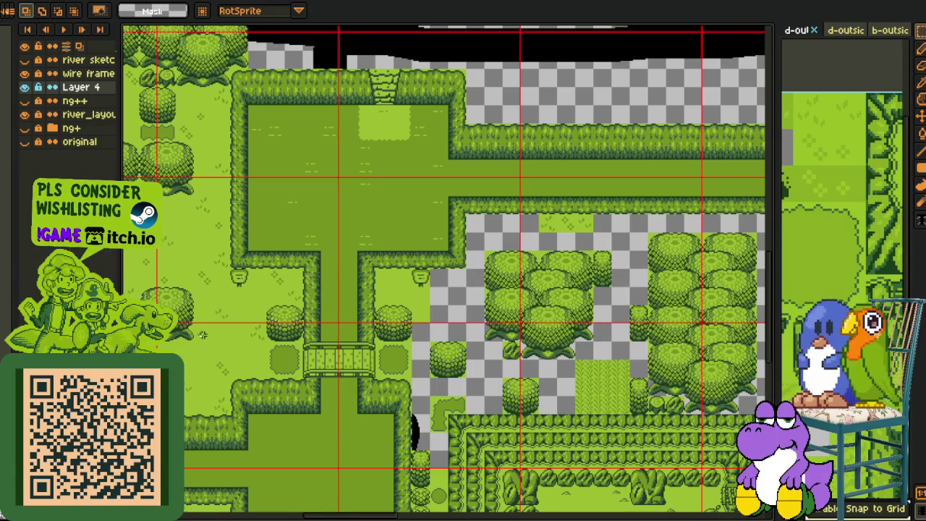
left_click_drag(209, 344, 576, 248)
key("Return")
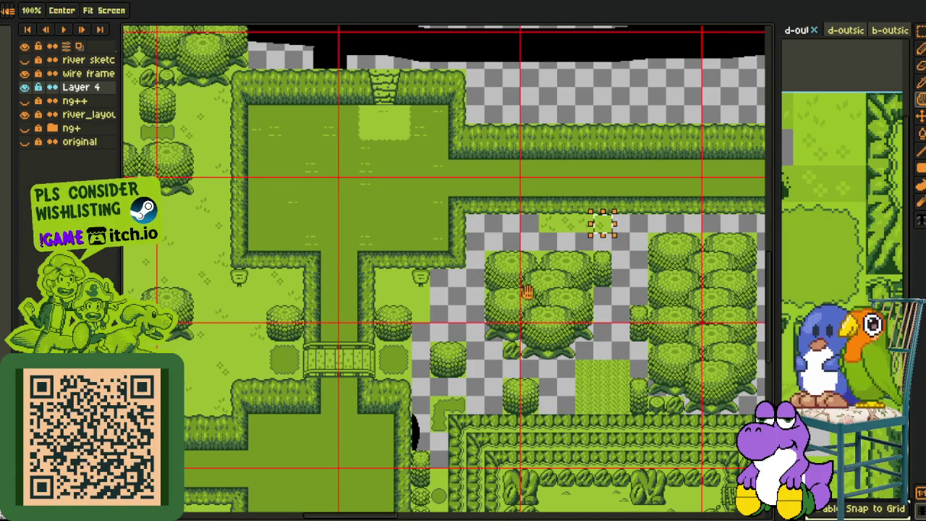
- Save the map file with Ctrl+S
scroll(549, 231, "up", 1)
scroll(506, 217, "up", 1)
scroll(442, 201, "up", 1)
key("ctrl+s")
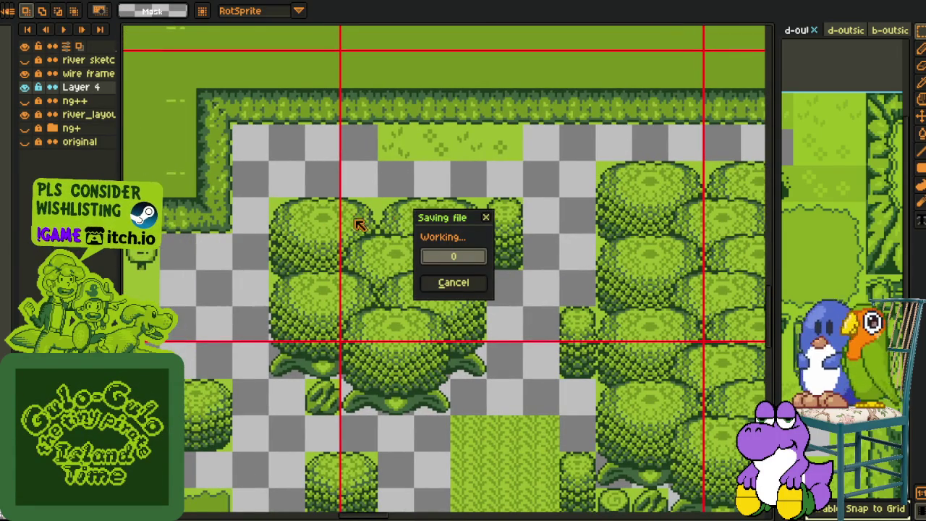
- Place a dark grass patch copy in the empty ground left of the big tree cluster
scroll(448, 221, "down", 1)
scroll(426, 217, "down", 1)
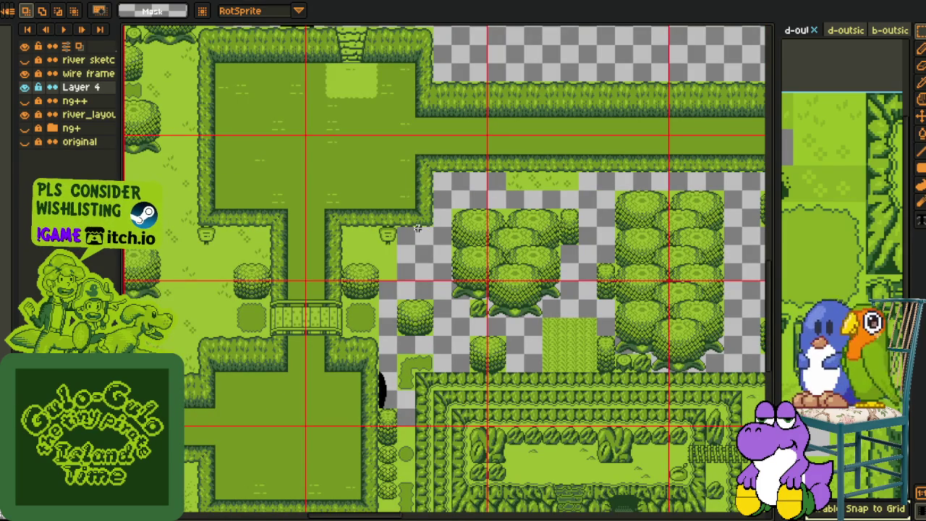
left_click_drag(461, 275, 409, 261)
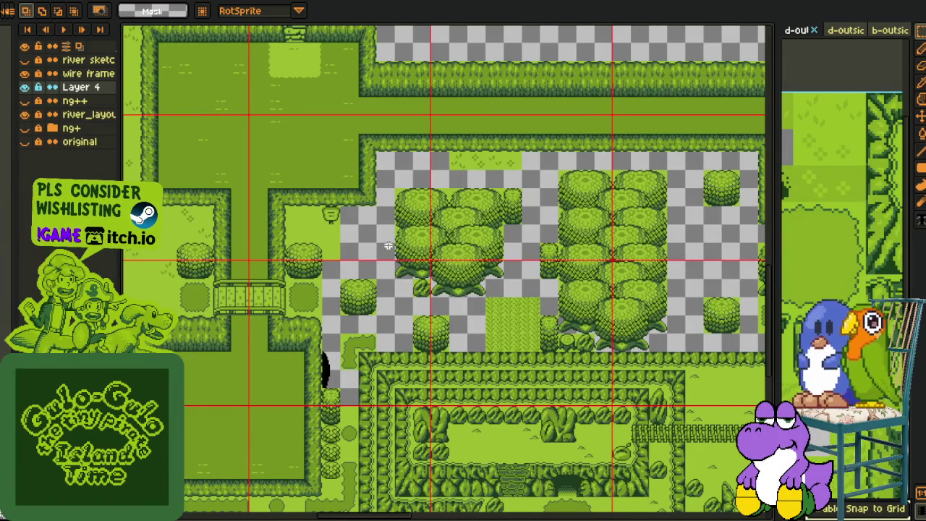
scroll(289, 253, "up", 2)
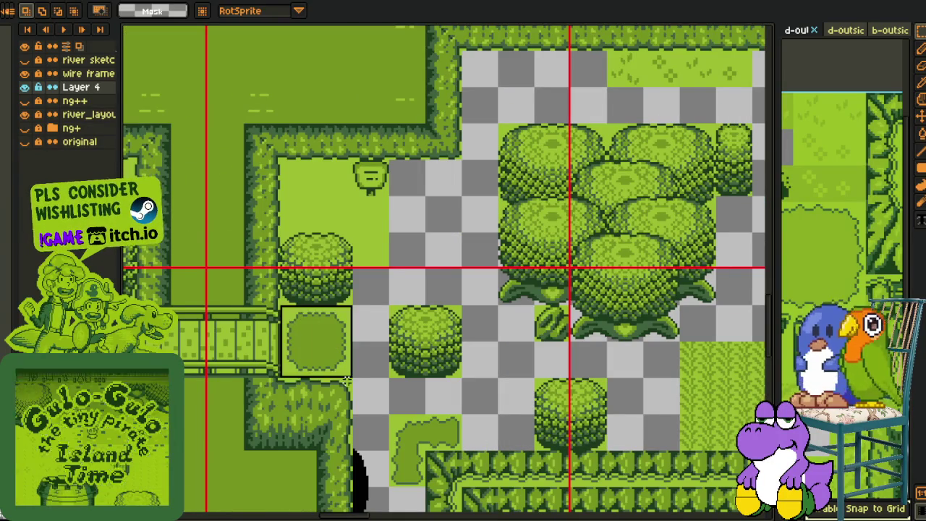
left_click_drag(331, 367, 477, 265)
key("Return")
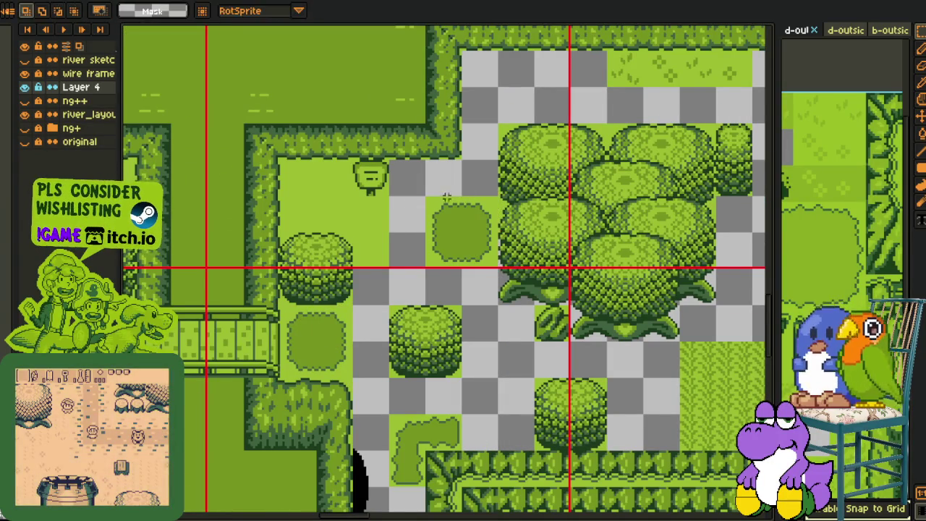
- Widen the grass patch by shifting its left-half pieces outward and committing them
scroll(449, 249, "up", 2)
mouse_move(401, 231)
left_mouse_down()
mouse_move(443, 329)
mouse_move(393, 316)
left_mouse_up()
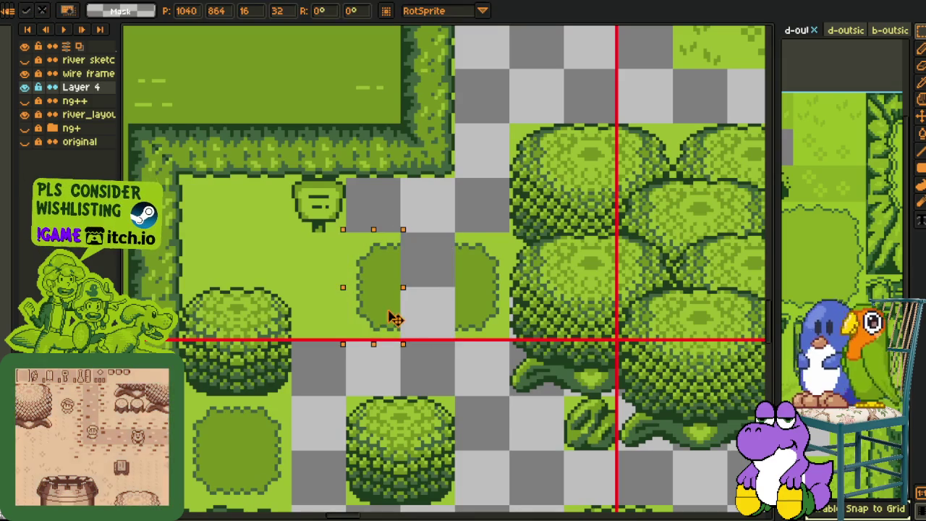
mouse_move(344, 233)
left_mouse_down()
mouse_move(512, 289)
mouse_move(495, 260)
left_mouse_up()
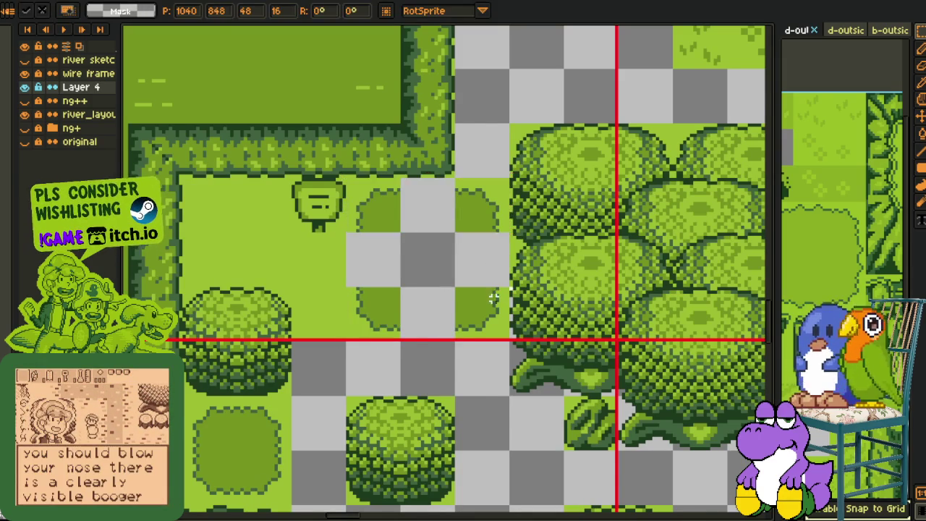
key("Return")
scroll(494, 260, "down", 1)
- Move a dark grass piece beside the hedge enclosure below the trees to the left
key("h")
left_click_drag(651, 358, 568, 324)
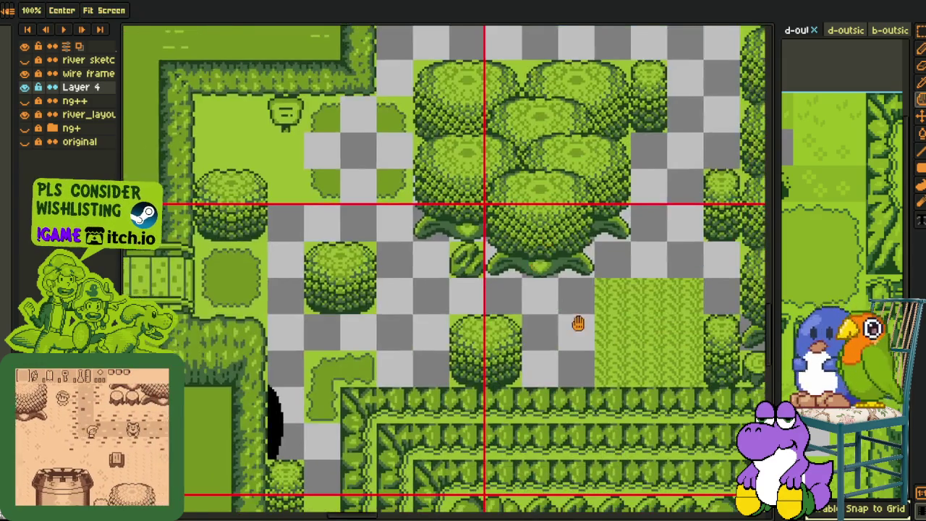
scroll(535, 319, "down", 1)
mouse_move(502, 313)
left_mouse_down()
mouse_move(450, 265)
mouse_move(480, 250)
mouse_move(484, 213)
left_mouse_up()
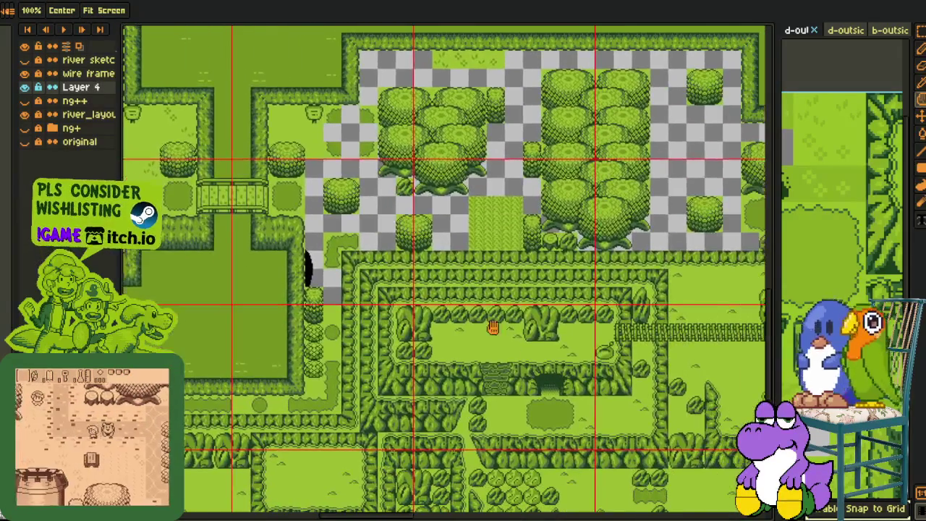
scroll(549, 404, "up", 1)
key("r")
left_click_drag(567, 447, 197, 383)
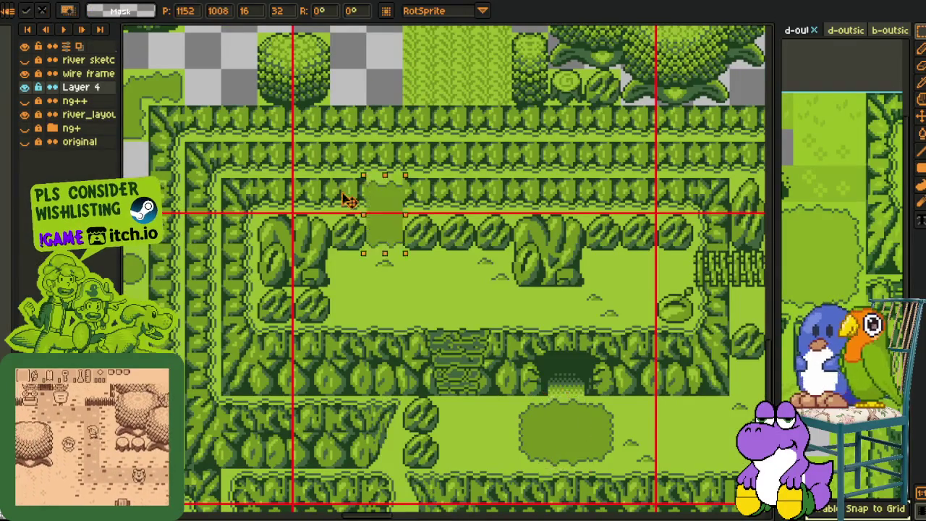
scroll(440, 306, "up", 5)
key("Return")
- Select a strip of the dark grass patch in the upper-left part of the map
scroll(239, 362, "left", 3)
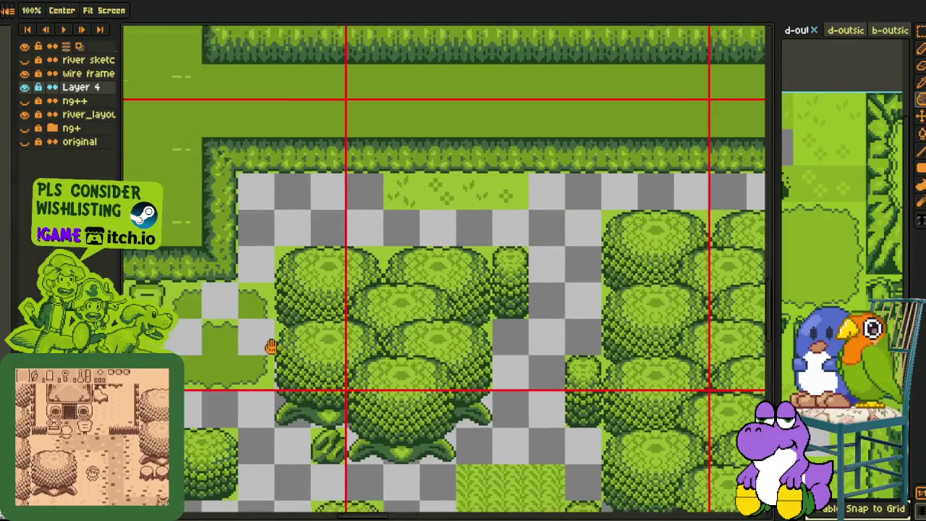
scroll(262, 347, "down", 3)
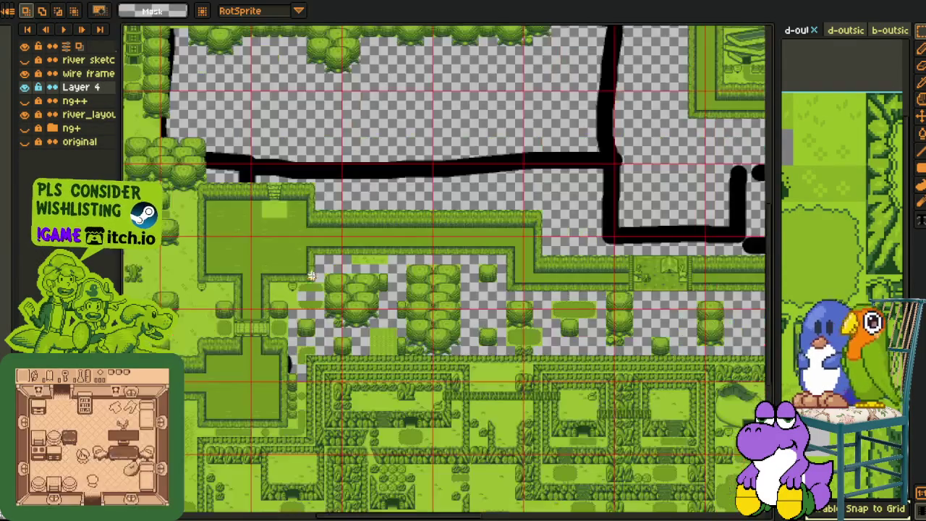
key("h")
left_click_drag(276, 192, 316, 204)
scroll(316, 204, "up", 1)
scroll(311, 231, "up", 2)
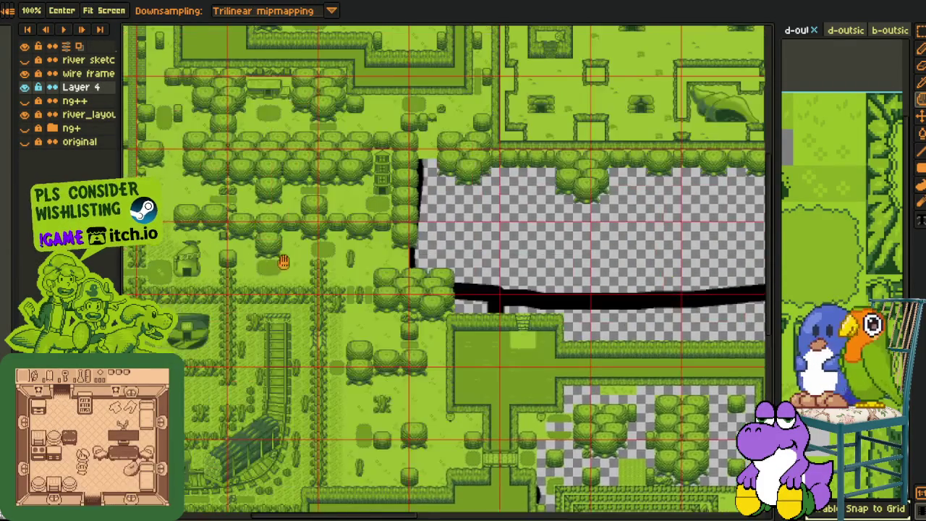
scroll(303, 246, "up", 1)
scroll(295, 263, "up", 2)
left_click_drag(295, 263, 304, 324)
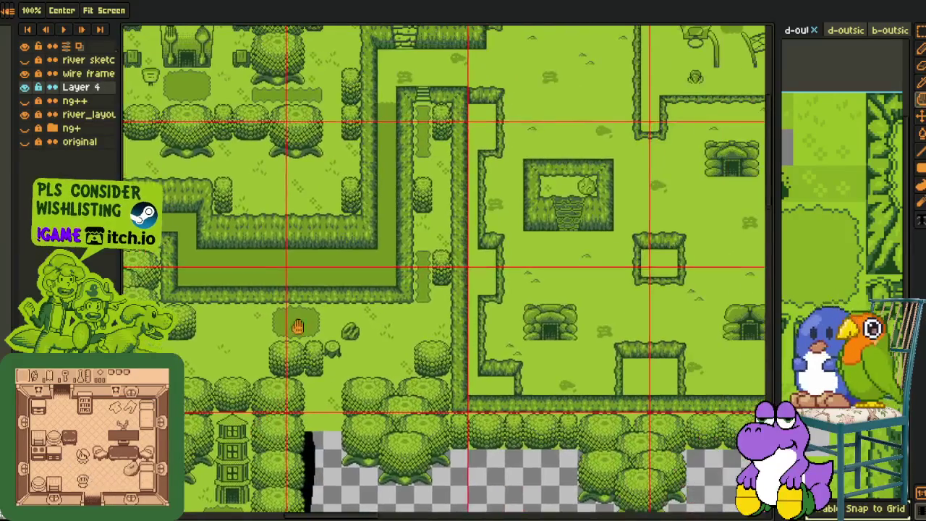
scroll(309, 294, "up", 2)
scroll(309, 294, "down", 2)
key("r")
scroll(401, 248, "down", 2)
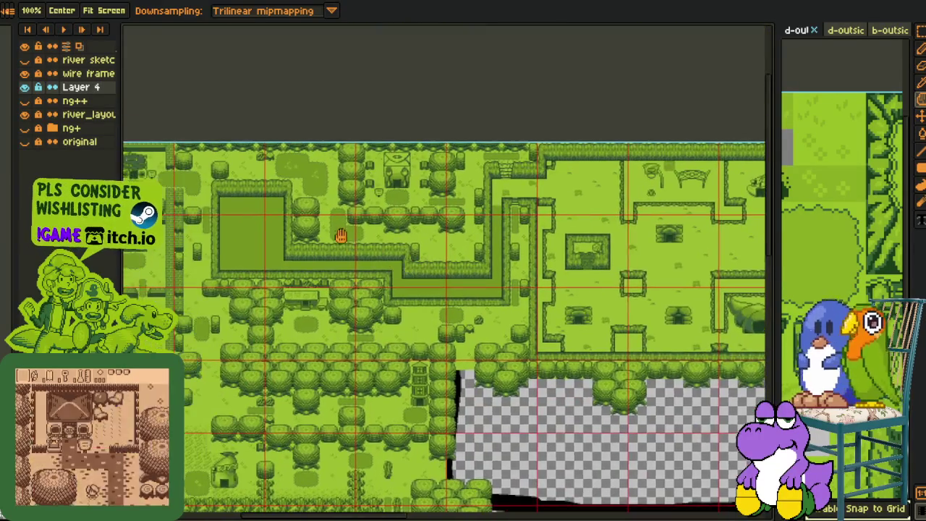
key("h")
scroll(305, 208, "up", 3)
key("r")
left_click_drag(292, 211, 357, 206)
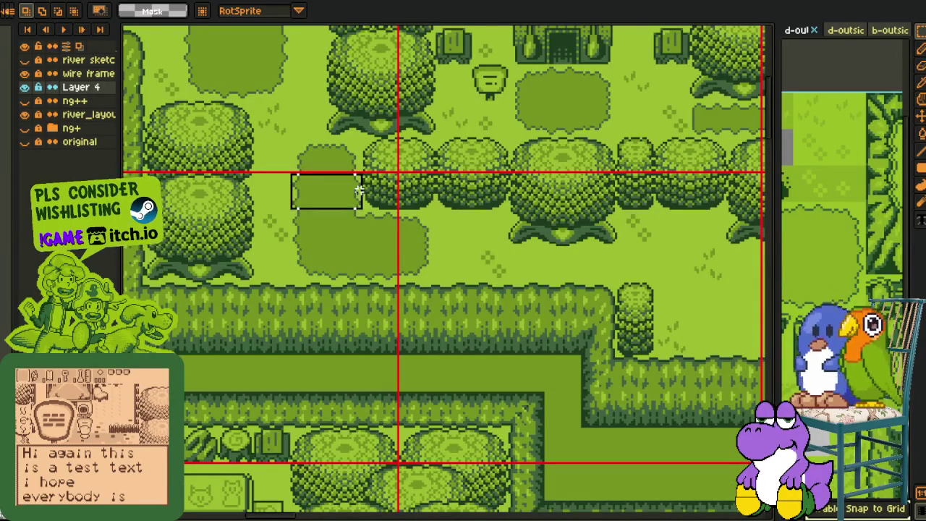
scroll(463, 231, "down", 3)
- Shift a dark grass piece by the trees one tile left, then back right and drop it
key("h")
left_click_drag(458, 200, 368, 155)
scroll(422, 220, "up", 2)
scroll(440, 215, "up", 4)
key("r")
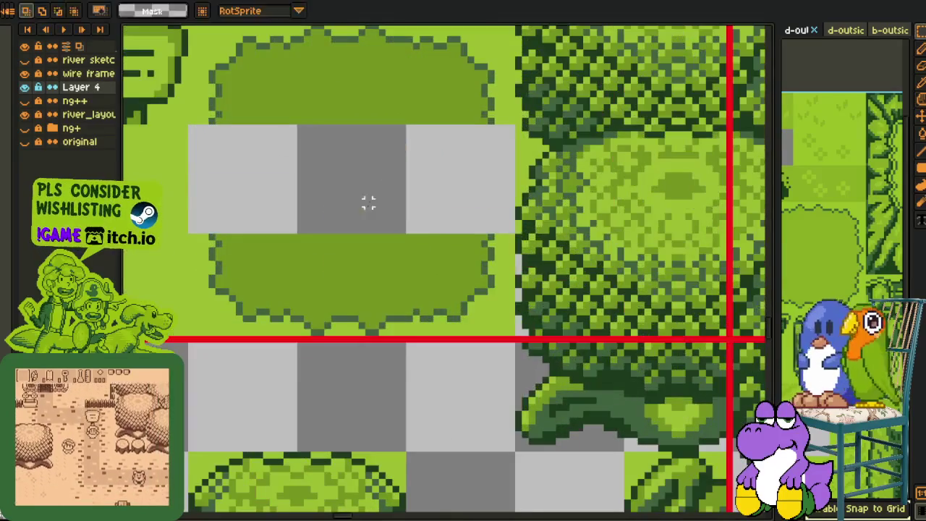
mouse_move(474, 180)
left_mouse_down()
mouse_move(362, 181)
mouse_move(440, 190)
left_mouse_up()
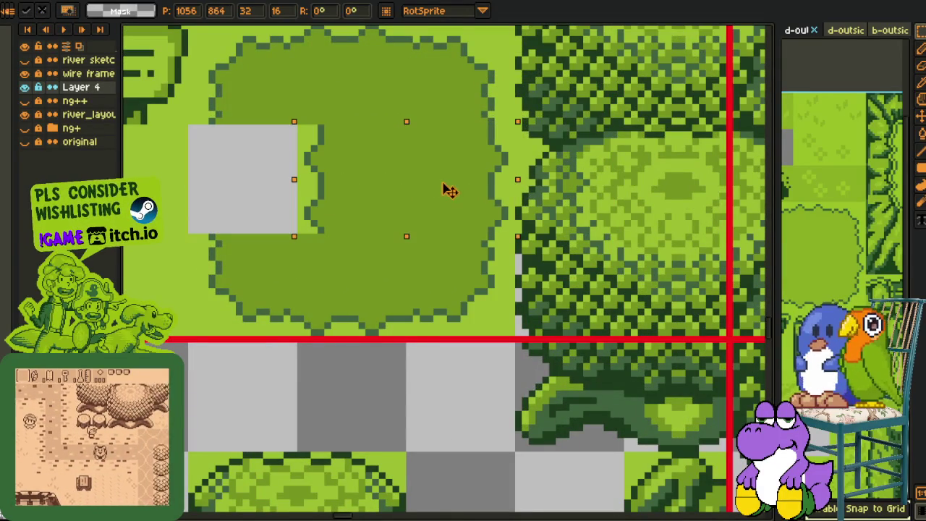
left_click(361, 278)
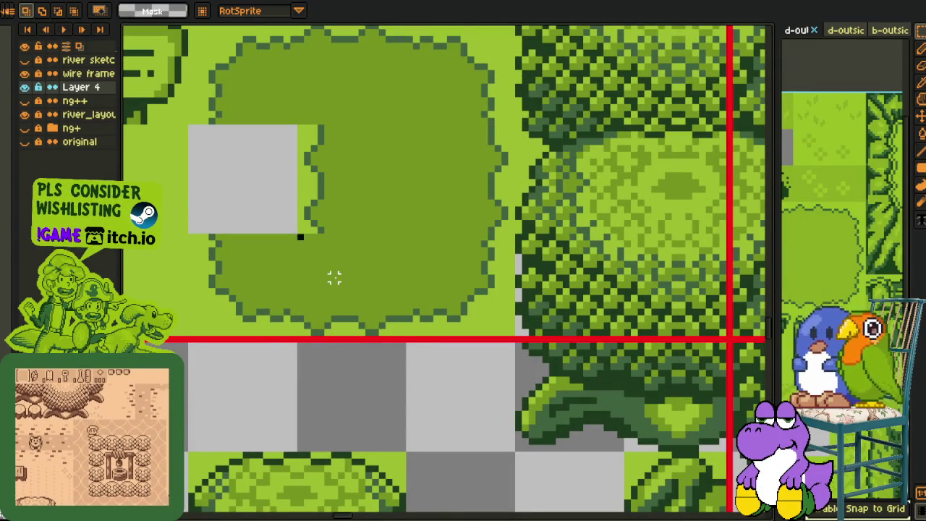
scroll(334, 270, "down", 1)
- Shift a dark grass corner piece one tile left and commit it
left_click_drag(333, 207, 282, 202)
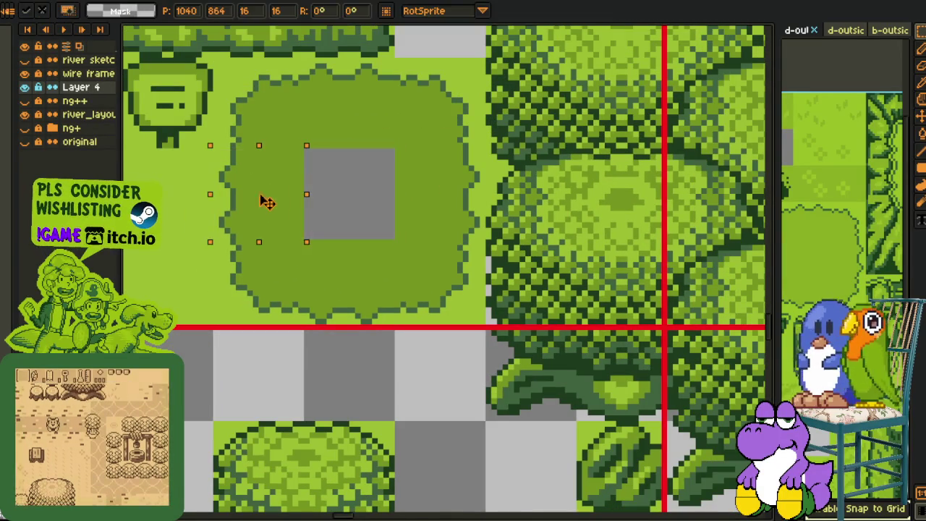
scroll(420, 186, "down", 1)
key("ctrl+Tab")
scroll(334, 264, "down", 1)
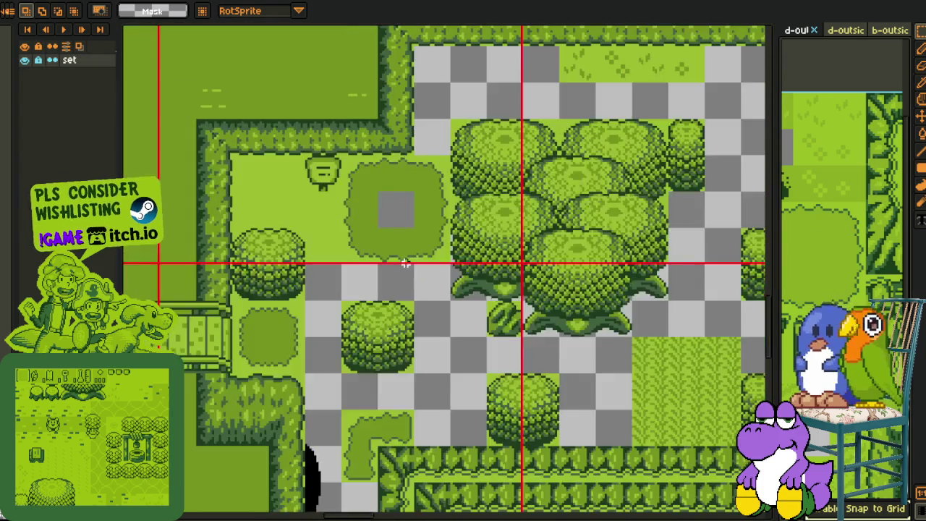
scroll(334, 264, "down", 1)
mouse_move(334, 264)
left_mouse_down()
mouse_move(413, 263)
mouse_move(468, 304)
mouse_move(533, 436)
mouse_move(545, 428)
left_mouse_up()
mouse_move(469, 386)
left_mouse_down()
mouse_move(408, 350)
mouse_move(336, 287)
left_mouse_up()
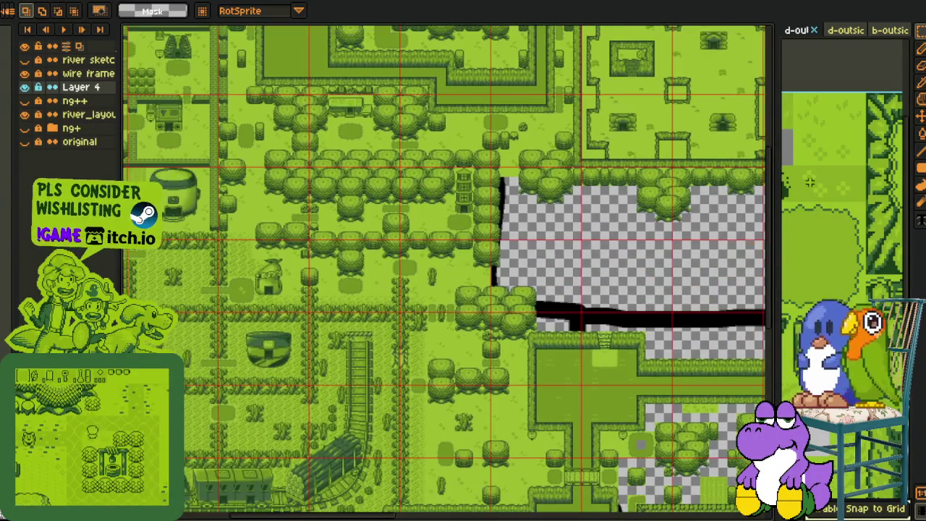
left_click(810, 183)
scroll(678, 293, "up", 3)
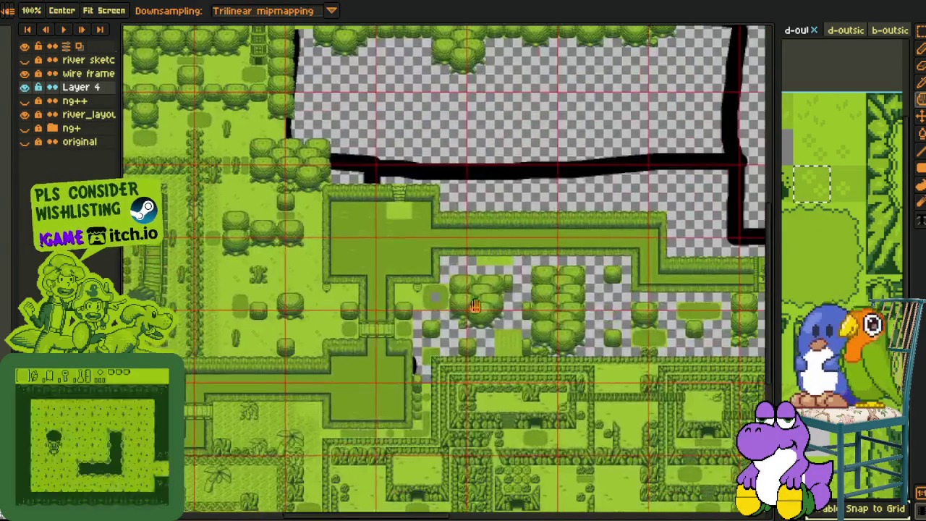
- Paste a light grass tile and position it near the dark patch
scroll(237, 221, "up", 2)
scroll(237, 220, "up", 2)
key("ctrl+v")
left_click_drag(398, 304, 392, 306)
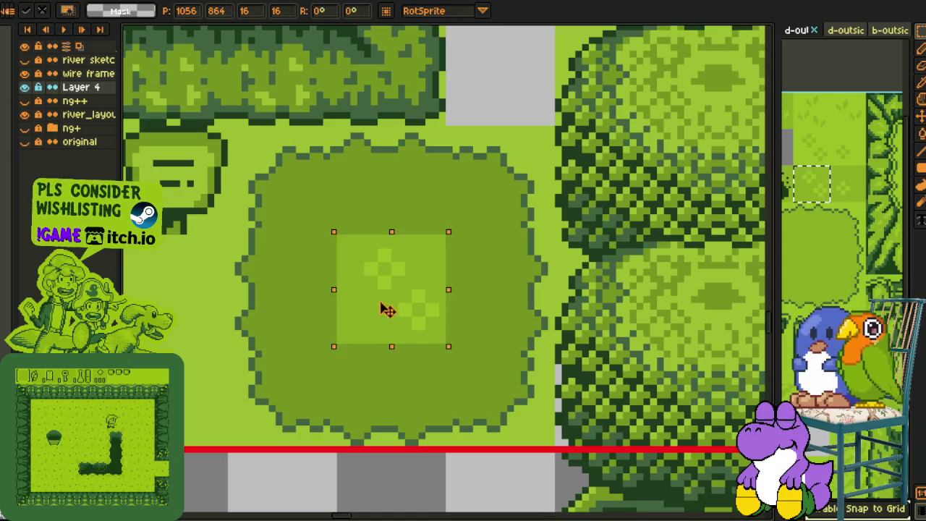
key("Return")
scroll(496, 265, "down", 1)
scroll(465, 331, "down", 3)
scroll(465, 332, "up", 3)
left_click_drag(379, 320, 444, 243)
mouse_move(424, 285)
left_mouse_down()
mouse_move(751, 285)
mouse_move(355, 224)
mouse_move(238, 192)
left_mouse_up()
left_click(393, 161)
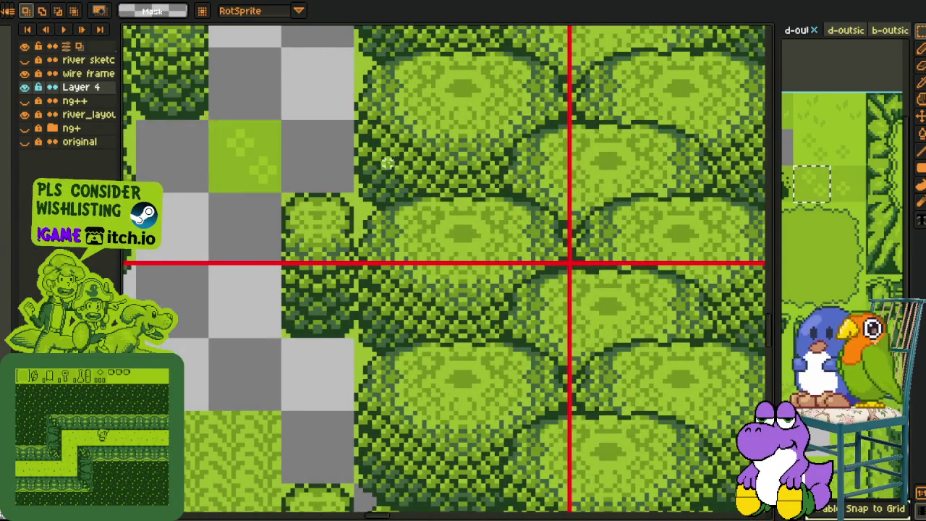
- Move the light grass tile into the hole in the dark grass patch
scroll(405, 203, "down", 1)
scroll(535, 239, "down", 1)
key("r")
mouse_move(508, 198)
left_mouse_down()
mouse_move(555, 244)
mouse_move(202, 221)
left_mouse_up()
scroll(182, 251, "up", 1)
scroll(181, 251, "up", 2)
- Recolour the light grass square to the surrounding dark green with Replace Color
key("b")
key("i")
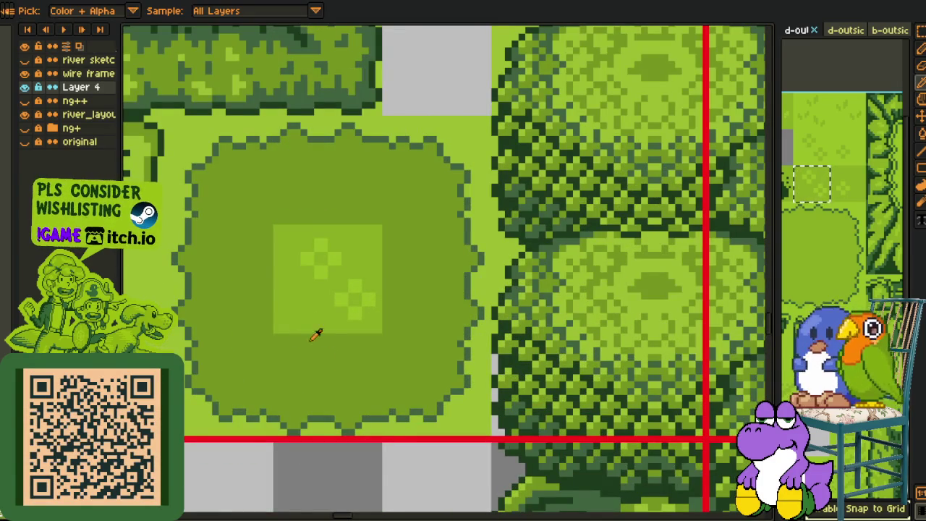
key("shift+r")
left_click(366, 403)
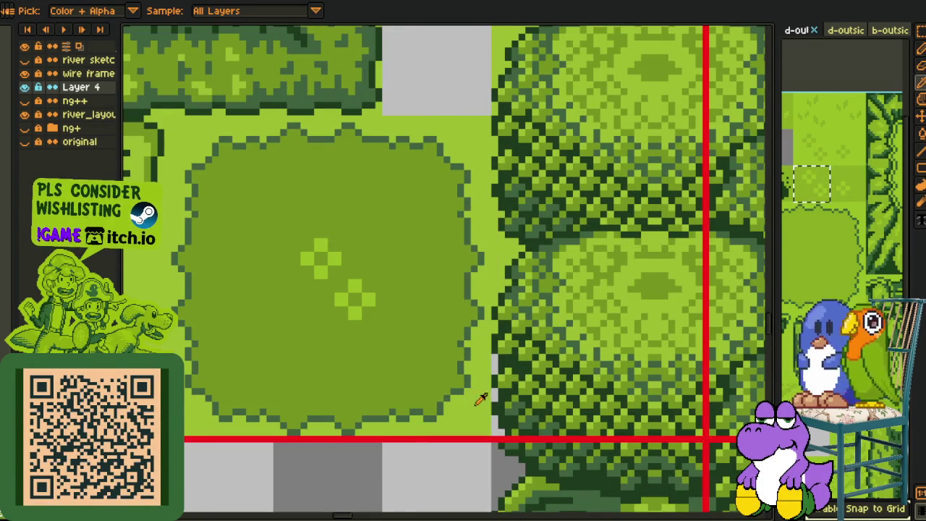
key("shift+r")
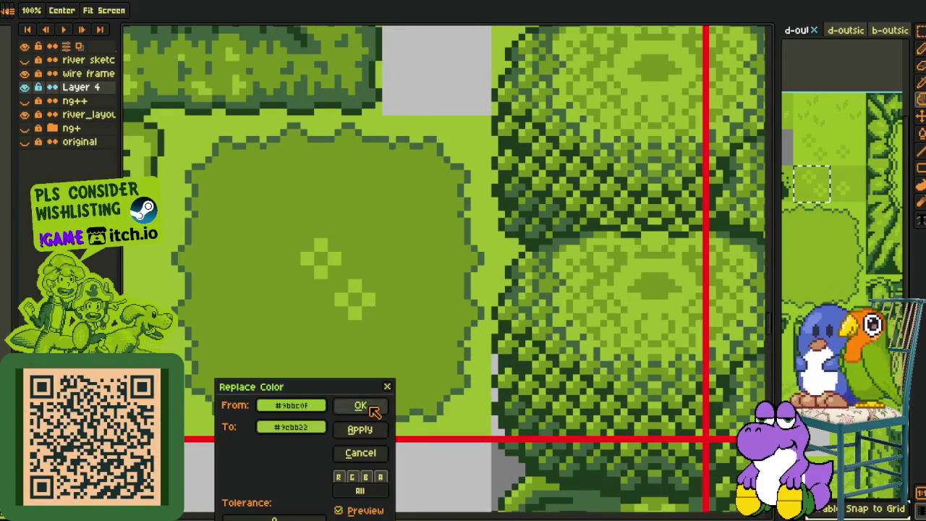
left_click(361, 406)
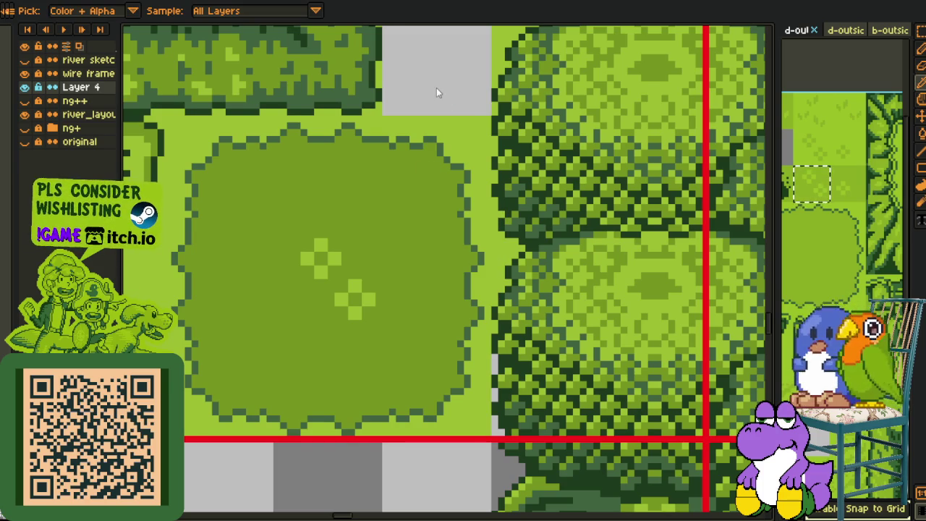
- Save the current overworld map file with Ctrl+S
scroll(437, 87, "down", 2)
scroll(419, 161, "down", 2)
scroll(405, 188, "down", 2)
key("ctrl+s")
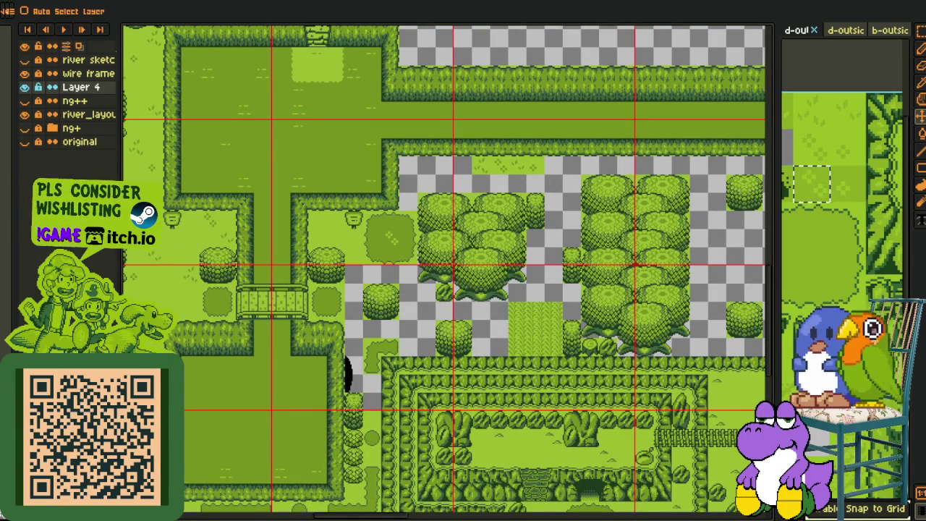
- Pan past the tree clusters to the hedged gardens, clearing the tileset sheet selection
key("o")
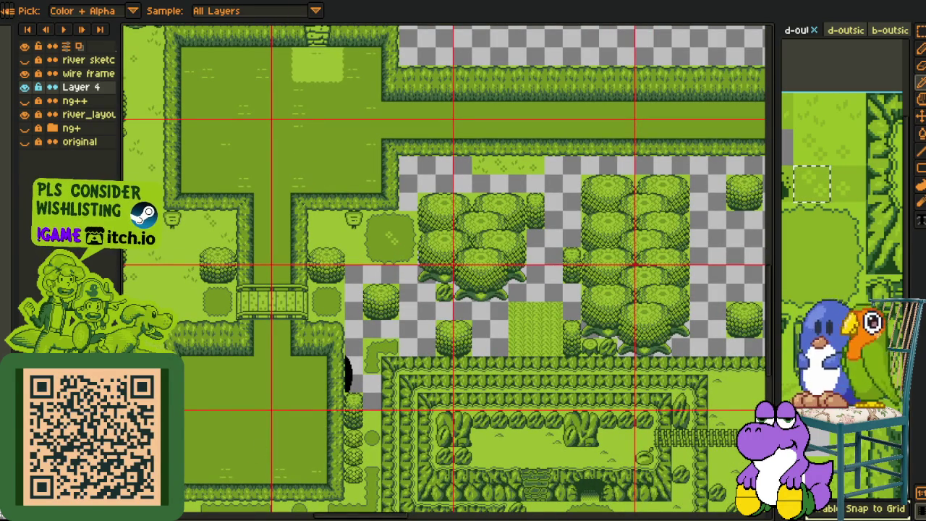
key("space")
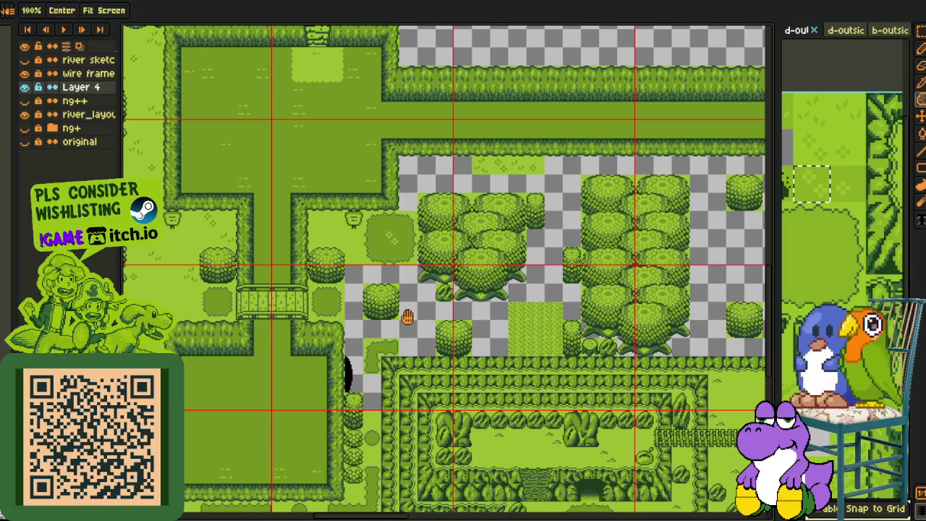
left_click_drag(364, 318, 350, 321)
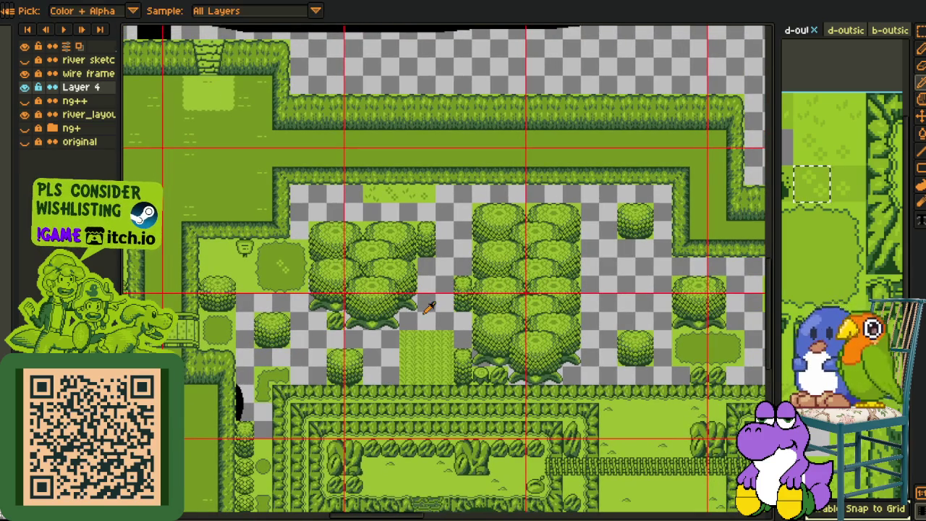
key("m")
left_click(815, 119)
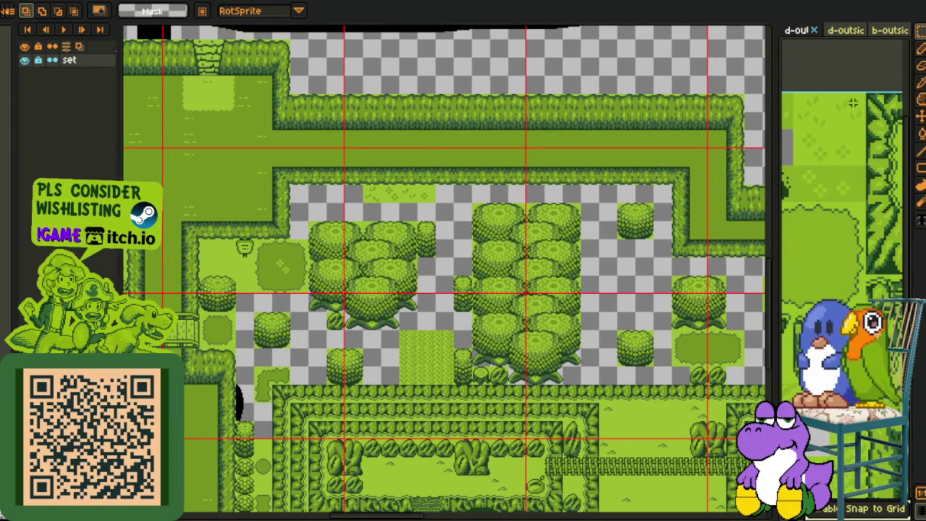
key("space")
mouse_move(552, 383)
left_mouse_down()
mouse_move(453, 248)
mouse_move(337, 205)
left_mouse_up()
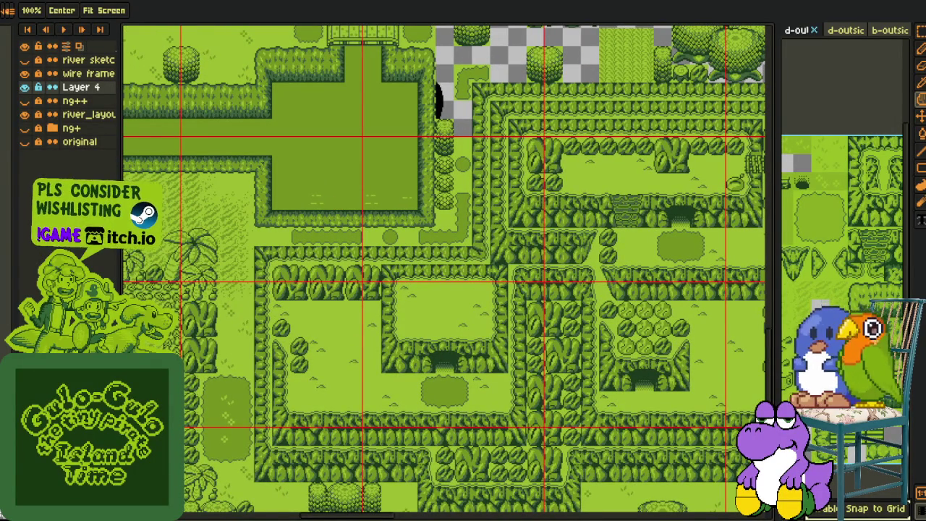
- Zoom to the clearing beside the hedge and select a plain green tile there
key("i")
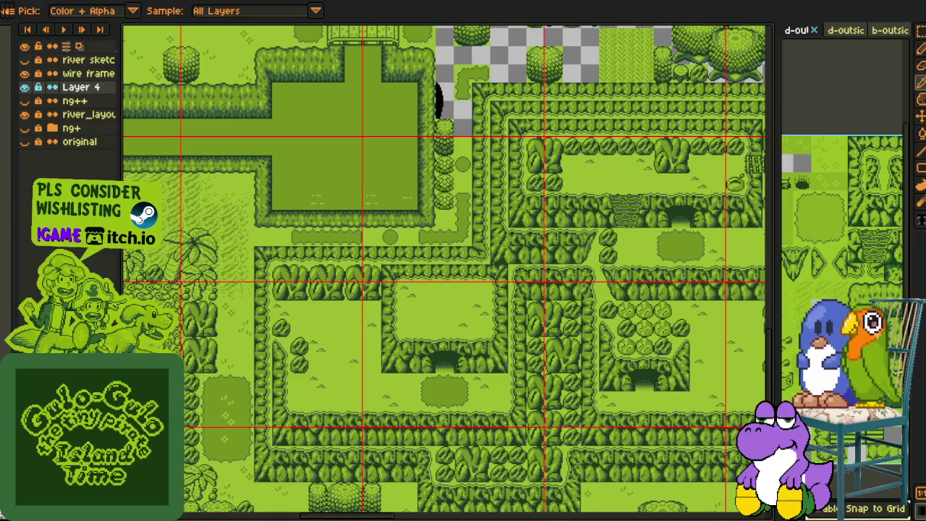
key("space")
scroll(325, 372, "up", 2)
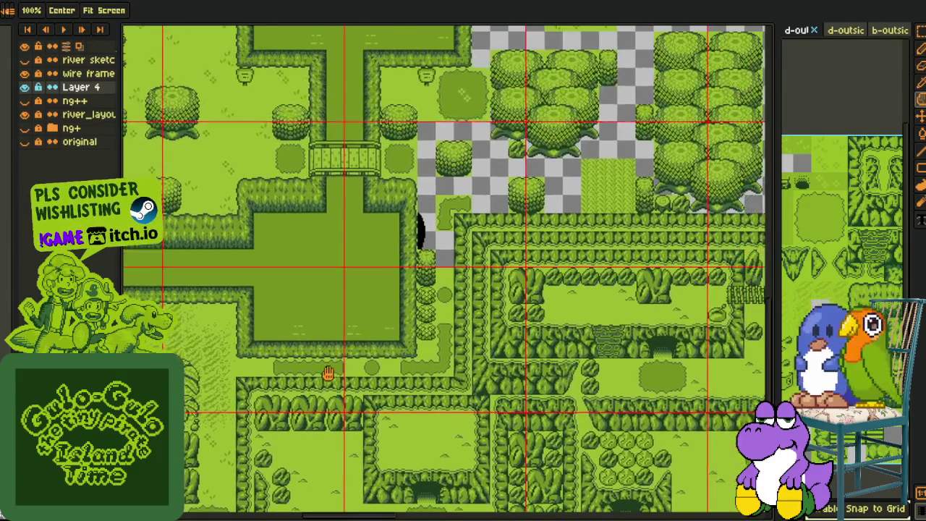
scroll(376, 328, "up", 2)
left_click_drag(376, 328, 319, 377)
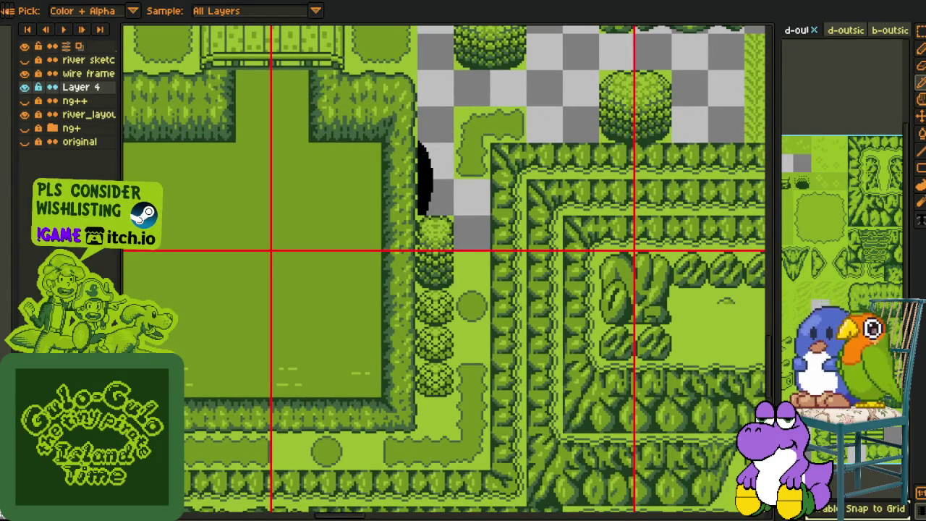
key("m")
mouse_move(149, 434)
left_mouse_down()
mouse_move(185, 420)
mouse_move(238, 460)
left_mouse_up()
scroll(436, 251, "up", 3)
- Paste the plain green tile below the large tree and stretch it into a long horizontal bar
scroll(392, 244, "up", 2)
scroll(357, 334, "down", 3)
scroll(405, 333, "up", 1)
key("ctrl+v")
mouse_move(405, 275)
left_mouse_down()
mouse_move(388, 303)
mouse_move(403, 345)
left_mouse_up()
left_click(560, 315)
key("ctrl+v")
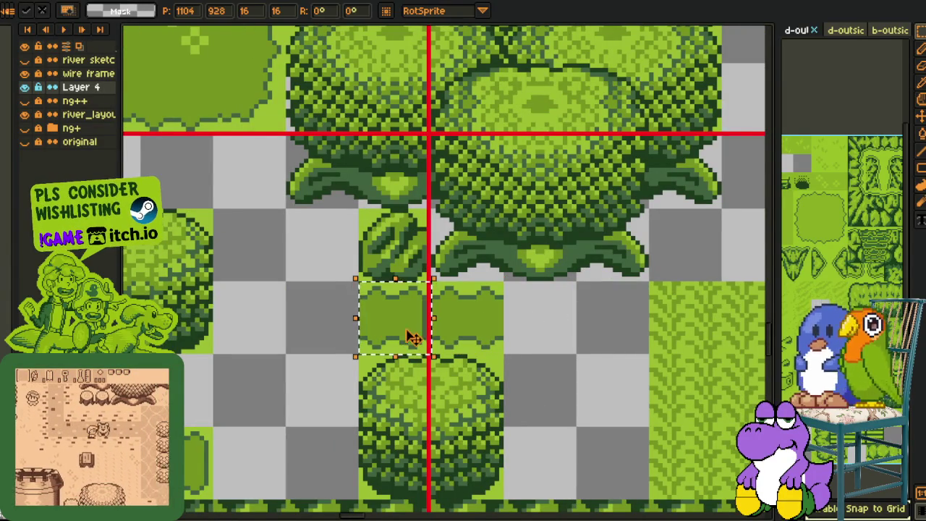
left_click_drag(433, 318, 575, 322)
left_click(579, 309)
- Fill checkered gaps with grass tiles, including one beside the hedge and one lower-left
scroll(374, 289, "down", 3)
scroll(425, 138, "up", 3)
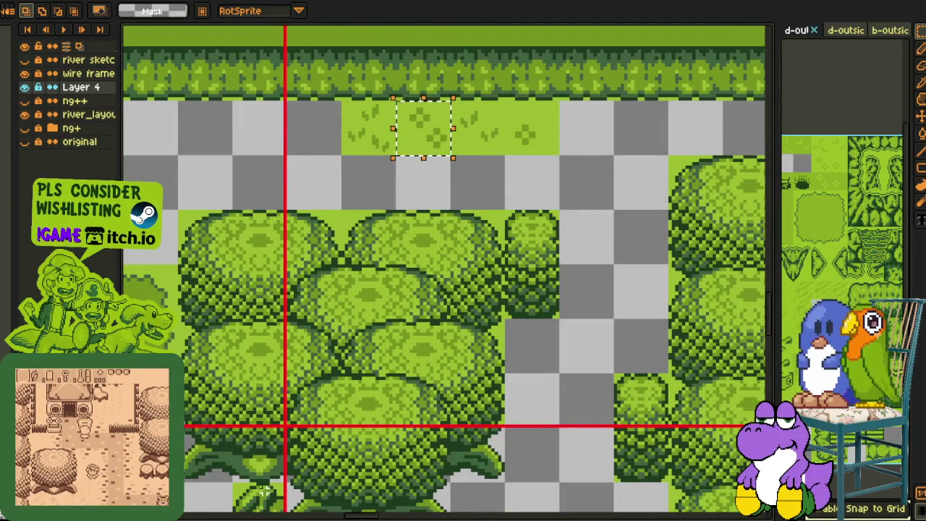
scroll(329, 371, "down", 3)
scroll(511, 267, "up", 3)
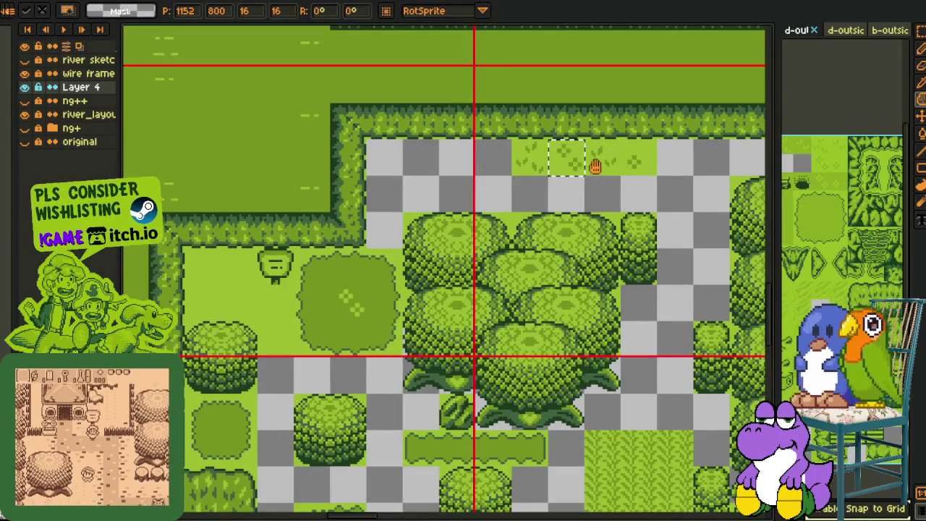
left_click_drag(571, 172, 279, 379)
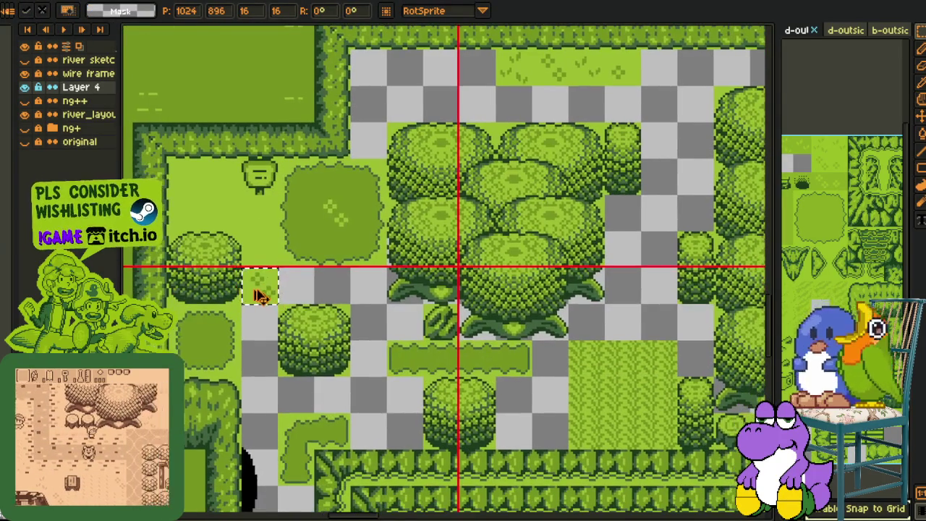
left_click_drag(258, 302, 432, 463)
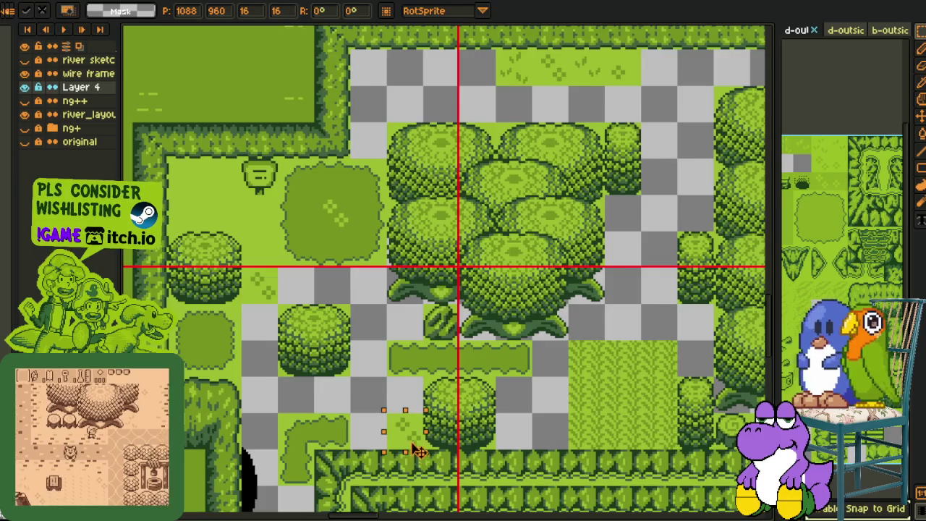
scroll(433, 462, "down", 3)
scroll(347, 287, "up", 2)
scroll(348, 286, "up", 3)
scroll(399, 326, "up", 1)
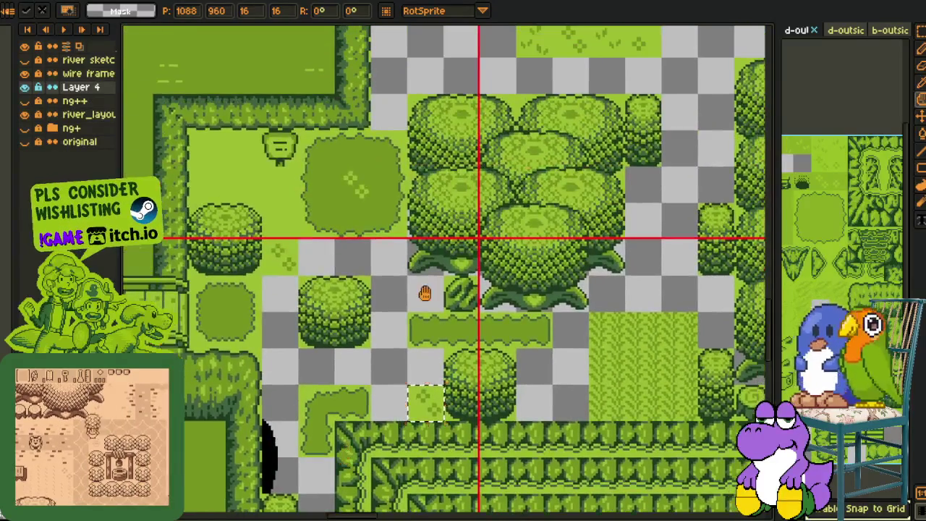
mouse_move(610, 45)
left_mouse_down()
mouse_move(217, 513)
mouse_move(337, 384)
mouse_move(297, 337)
mouse_move(387, 190)
left_mouse_up()
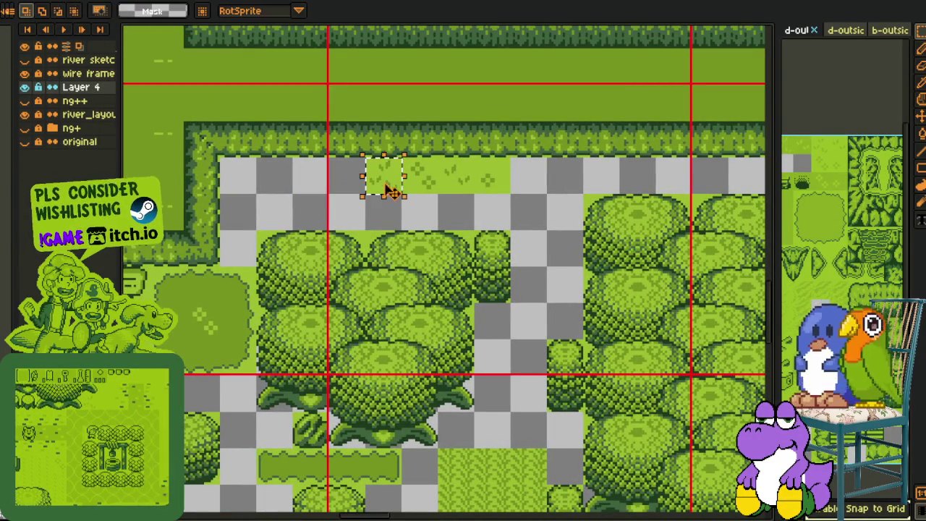
mouse_move(387, 189)
left_mouse_down()
mouse_move(236, 464)
mouse_move(194, 446)
left_mouse_up()
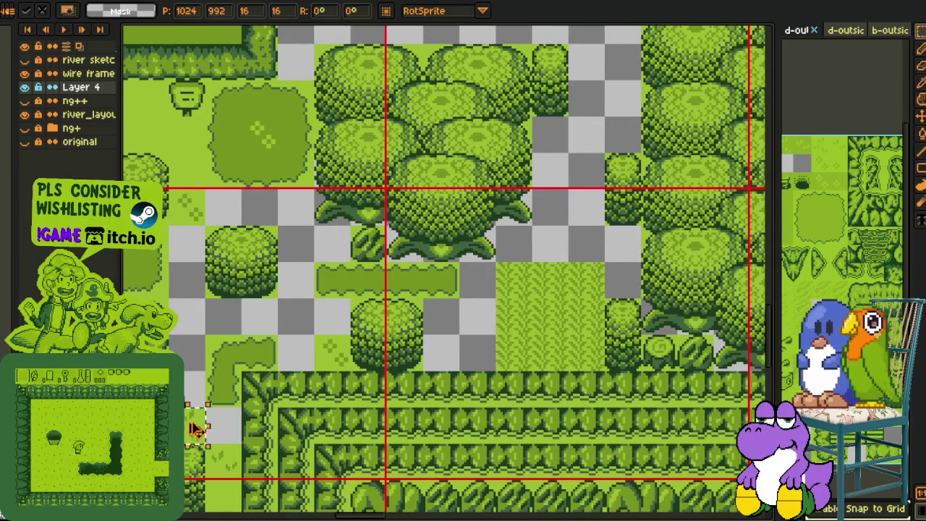
key("Return")
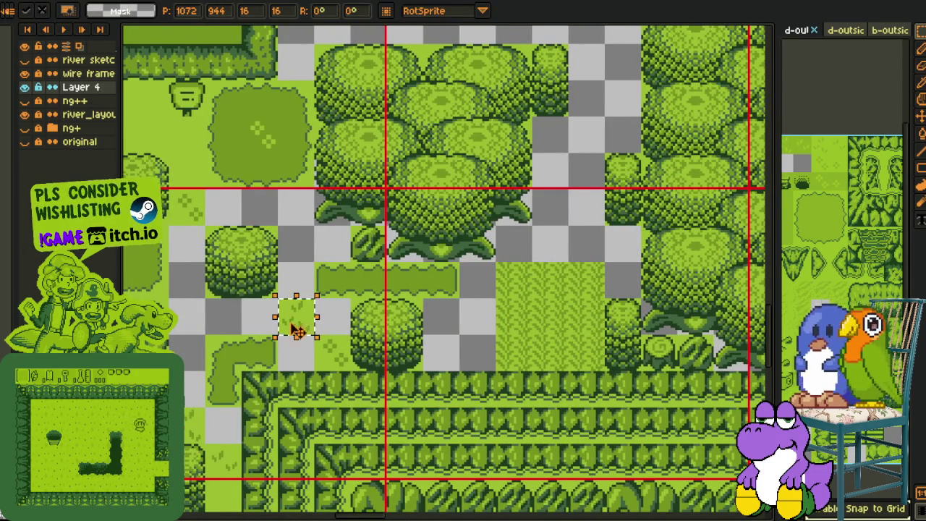
- Paste another grass tile one cell down-right, then select the area left of the big tree
scroll(293, 317, "down", 3)
scroll(288, 316, "up", 3)
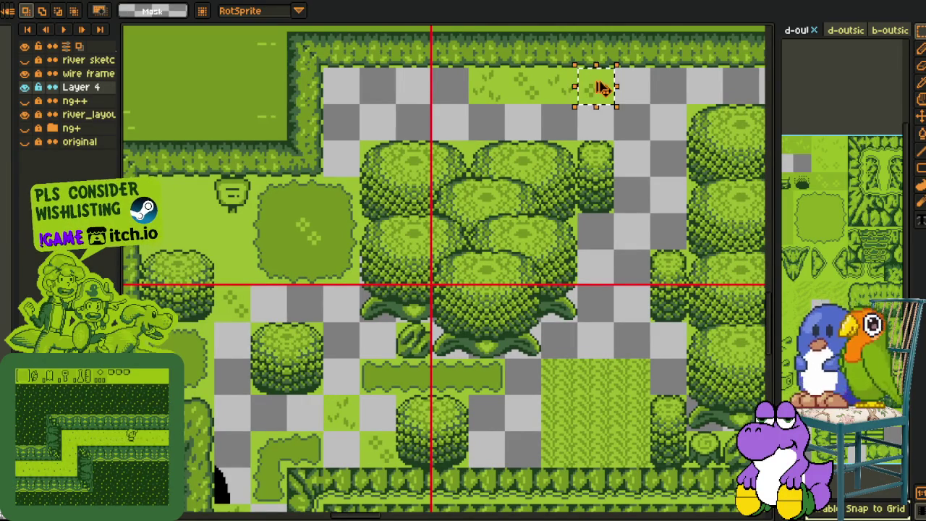
key("ctrl+v")
mouse_move(346, 321)
left_mouse_down()
mouse_move(381, 340)
mouse_move(220, 467)
mouse_move(232, 391)
left_mouse_up()
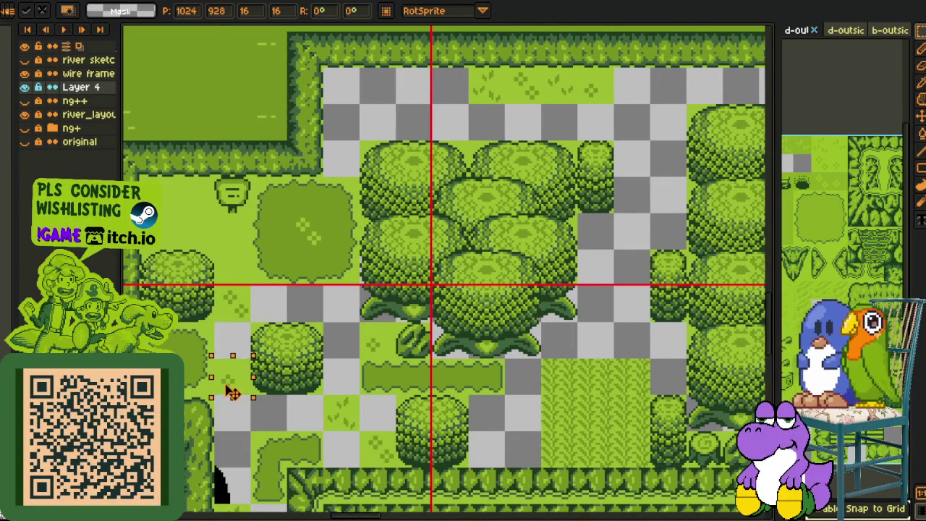
key("m")
mouse_move(336, 353)
left_mouse_down()
mouse_move(369, 306)
mouse_move(363, 324)
left_mouse_up()
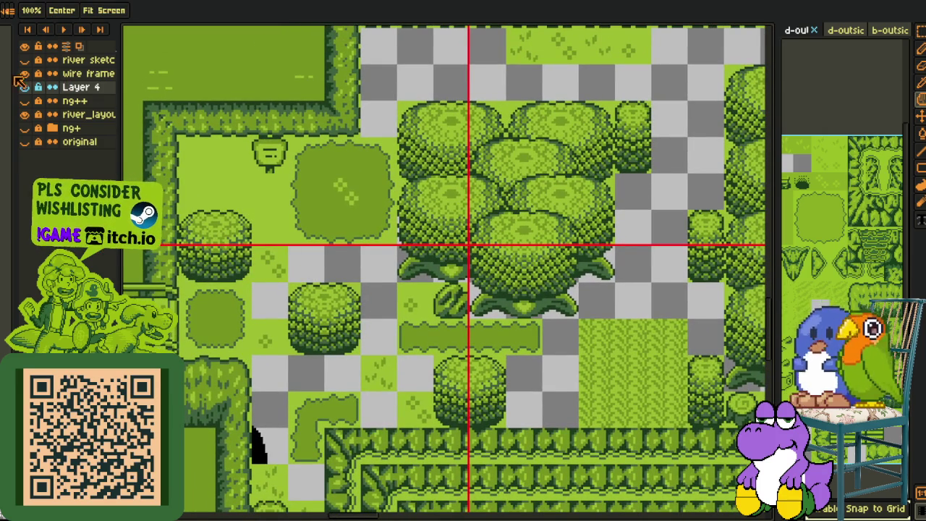
key("m")
left_click_drag(143, 209, 505, 503)
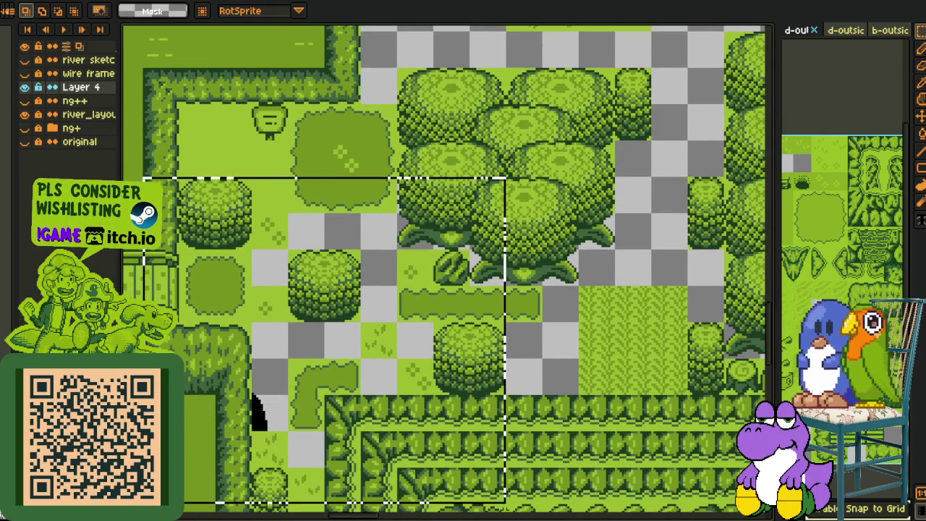
- Replace the selection's transparent Mask color with grass green #9cbb22, deselect, and save
key("i")
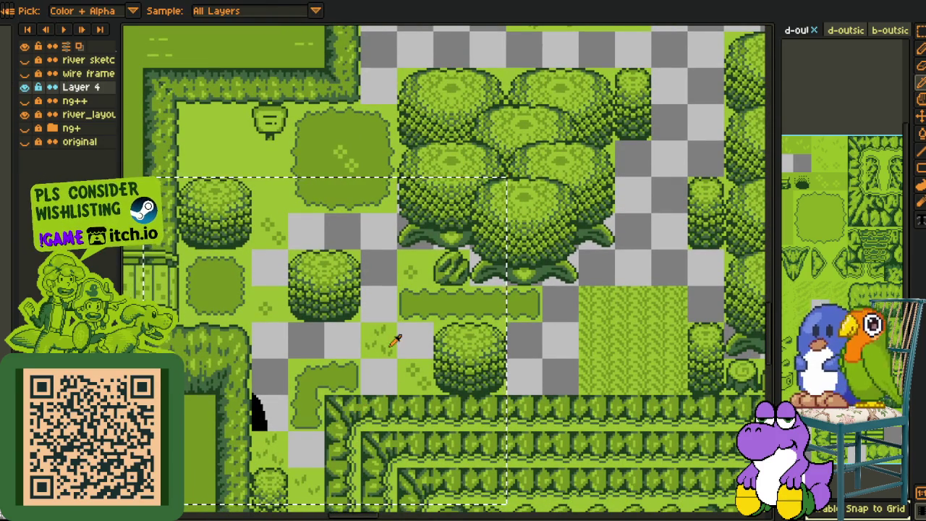
key("shift+r")
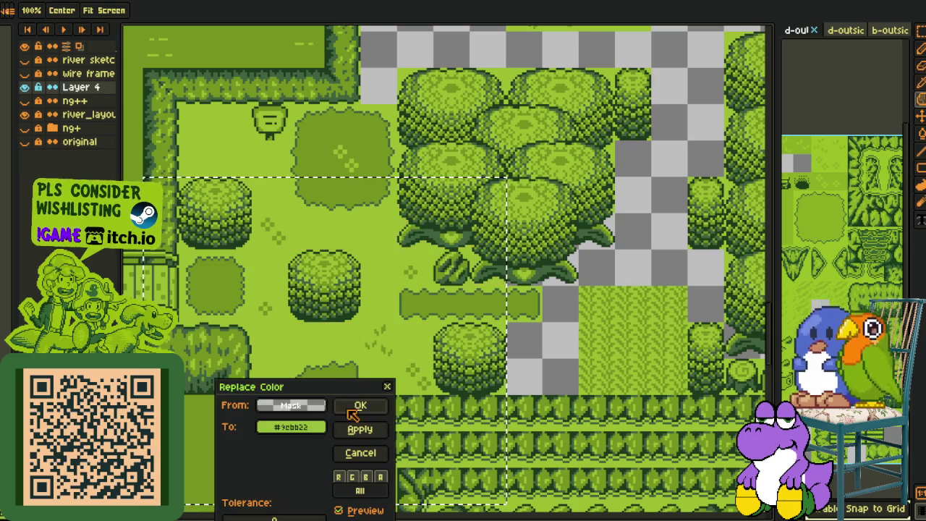
left_click(354, 406)
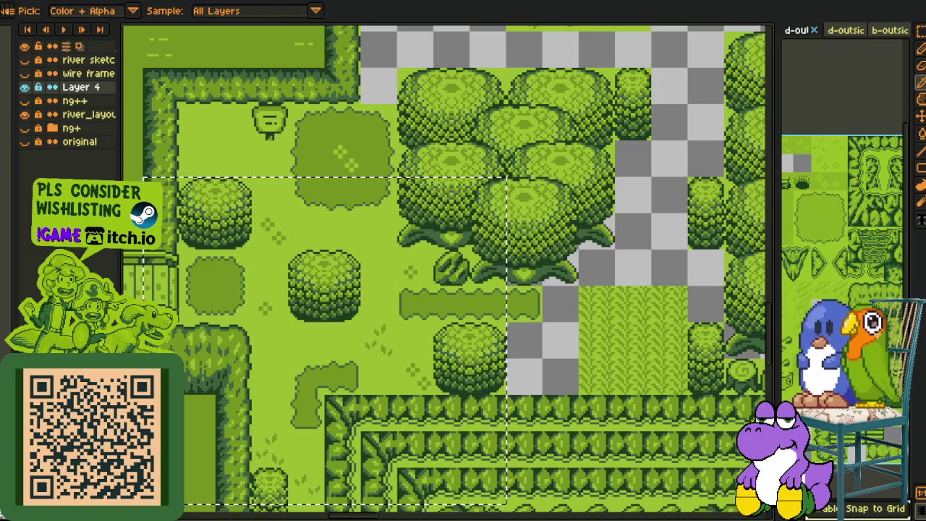
key("m")
left_click(539, 354)
key("ctrl+s")
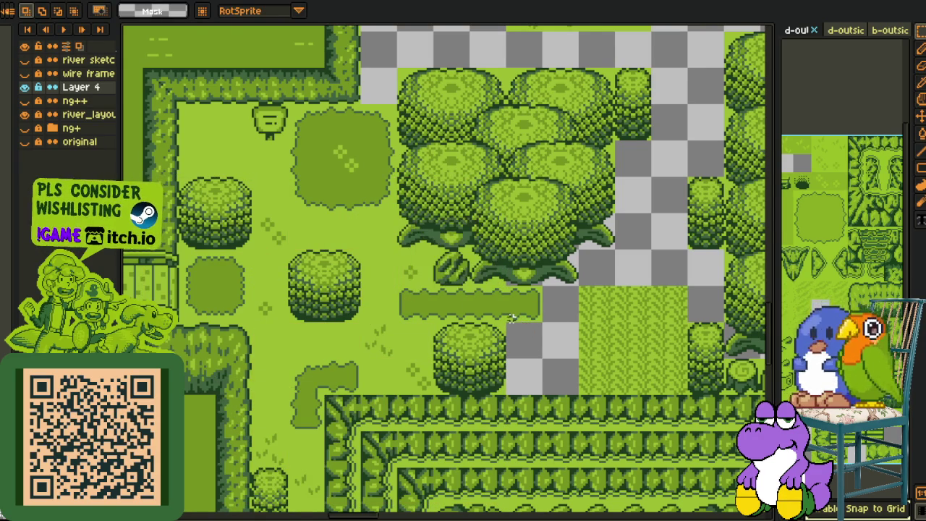
scroll(518, 324, "down", 3)
scroll(362, 289, "down", 1)
scroll(220, 245, "up", 2)
scroll(424, 364, "down", 2)
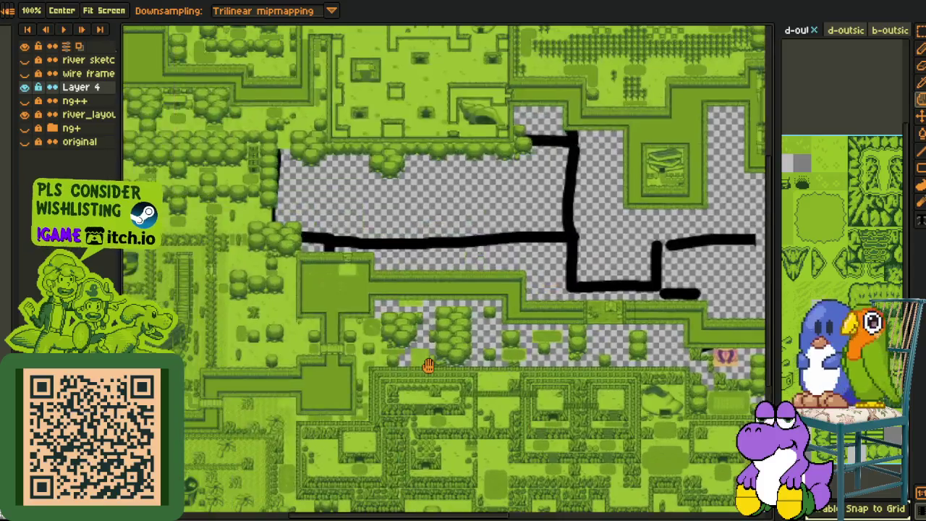
scroll(424, 366, "down", 1)
scroll(427, 364, "down", 1)
mouse_move(463, 371)
left_mouse_down()
mouse_move(415, 372)
mouse_move(447, 364)
left_mouse_up()
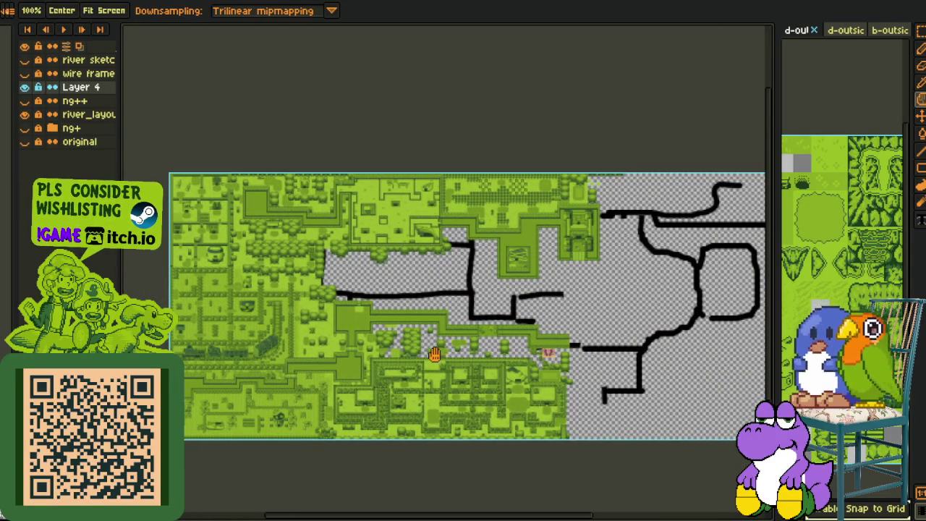
scroll(397, 358, "up", 1)
scroll(383, 351, "up", 1)
scroll(391, 347, "up", 1)
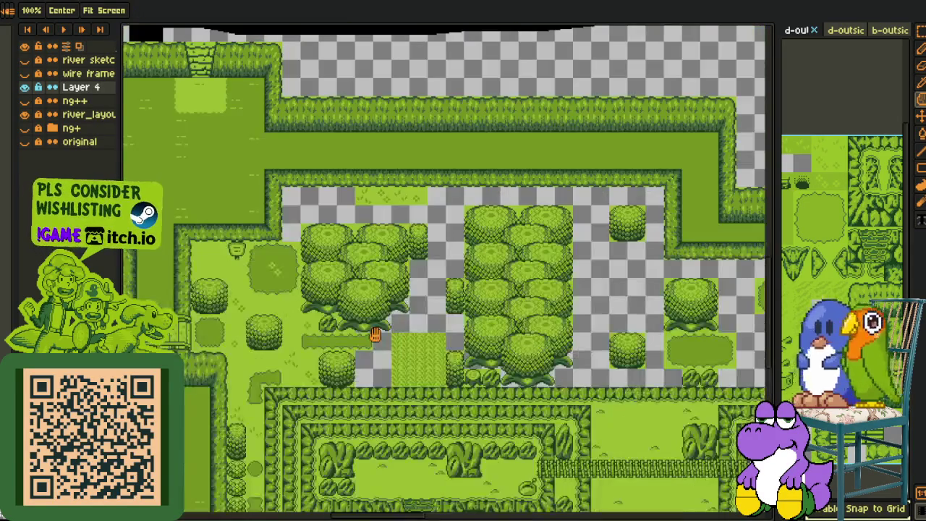
scroll(376, 340, "up", 2)
left_click_drag(376, 347, 326, 337)
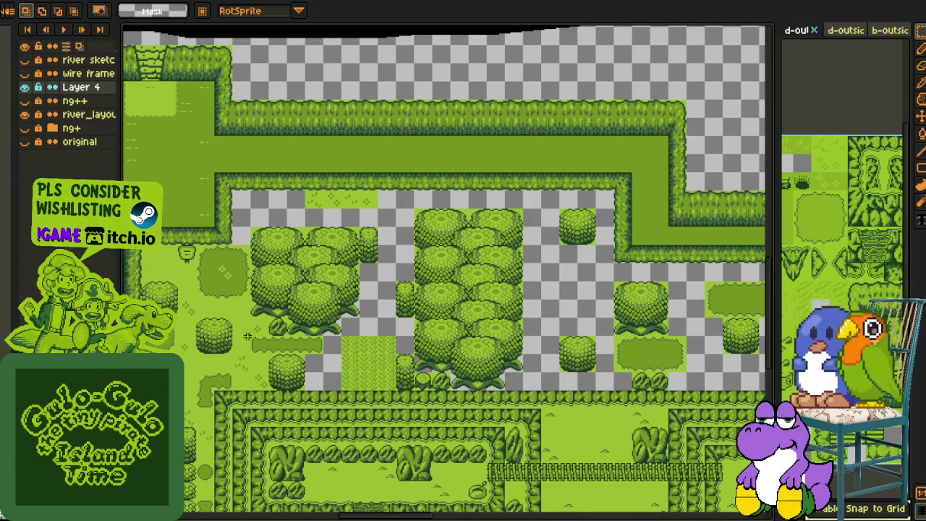
scroll(280, 325, "up", 1)
scroll(403, 321, "up", 1)
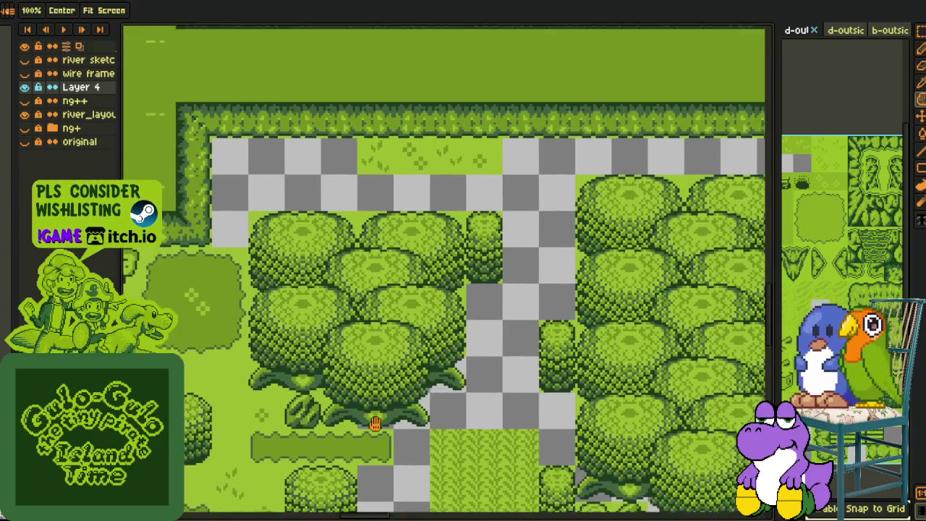
- Move grass tiles into two empty gaps near the tree clumps
left_click_drag(385, 327, 340, 379)
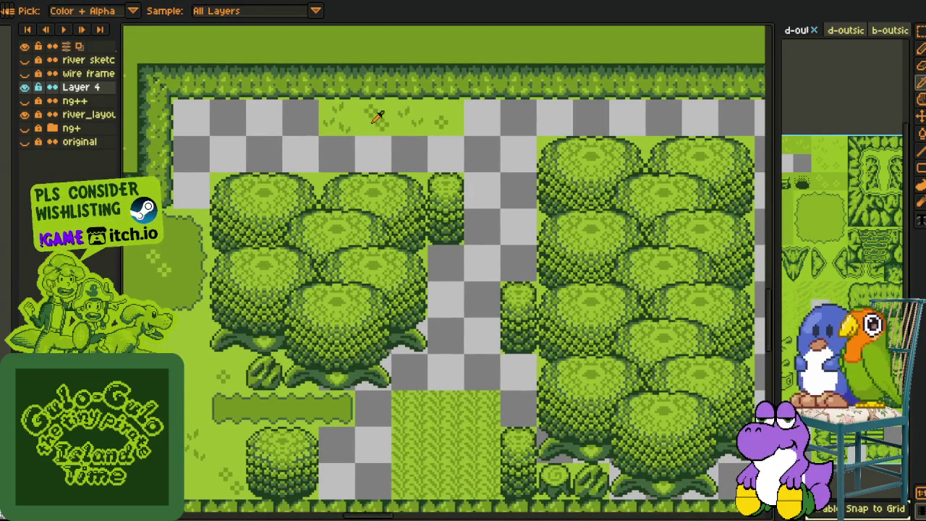
key("m")
mouse_move(386, 130)
left_mouse_down()
mouse_move(209, 205)
mouse_move(457, 284)
left_mouse_up()
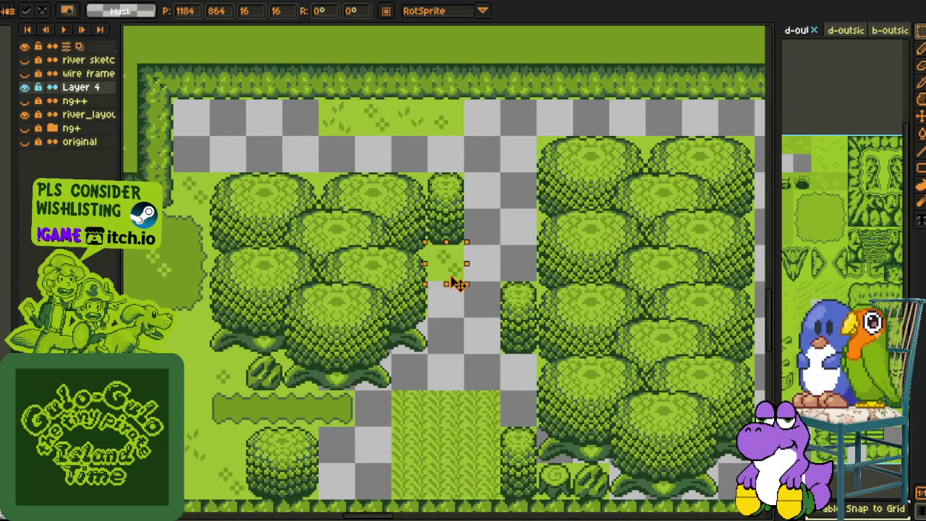
key("ctrl+d")
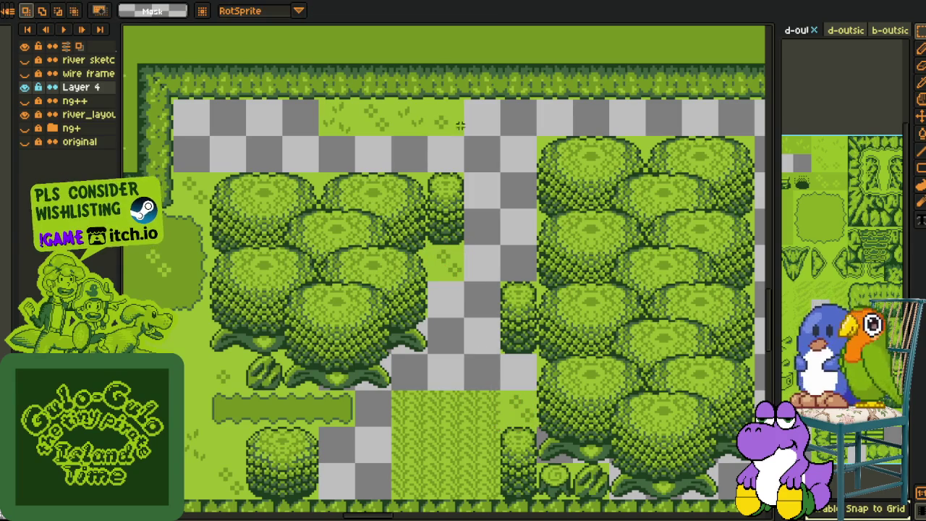
left_click(448, 121)
mouse_move(449, 120)
left_mouse_down()
mouse_move(373, 448)
mouse_move(485, 351)
mouse_move(520, 289)
mouse_move(485, 355)
mouse_move(489, 376)
mouse_move(483, 338)
left_mouse_up()
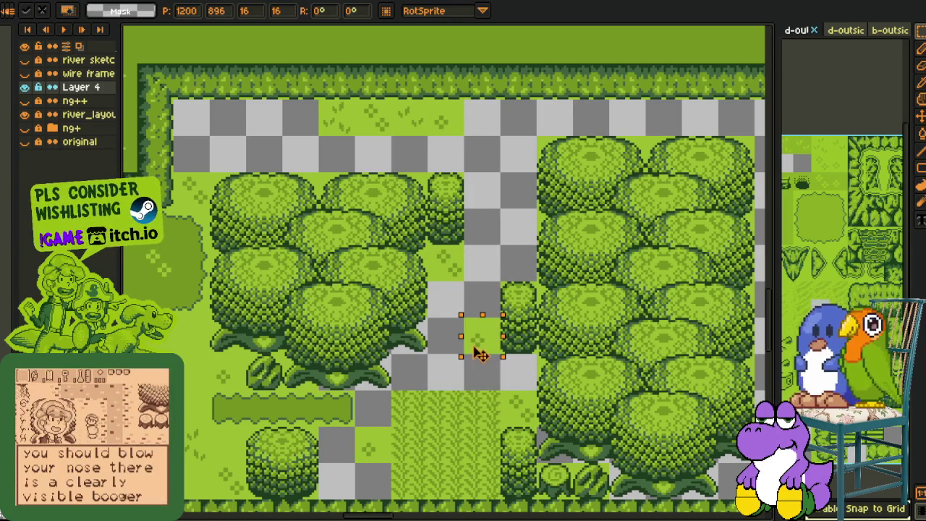
key("ctrl+d")
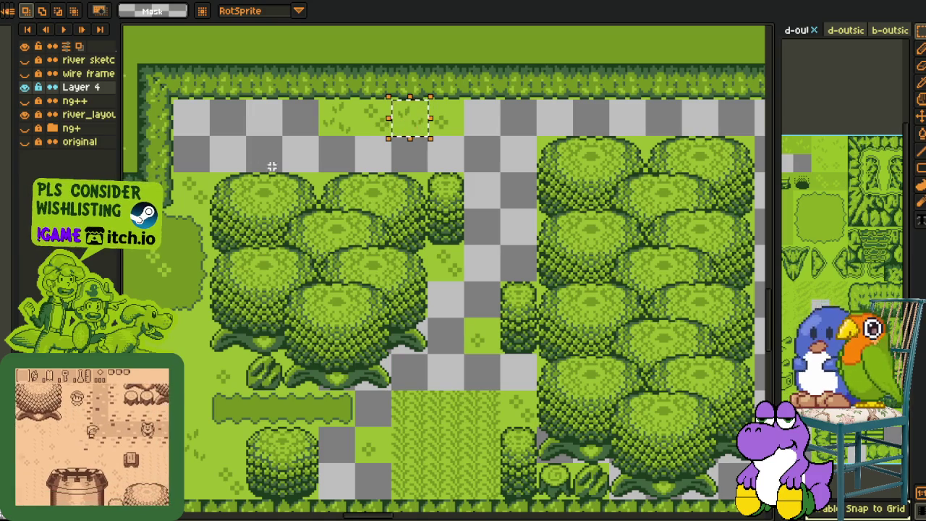
- Fill a top-row gap and the gap beside the trees with grass tiles
left_click(404, 118)
mouse_move(408, 123)
left_mouse_down()
mouse_move(286, 173)
mouse_move(213, 137)
left_mouse_up()
left_click_drag(441, 121, 463, 134)
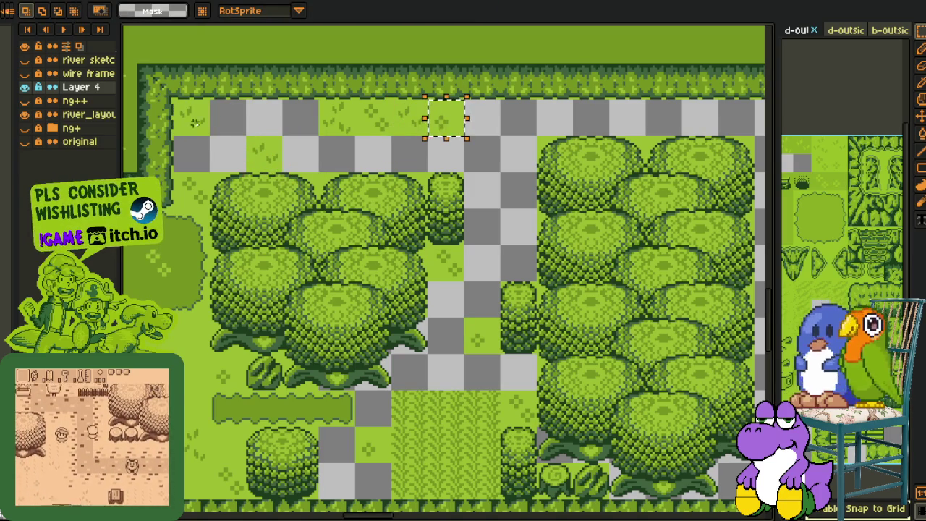
left_click_drag(447, 127, 194, 126)
left_click_drag(400, 126, 377, 156)
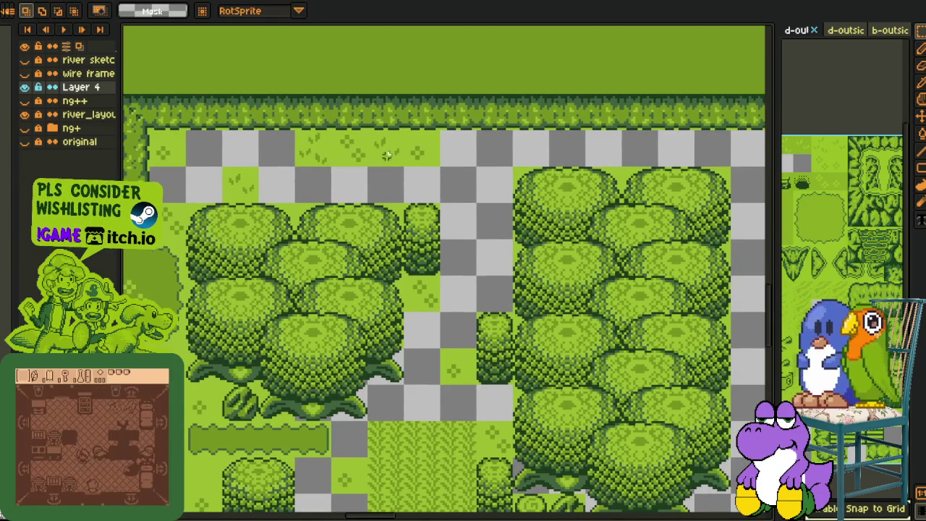
left_click_drag(424, 180, 427, 151)
mouse_move(329, 131)
left_mouse_down()
mouse_move(504, 234)
mouse_move(517, 202)
mouse_move(482, 240)
mouse_move(458, 289)
mouse_move(510, 266)
left_mouse_up()
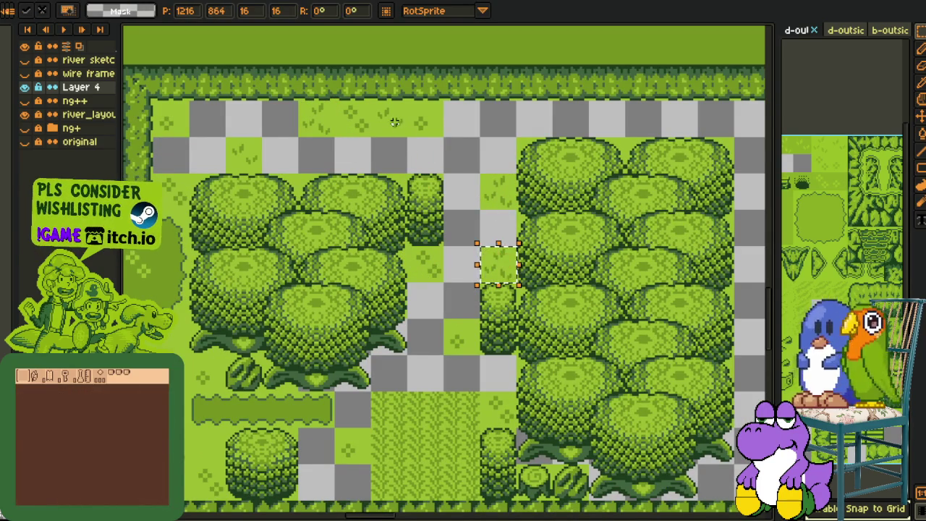
left_click_drag(394, 124, 496, 248)
- Fill the lower-left gap with a grass tile and another gap with a two-tile grass strip
left_click_drag(447, 368, 448, 316)
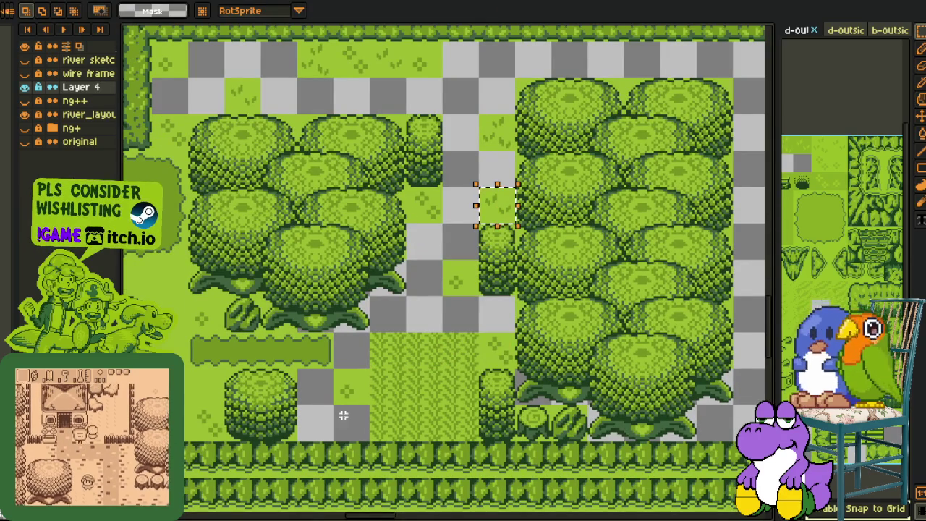
mouse_move(516, 207)
left_mouse_down()
mouse_move(353, 411)
mouse_move(345, 438)
left_mouse_up()
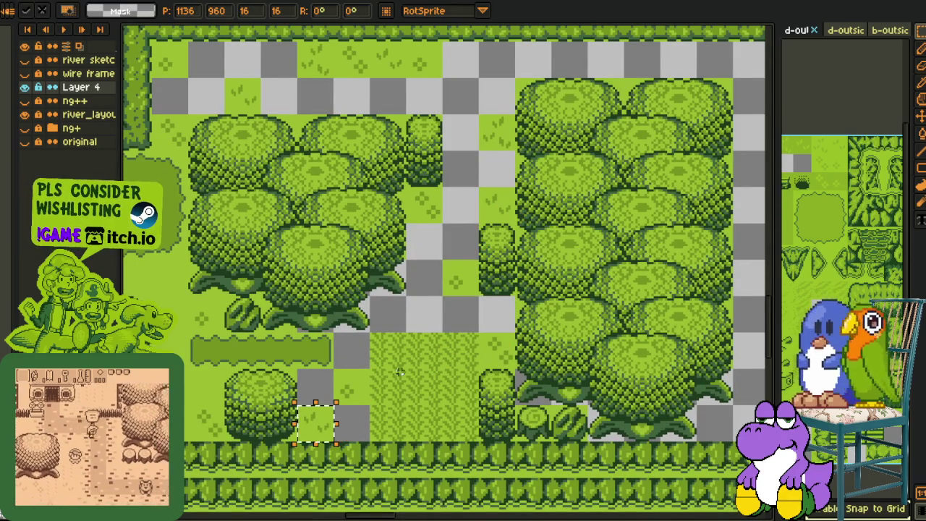
left_click_drag(398, 371, 413, 405)
scroll(412, 406, "down", 2)
scroll(444, 230, "up", 2)
mouse_move(444, 230)
left_mouse_down()
mouse_move(451, 224)
mouse_move(537, 397)
left_mouse_up()
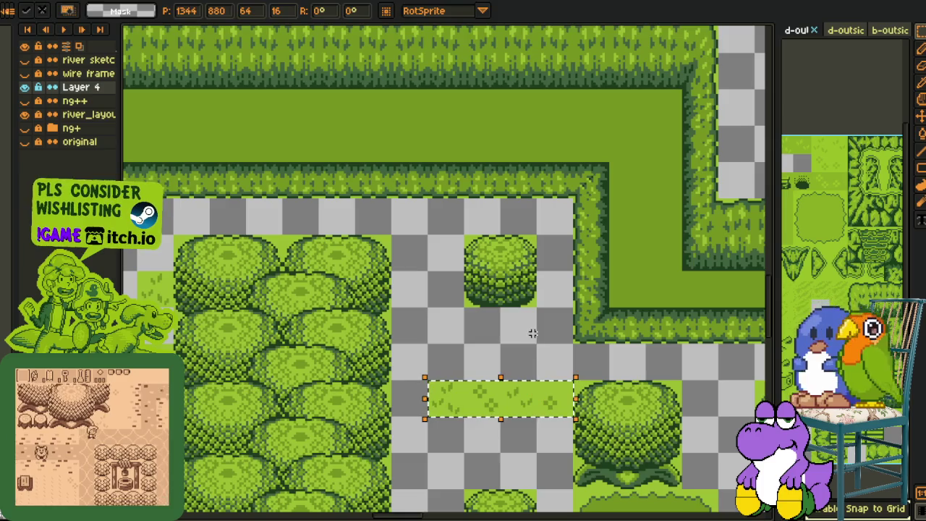
key("space")
scroll(440, 345, "down", 2)
scroll(384, 332, "up", 2)
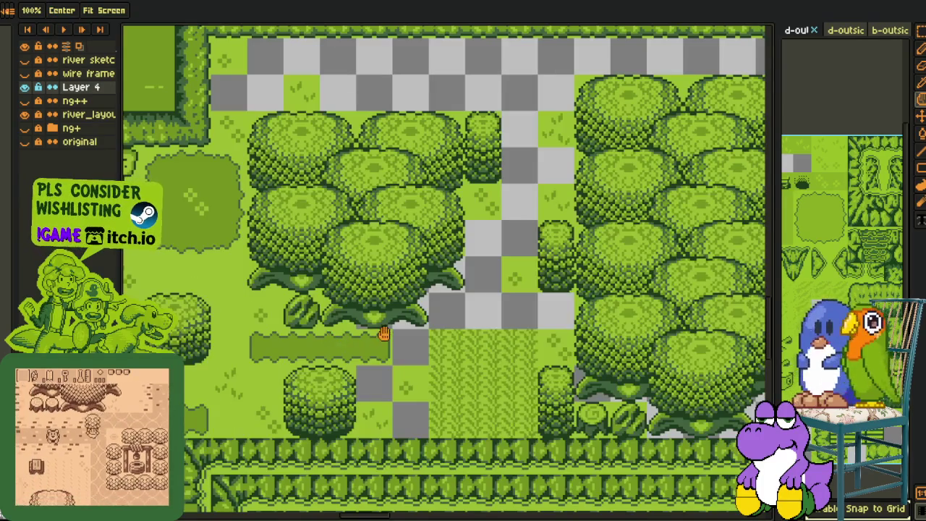
- Copy the low hedge strip into the top row and extend it right until the gap closes
left_click_drag(394, 327, 246, 366)
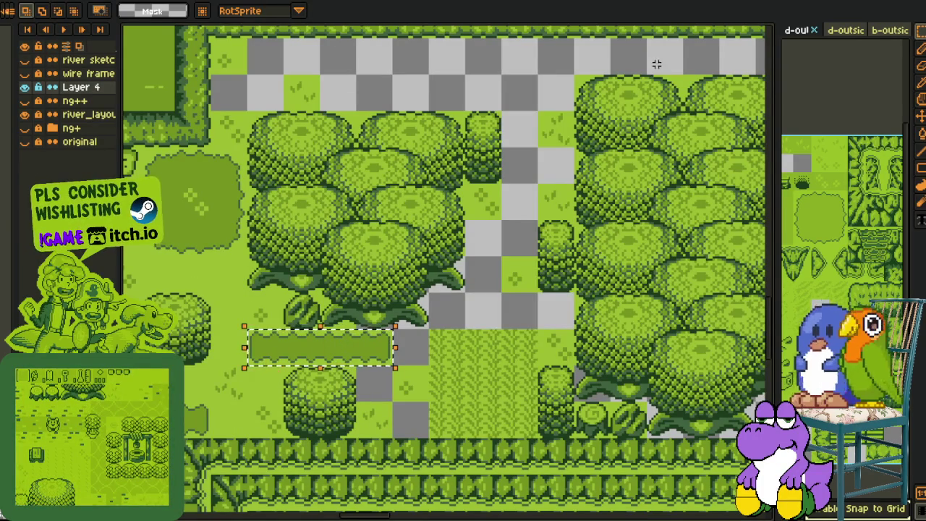
mouse_move(314, 347)
left_mouse_down()
mouse_move(584, 186)
mouse_move(655, 78)
mouse_move(469, 218)
left_mouse_up()
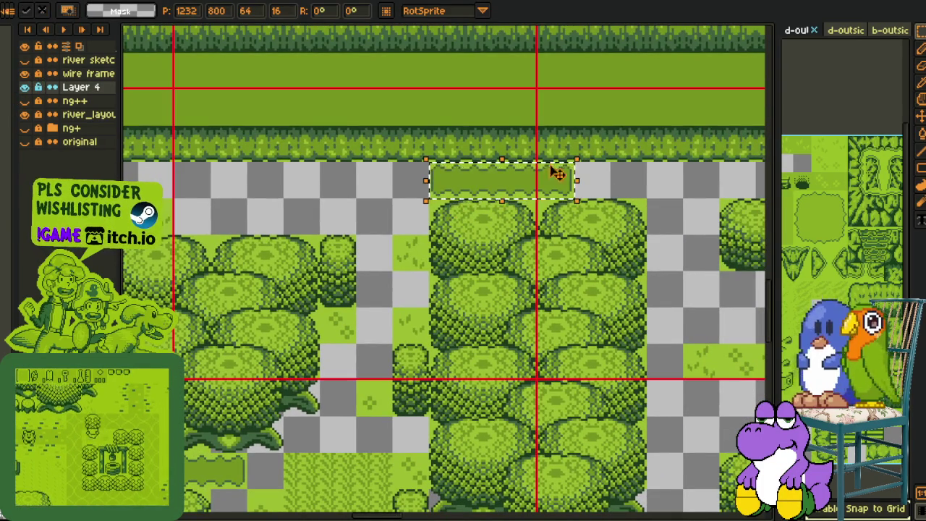
left_click(601, 145)
mouse_move(490, 167)
left_mouse_down()
mouse_move(554, 196)
mouse_move(640, 192)
left_mouse_up()
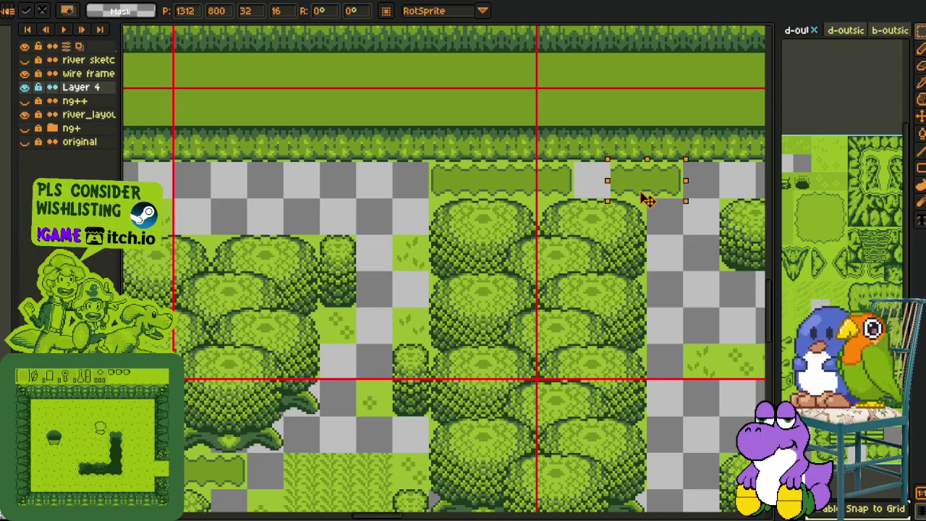
left_click(500, 181)
left_click_drag(499, 186, 571, 195)
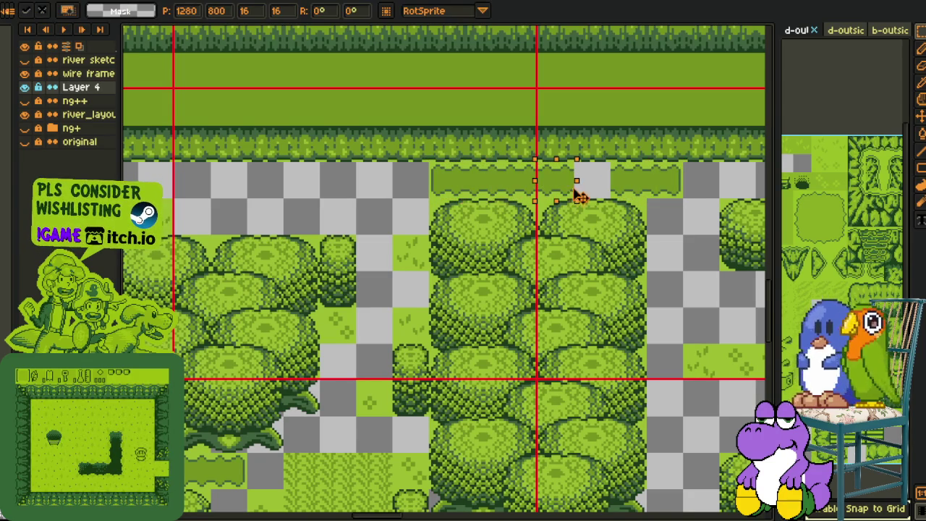
left_click(643, 188)
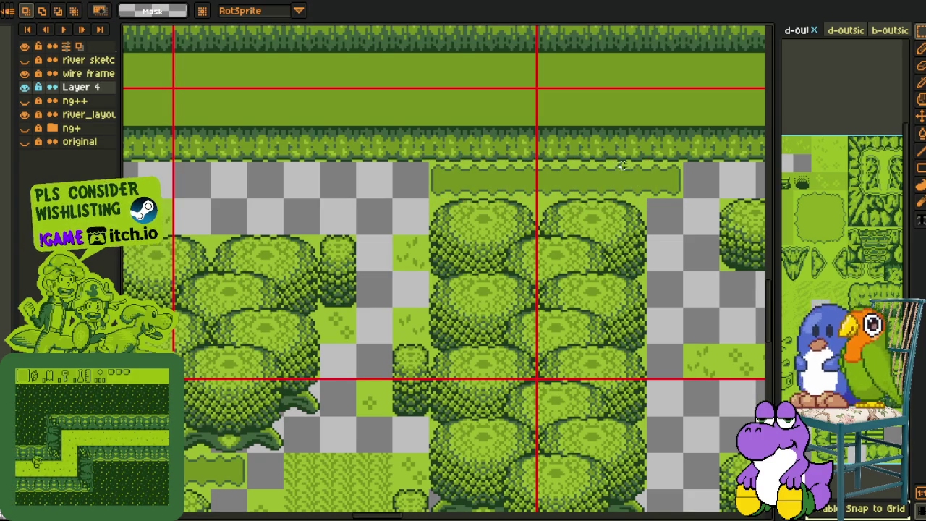
left_click_drag(672, 193, 630, 197)
left_click(649, 231)
- Place a grass patch in the top-left gap and duplicate it one cell to the right
scroll(336, 288, "down", 2)
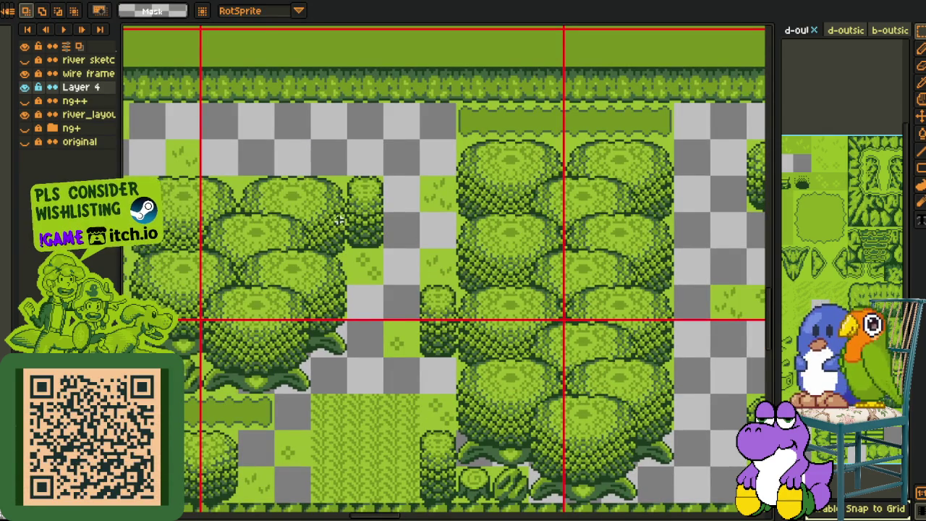
scroll(417, 213, "down", 2)
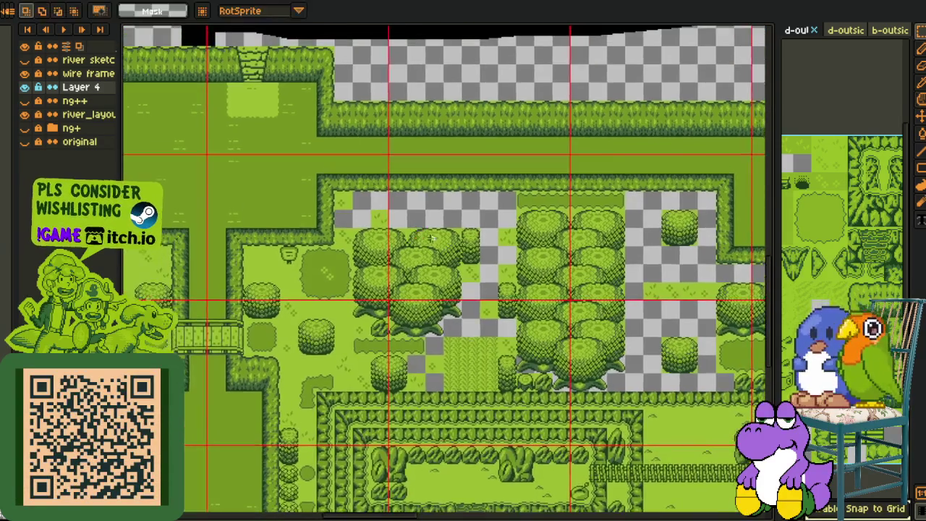
scroll(426, 220, "up", 2)
scroll(438, 230, "down", 1)
scroll(429, 229, "up", 1)
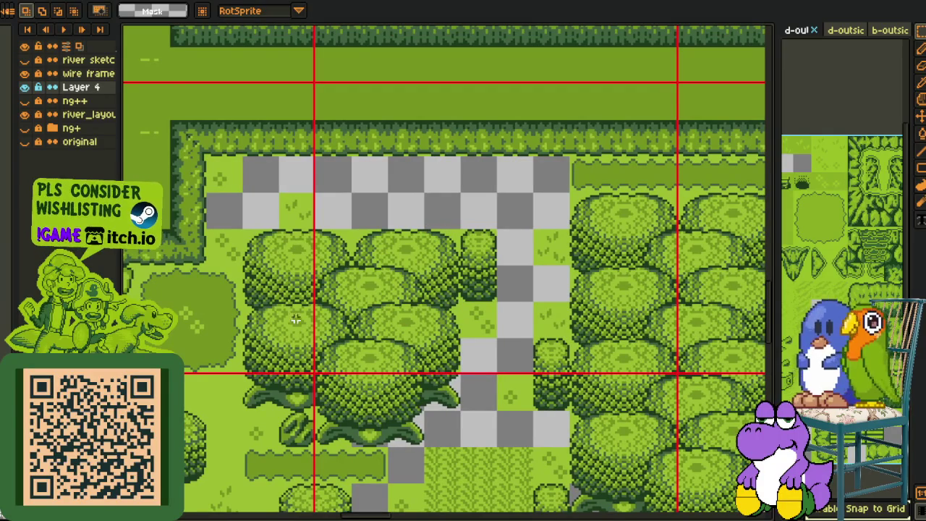
scroll(269, 323, "down", 2)
scroll(311, 292, "up", 2)
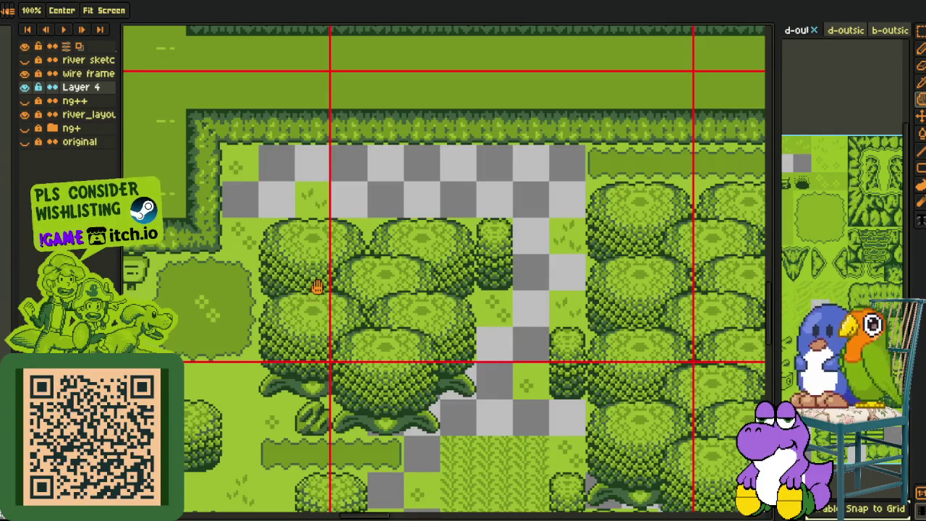
mouse_move(177, 327)
left_mouse_down()
mouse_move(307, 222)
mouse_move(314, 256)
left_mouse_up()
key("Return")
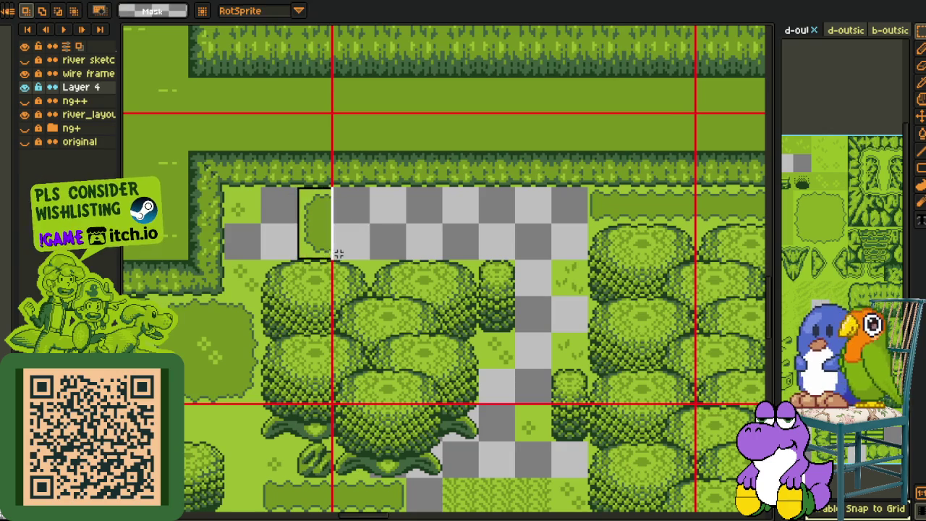
key("ctrl+alt+c")
left_click(438, 396)
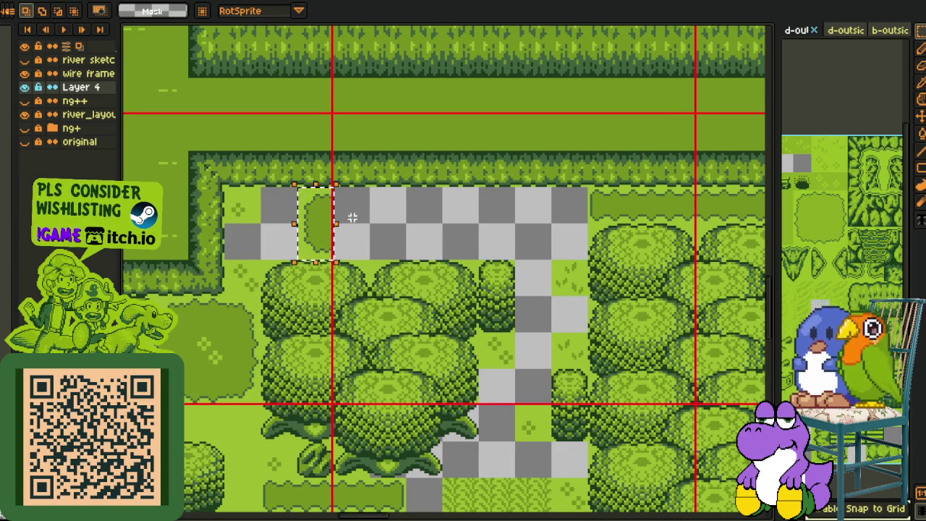
left_click_drag(340, 239, 406, 238)
key("Return")
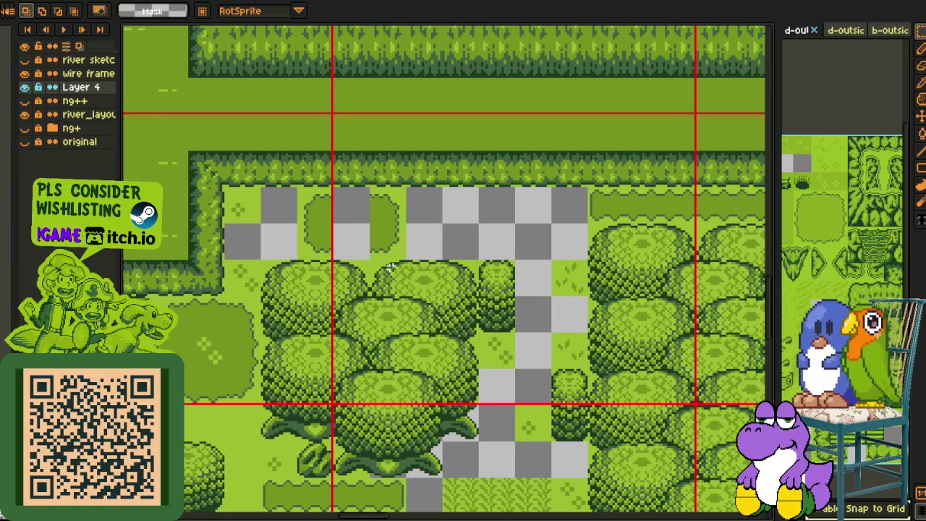
- Move grass tiles into the top-row gap and an upper-left gap
left_click_drag(210, 321, 369, 226)
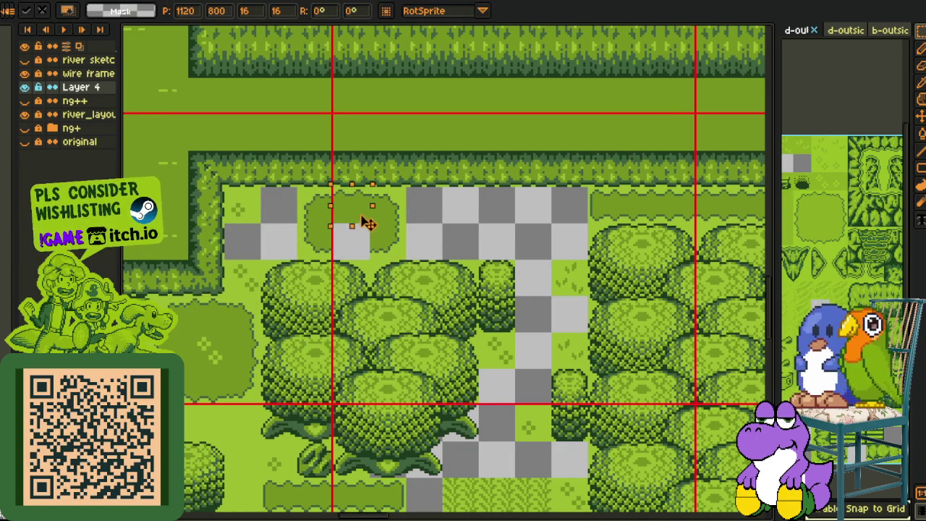
scroll(357, 248, "down", 2)
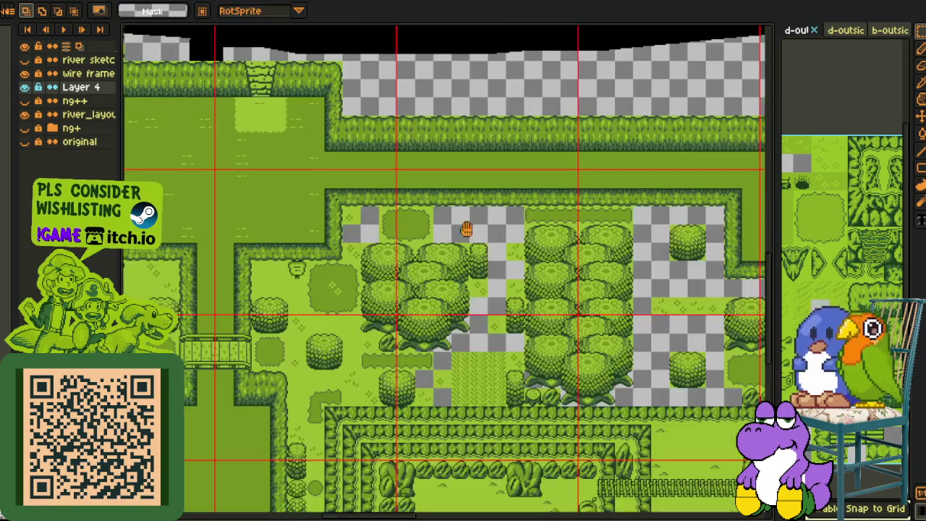
left_click_drag(484, 252, 462, 265)
scroll(462, 265, "up", 2)
left_click_drag(502, 295, 304, 313)
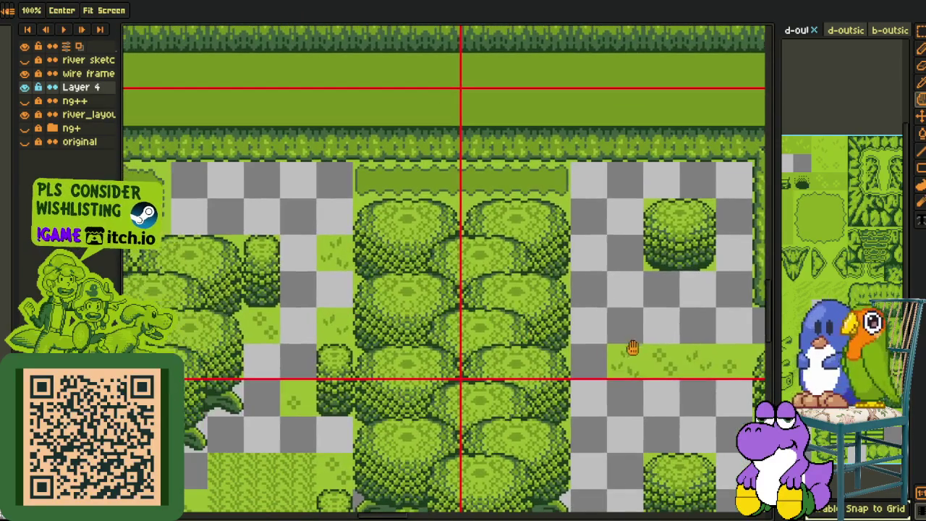
left_click(714, 376)
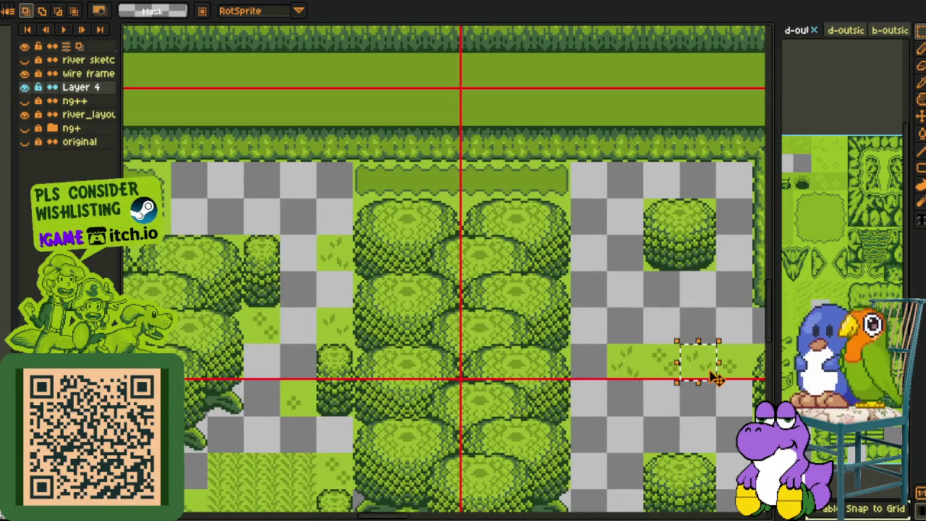
mouse_move(694, 375)
left_mouse_down()
mouse_move(217, 181)
mouse_move(207, 219)
mouse_move(314, 222)
mouse_move(320, 232)
mouse_move(423, 213)
left_mouse_up()
key("Return")
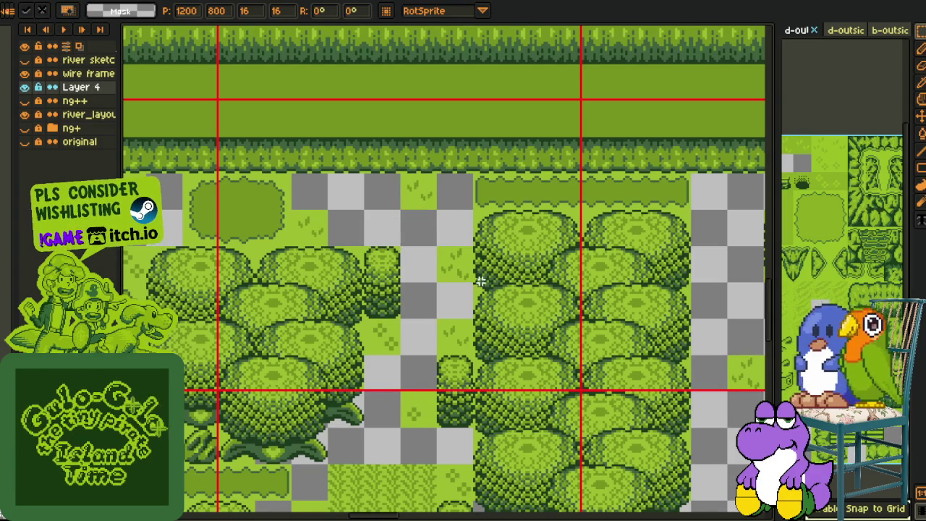
- Move a grass tile up into the gap just below the hedge and deselect
left_click(423, 411)
left_click_drag(429, 417, 426, 202)
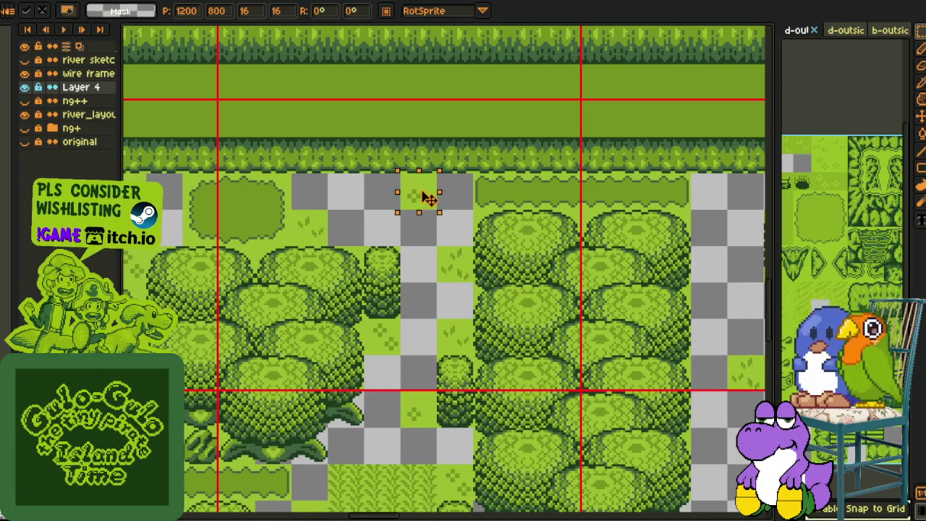
scroll(403, 200, "down", 2)
key("Return")
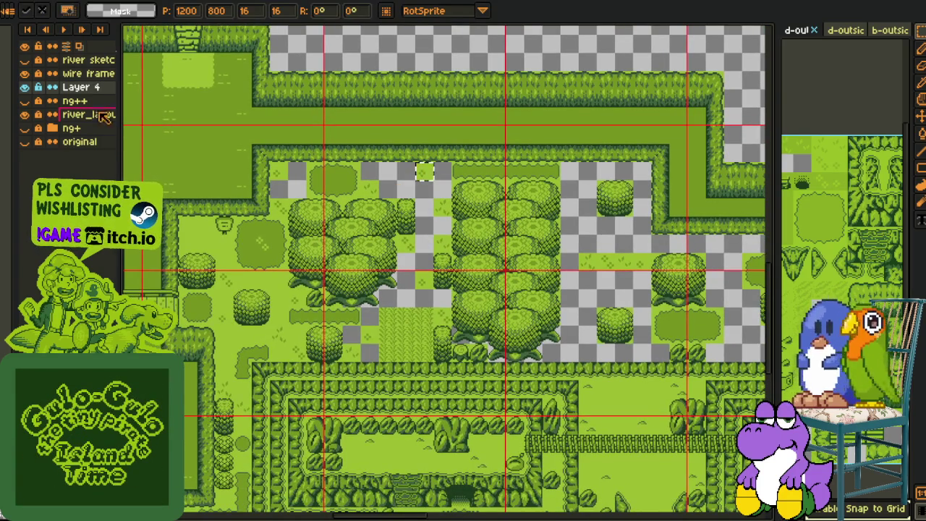
key("ctrl+d")
- Move grass tiles into the gaps between the bushes, including a lower-left gap
scroll(431, 301, "up", 1)
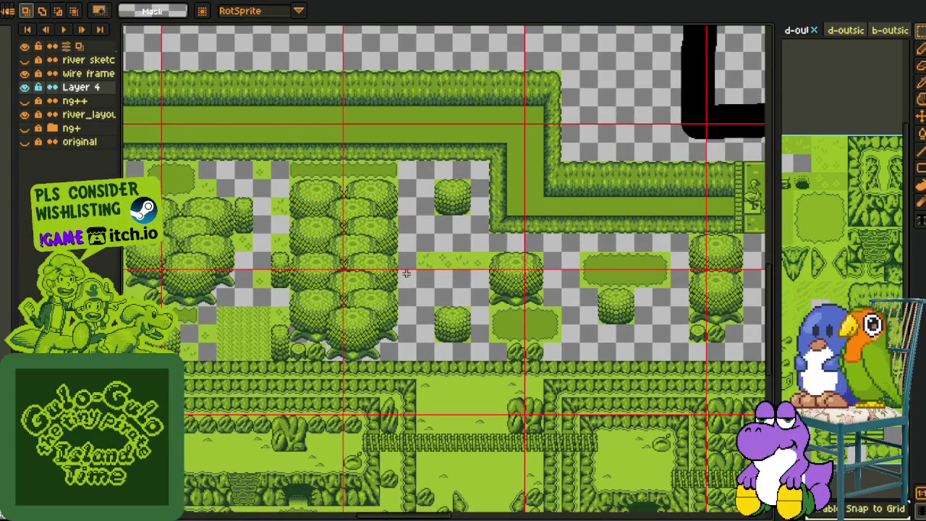
scroll(432, 301, "up", 1)
left_click_drag(431, 301, 379, 269)
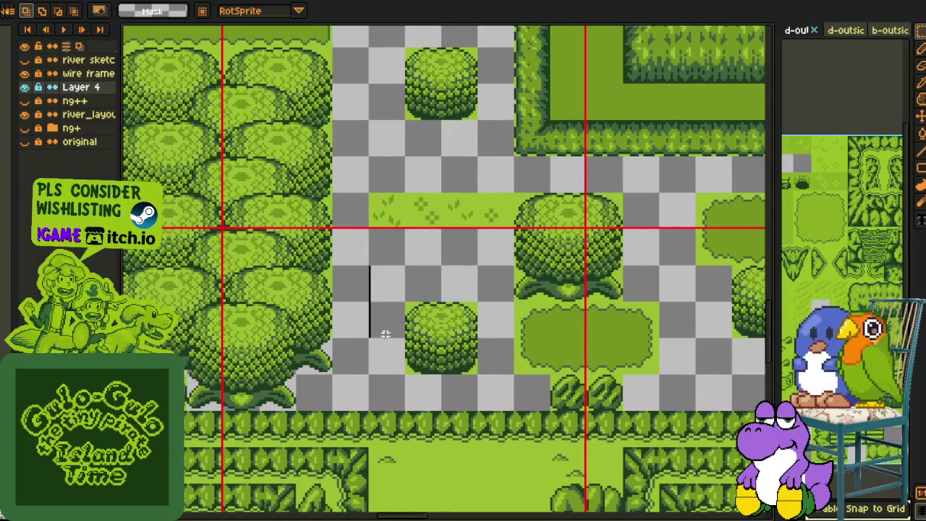
mouse_move(412, 217)
left_mouse_down()
mouse_move(439, 233)
mouse_move(403, 165)
mouse_move(396, 130)
left_mouse_up()
left_click_drag(448, 181, 423, 266)
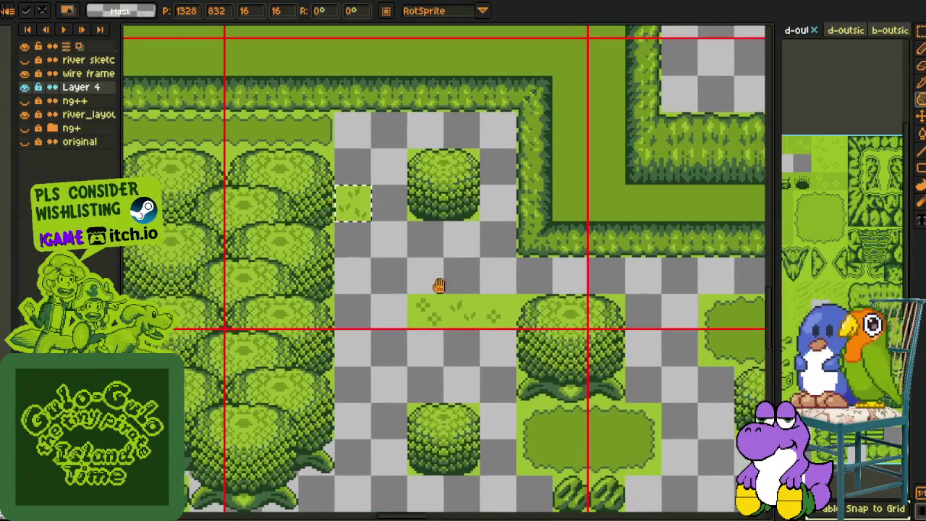
left_click_drag(468, 318, 498, 249)
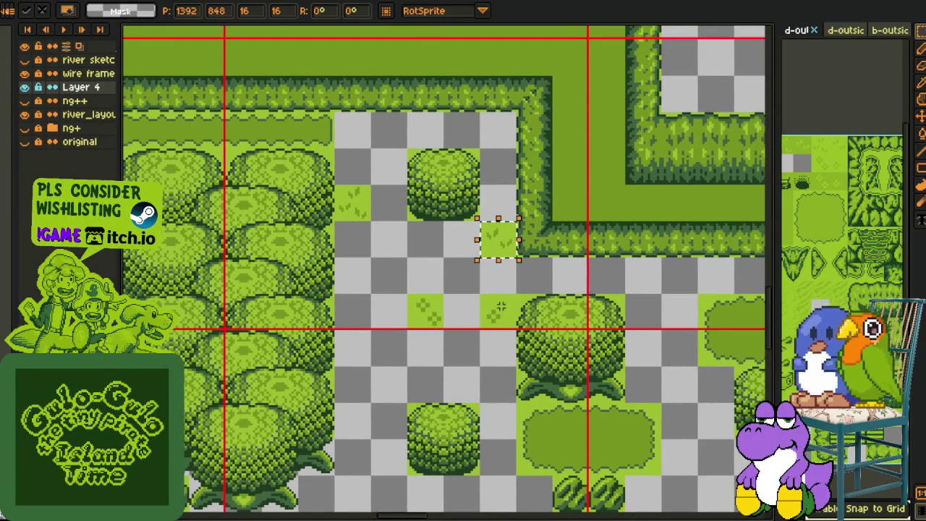
mouse_move(500, 308)
left_mouse_down()
mouse_move(362, 427)
mouse_move(346, 305)
mouse_move(477, 367)
mouse_move(671, 250)
mouse_move(521, 345)
mouse_move(299, 179)
mouse_move(249, 122)
left_mouse_up()
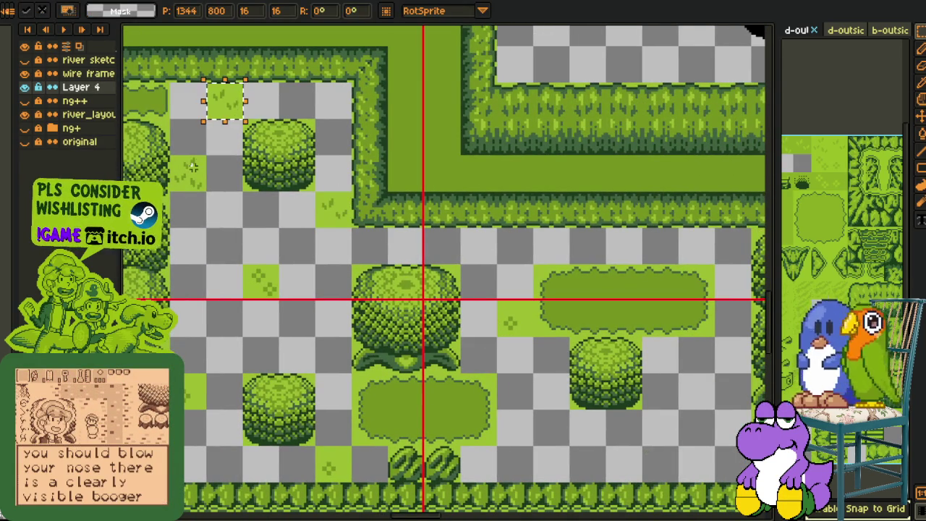
- Stamp grass tile copies into the right-hand gaps
mouse_move(190, 175)
left_mouse_down()
mouse_move(636, 452)
mouse_move(702, 426)
left_mouse_up()
left_click(694, 399)
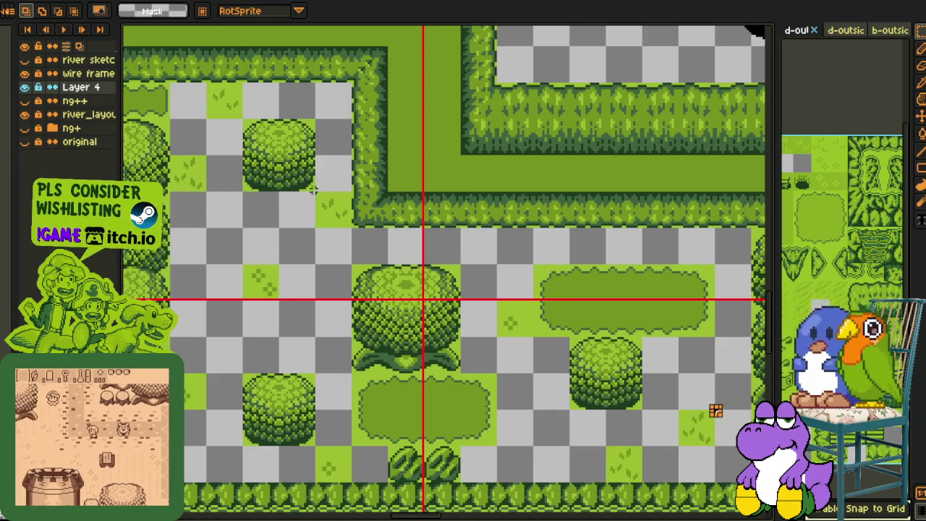
mouse_move(337, 216)
left_mouse_down()
mouse_move(731, 270)
mouse_move(249, 365)
mouse_move(217, 350)
mouse_move(243, 359)
left_mouse_up()
left_click(422, 314)
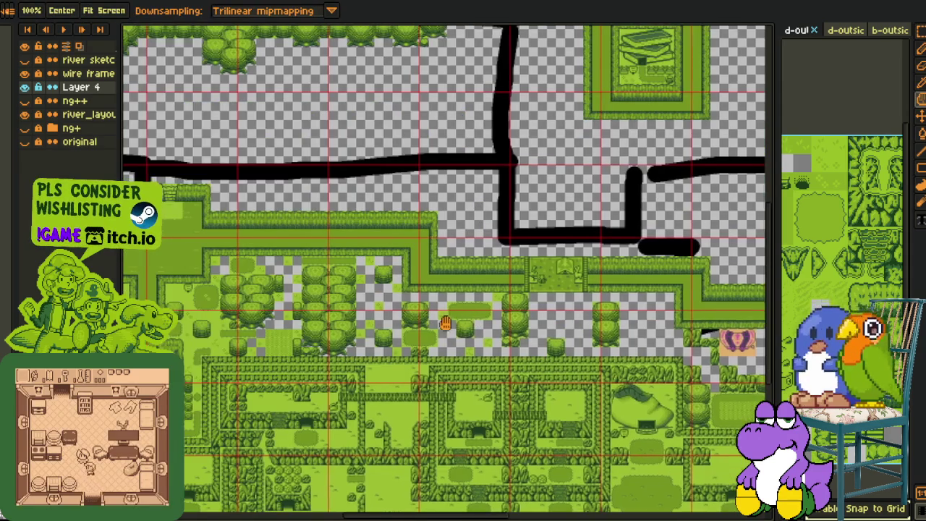
- Survey the forest gaps, then copy a grass tile into an empty cell on the right
left_click_drag(451, 322, 355, 314)
scroll(518, 313, "up", 5)
left_click_drag(518, 312, 393, 374)
scroll(398, 314, "down", 1)
scroll(434, 325, "down", 1)
scroll(434, 325, "down", 1)
mouse_move(525, 332)
left_mouse_down()
mouse_move(285, 316)
mouse_move(392, 279)
left_mouse_up()
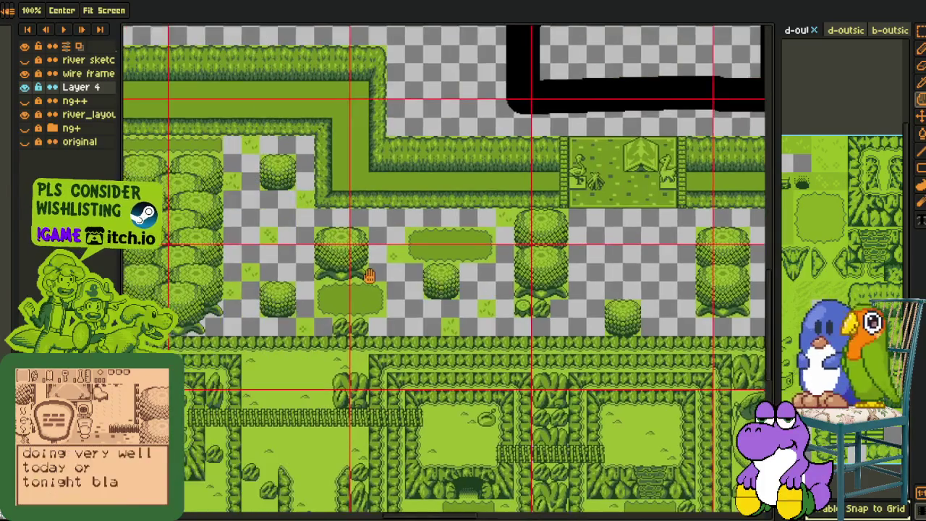
scroll(389, 285, "up", 1)
scroll(405, 238, "up", 1)
left_click_drag(405, 237, 398, 289)
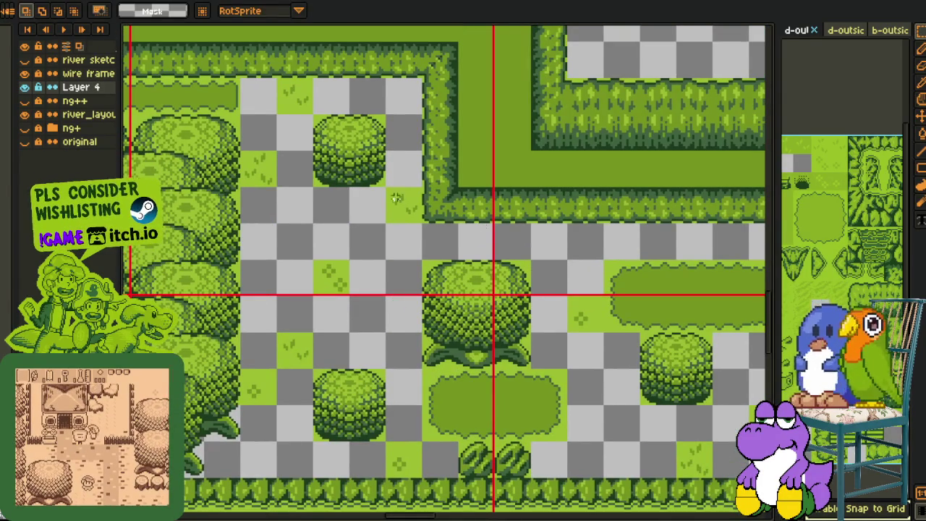
mouse_move(260, 172)
left_mouse_down()
mouse_move(395, 320)
mouse_move(260, 242)
mouse_move(614, 271)
mouse_move(547, 241)
left_mouse_up()
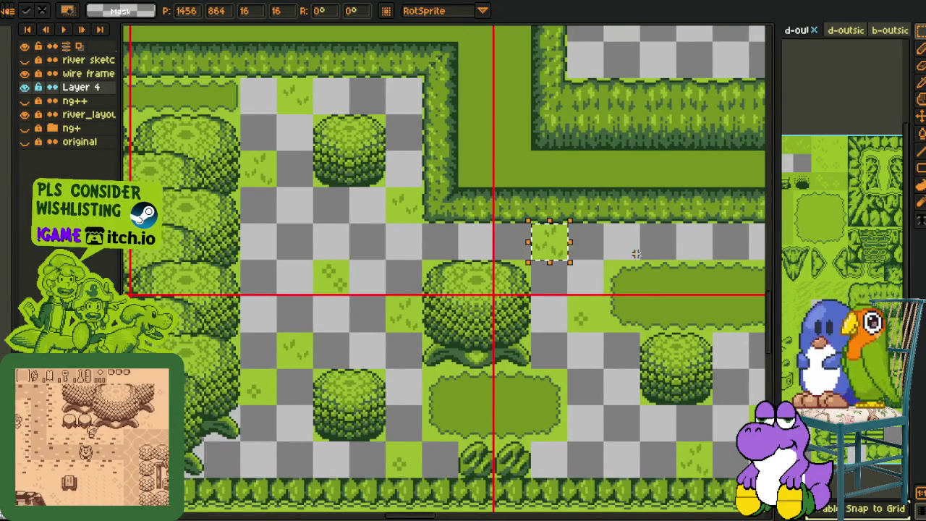
left_click_drag(624, 253, 437, 249)
left_click(437, 249)
- Drop a grass tile into a lower-right gap, dismissing the stray canvas size dialog
scroll(437, 249, "down", 1)
scroll(318, 217, "up", 1)
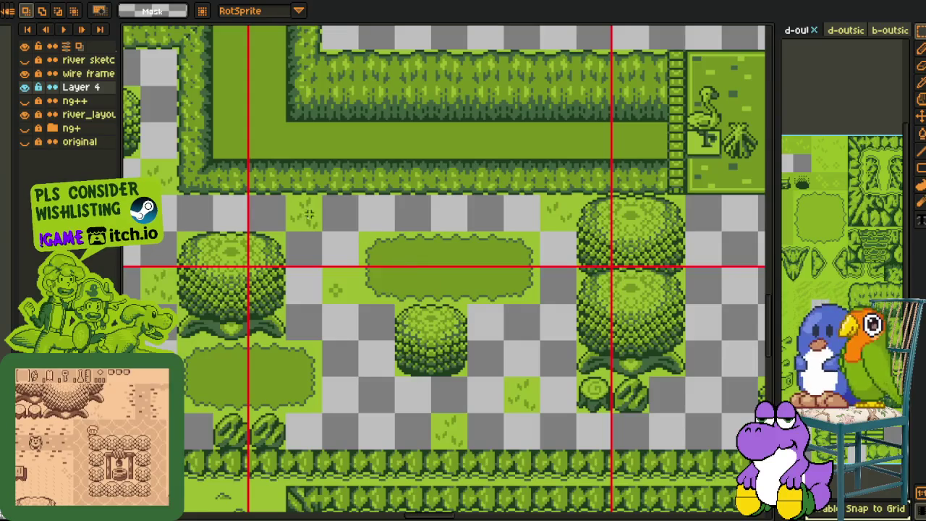
mouse_move(307, 215)
left_mouse_down()
mouse_move(668, 432)
mouse_move(560, 337)
mouse_move(482, 371)
mouse_move(651, 378)
mouse_move(619, 372)
left_mouse_up()
key("ctrl+alt+c")
left_click(438, 398)
scroll(405, 379, "left", 3)
left_click(315, 381)
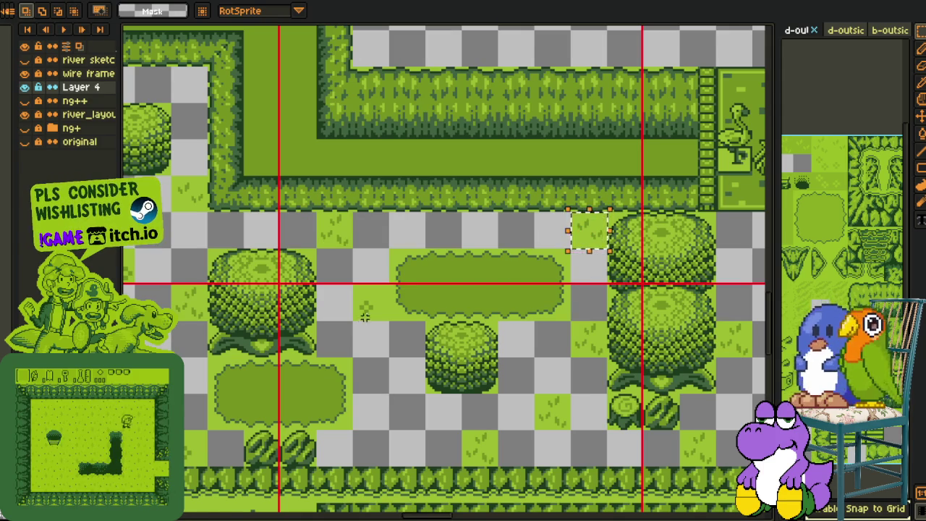
- Fill more right-side and upper gaps in the tree strip with grass tiles
mouse_move(370, 315)
left_mouse_down()
mouse_move(606, 356)
mouse_move(246, 291)
left_mouse_up()
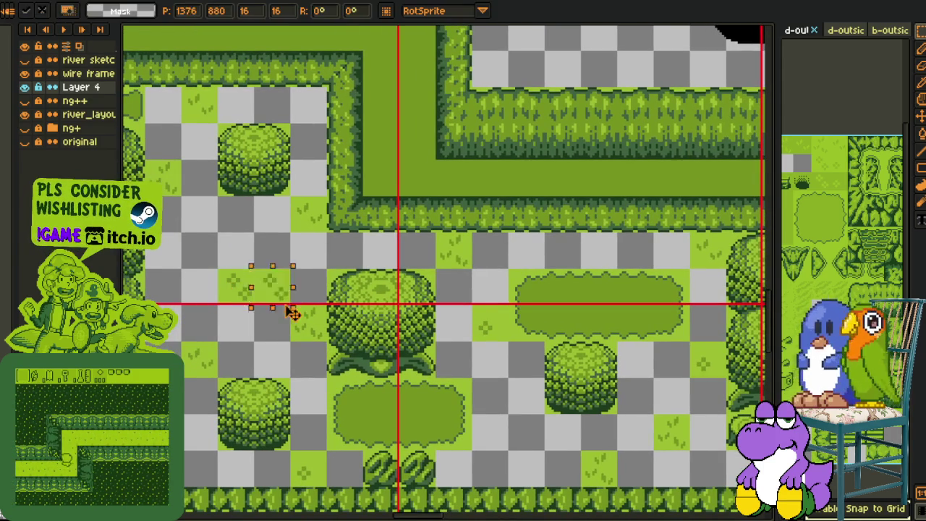
mouse_move(670, 443)
left_mouse_down()
mouse_move(306, 247)
mouse_move(307, 230)
mouse_move(768, 315)
left_mouse_up()
left_click(671, 311)
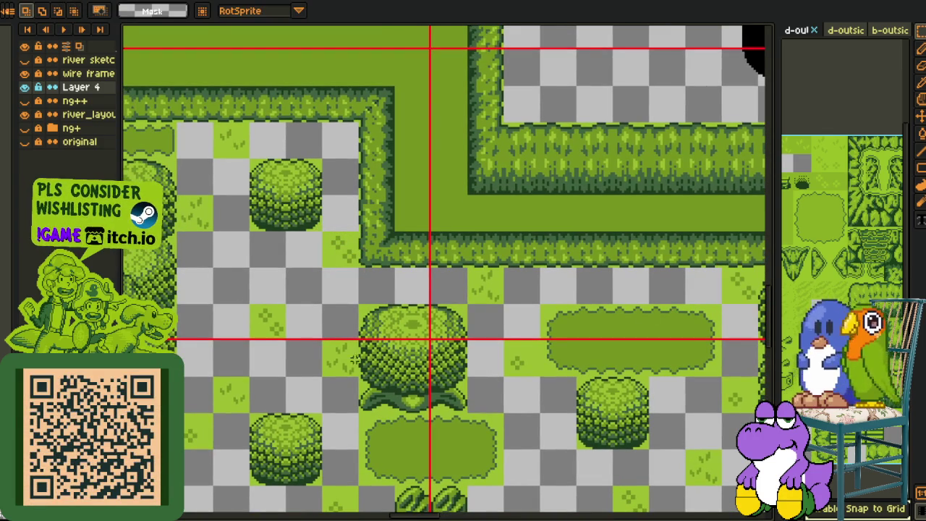
mouse_move(239, 409)
left_mouse_down()
mouse_move(599, 326)
mouse_move(597, 306)
mouse_move(654, 290)
left_mouse_up()
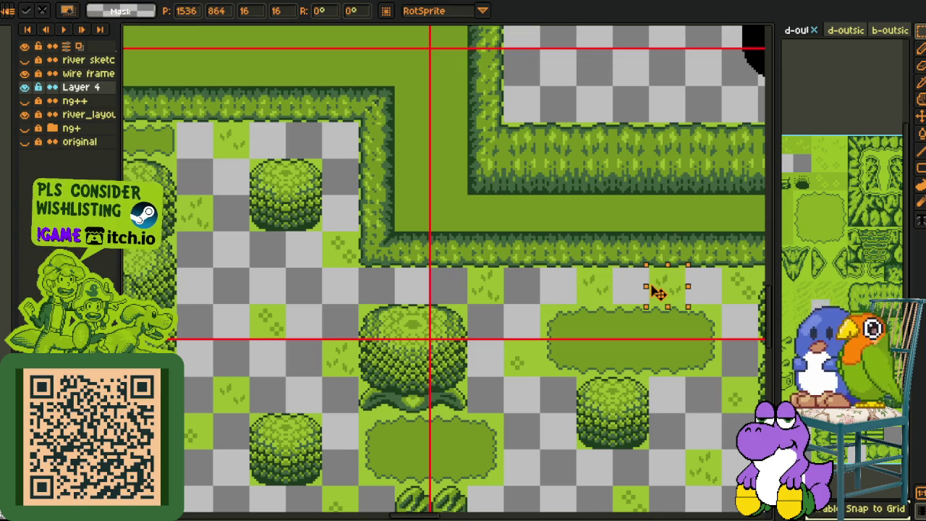
left_click_drag(588, 289, 595, 297)
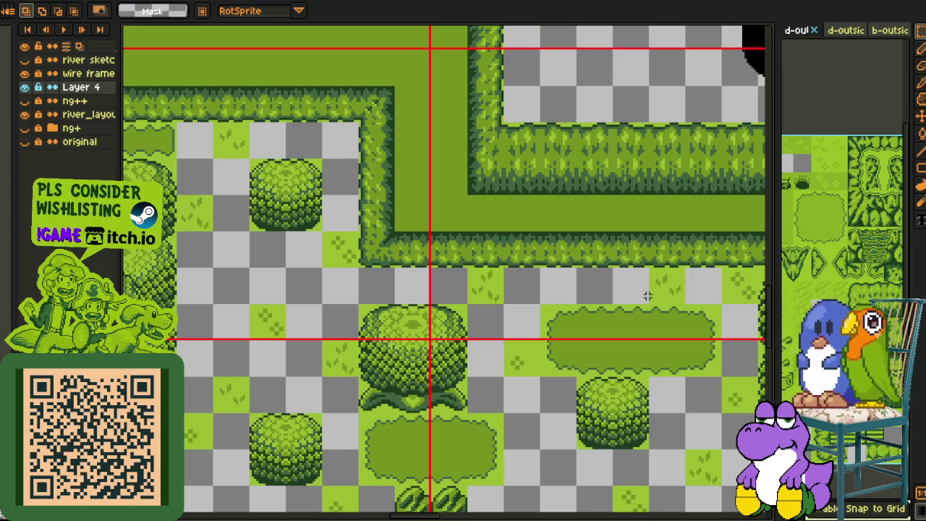
left_click_drag(668, 291, 246, 441)
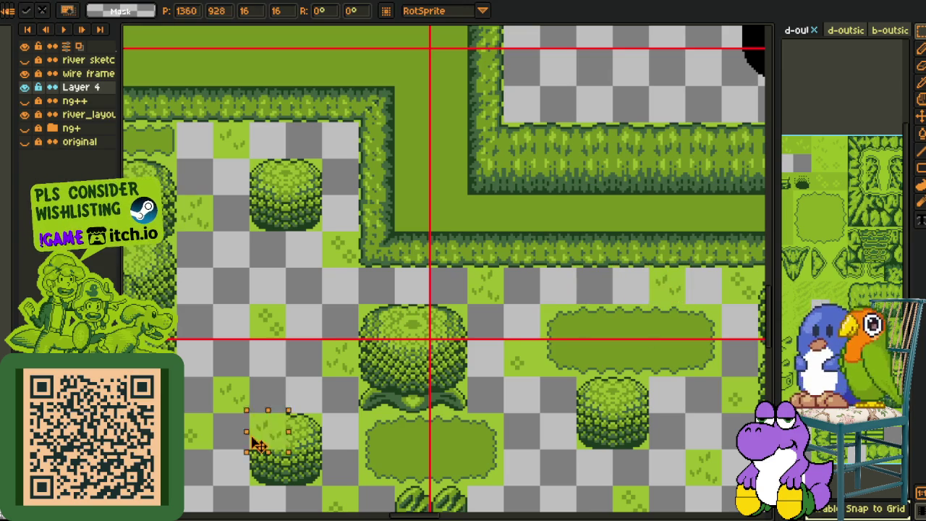
scroll(306, 427, "down", 2)
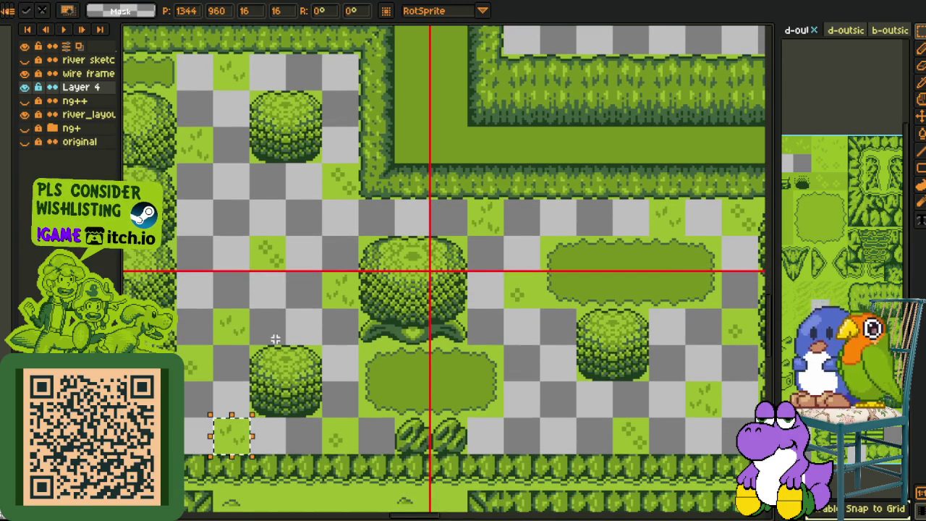
key("Return")
- Place a grass tile into a gap on the left, nudging it into the correct cell
scroll(371, 283, "up", 3)
left_click_drag(399, 277, 279, 315)
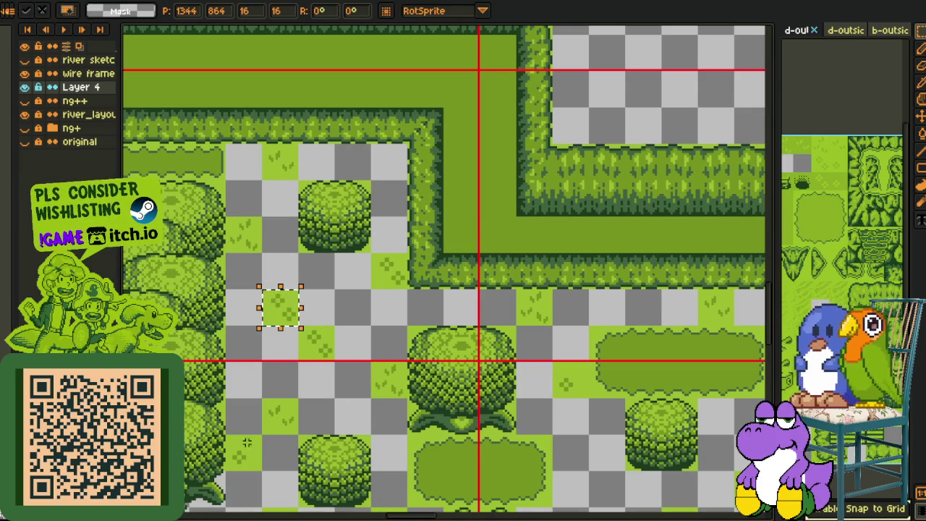
mouse_move(287, 307)
left_mouse_down()
mouse_move(287, 340)
mouse_move(391, 181)
left_mouse_up()
left_click(348, 284)
left_click(446, 196)
scroll(446, 196, "down", 3)
scroll(533, 270, "up", 3)
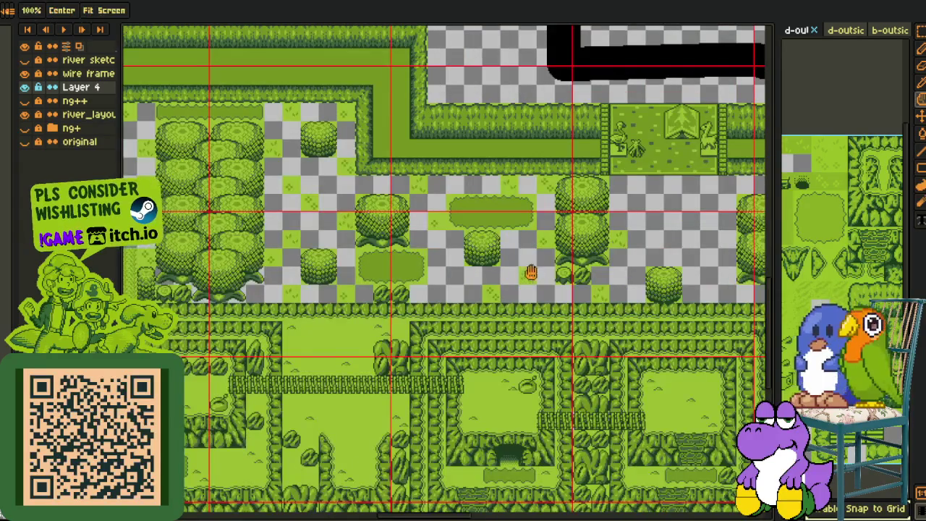
scroll(533, 270, "up", 2)
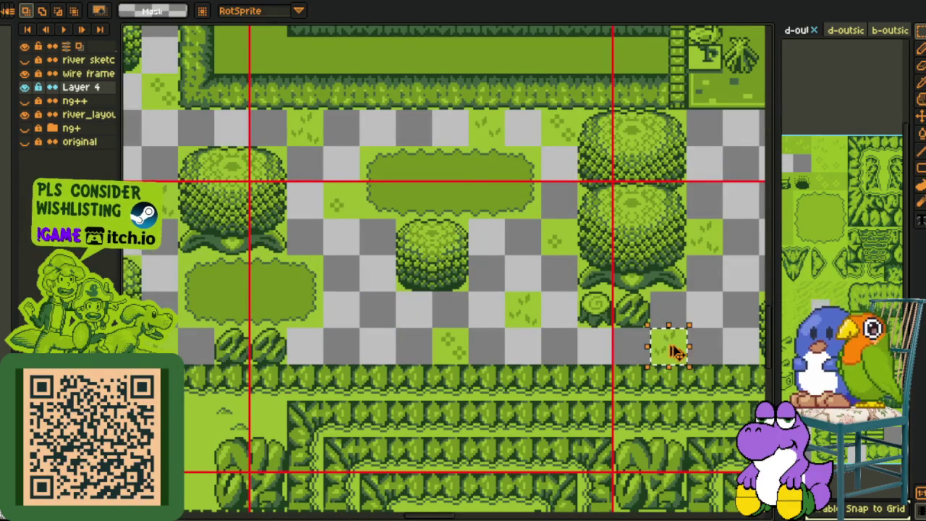
- Drop the last grass tiles into the remaining gaps and zoom out to review the map
left_click_drag(676, 352, 385, 278)
left_click(357, 319)
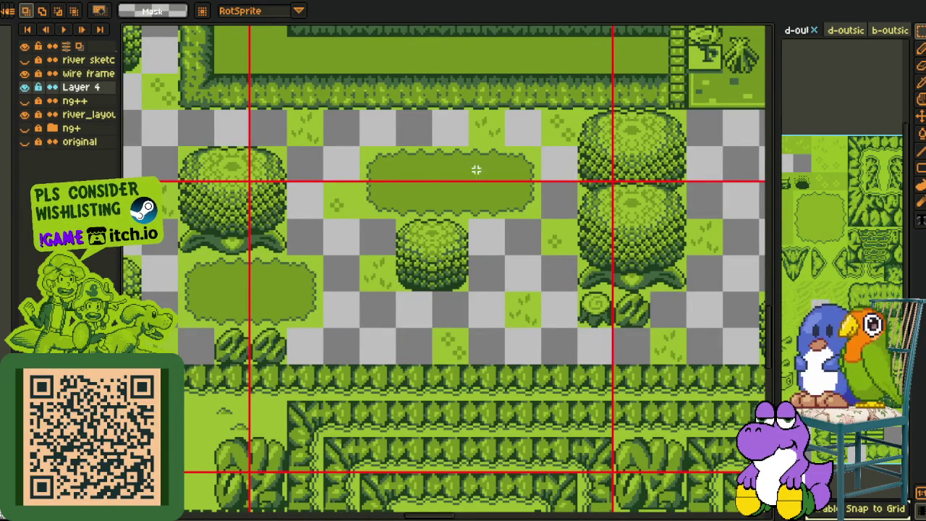
mouse_move(499, 141)
left_mouse_down()
mouse_move(320, 352)
mouse_move(778, 281)
mouse_move(502, 280)
left_mouse_up()
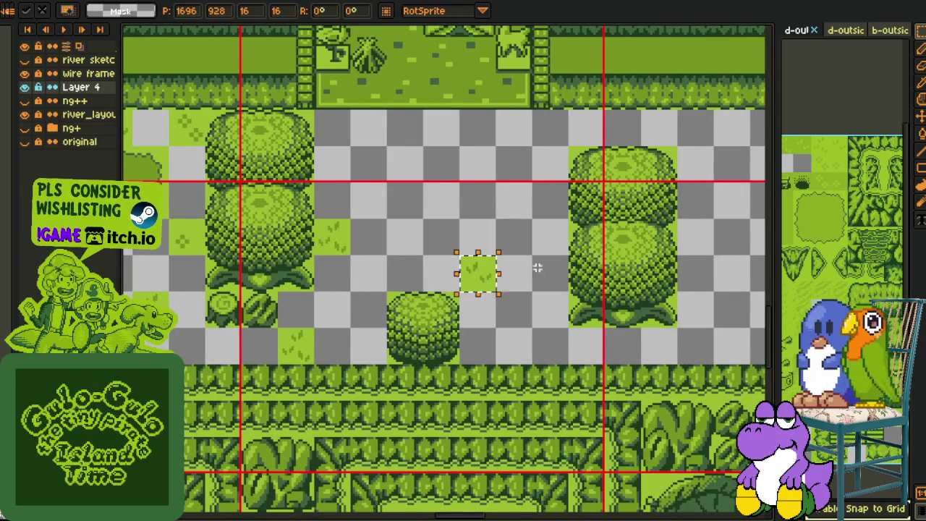
left_click(514, 270)
scroll(434, 273, "down", 2)
scroll(354, 271, "down", 2)
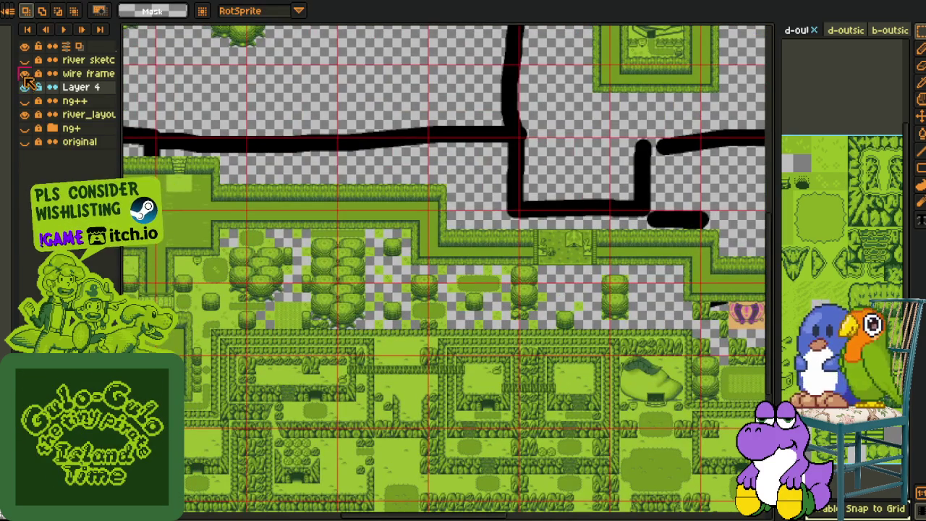
- Sample grass green #9cbb22 and preview Replace Color on the gaps, then cancel it
scroll(311, 239, "up", 2)
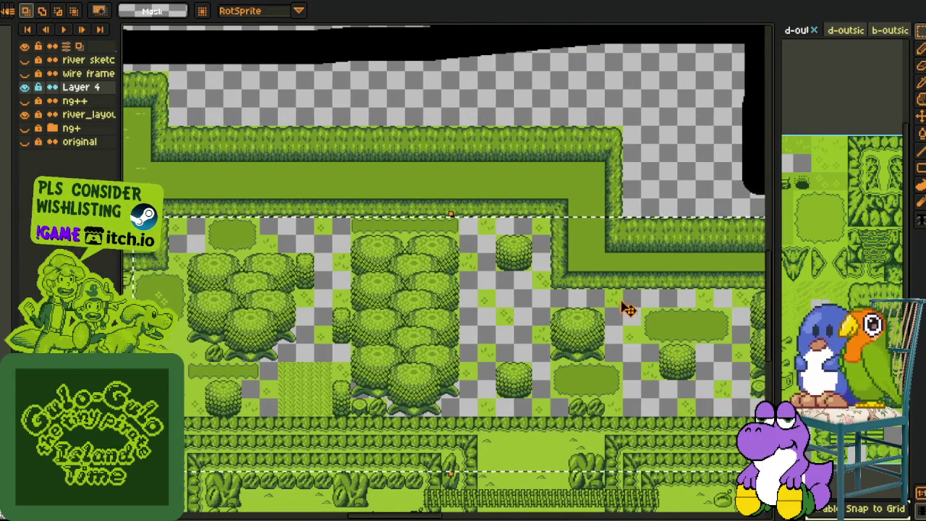
scroll(626, 305, "up", 1)
scroll(673, 159, "up", 1)
left_click_drag(624, 274, 642, 277)
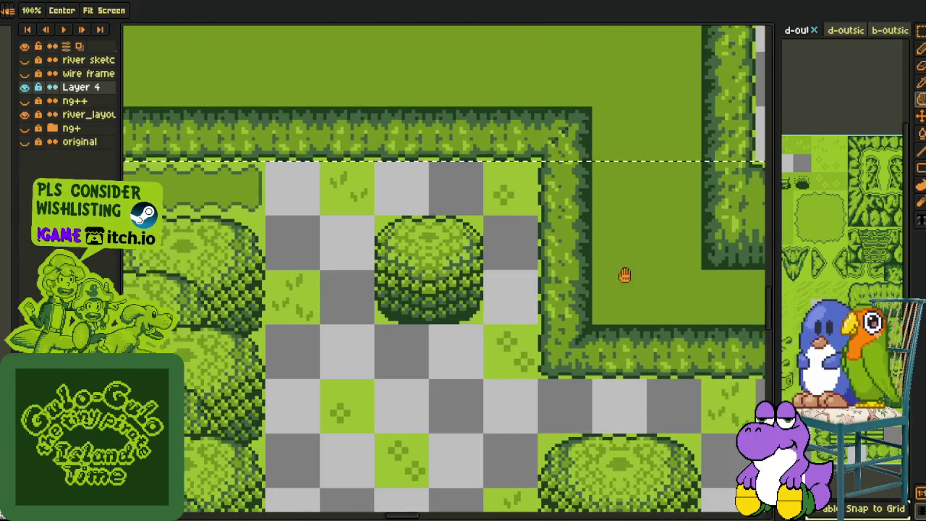
key("shift+r")
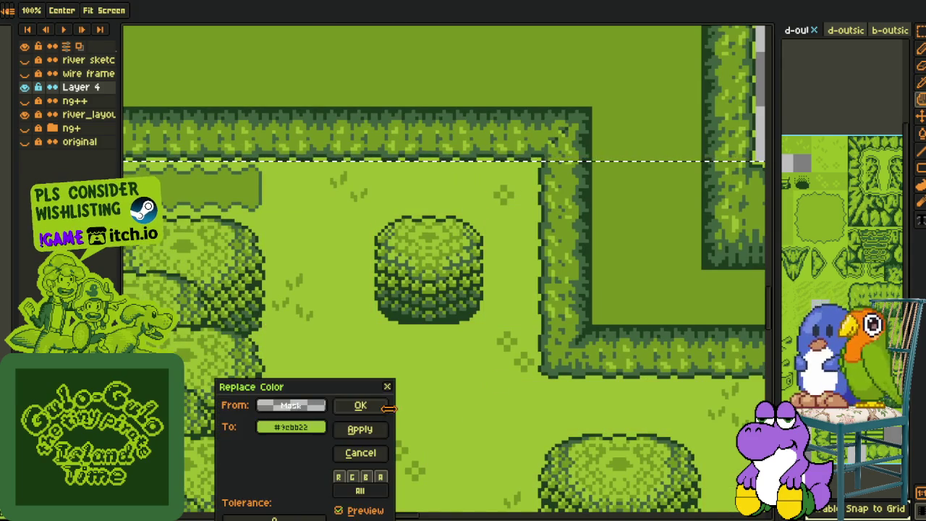
key("Escape")
- Pan to the empty area above the village and save the tilemap with Ctrl+S
scroll(491, 302, "down", 2)
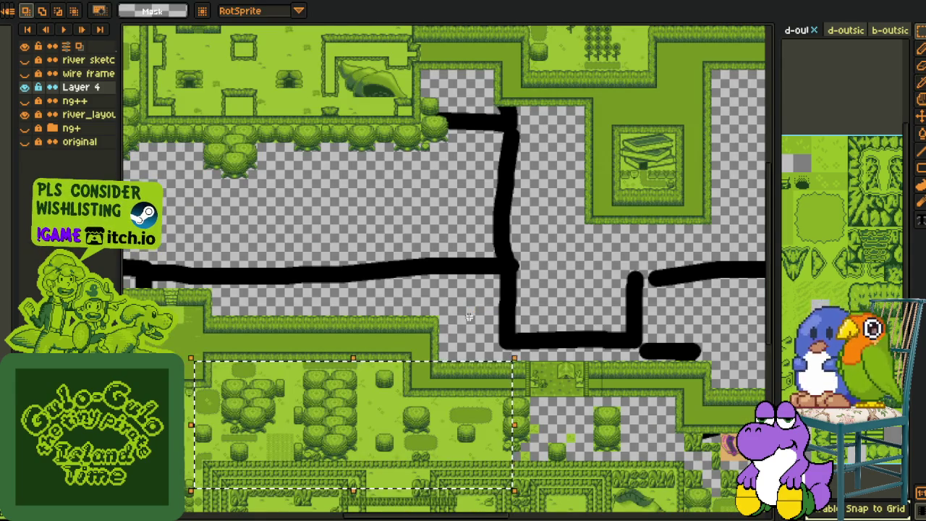
left_click_drag(345, 466, 359, 383)
key("ctrl+s")
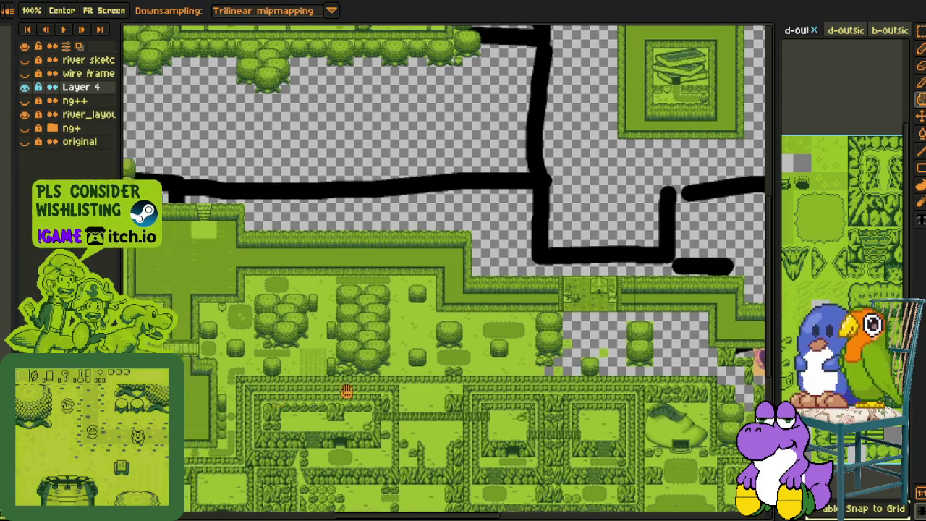
- Pan and zoom across the town's left side and the empty right side of the map
left_click_drag(174, 399, 460, 349)
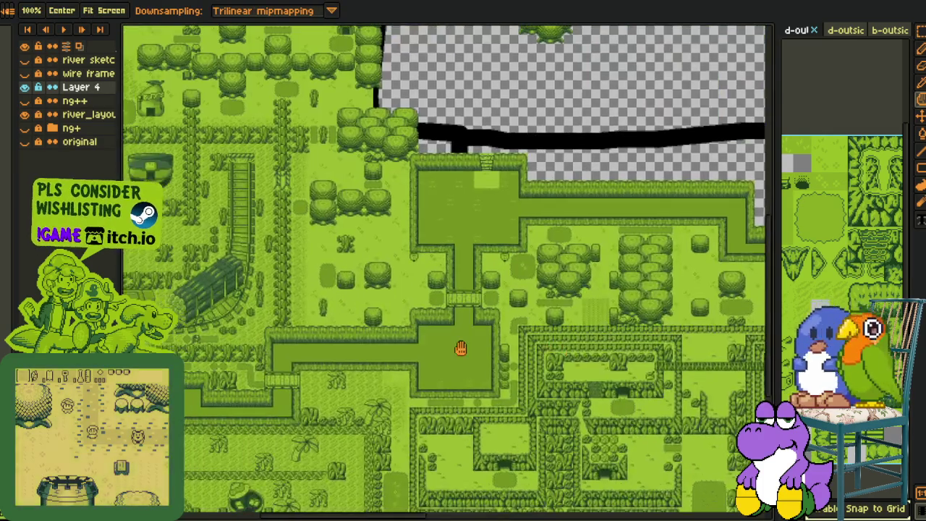
scroll(461, 349, "down", 1)
scroll(534, 347, "down", 1)
scroll(539, 350, "up", 1)
left_click_drag(539, 350, 343, 350)
scroll(357, 330, "down", 1)
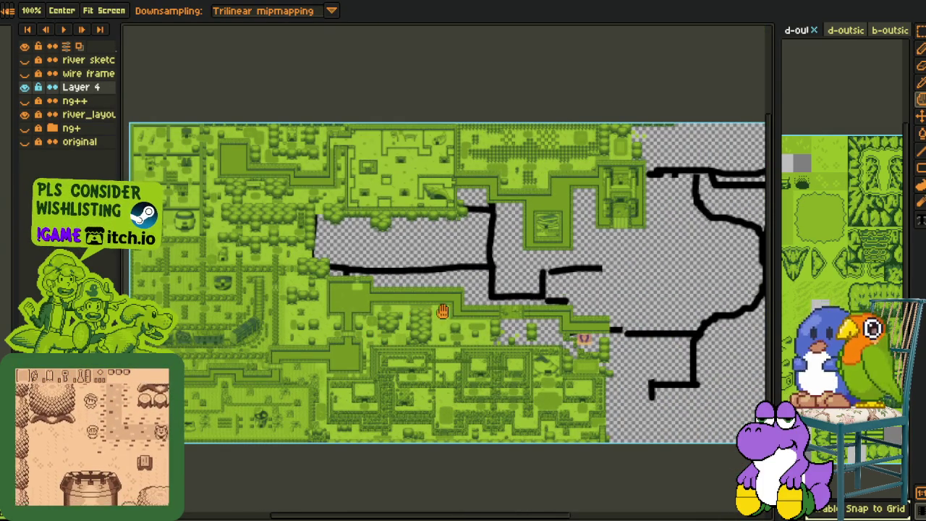
scroll(499, 318, "up", 1)
scroll(529, 322, "up", 1)
scroll(529, 322, "down", 1)
scroll(539, 331, "down", 1)
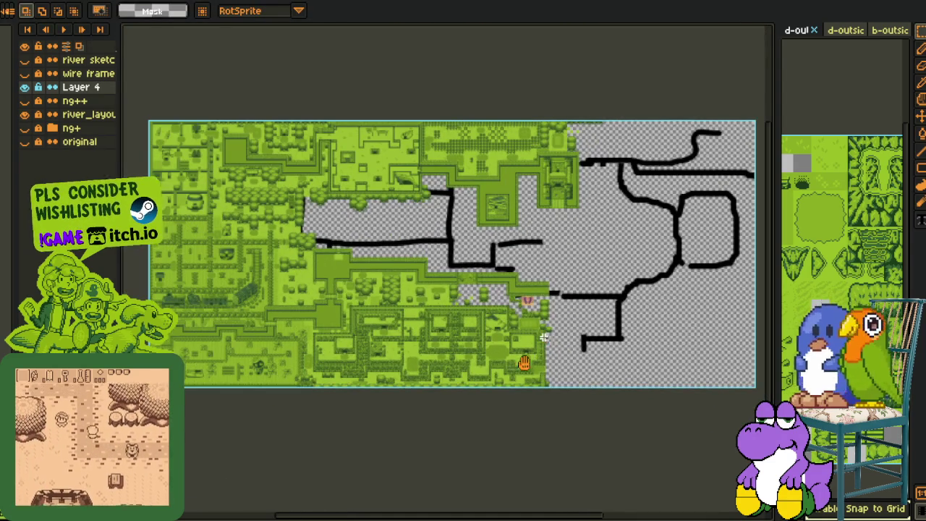
scroll(485, 253, "up", 1)
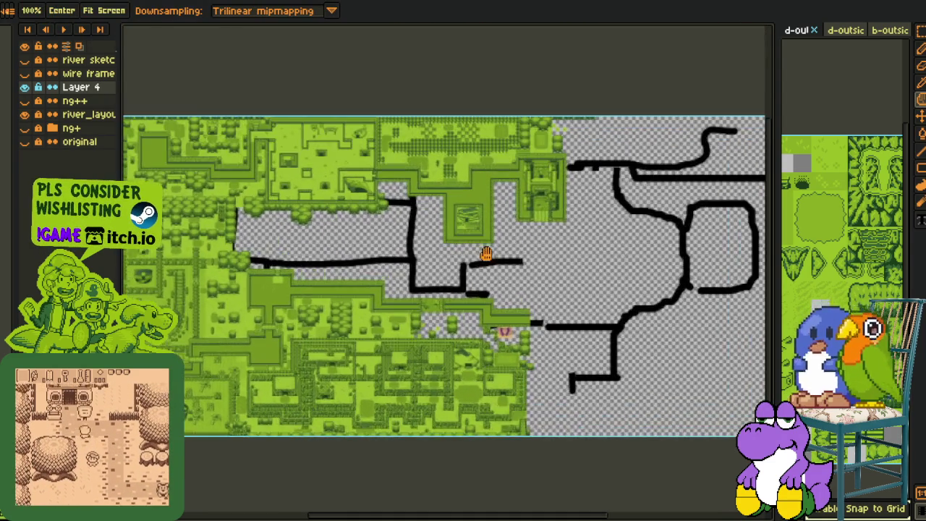
scroll(486, 253, "up", 1)
scroll(479, 242, "up", 1)
- Centre on the book-stack house and show the red wire-frame grid layer
left_click_drag(462, 403, 459, 321)
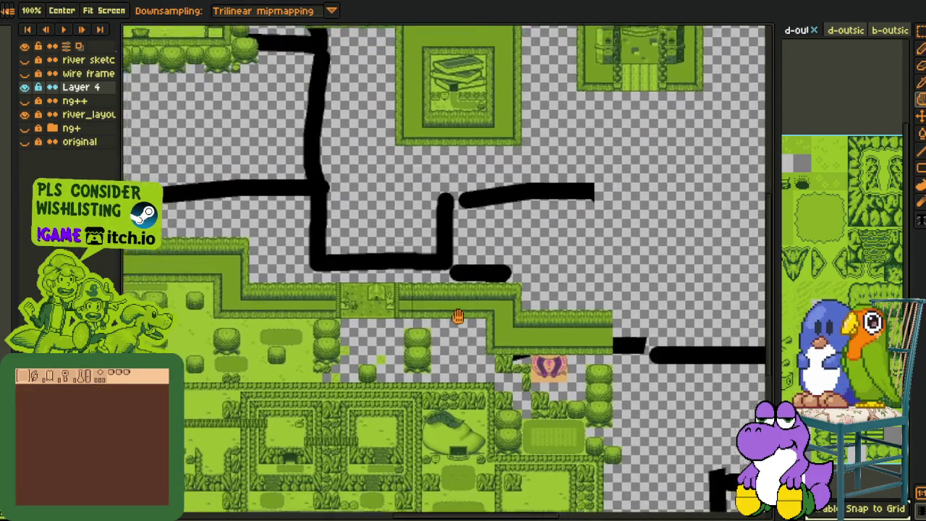
scroll(441, 379, "up", 2)
scroll(459, 166, "up", 1)
scroll(398, 322, "down", 2)
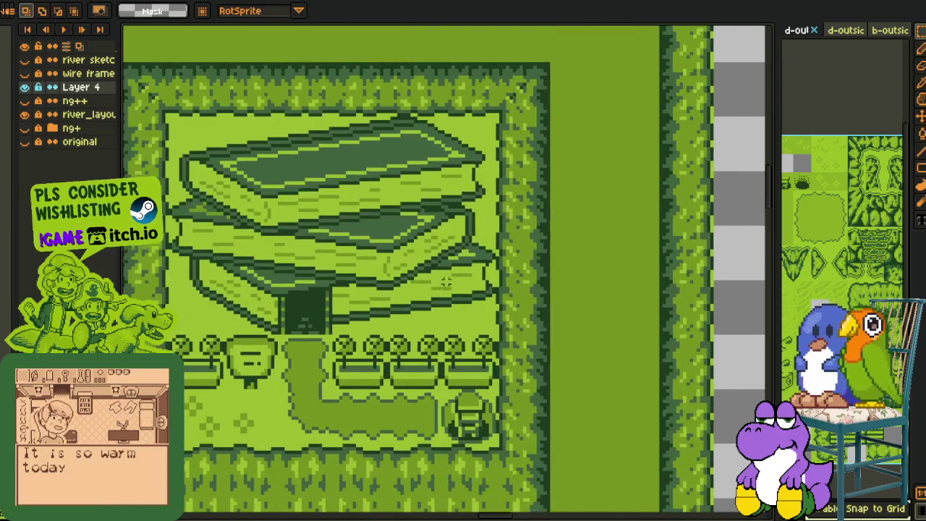
scroll(554, 248, "down", 1)
scroll(521, 262, "down", 1)
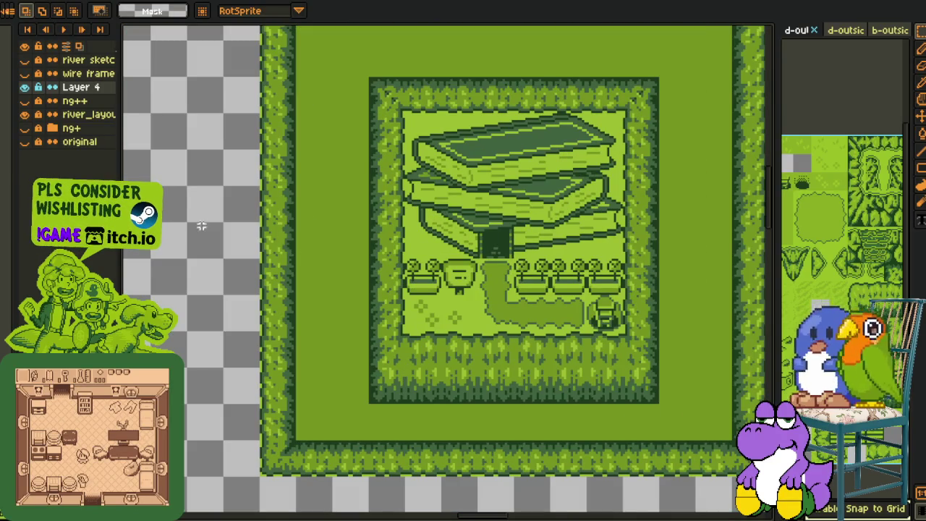
left_click_drag(398, 203, 334, 258)
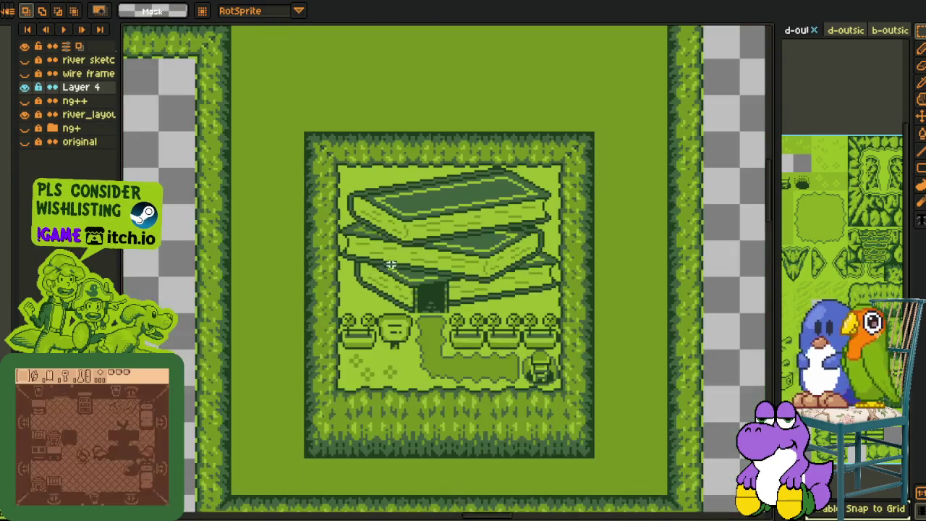
left_click(24, 73)
- Check the sunflower and green house areas, then hide Layer 4's green tiles
scroll(438, 252, "down", 1)
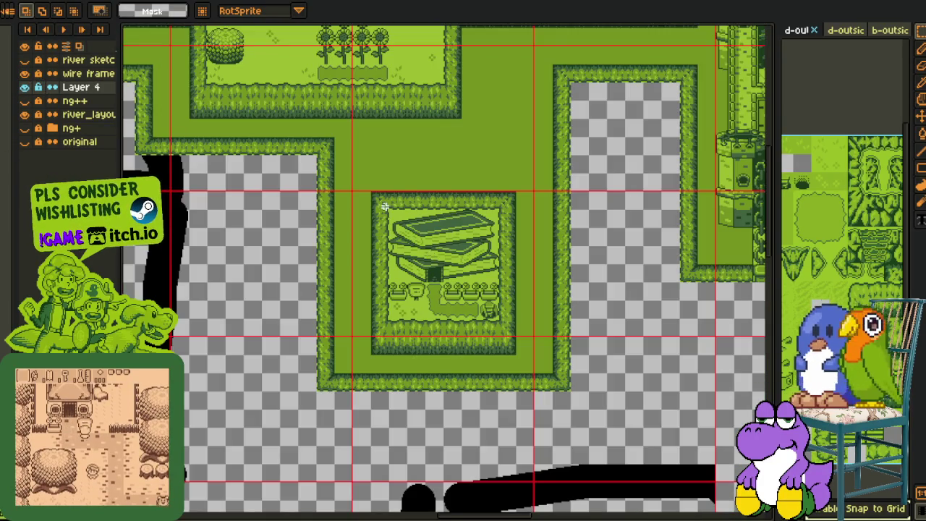
scroll(385, 207, "up", 1)
mouse_move(386, 138)
left_mouse_down()
mouse_move(403, 388)
mouse_move(374, 463)
mouse_move(417, 387)
mouse_move(304, 173)
left_mouse_up()
left_click_drag(459, 392, 306, 171)
left_click_drag(330, 321, 371, 396)
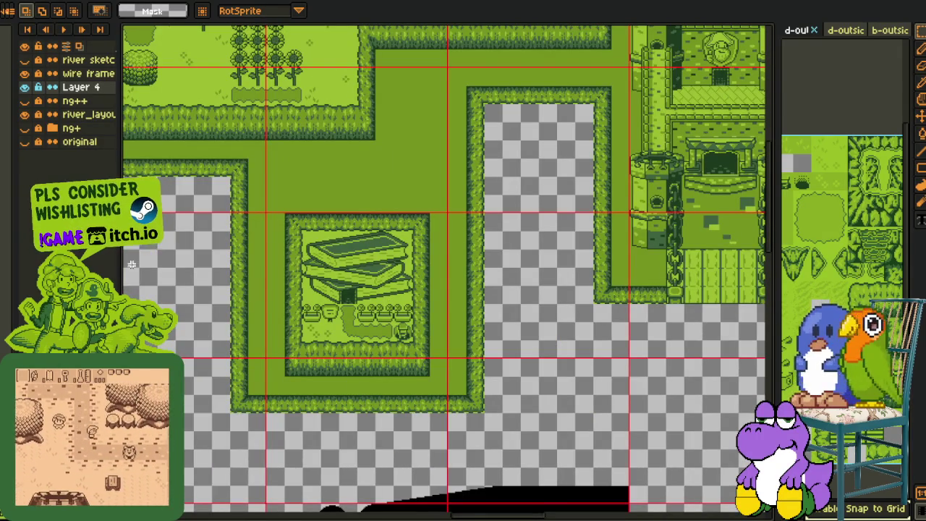
left_click(25, 87)
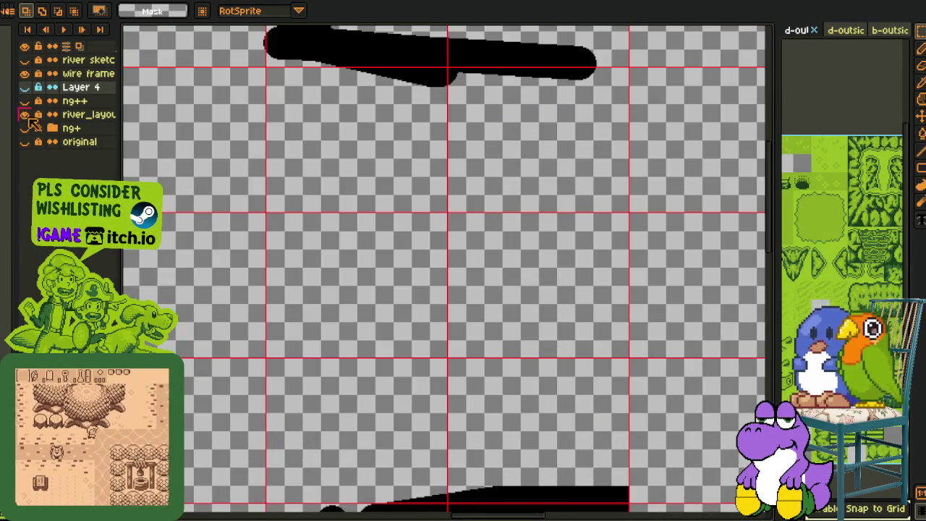
- Hide the black path sketch, show the orange ng+ reference map, and inspect the town
left_click(24, 114)
left_click(25, 128)
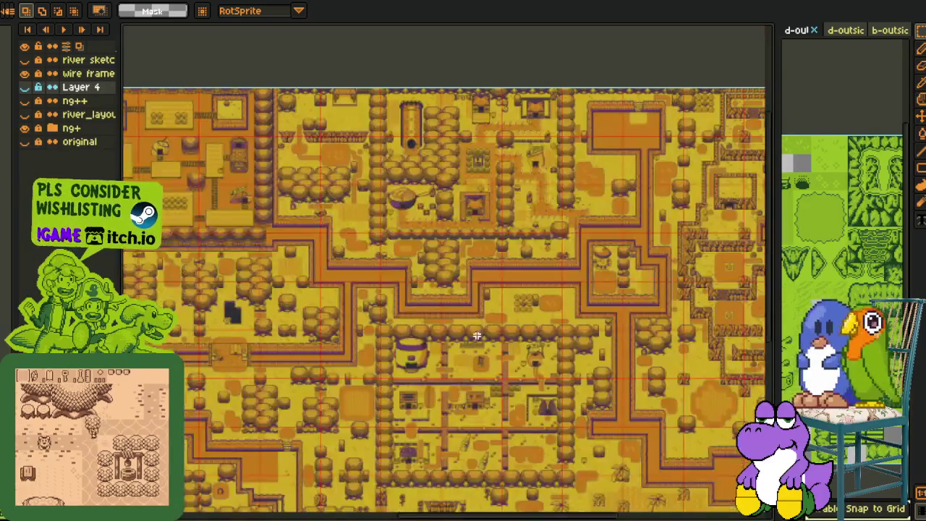
scroll(404, 195, "up", 5)
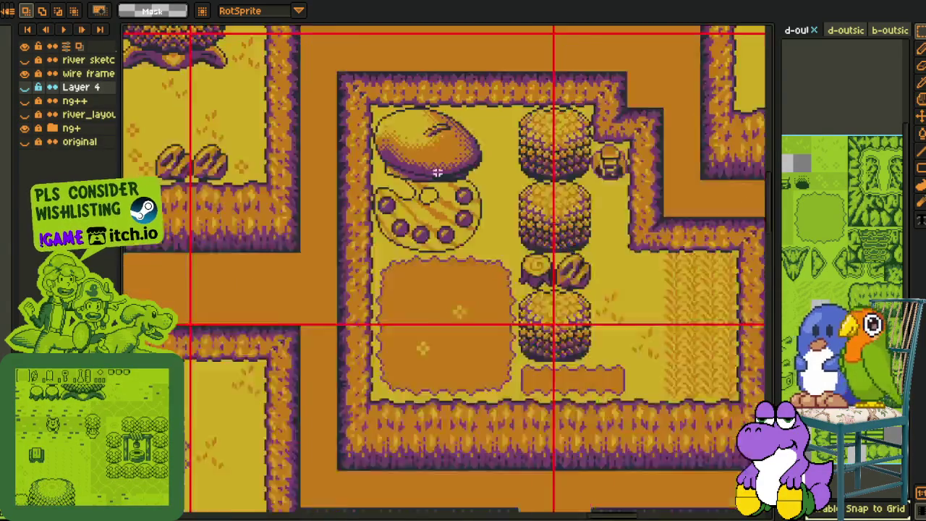
scroll(437, 168, "down", 3)
scroll(437, 168, "down", 1)
scroll(436, 168, "up", 1)
scroll(437, 168, "up", 1)
left_click_drag(130, 355, 526, 341)
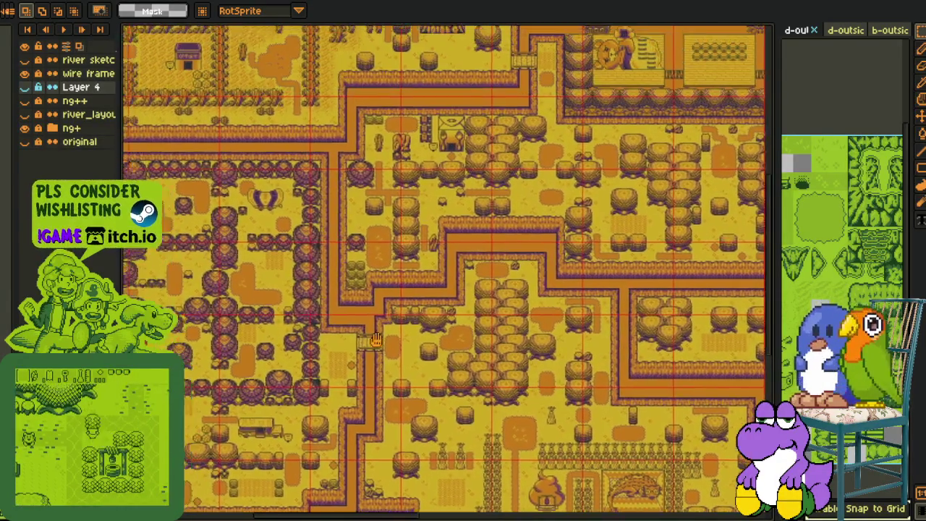
mouse_move(116, 169)
left_mouse_down()
mouse_move(363, 212)
mouse_move(471, 264)
mouse_move(362, 300)
left_mouse_up()
scroll(471, 264, "up", 3)
scroll(290, 257, "up", 3)
scroll(318, 253, "down", 2)
scroll(323, 253, "down", 2)
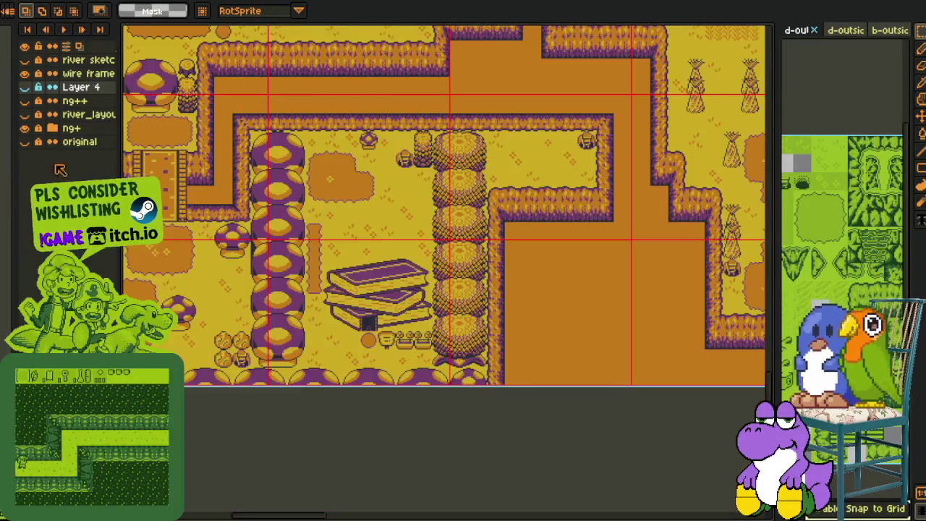
- Swap the ng+ reference for the original reference map and zoom to compare
left_click(25, 128)
left_click(25, 142)
scroll(609, 212, "down", 2)
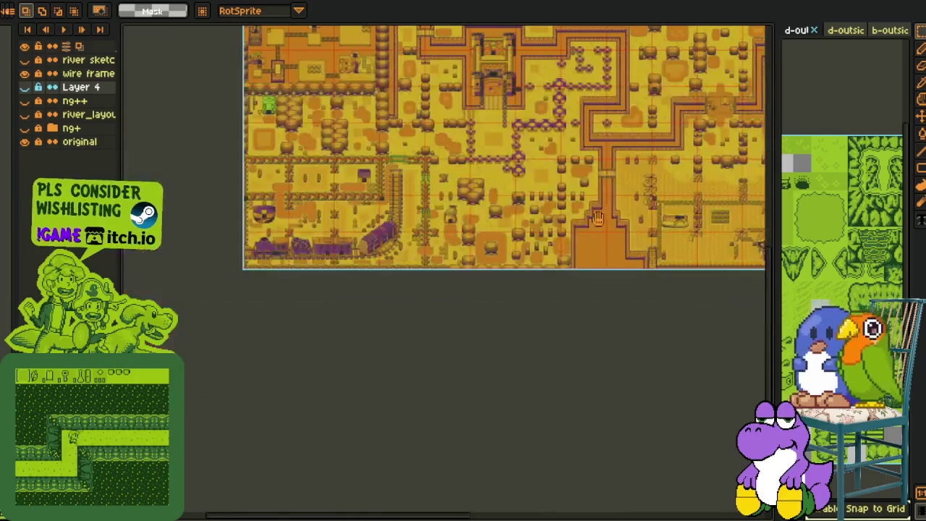
scroll(555, 267, "up", 1)
scroll(555, 267, "up", 2)
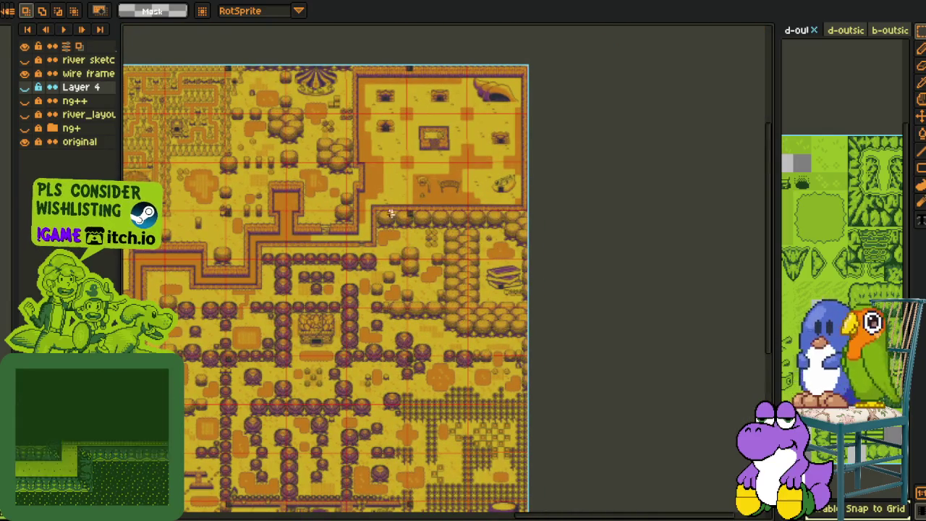
scroll(525, 264, "up", 2)
scroll(528, 362, "up", 1)
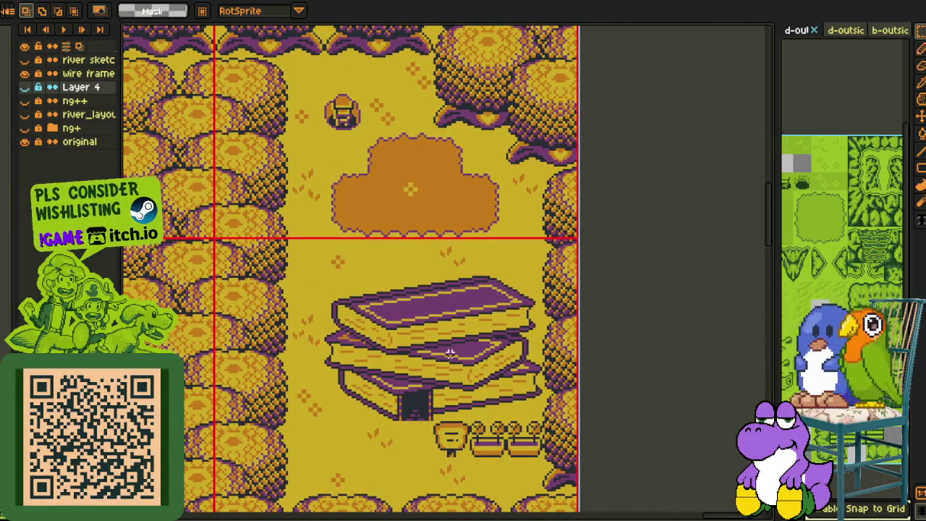
scroll(450, 353, "down", 2)
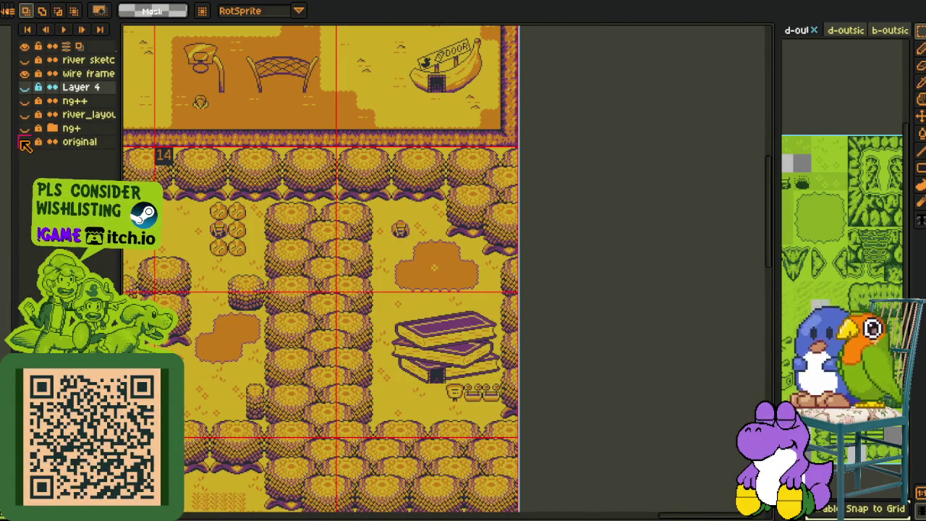
- Hide the original reference map and toggle the ng++ map layer on and off
left_click(25, 142)
left_click(26, 100)
left_click(26, 99)
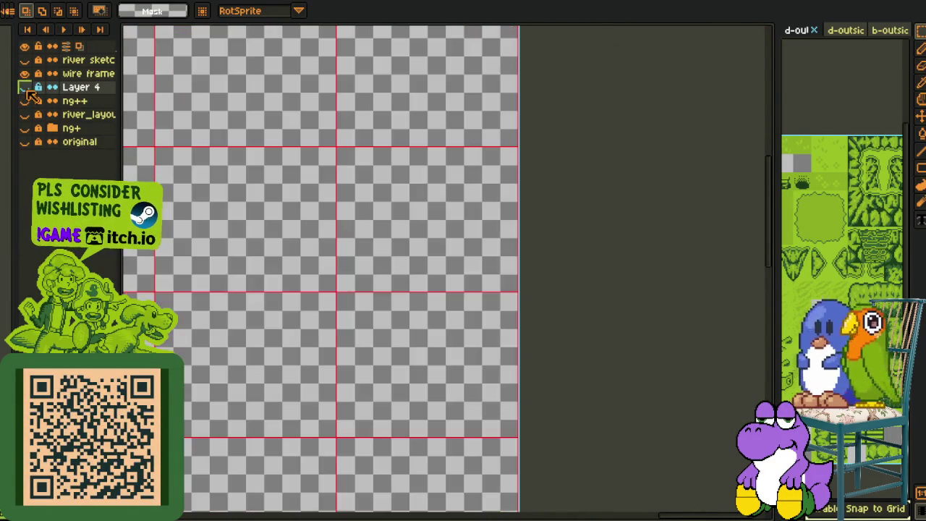
scroll(361, 238, "down", 3)
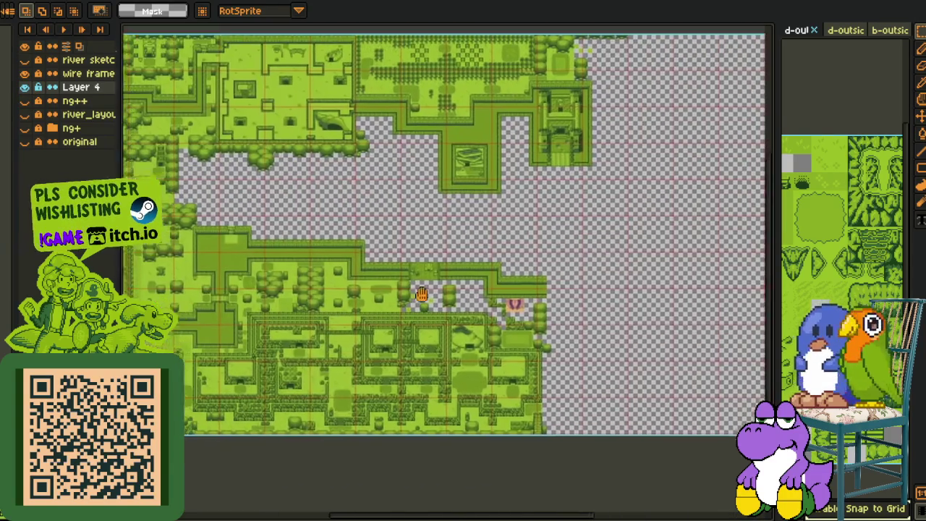
- Pan the tilemap over to the pink flower area and save the file
scroll(534, 306, "up", 3)
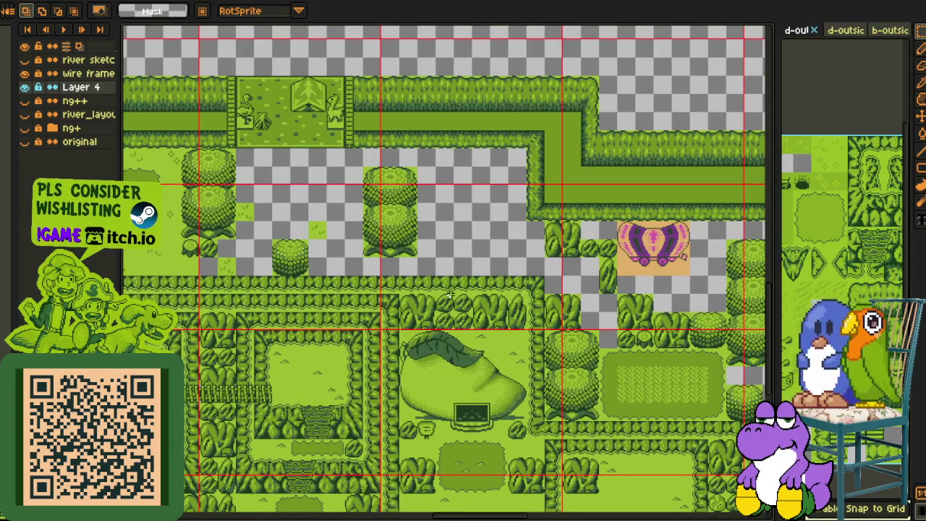
scroll(448, 289, "down", 1)
scroll(434, 278, "down", 1)
scroll(416, 262, "down", 2)
left_click_drag(418, 263, 333, 242)
scroll(528, 240, "up", 2)
left_click_drag(520, 236, 393, 223)
key("ctrl+s")
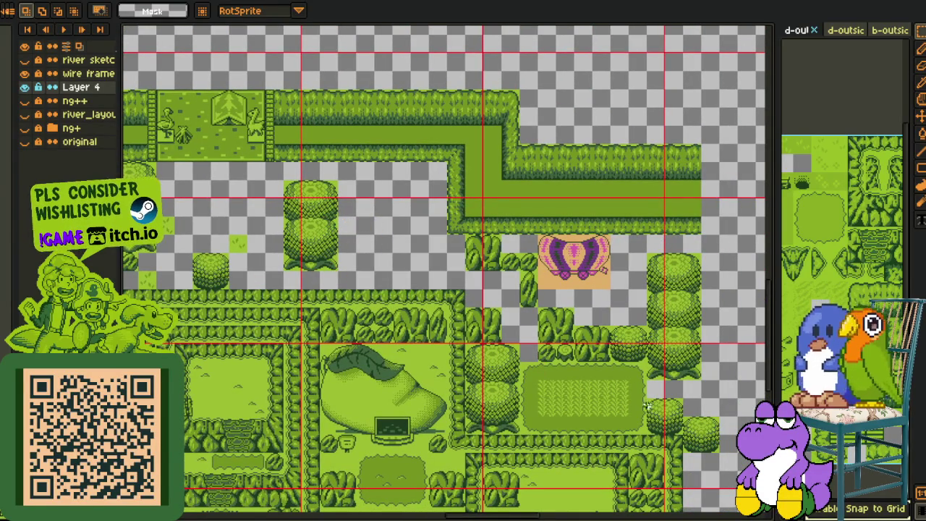
scroll(650, 405, "down", 1)
scroll(615, 405, "down", 1)
scroll(578, 405, "down", 2)
scroll(534, 403, "up", 1)
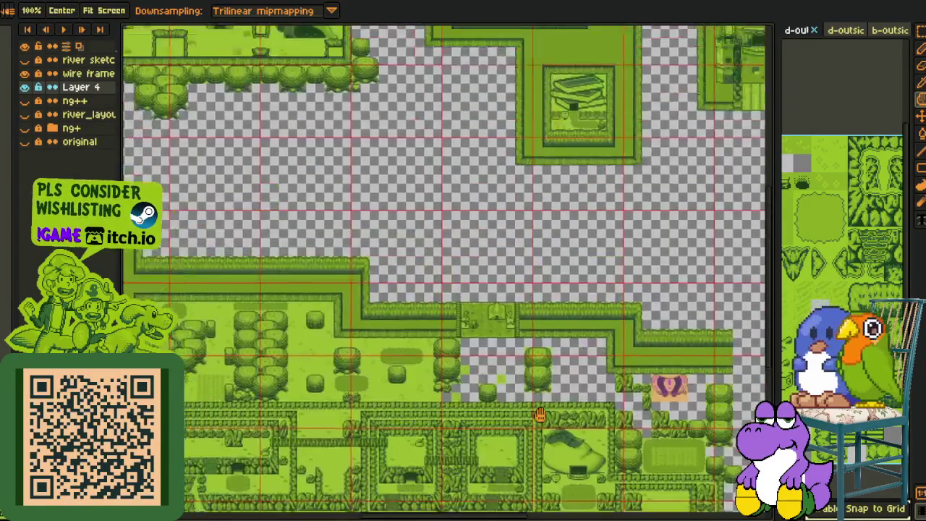
scroll(434, 376, "up", 1)
scroll(423, 325, "up", 1)
scroll(289, 296, "up", 2)
scroll(253, 318, "up", 1)
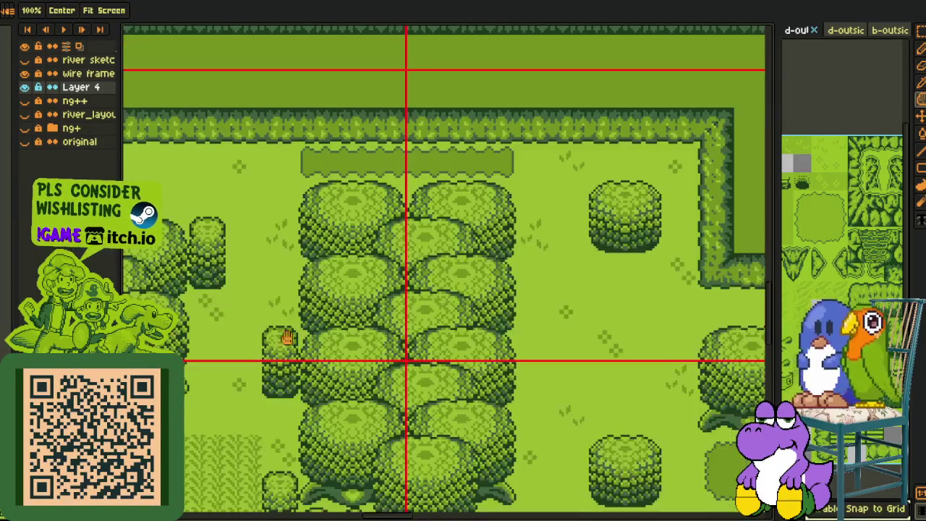
- Move the tree tile to sit beside the hedge
key("m")
left_click_drag(293, 391, 579, 342)
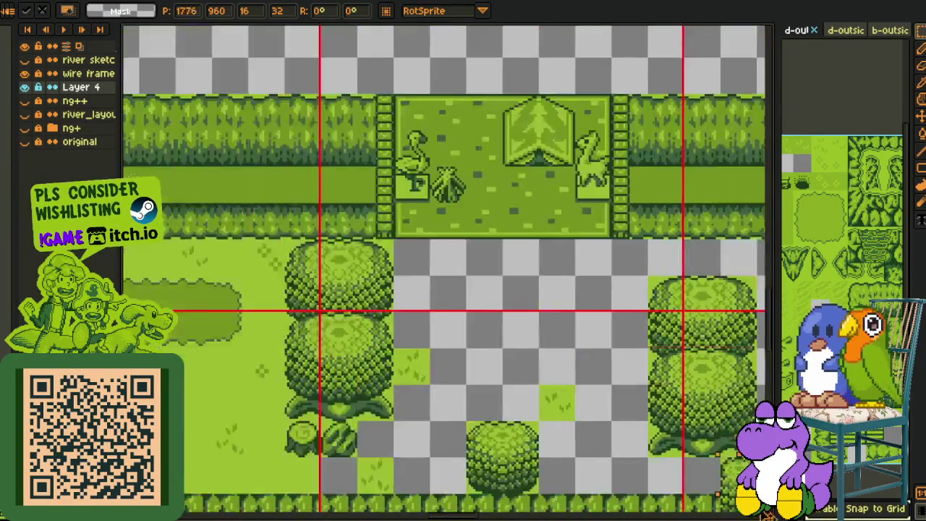
key("h")
scroll(482, 366, "down", 1)
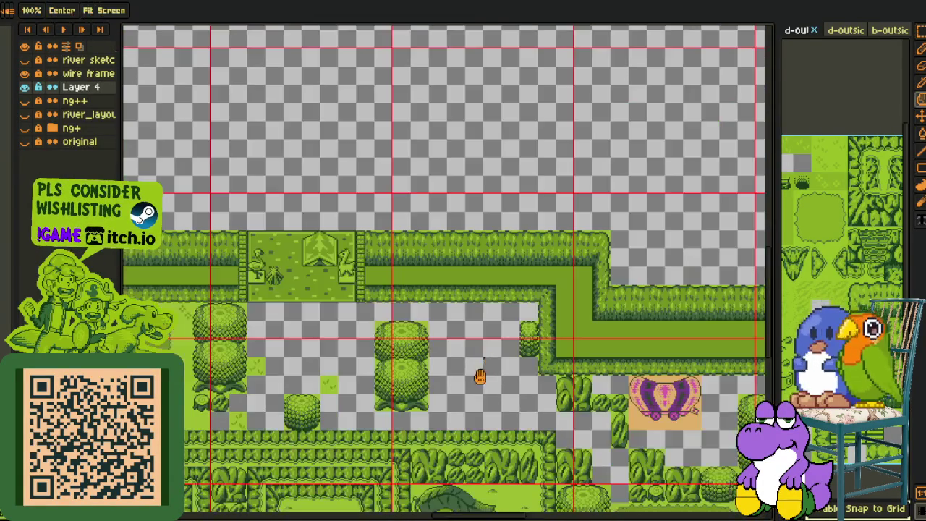
key("m")
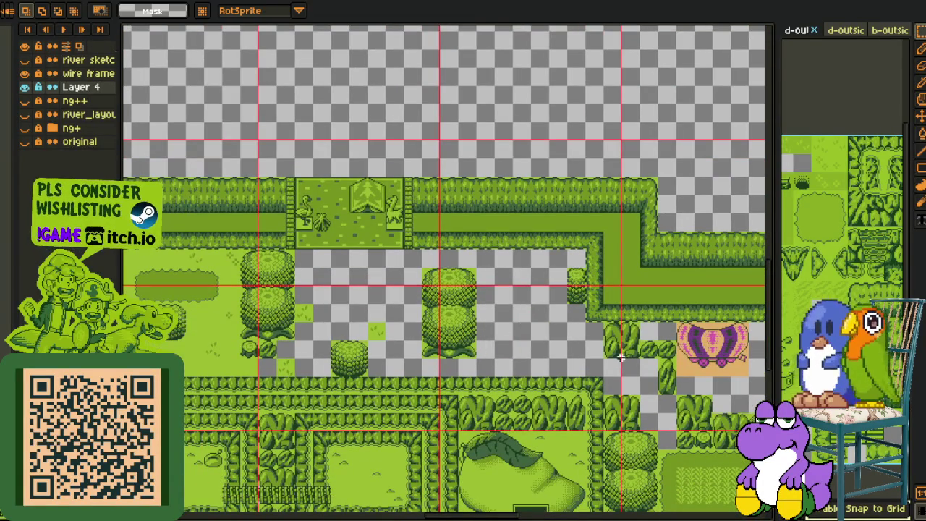
key("h")
left_click_drag(612, 356, 510, 356)
scroll(579, 429, "up", 2)
- Place a copy of the small bush to the right of the big tree and commit it
key("m")
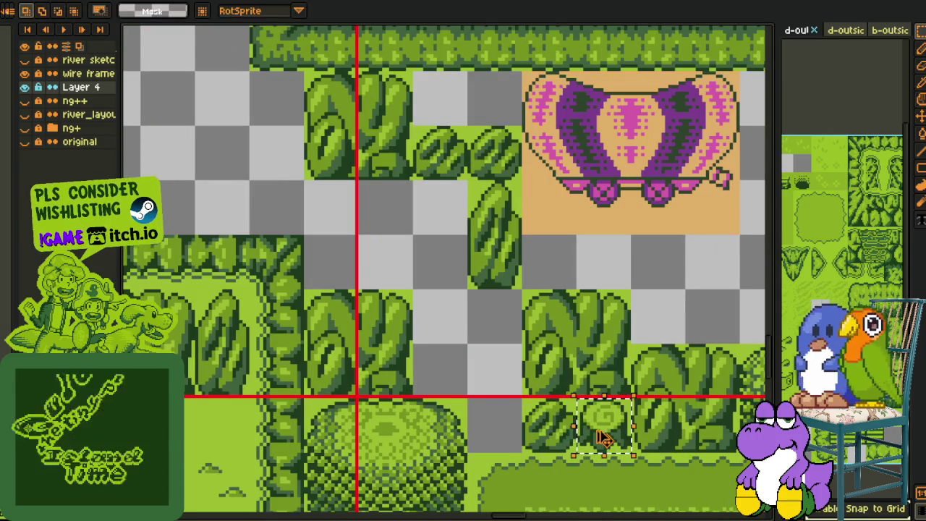
scroll(165, 35, "up", 3)
scroll(448, 216, "down", 3)
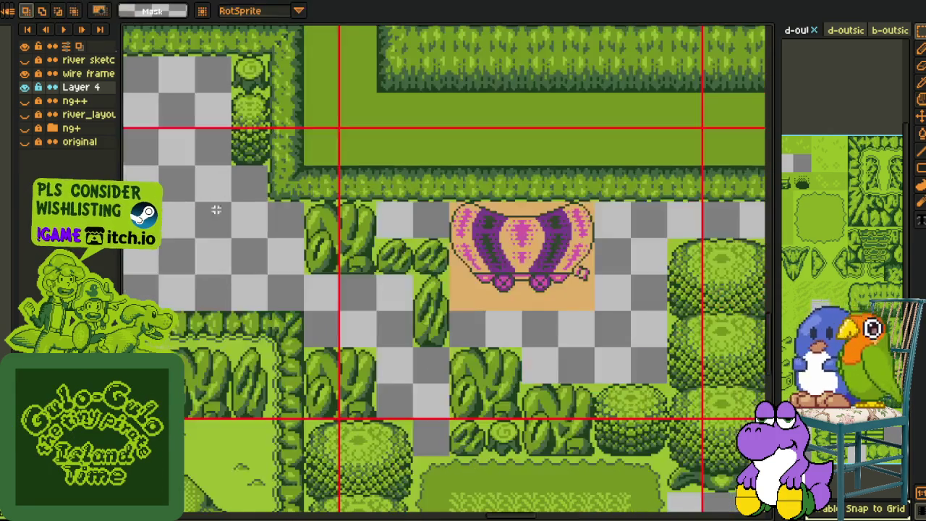
key("h")
scroll(419, 250, "up", 2)
left_click_drag(354, 281, 444, 276)
key("m")
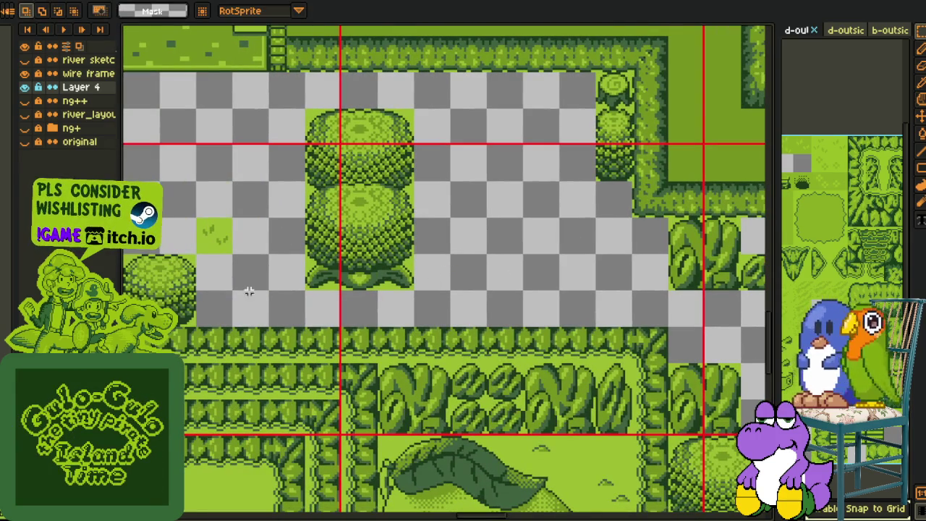
key("h")
left_click_drag(143, 269, 221, 268)
key("m")
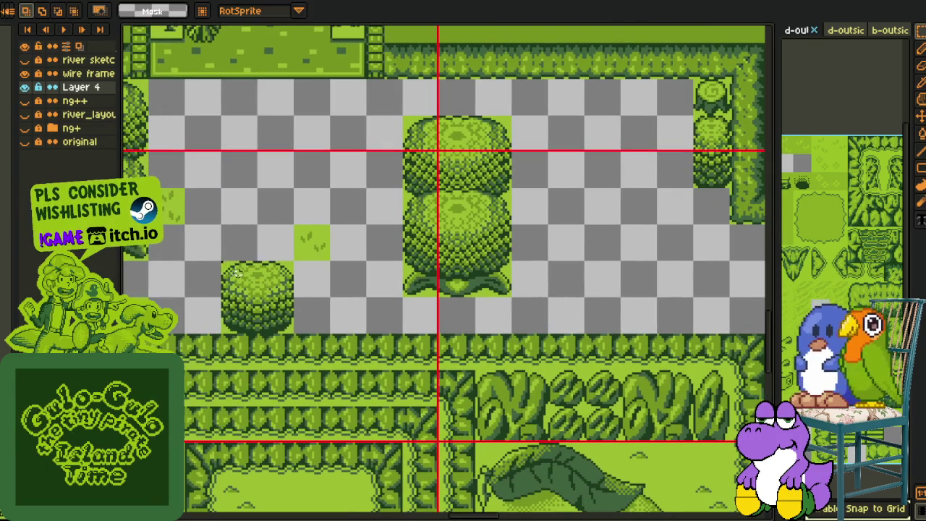
left_click_drag(259, 322, 622, 264)
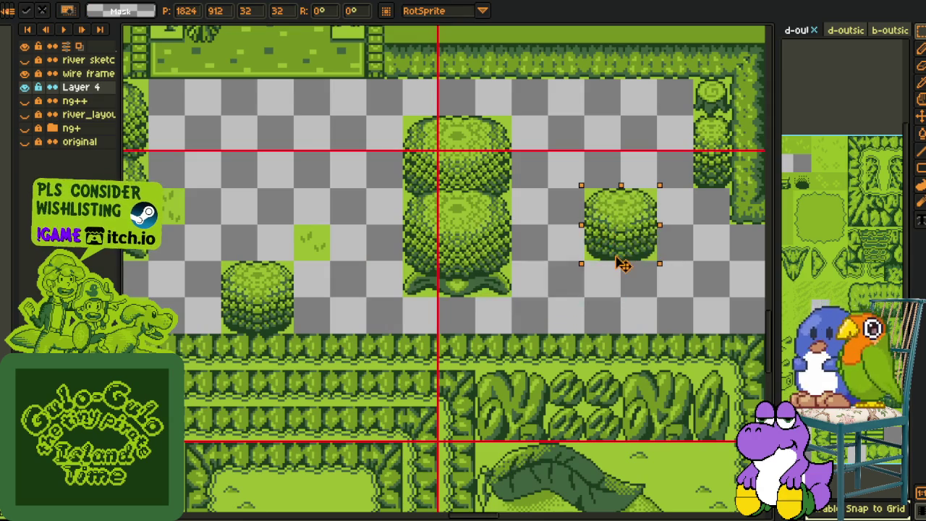
key("Return")
- Select a grass patch on the map for copying
scroll(688, 271, "down", 2)
scroll(489, 293, "up", 1)
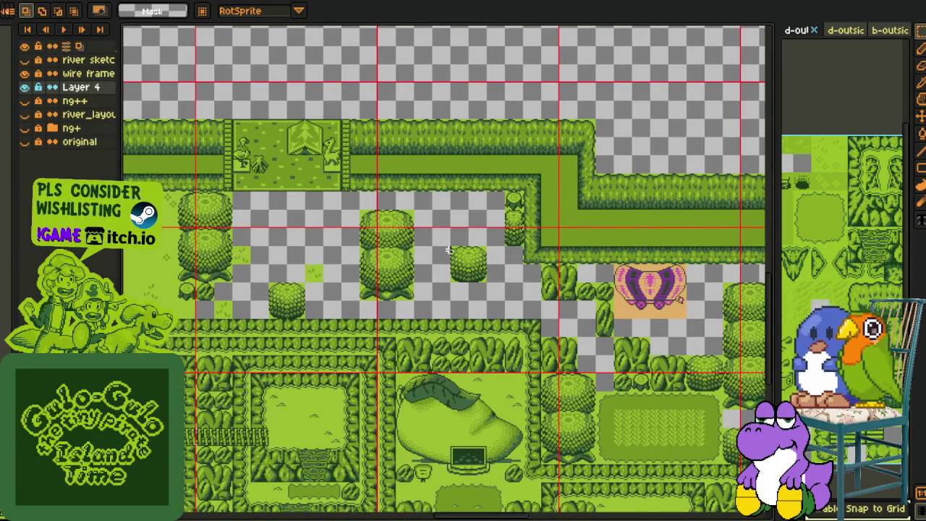
scroll(450, 249, "down", 1)
scroll(456, 274, "down", 1)
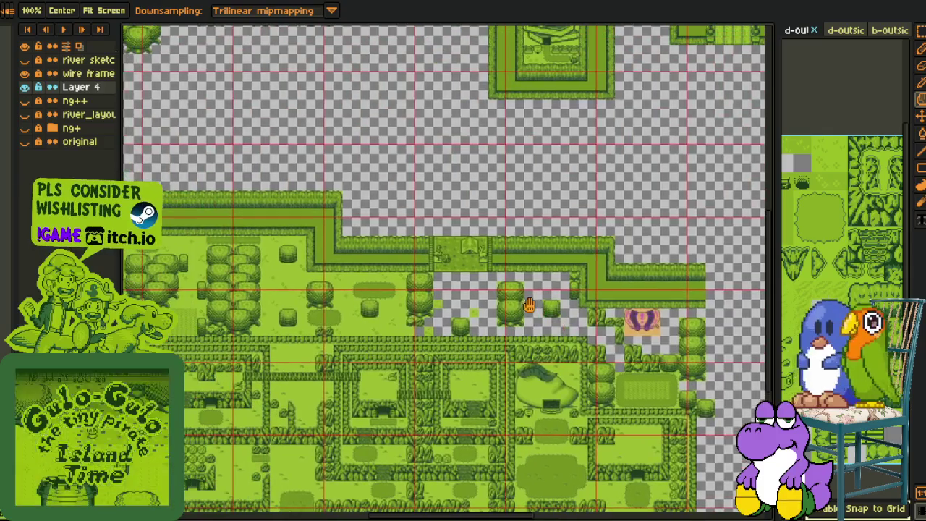
scroll(463, 294, "up", 2)
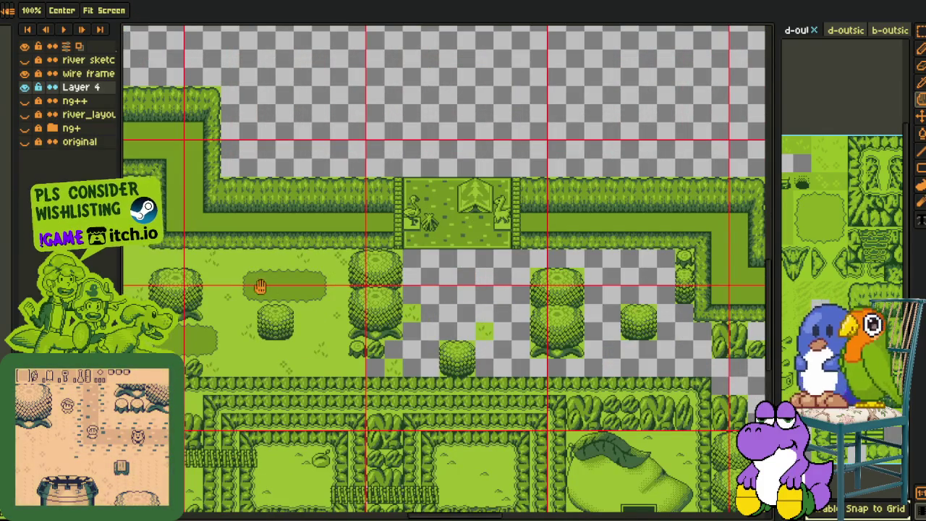
scroll(269, 287, "up", 1)
mouse_move(219, 282)
left_mouse_down()
mouse_move(283, 318)
mouse_move(657, 248)
mouse_move(500, 252)
left_mouse_up()
- Paste the copied grass patch under the gate, then discard it
key("ctrl+v")
left_click_drag(477, 298, 615, 231)
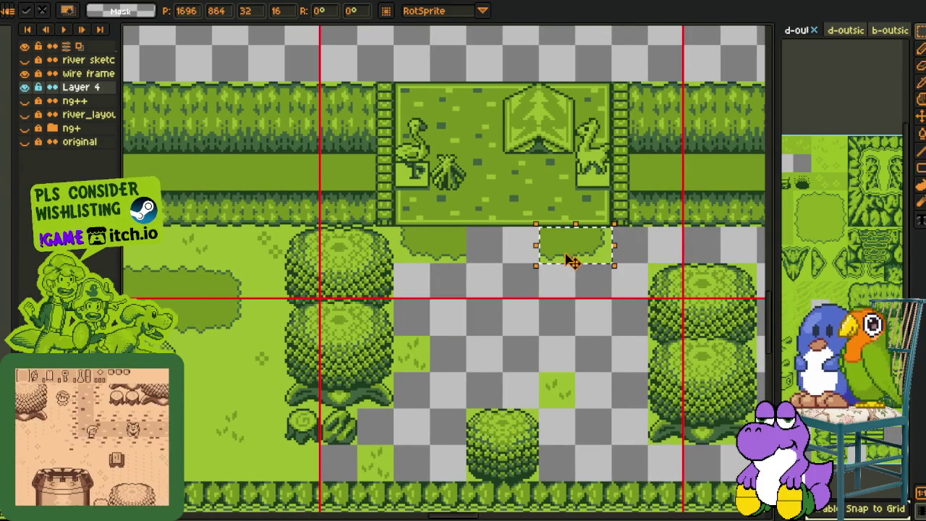
key("Escape")
scroll(543, 304, "down", 1)
scroll(314, 307, "up", 1)
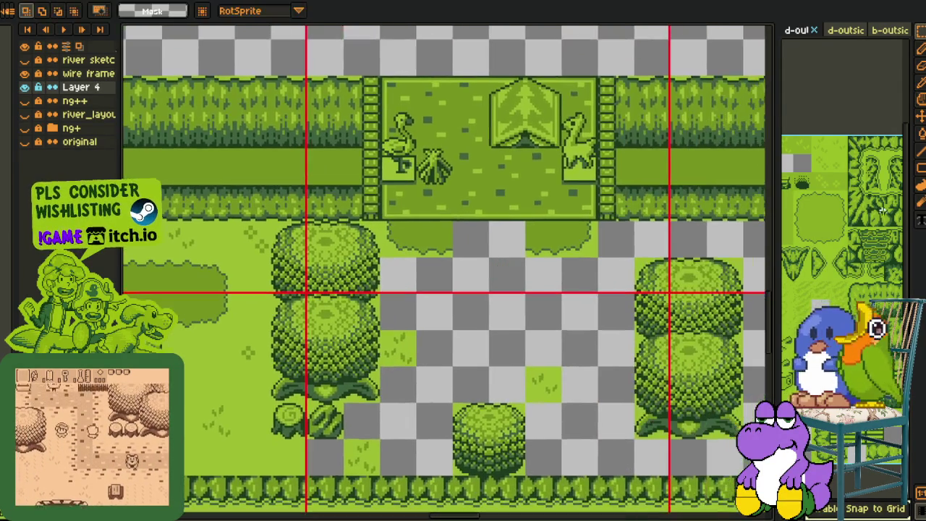
- Take a green tile from the tileset and place it in the strip's gap under the gate
left_click(837, 212)
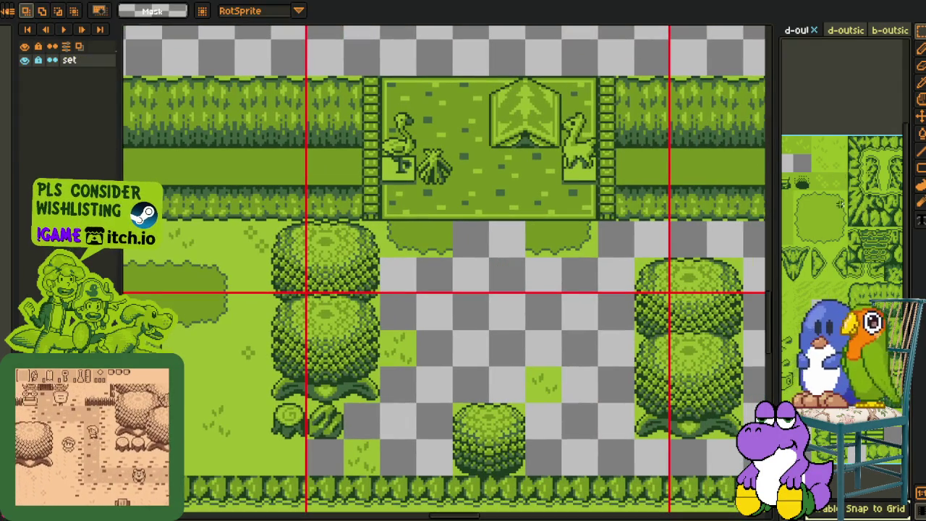
scroll(850, 86, "up", 2)
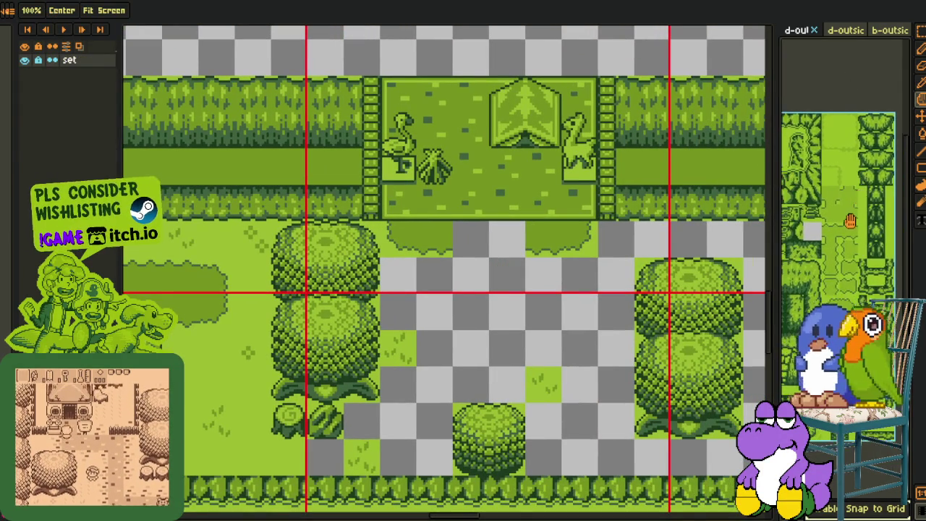
scroll(845, 194, "up", 1)
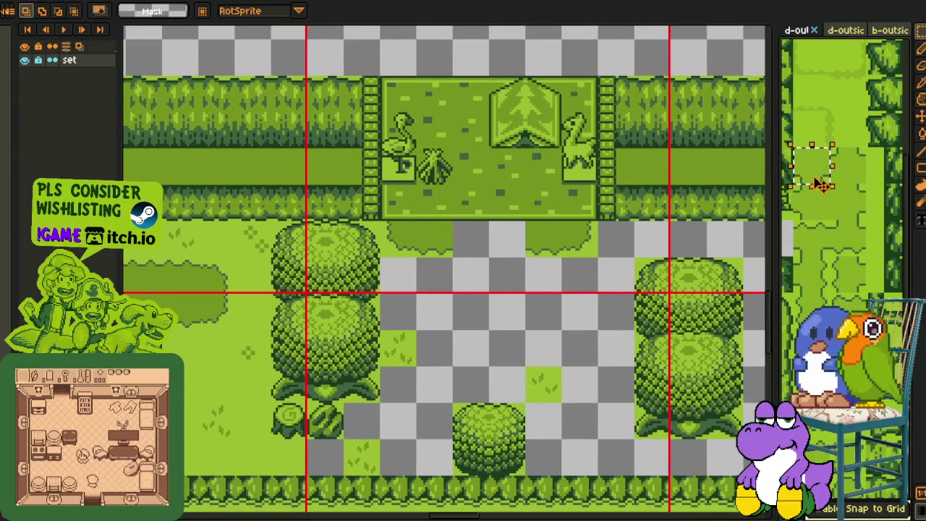
scroll(507, 275, "up", 2)
left_click_drag(483, 269, 506, 217)
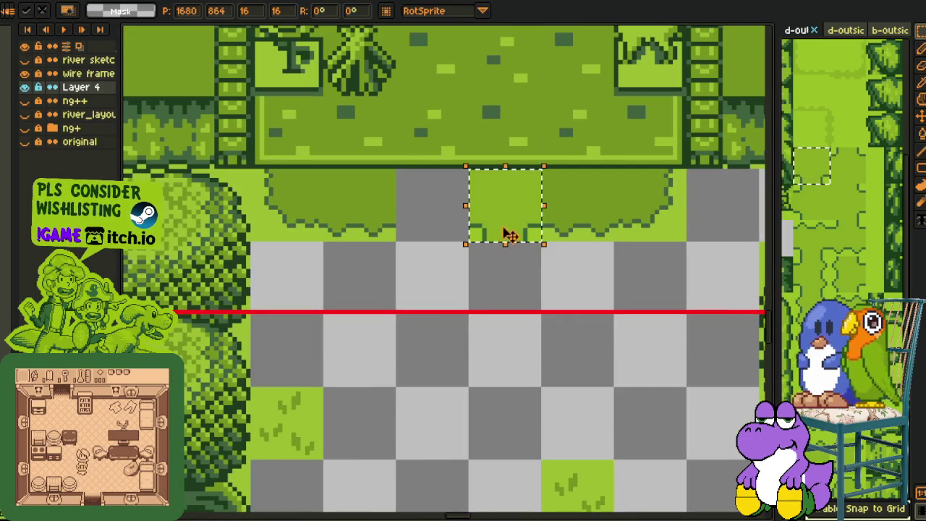
key("ctrl+d")
mouse_move(329, 177)
left_mouse_down()
mouse_move(372, 223)
mouse_move(442, 227)
left_mouse_up()
key("ctrl+d")
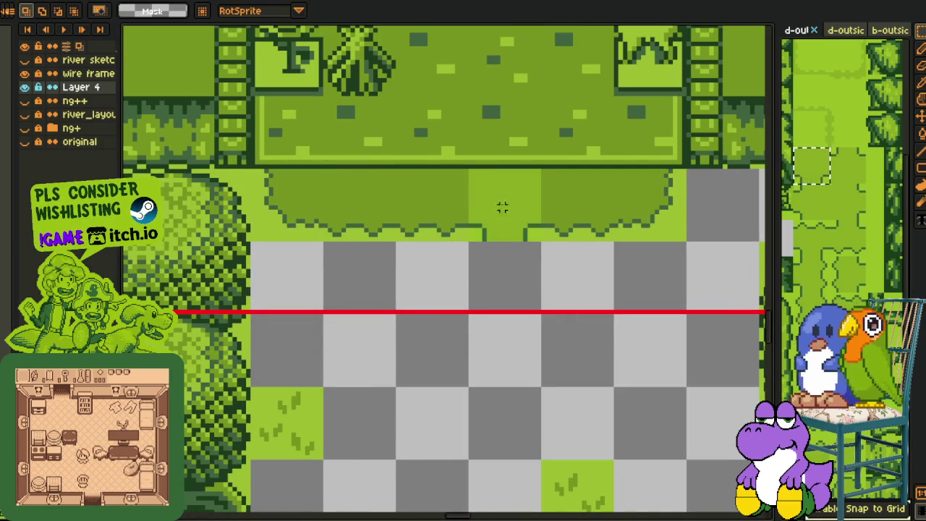
- Select the dark grass strip around the new tile and apply Replace Color
left_click_drag(389, 170, 628, 241)
scroll(535, 250, "up", 1)
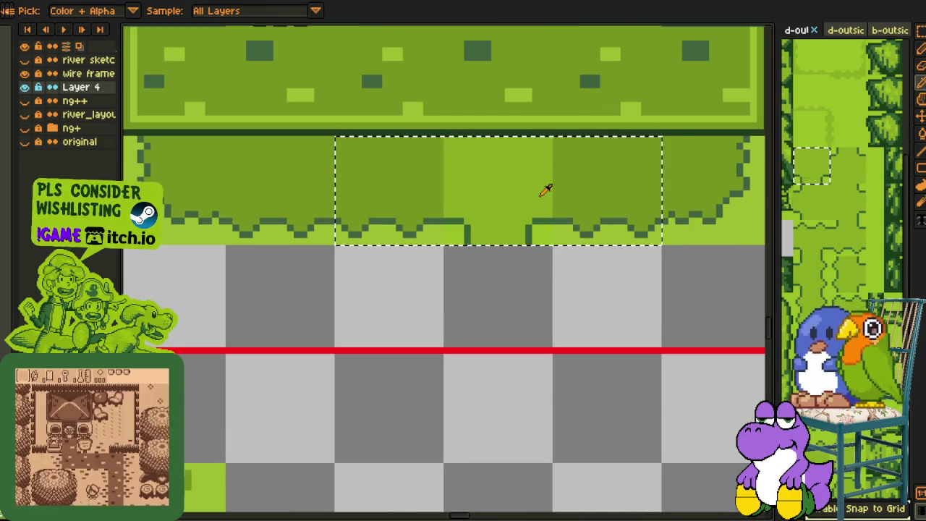
key("shift+r")
key("Return")
scroll(523, 227, "up", 2)
- Reapply Replace Color to the grass strip, then clear the selection
key("i")
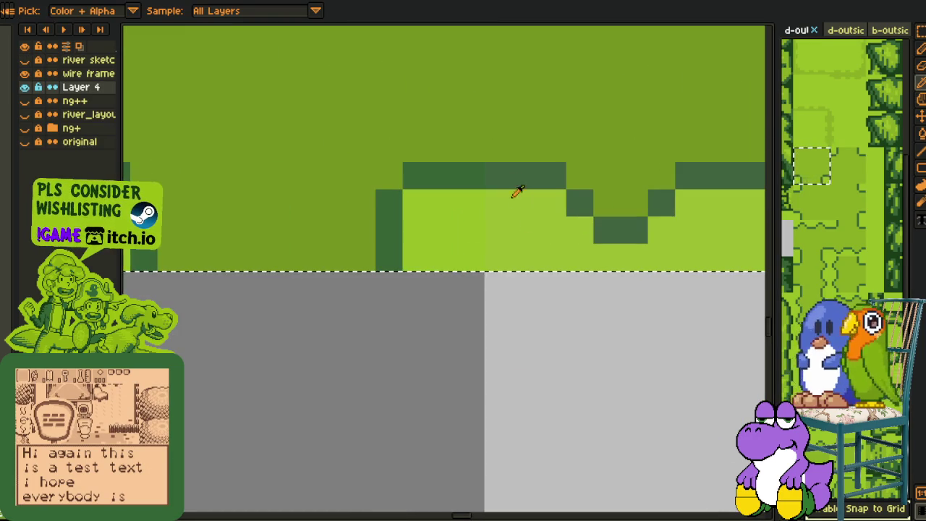
key("shift+r")
left_click(358, 403)
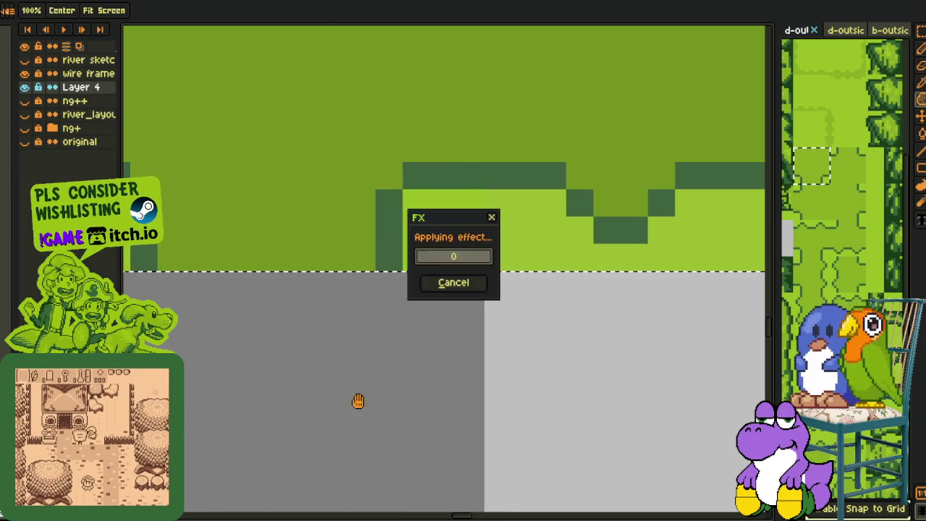
scroll(544, 179, "down", 2)
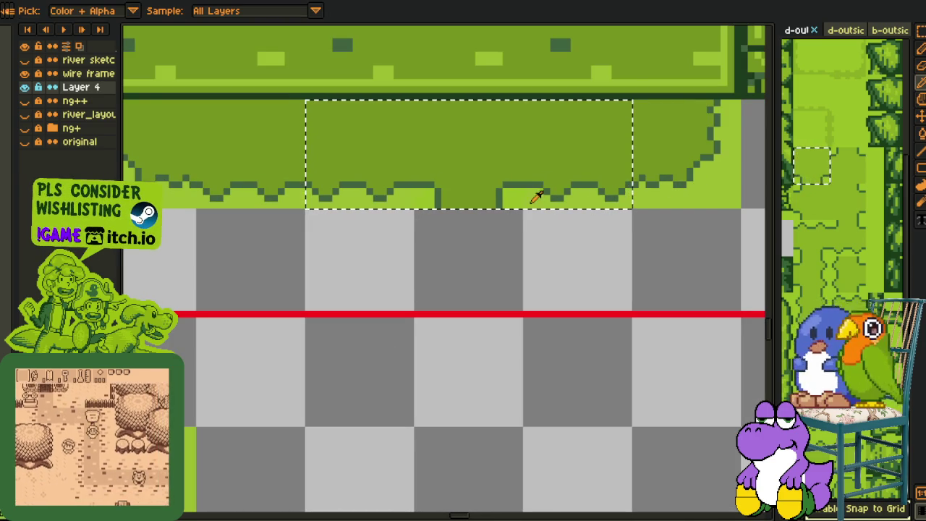
key("shift+r")
left_click(360, 405)
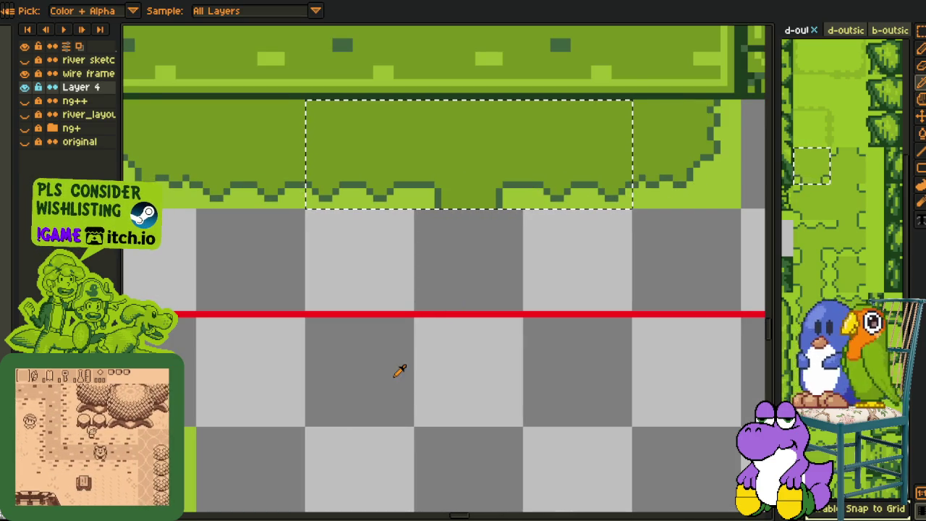
key("m")
left_click(403, 260)
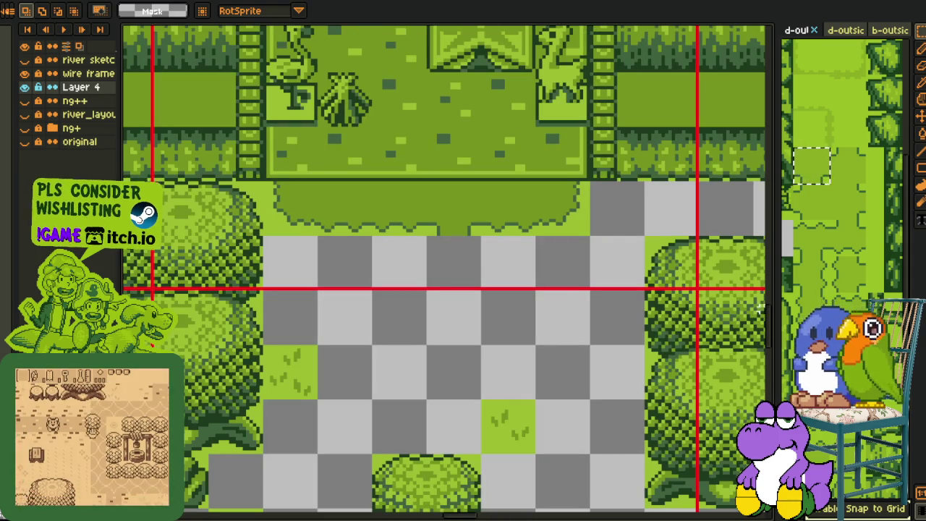
scroll(457, 234, "down", 2)
- Paste a grass tile into an empty cell below the gate
scroll(457, 235, "down", 2)
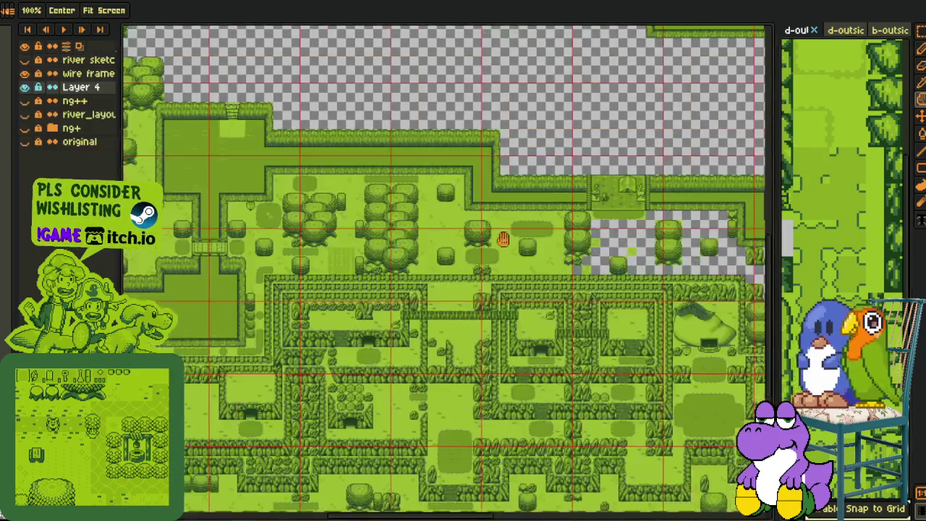
scroll(434, 275, "up", 2)
scroll(471, 306, "right", 5)
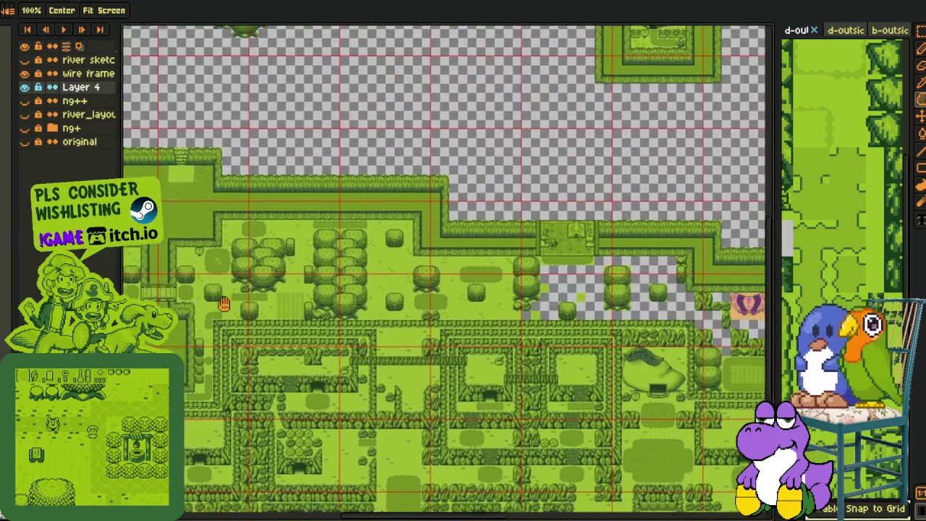
scroll(600, 210, "up", 3)
scroll(591, 232, "up", 1)
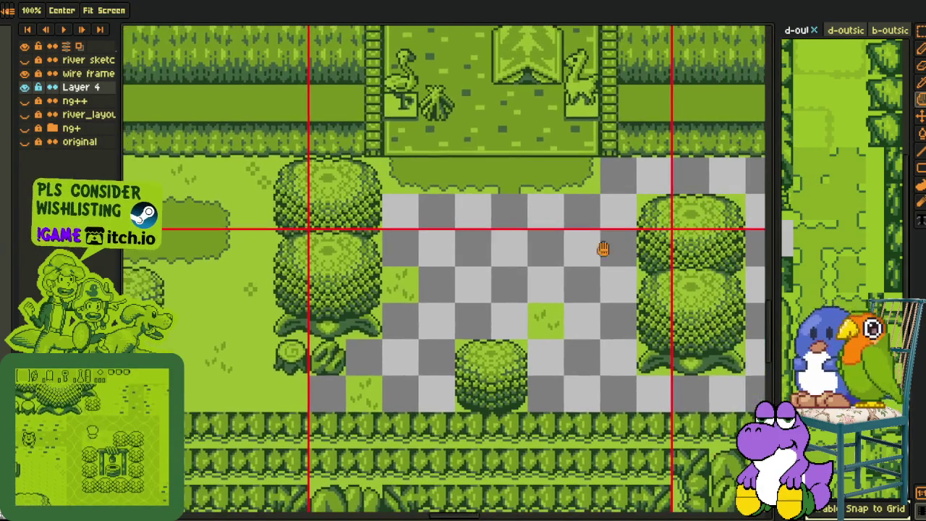
scroll(616, 244, "up", 1)
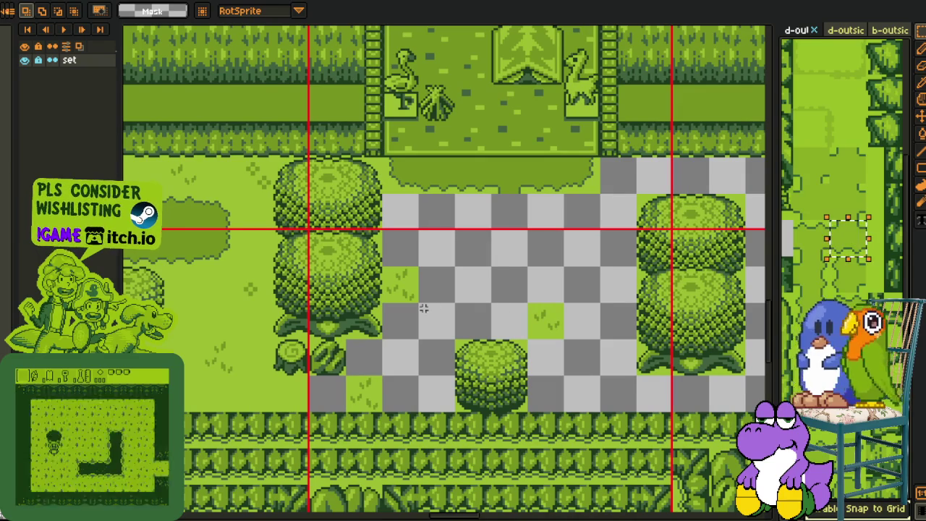
scroll(478, 290, "down", 1)
scroll(484, 263, "up", 1)
key("ctrl+v")
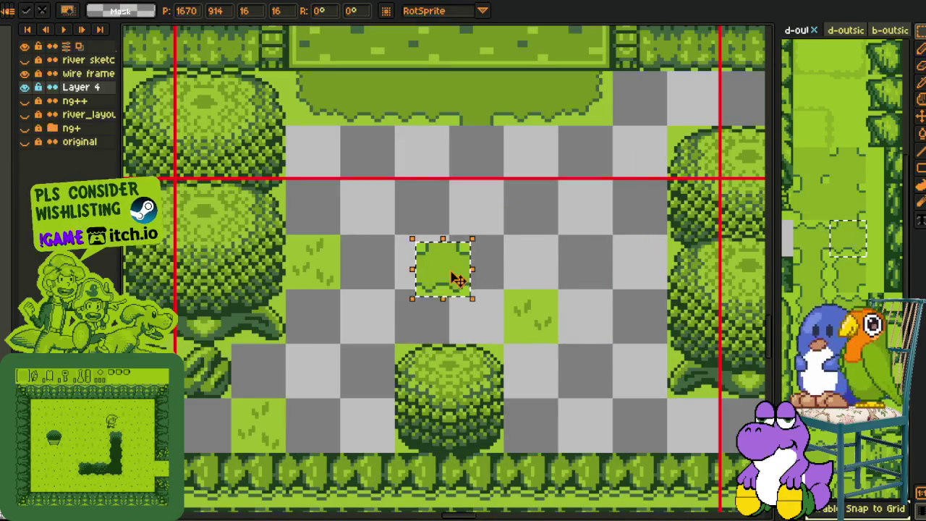
left_click_drag(448, 275, 480, 276)
key("Return")
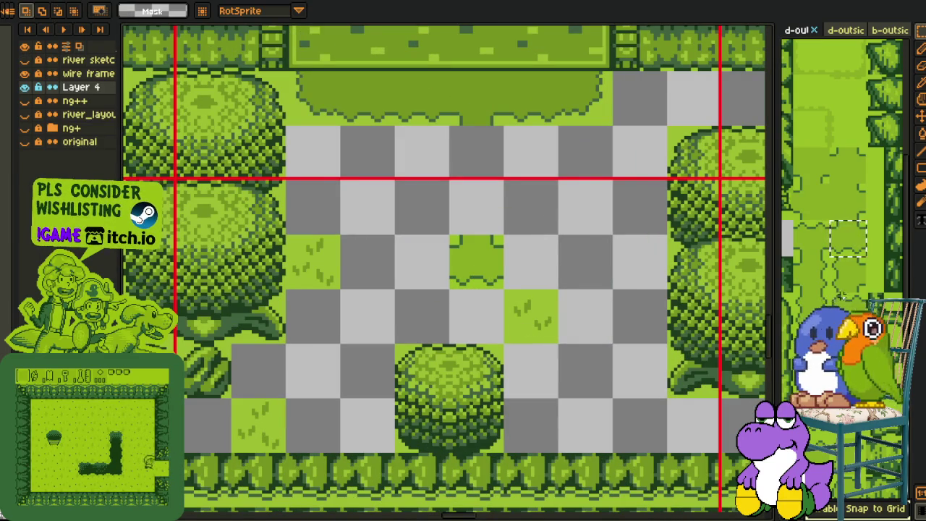
- Copy a tile from the tileset and place it just below the gate path
left_click(842, 295)
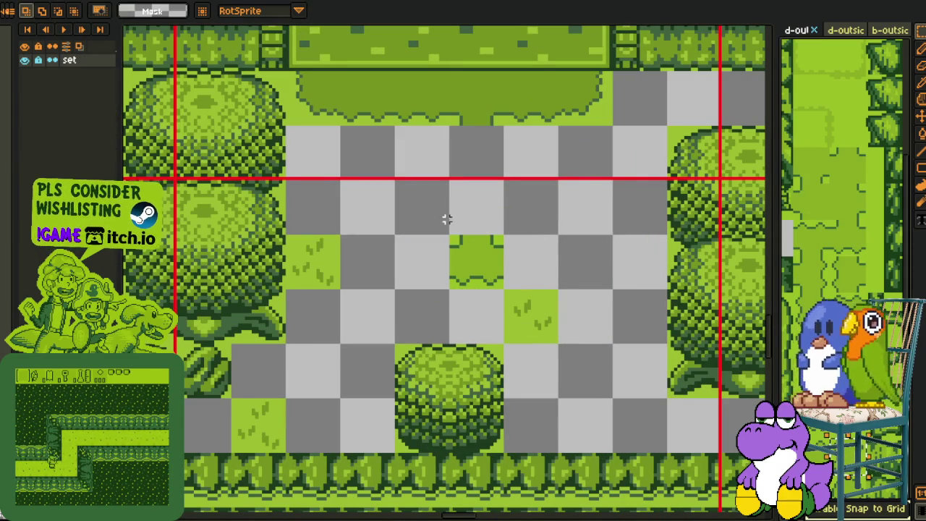
key("ctrl+v")
left_click_drag(471, 258, 486, 177)
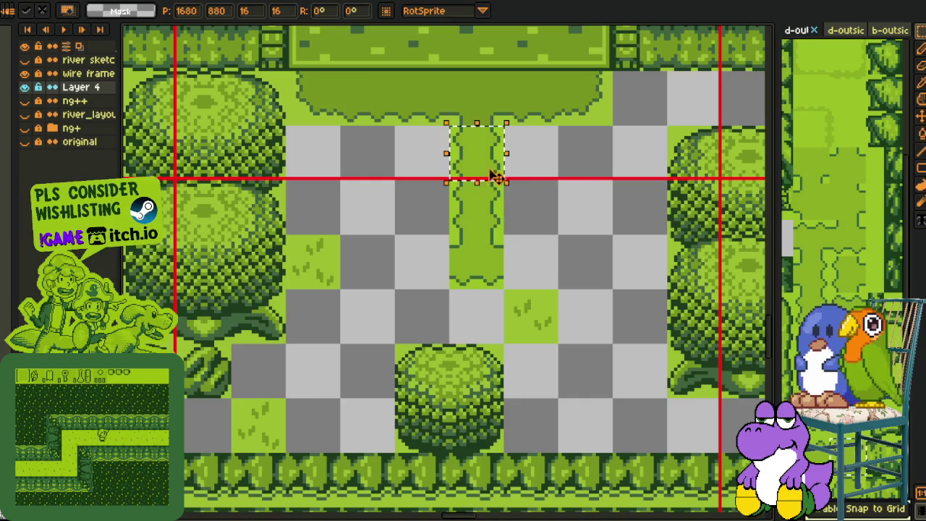
key("Return")
scroll(486, 177, "down", 1)
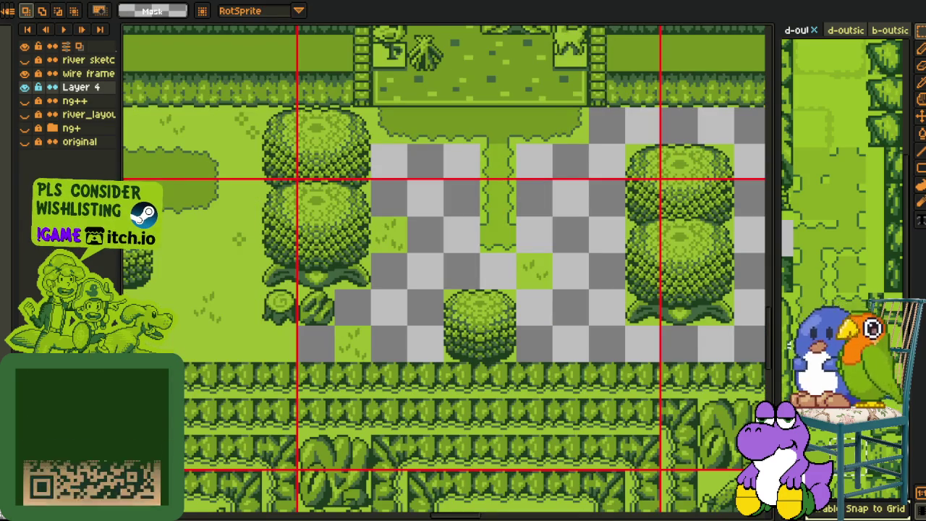
- Copy two more tiles from the tileset and paste them further down the path
left_click(791, 316)
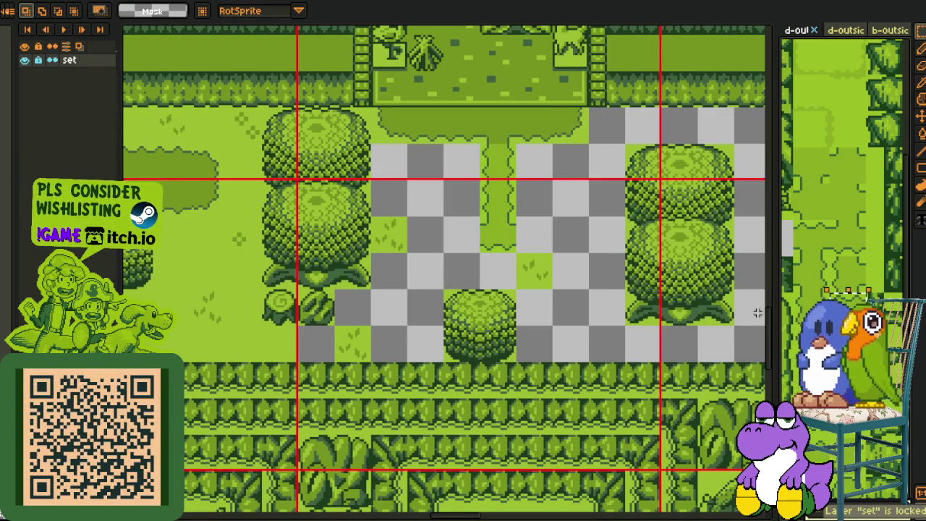
left_click(429, 246)
key("ctrl+v")
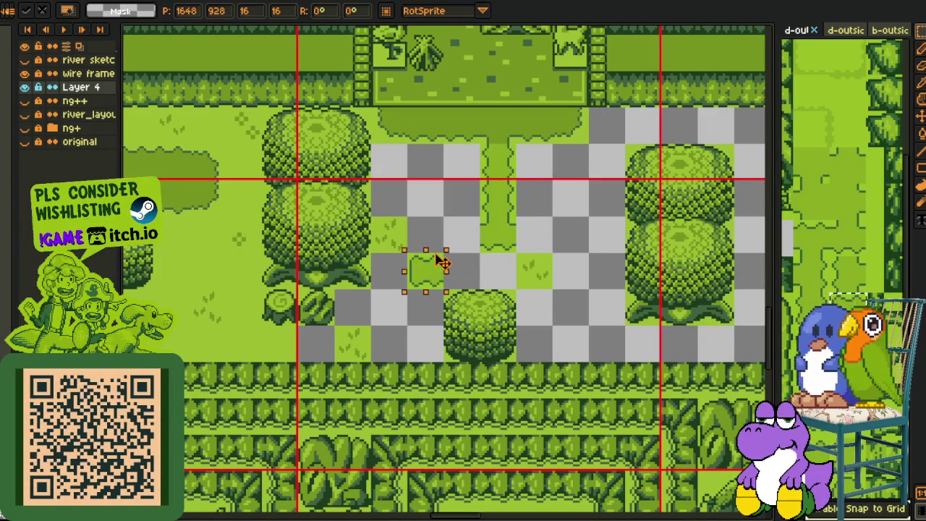
left_click(831, 181)
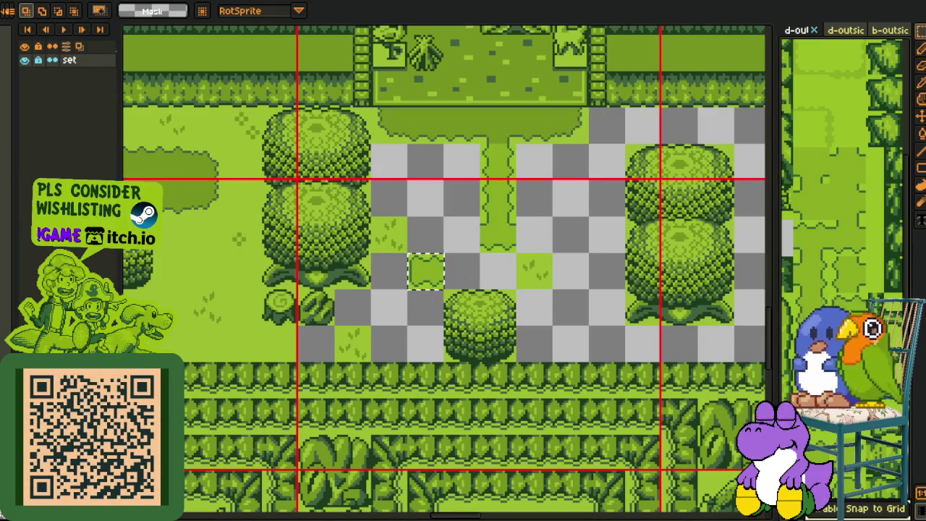
left_click(461, 262)
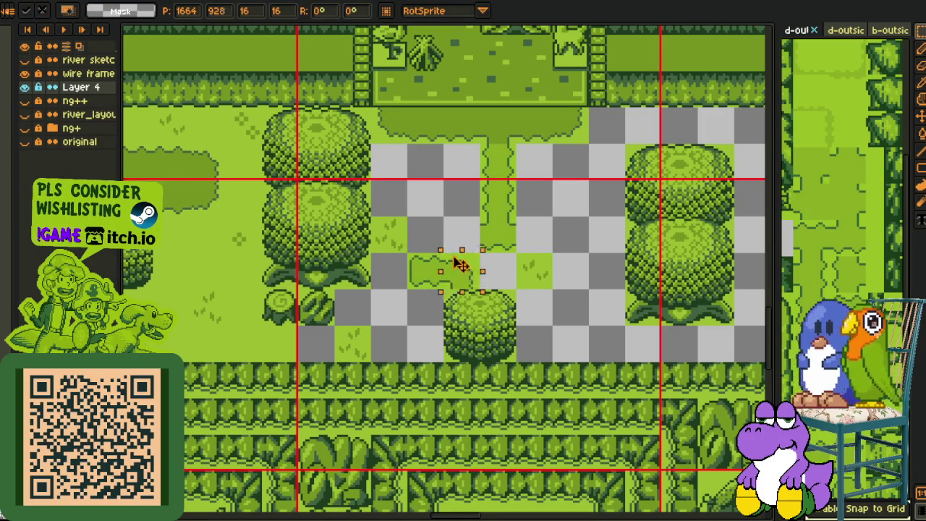
key("ctrl+v")
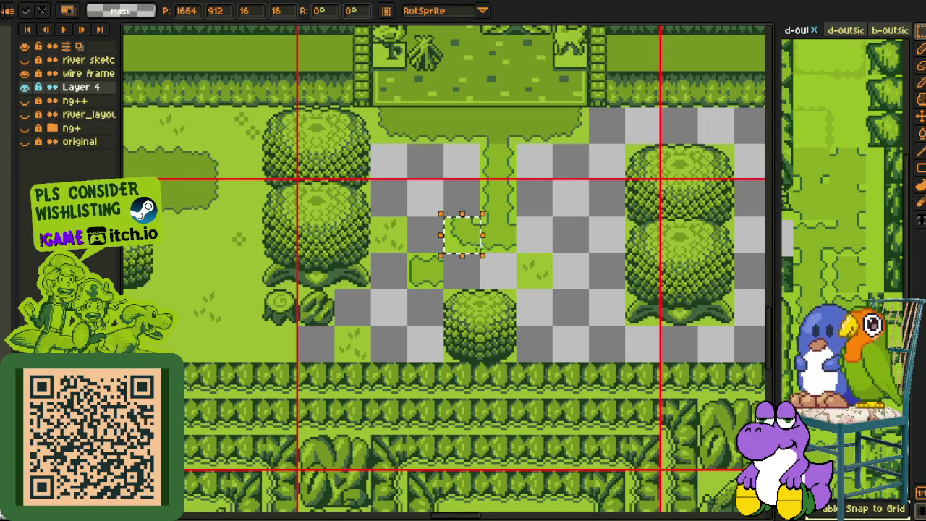
mouse_move(468, 239)
left_mouse_down()
mouse_move(469, 274)
mouse_move(398, 312)
mouse_move(383, 373)
left_mouse_up()
key("Return")
- Move a grass tile into a checkerboard gap, then open and close Canvas Size
key("Return")
mouse_move(444, 217)
left_mouse_down()
mouse_move(478, 252)
mouse_move(434, 275)
left_mouse_up()
key("Return")
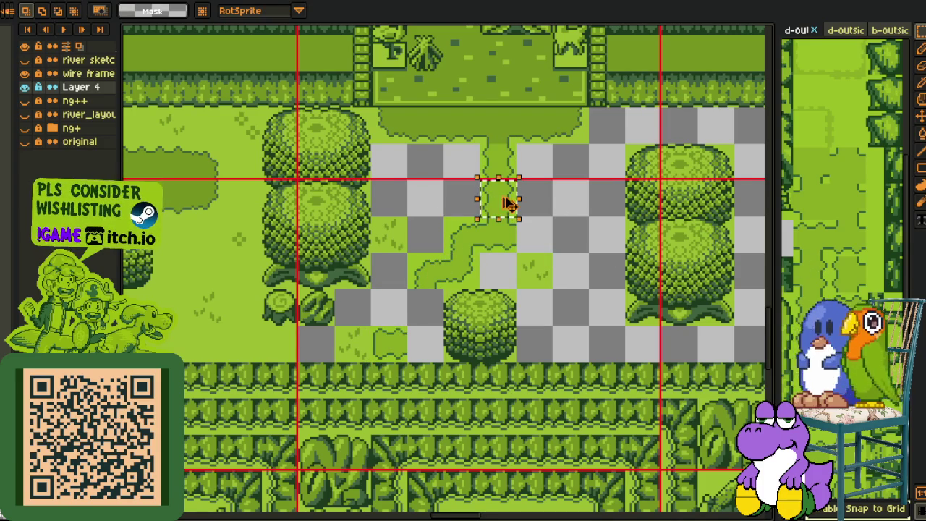
key("ctrl+alt+c")
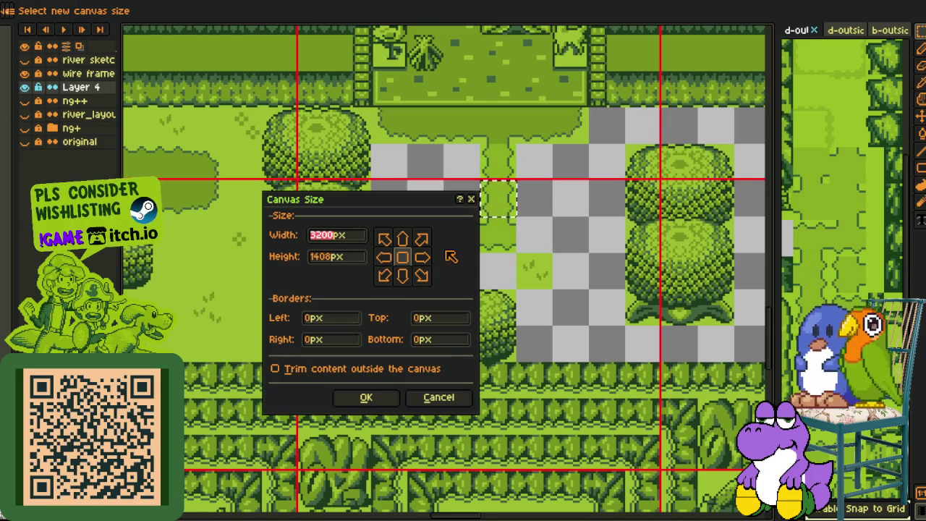
left_click(468, 204)
- Move the selected path piece down-left beside the tree and commit it
left_click(505, 205)
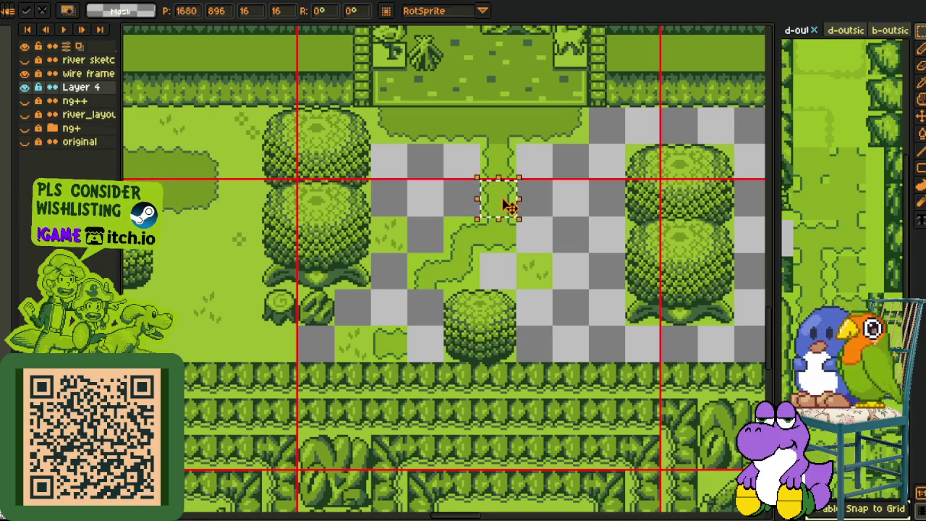
left_click_drag(508, 206, 442, 313)
key("ctrl+d")
- Paste a copy of the path piece right beside the tall trees
left_click_drag(599, 271, 459, 283)
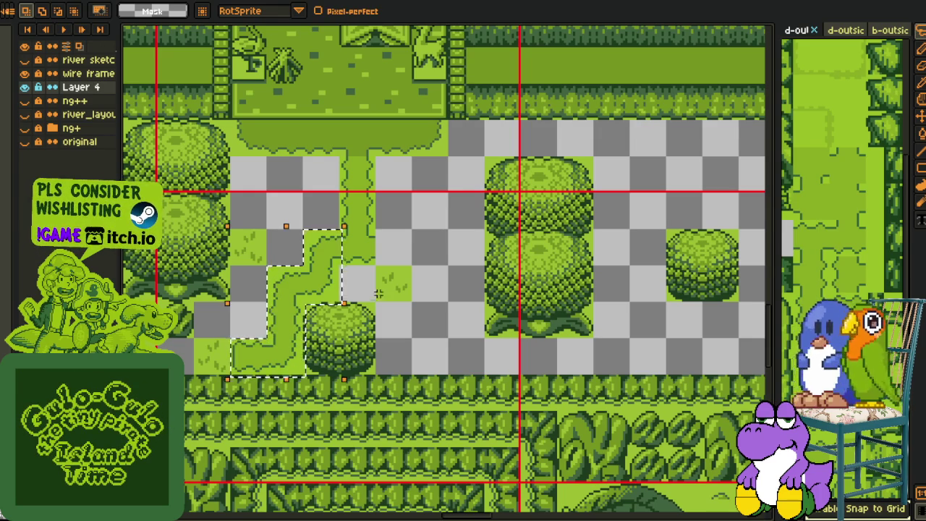
key("ctrl+v")
mouse_move(304, 298)
left_mouse_down()
mouse_move(427, 295)
mouse_move(438, 324)
mouse_move(470, 330)
left_mouse_up()
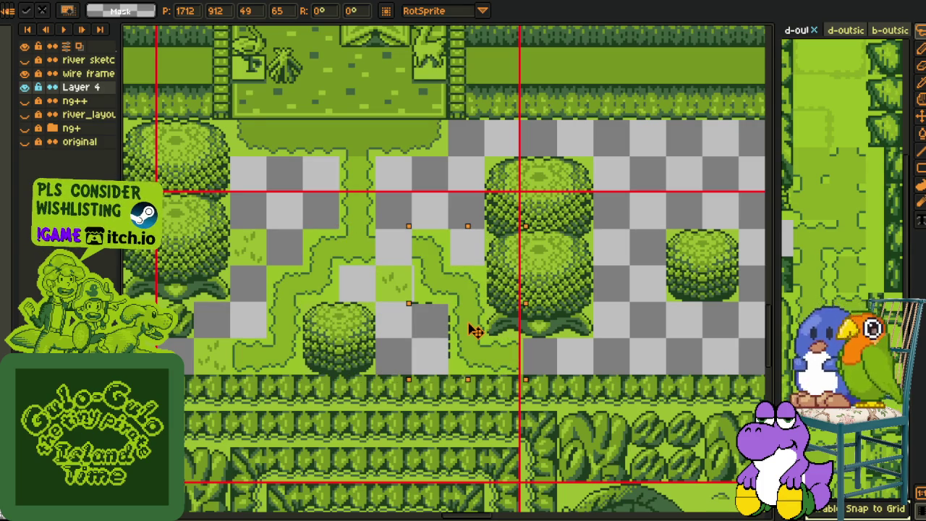
key("Return")
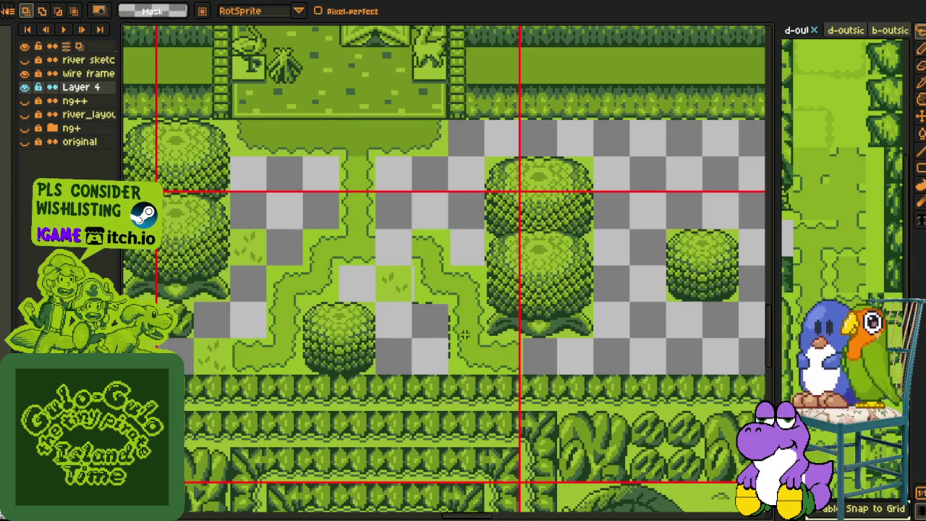
scroll(460, 337, "up", 1)
scroll(239, 329, "up", 1)
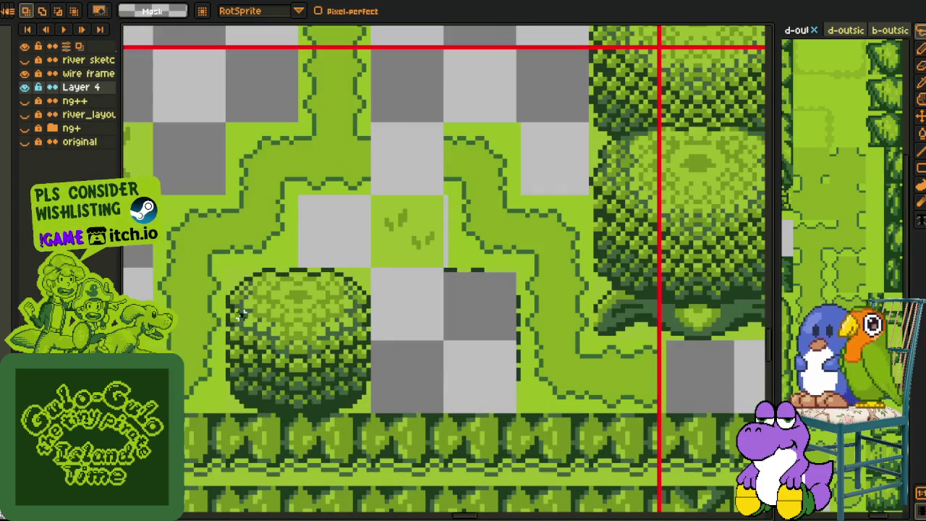
- Try placing a path corner tile near the small bush, then undo the misplaced tile
left_click_drag(224, 338, 301, 413)
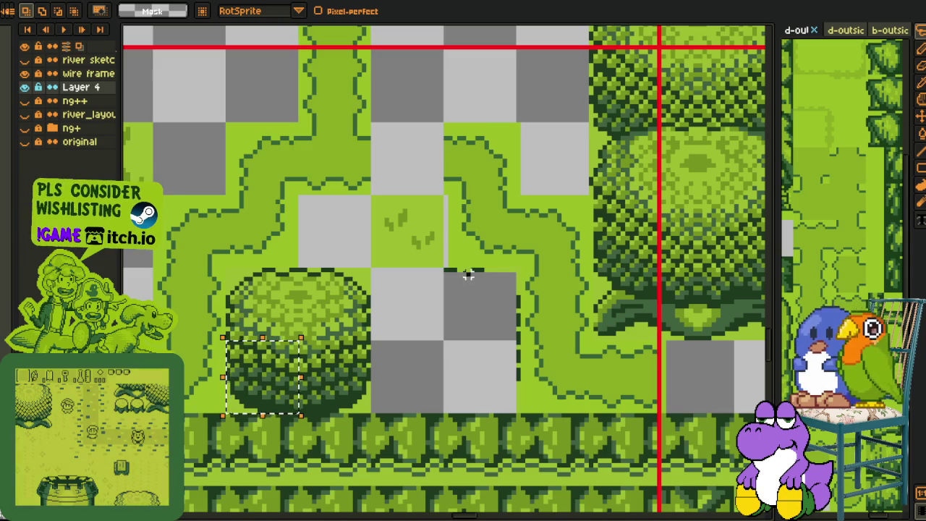
left_click_drag(468, 275, 508, 325)
key("shift+Right")
key("ctrl+d")
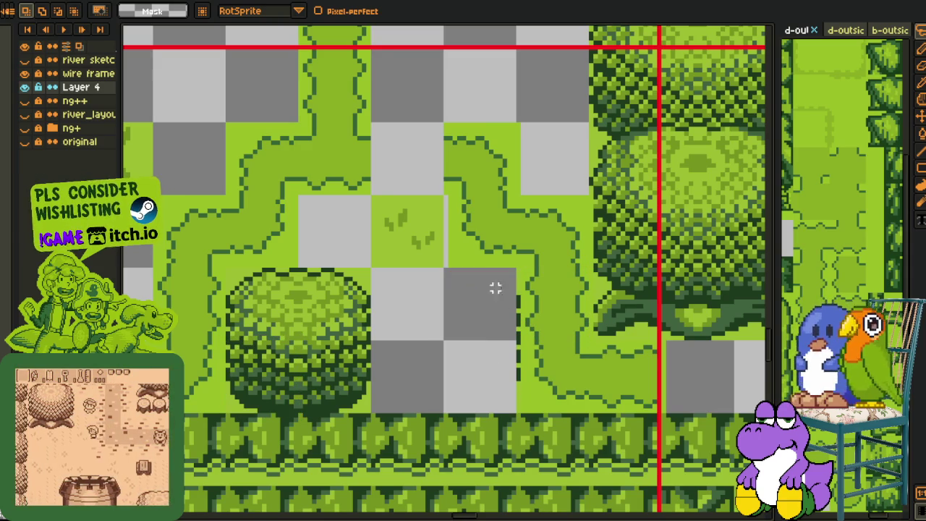
mouse_move(224, 124)
left_mouse_down()
mouse_move(303, 202)
mouse_move(533, 335)
mouse_move(510, 368)
left_mouse_up()
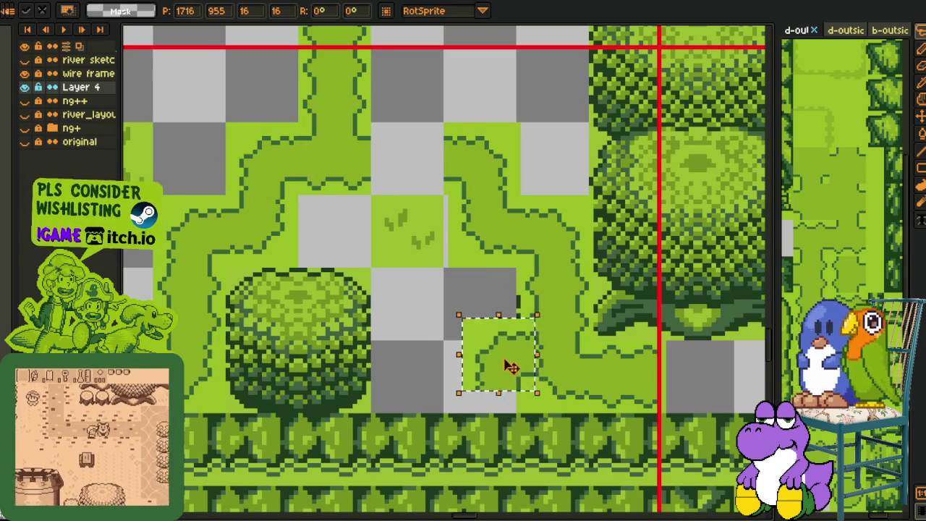
key("Escape")
key("ctrl+d")
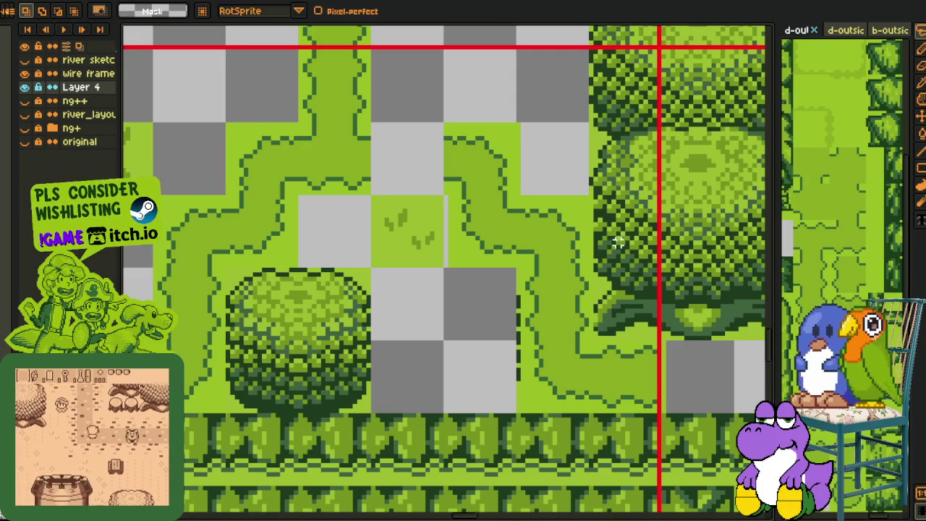
key("ctrl+z")
key("ctrl+z")
key("ctrl+z")
key("ctrl+z")
key("ctrl+z")
key("ctrl+z")
key("ctrl+z")
key("ctrl+z")
- Paste path tiles into the checkerboard gaps beside the path
key("ctrl+v")
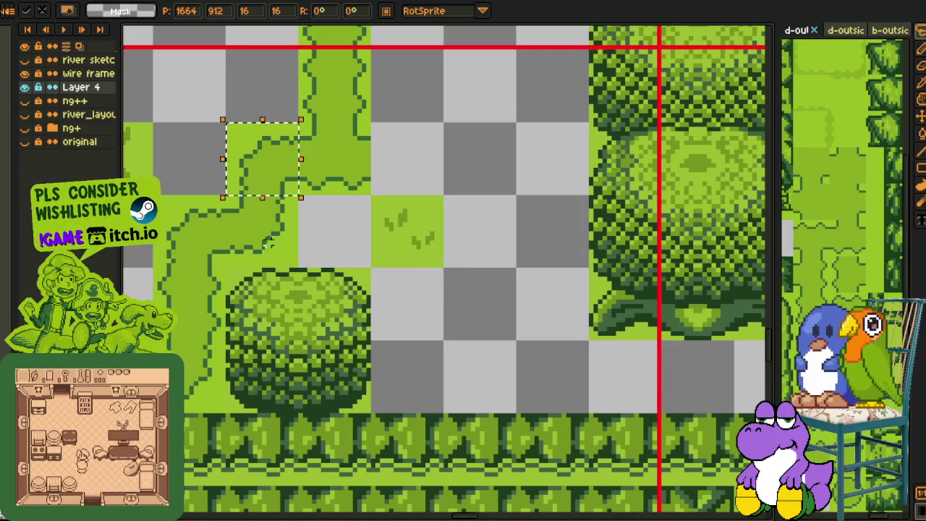
left_click(436, 174)
mouse_move(254, 174)
left_mouse_down()
mouse_move(471, 186)
mouse_move(491, 174)
mouse_move(553, 177)
left_mouse_up()
key("ctrl+c")
key("ctrl+v")
key("Return")
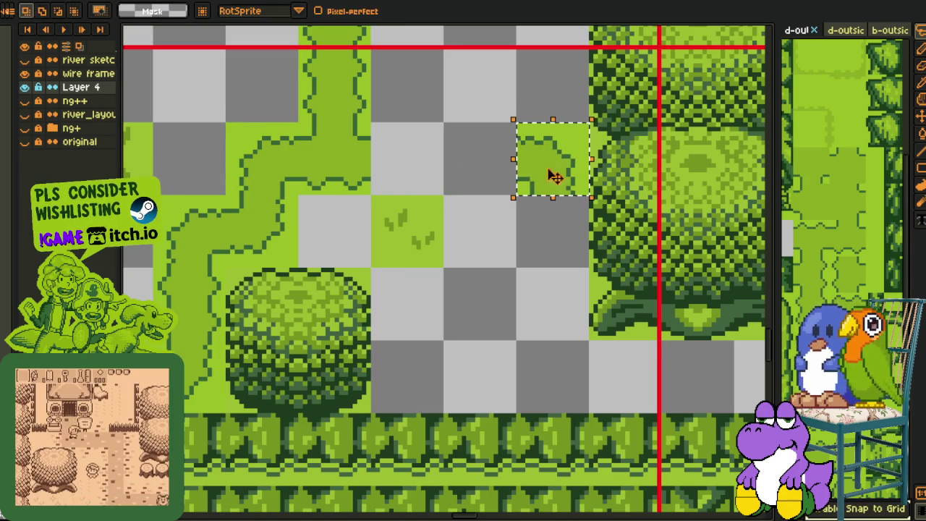
left_click(553, 176)
left_click(535, 225)
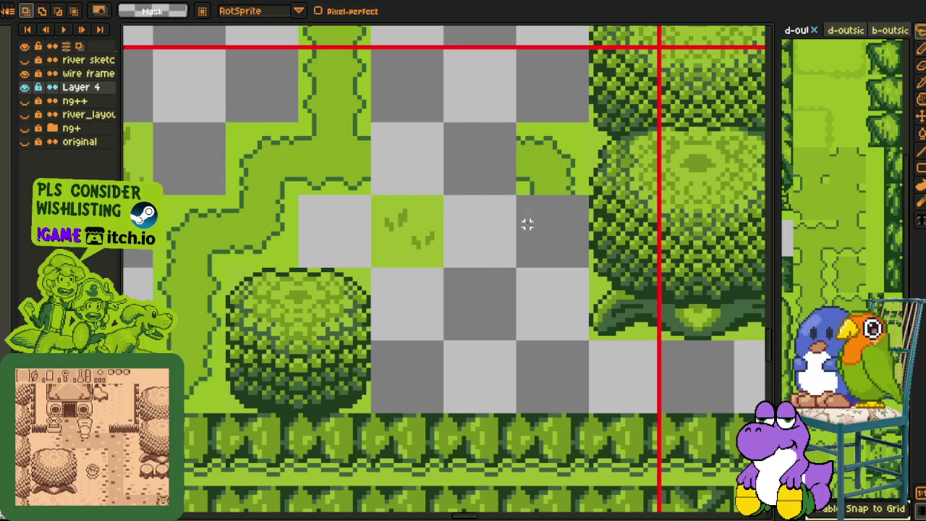
scroll(304, 215, "down", 1)
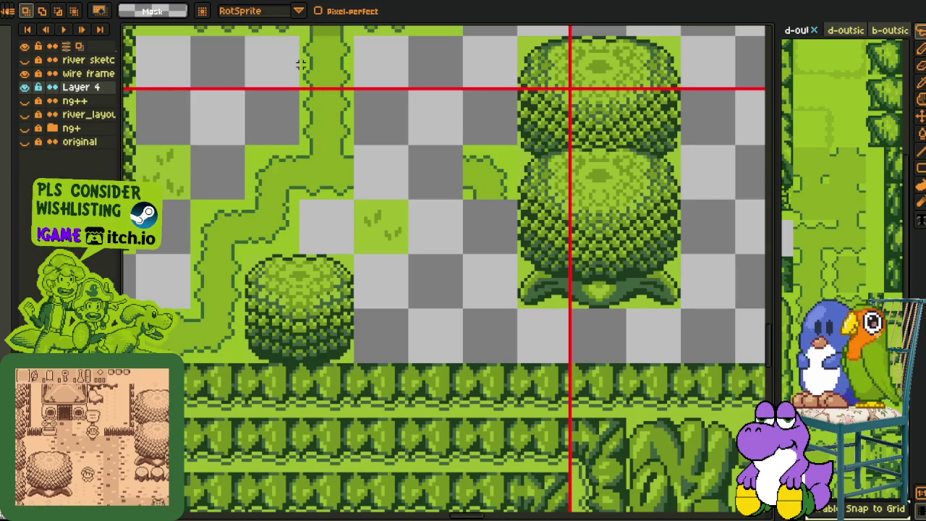
- Move the vertical path tile into the gap
left_click(329, 148)
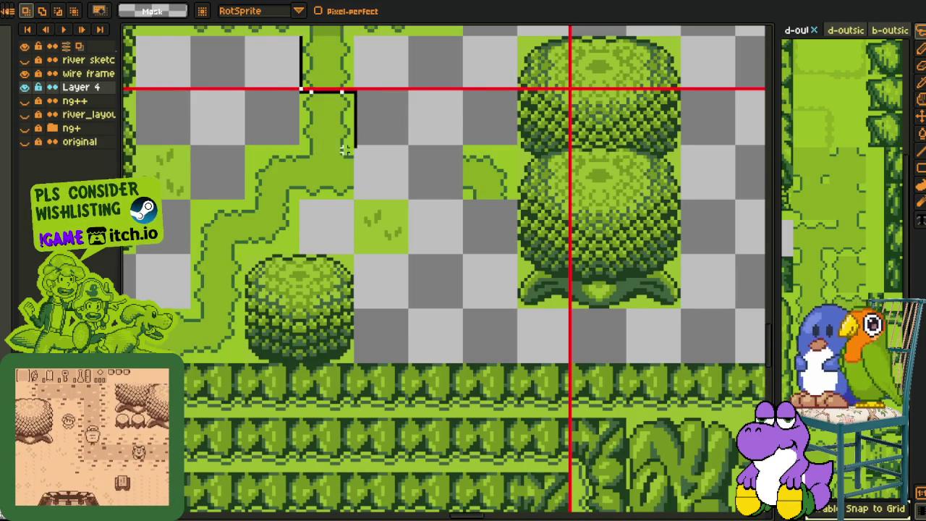
mouse_move(305, 57)
left_mouse_down()
mouse_move(352, 136)
mouse_move(483, 306)
left_mouse_up()
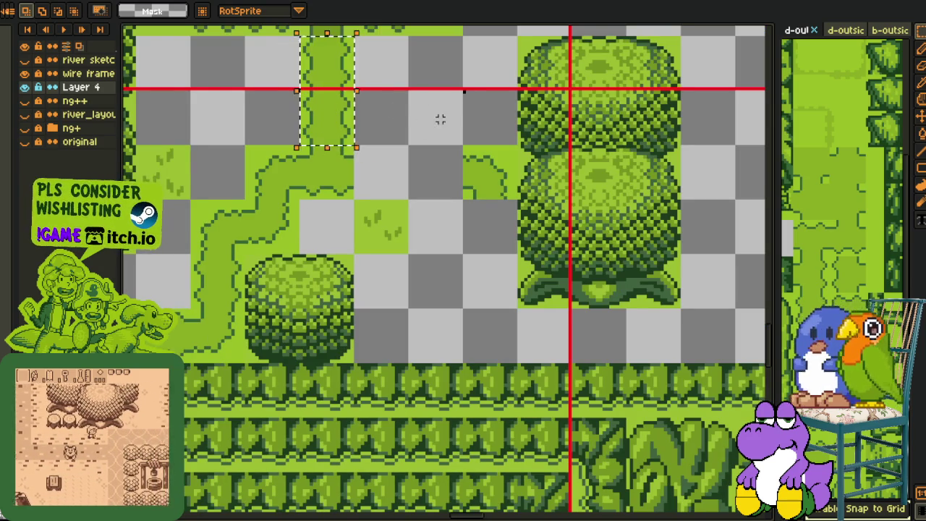
key("Return")
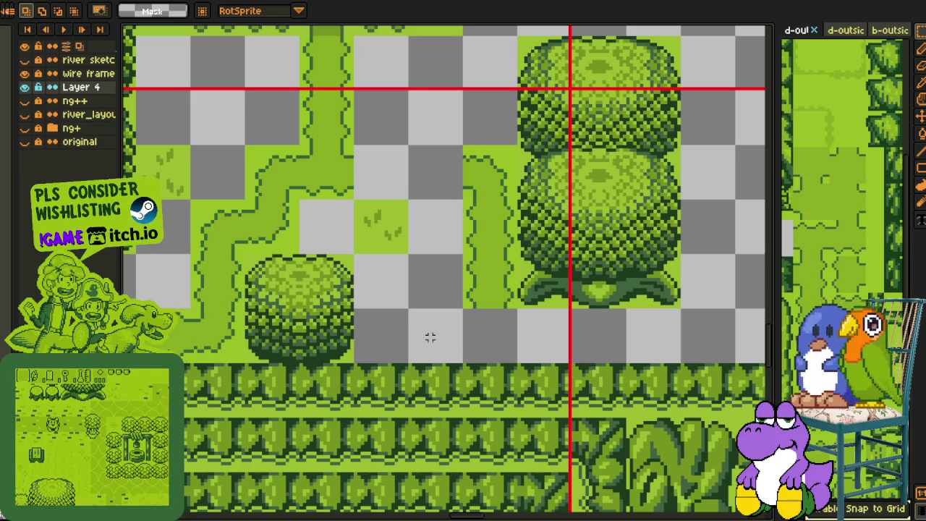
- Paste the two-tile path corner piece into the bottom gap, flipped horizontally
key("ctrl+v")
left_click_drag(231, 330, 497, 347)
key("shift+h")
key("Return")
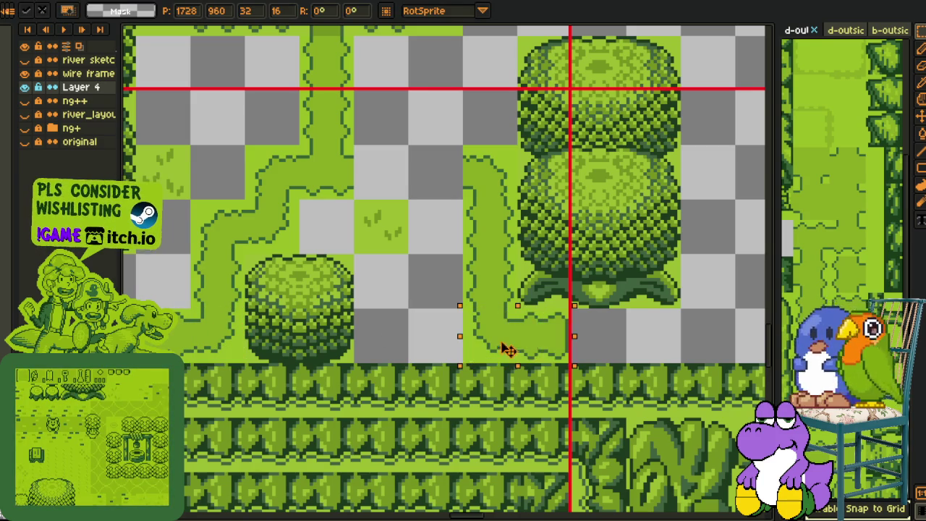
scroll(475, 209, "down", 1)
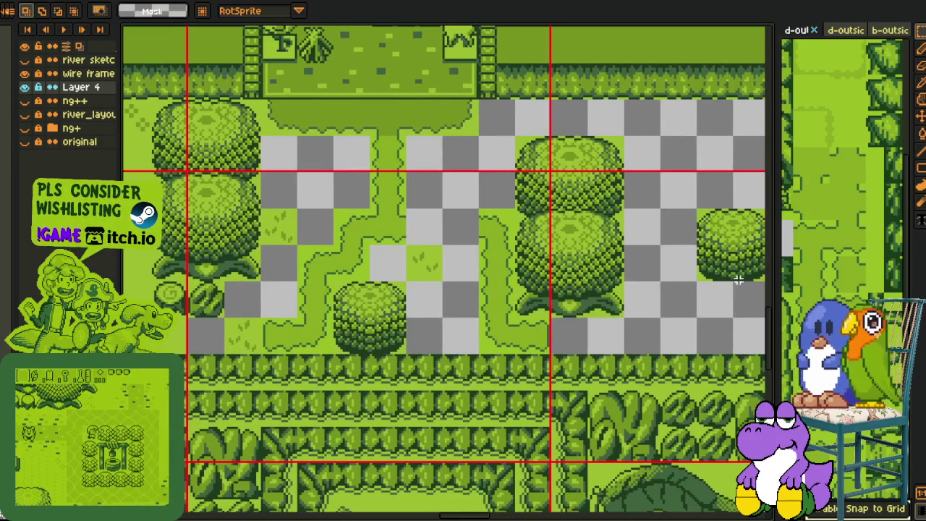
- Paste a tile from the 'set' sprite into the remaining gap and apply colour replacement
left_click(838, 239)
key("ctrl+Tab")
key("ctrl+v")
mouse_move(440, 275)
left_mouse_down()
mouse_move(455, 239)
mouse_move(408, 235)
left_mouse_up()
key("Return")
scroll(394, 117, "up", 2)
key("i")
key("shift+r")
left_click(361, 349)
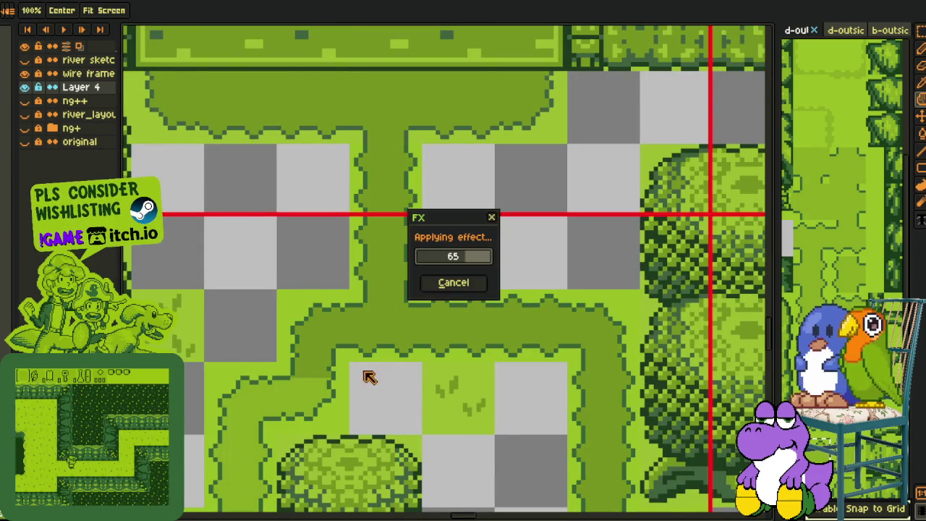
- Replace green #306230 with #3c623c across Layer 4
scroll(407, 103, "up", 2)
scroll(418, 196, "up", 2)
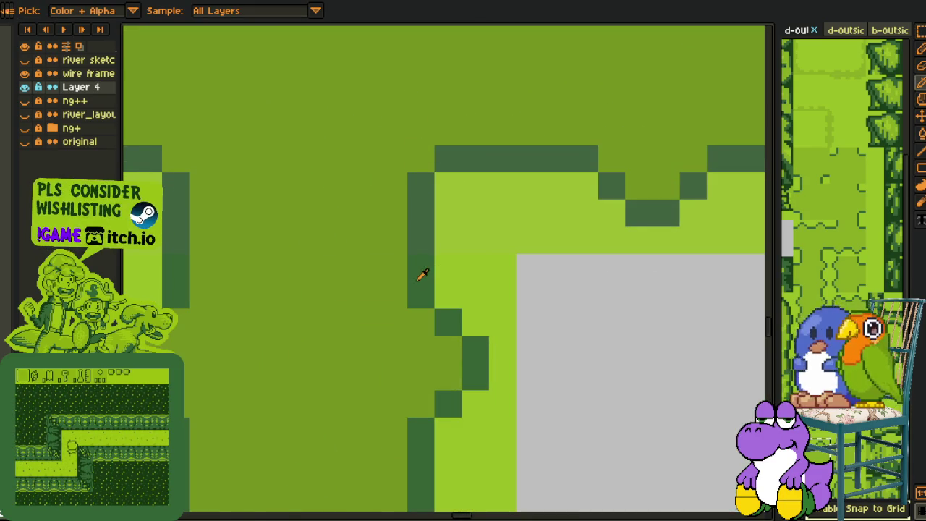
key("shift+r")
left_click(344, 427)
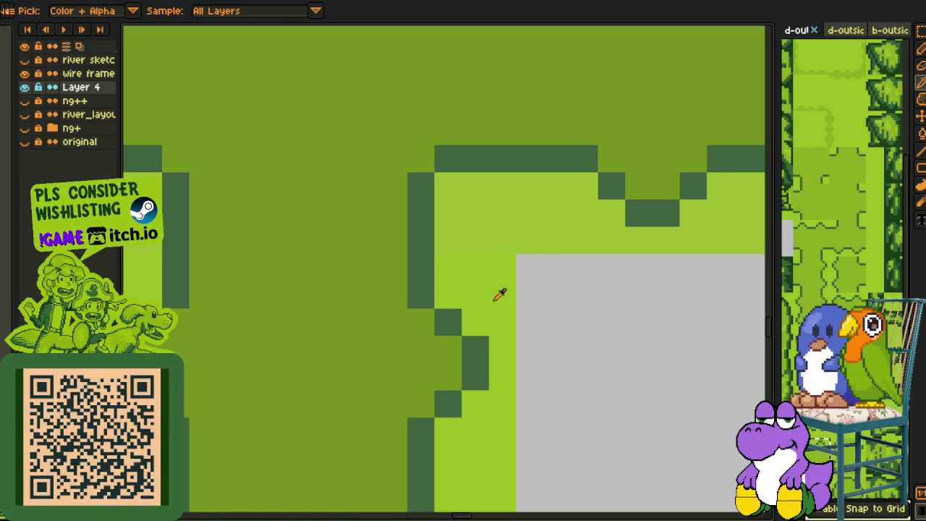
key("shift+r")
key("Return")
- Save the map file with Ctrl+S
key("ctrl+s")
scroll(450, 268, "down", 2)
scroll(444, 289, "down", 1)
scroll(458, 299, "up", 1)
scroll(491, 329, "down", 2)
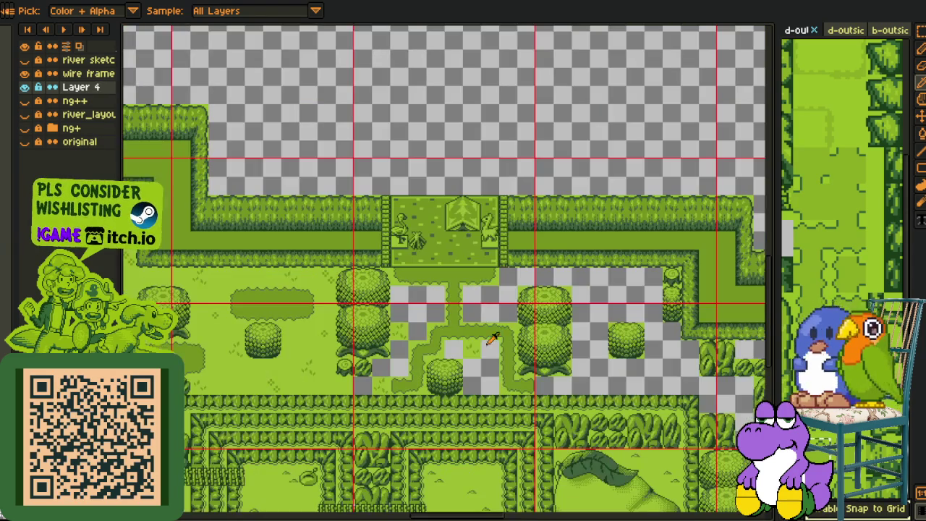
- Copy a strip of path tiles downward with the grid-snapped marquee to extend the path, then save
left_click_drag(491, 329, 448, 275)
key("ctrl+s")
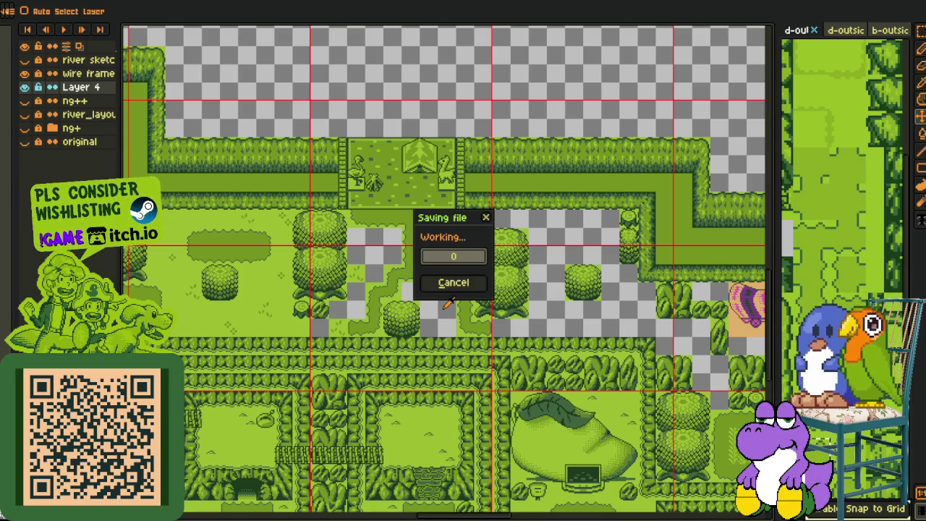
scroll(449, 304, "up", 3)
key("m")
mouse_move(481, 316)
left_mouse_down()
mouse_move(499, 333)
mouse_move(600, 330)
left_mouse_up()
left_click_drag(309, 136, 423, 188)
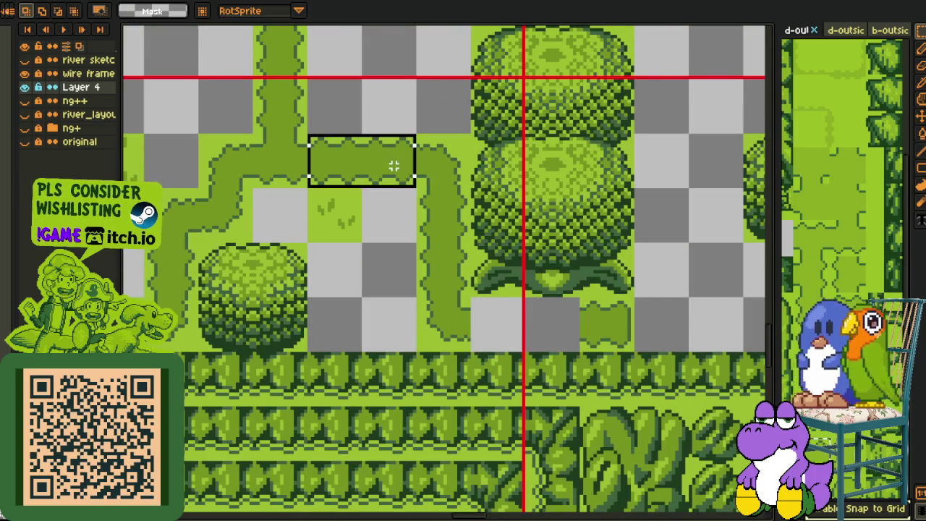
left_click_drag(381, 160, 523, 320)
key("ctrl+d")
scroll(619, 217, "down", 3)
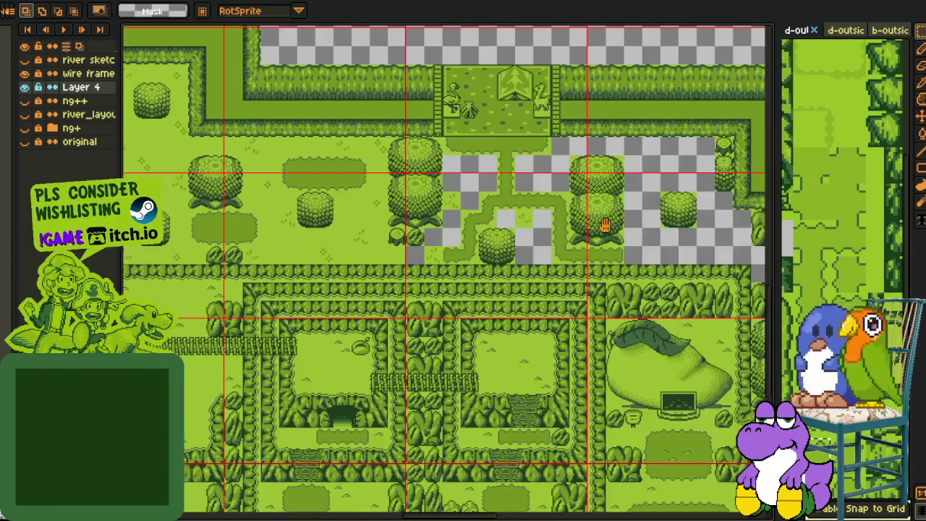
key("ctrl+s")
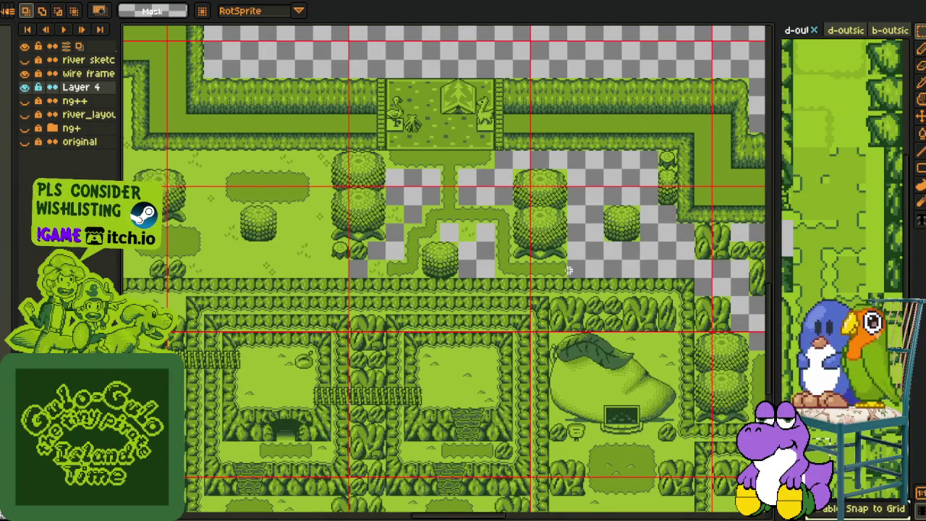
- Move a path tile up beside the bush below the gate, one tile left
scroll(548, 265, "up", 3)
left_click_drag(547, 265, 485, 313)
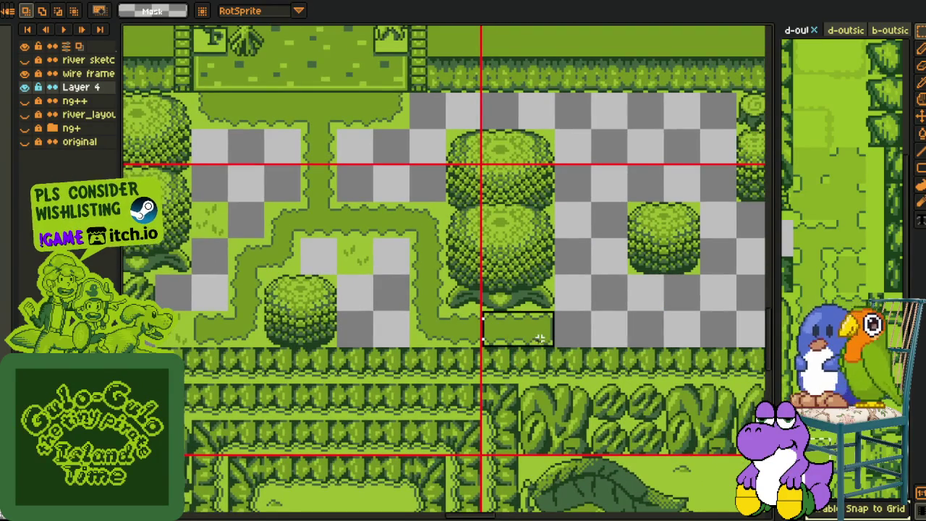
left_click_drag(539, 338, 531, 128)
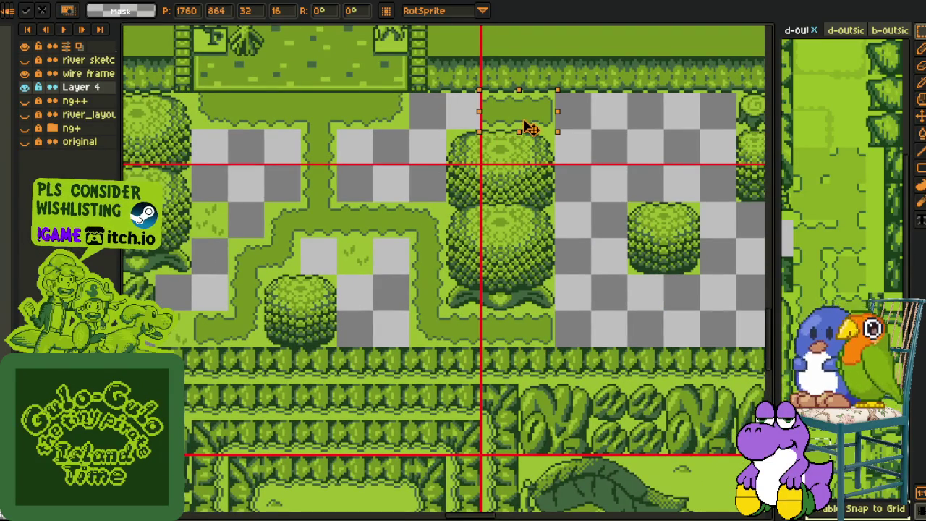
key("ctrl+d")
left_click_drag(527, 108, 479, 113)
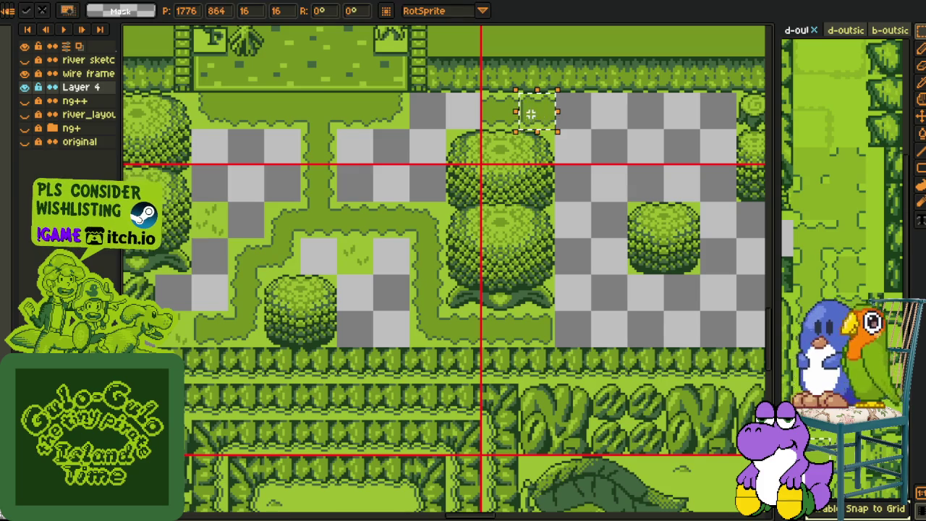
key("ctrl+d")
scroll(498, 195, "down", 3)
scroll(498, 195, "up", 3)
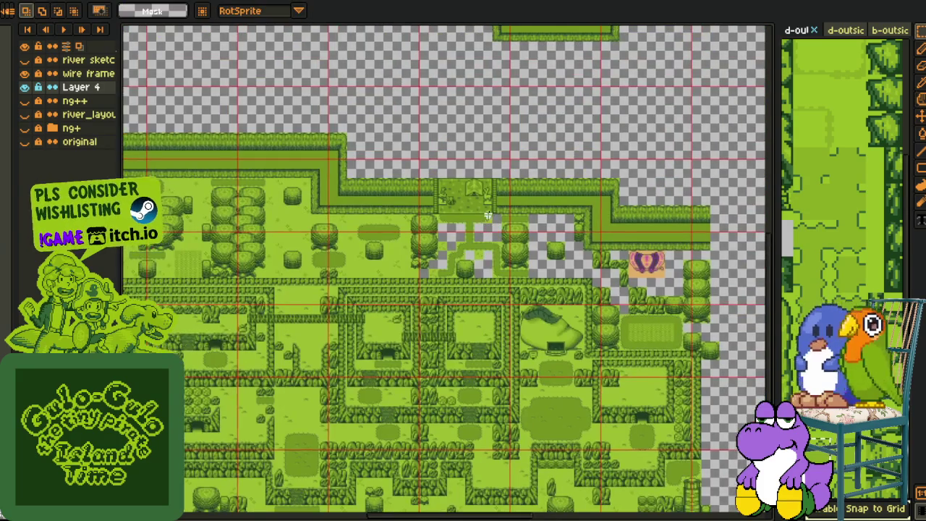
scroll(490, 207, "up", 2)
left_click_drag(374, 149, 493, 230)
scroll(492, 220, "up", 2)
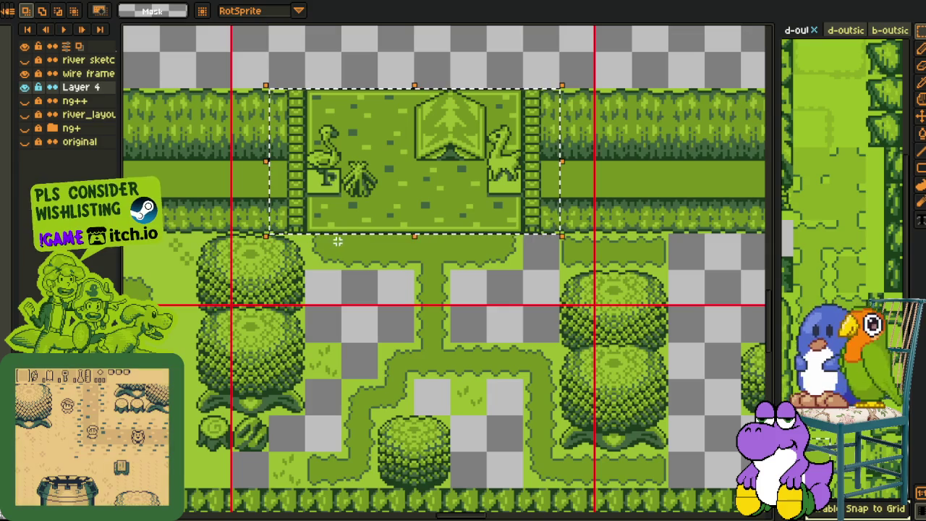
scroll(303, 243, "down", 2)
scroll(303, 241, "down", 1)
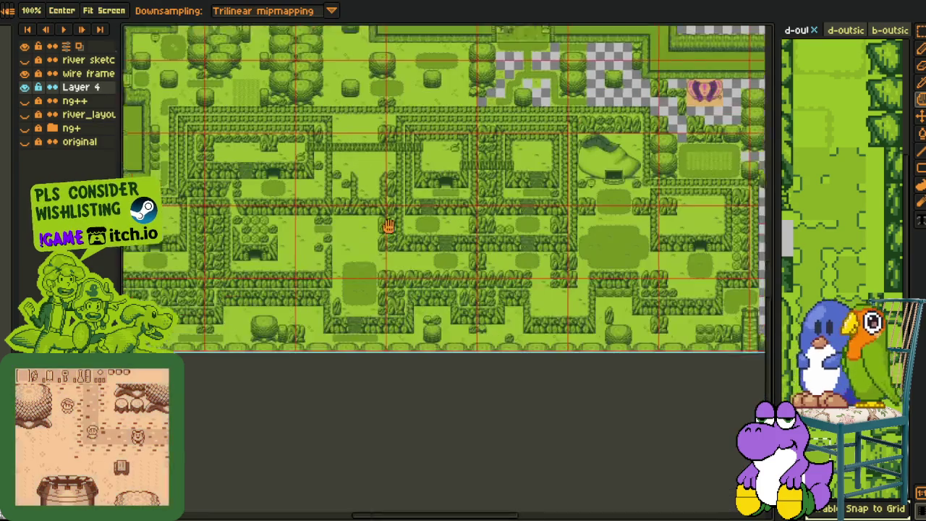
mouse_move(271, 506)
left_mouse_down()
mouse_move(271, 270)
mouse_move(390, 441)
mouse_move(506, 331)
left_mouse_up()
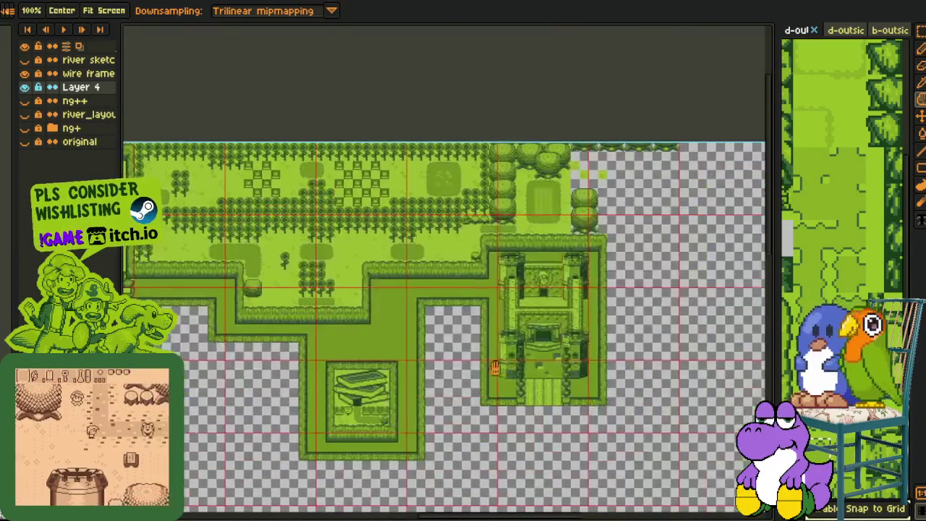
scroll(506, 330, "down", 1)
scroll(234, 253, "up", 4)
scroll(229, 108, "down", 1)
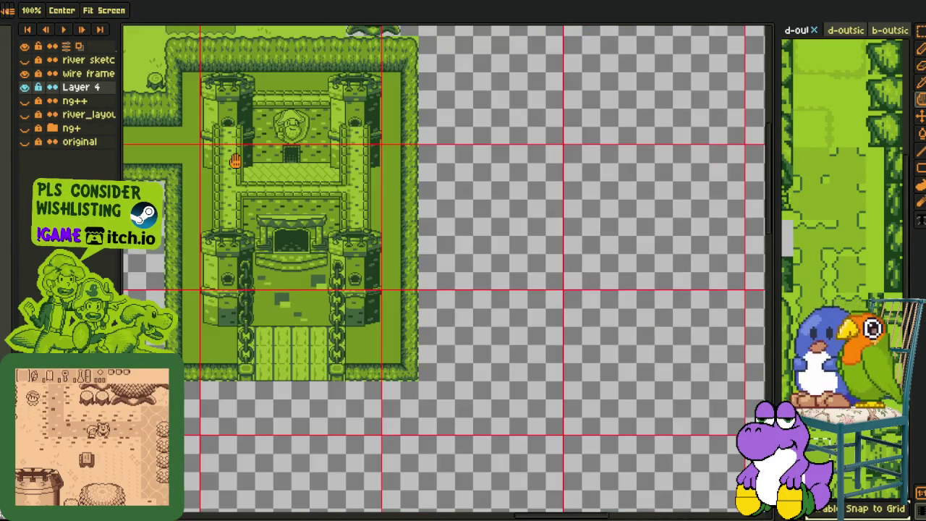
scroll(206, 92, "up", 2)
key("r")
scroll(434, 326, "down", 2)
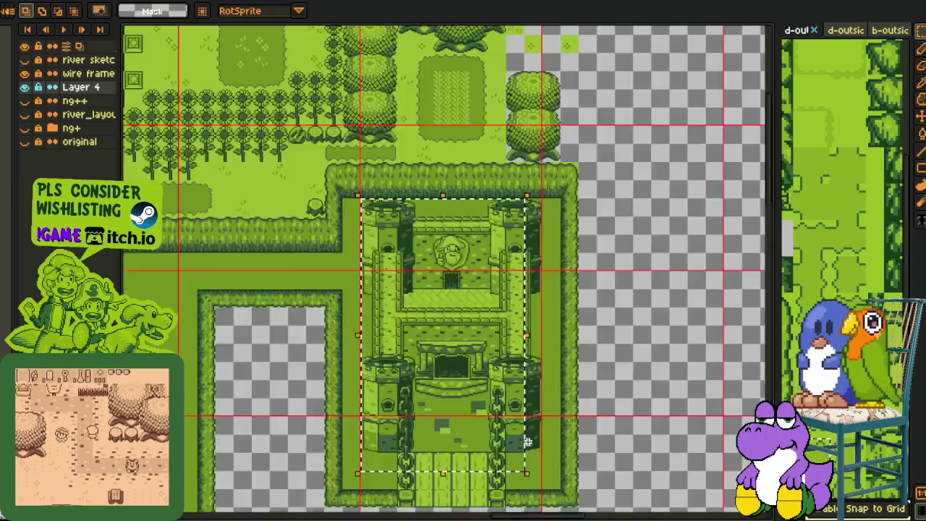
left_click_drag(363, 207, 533, 483)
key("ctrl+d")
left_click_drag(494, 301, 456, 238)
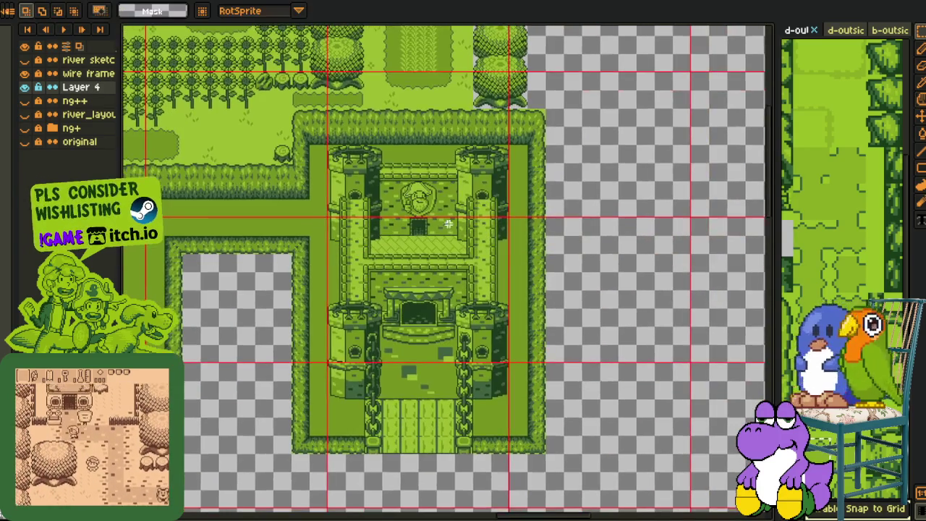
scroll(436, 177, "up", 1)
scroll(508, 333, "down", 1)
mouse_move(119, 353)
left_mouse_down()
mouse_move(110, 274)
mouse_move(146, 175)
left_mouse_up()
scroll(376, 266, "down", 3)
left_click_drag(395, 425, 467, 241)
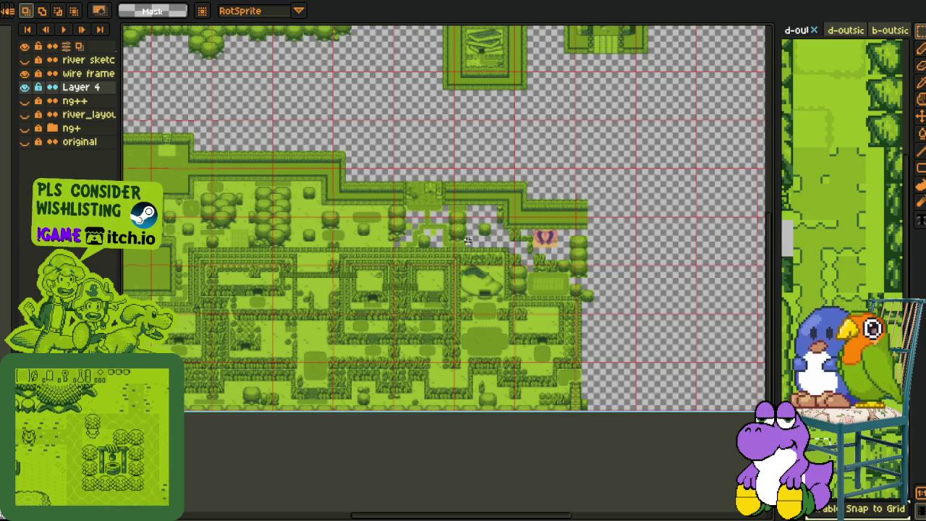
- Fill the transparent gap below the tree with a copied grass tile
scroll(467, 240, "up", 1)
left_click_drag(608, 284, 511, 330)
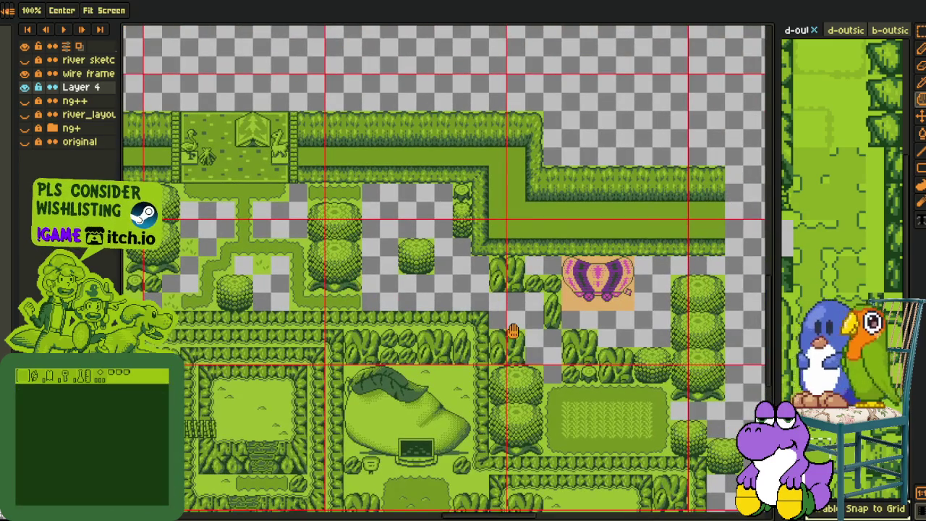
scroll(561, 292, "down", 1)
scroll(609, 348, "up", 1)
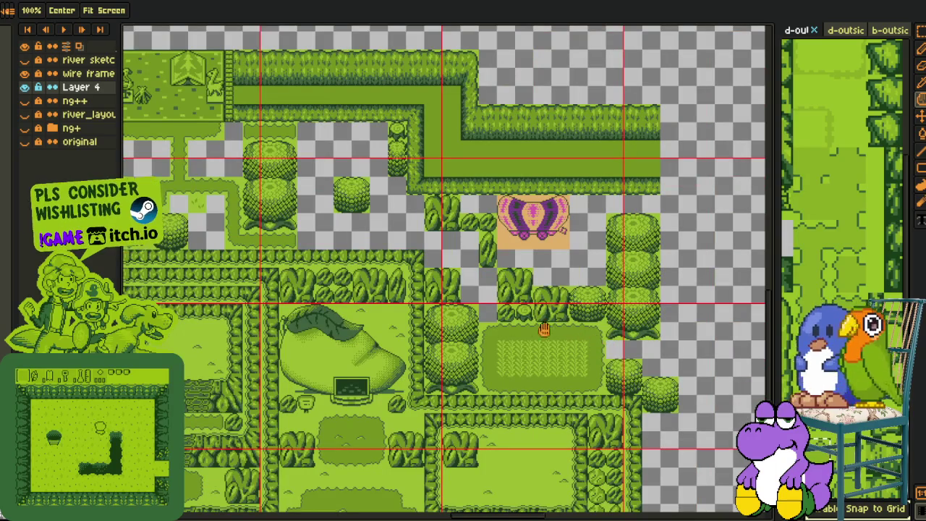
left_click_drag(384, 247, 570, 295)
scroll(294, 300, "up", 2)
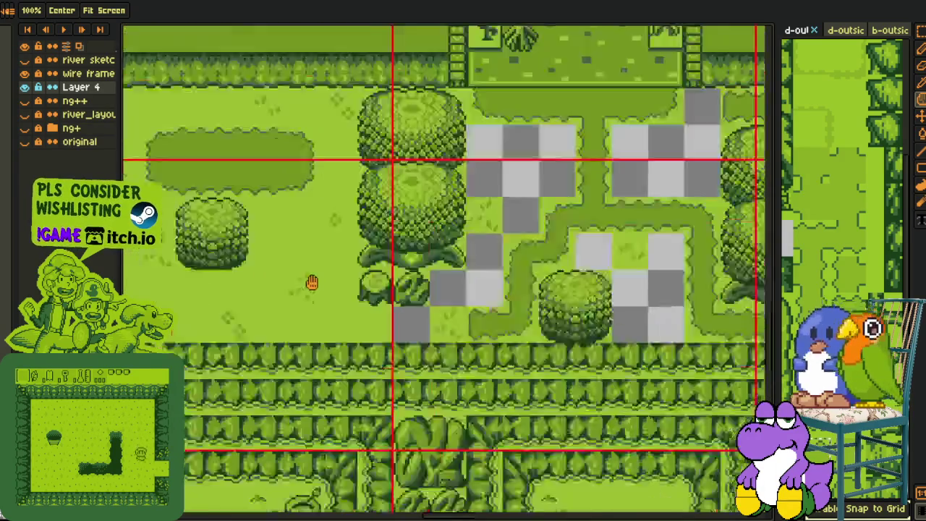
scroll(293, 299, "up", 1)
scroll(207, 334, "down", 1)
scroll(217, 332, "down", 2)
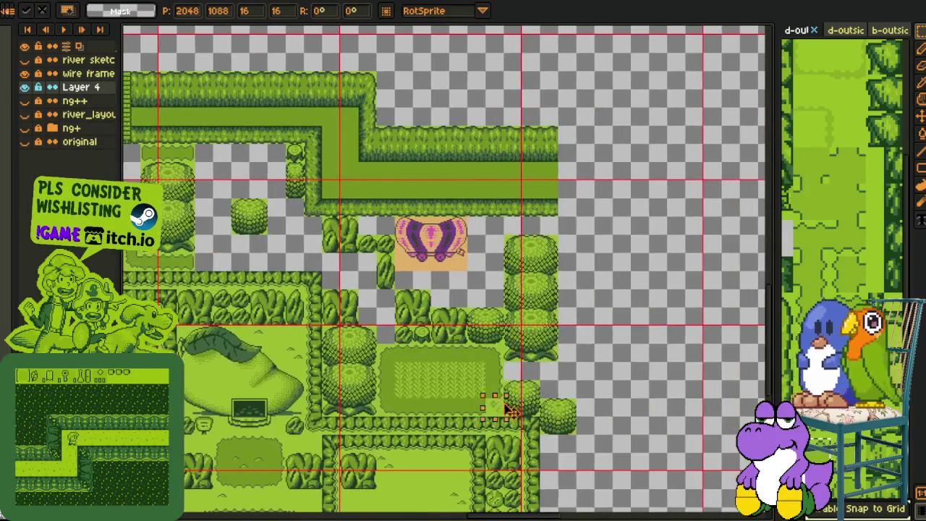
scroll(542, 361, "up", 2)
left_click_drag(230, 333, 548, 329)
scroll(642, 320, "down", 2)
key("h")
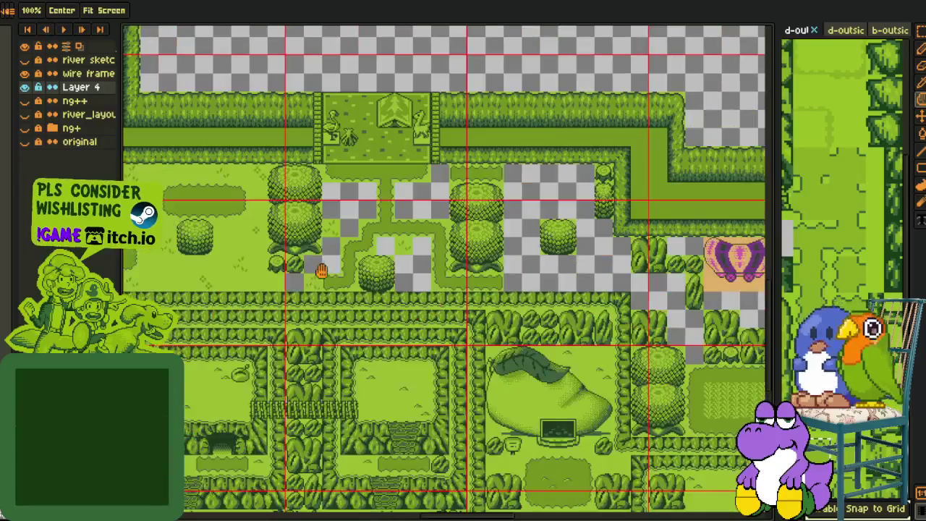
left_click_drag(123, 195, 311, 270)
scroll(311, 270, "up", 3)
key("r")
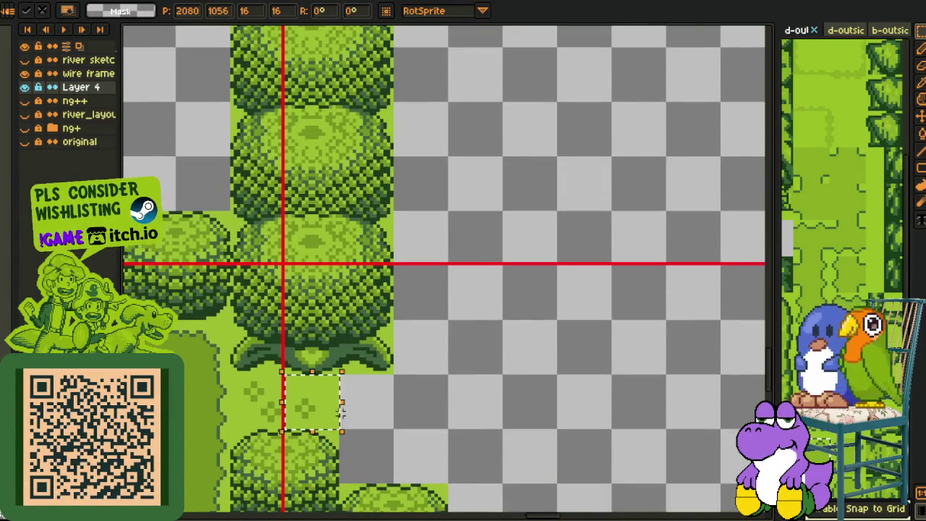
key("w")
- Copy another 16x16 grass tile into a checkered gap beside the winding path
scroll(352, 386, "down", 3)
key("h")
left_click_drag(352, 386, 541, 419)
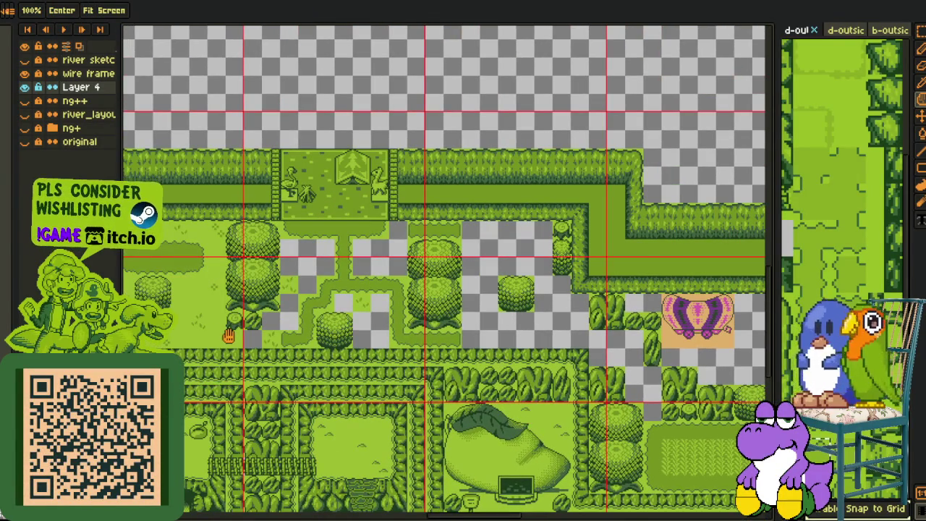
scroll(248, 327, "up", 1)
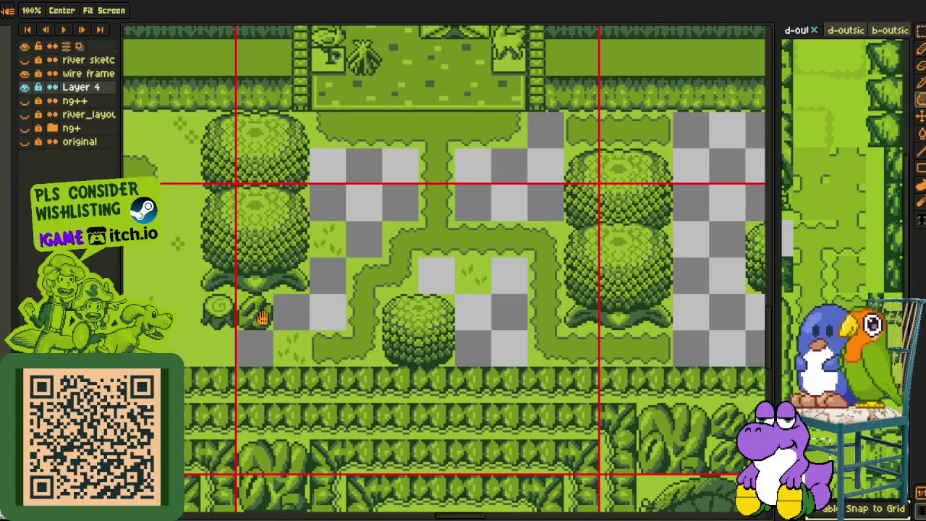
scroll(262, 312, "down", 1)
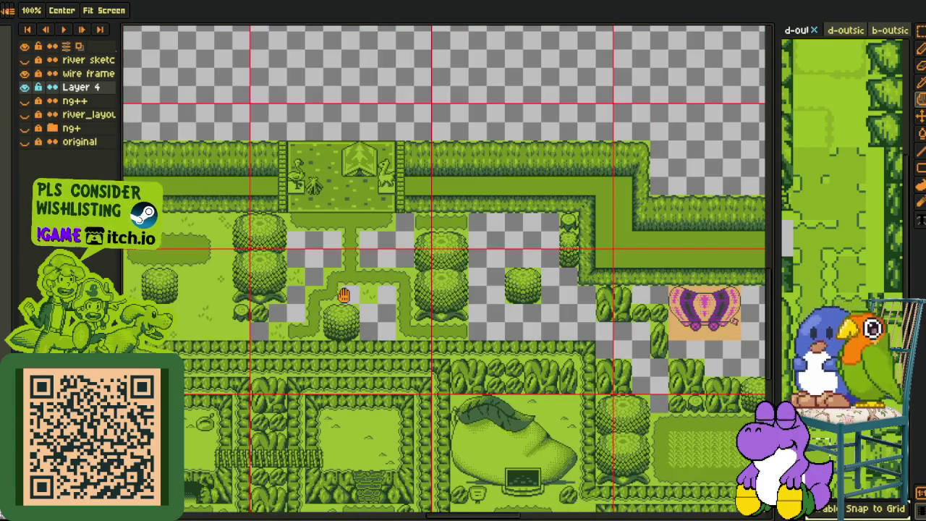
left_click_drag(344, 295, 364, 295)
scroll(300, 232, "up", 1)
key("m")
mouse_move(286, 194)
left_mouse_down()
mouse_move(327, 234)
mouse_move(509, 289)
mouse_move(477, 256)
left_mouse_up()
key("ctrl+d")
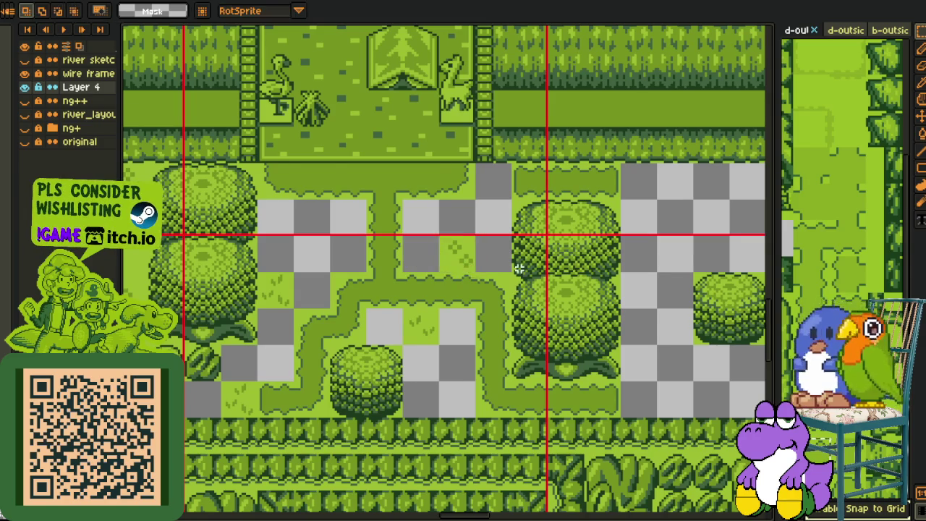
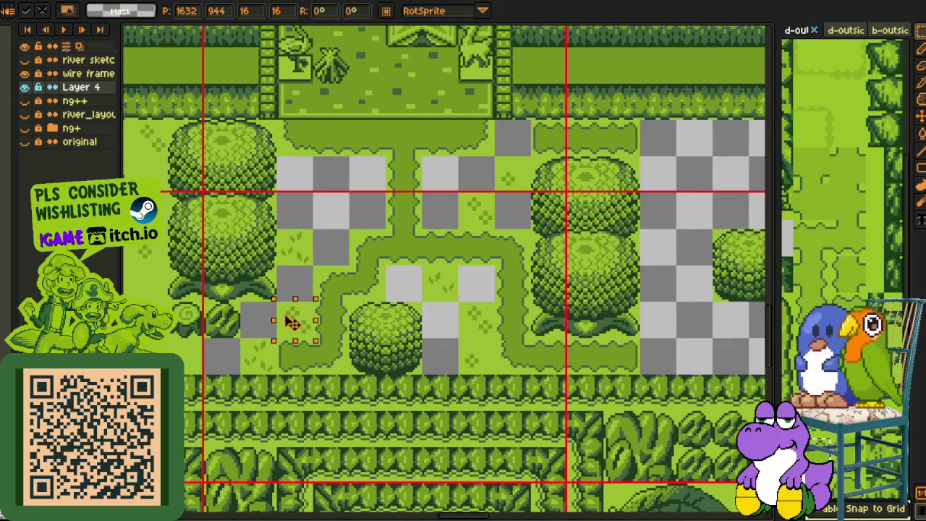
- Commit the copied grass tile in the gap beside the winding path
key("ctrl+d")
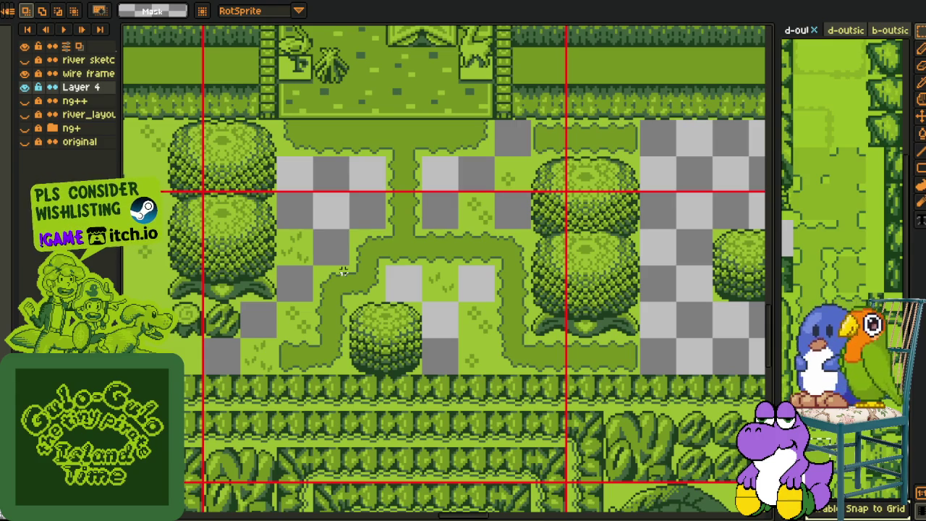
scroll(402, 268, "down", 2)
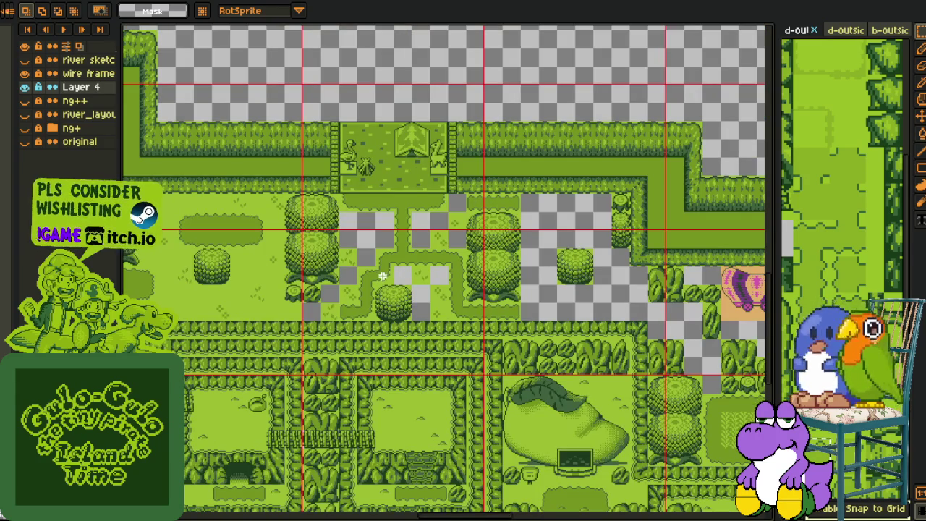
scroll(402, 258, "down", 2)
left_click_drag(384, 258, 427, 306)
- Switch to the yellow Mega sheet document
scroll(410, 306, "up", 3)
scroll(357, 319, "up", 2)
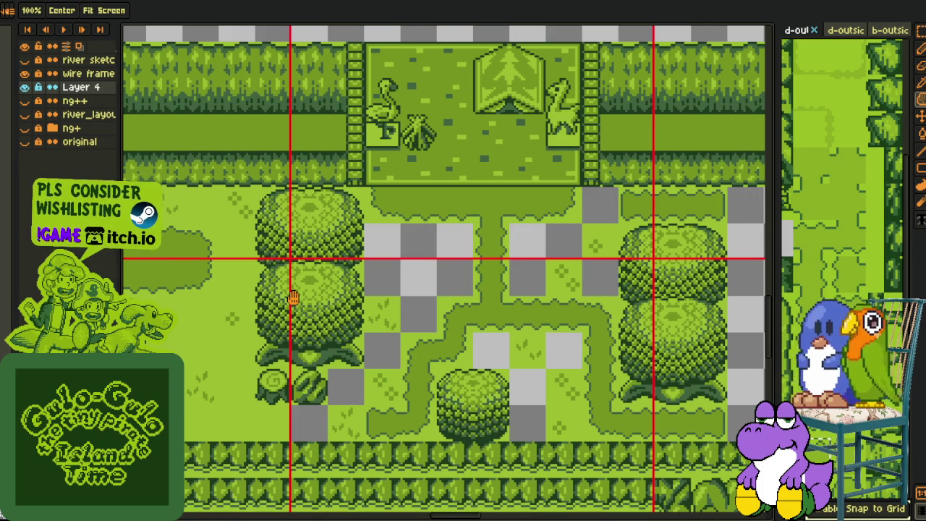
scroll(292, 298, "down", 5)
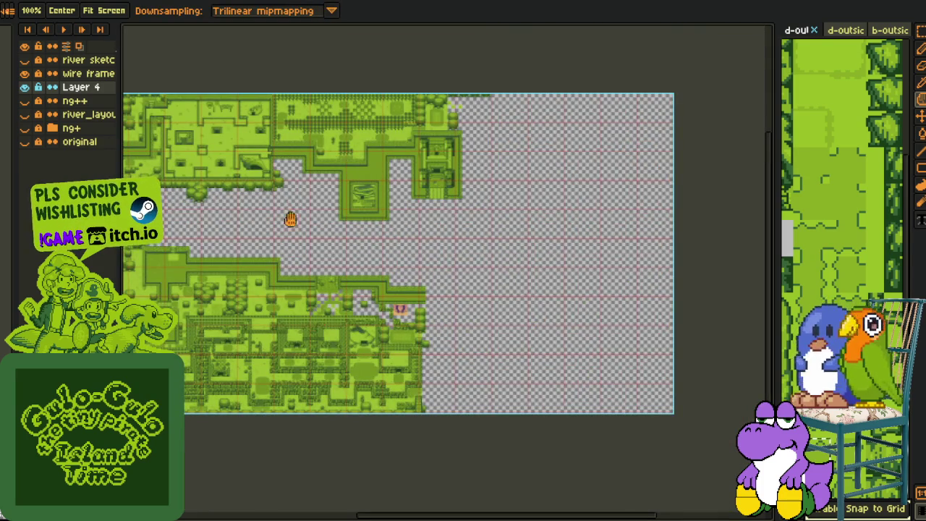
left_click(120, 5)
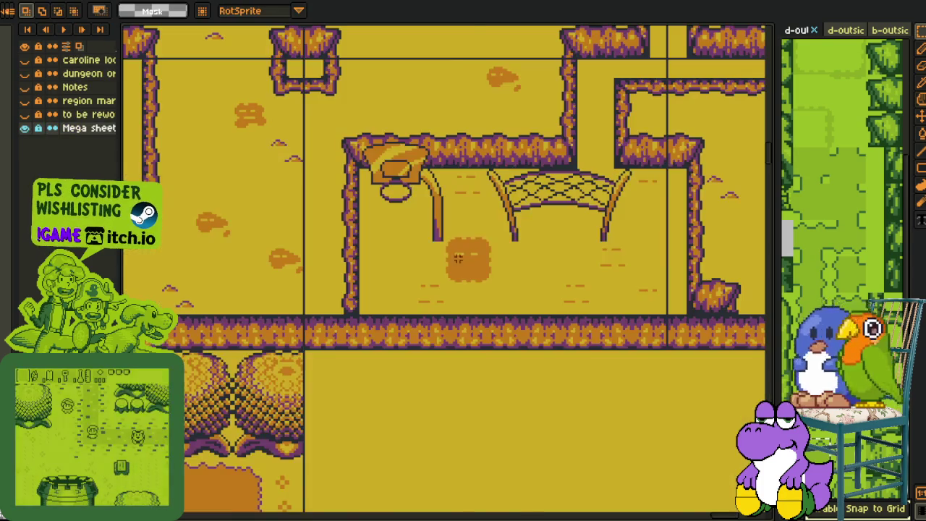
- Browse the Mega sheet's left tile columns, briefly flipping back to the green map
scroll(460, 279, "down", 3)
scroll(461, 278, "down", 2)
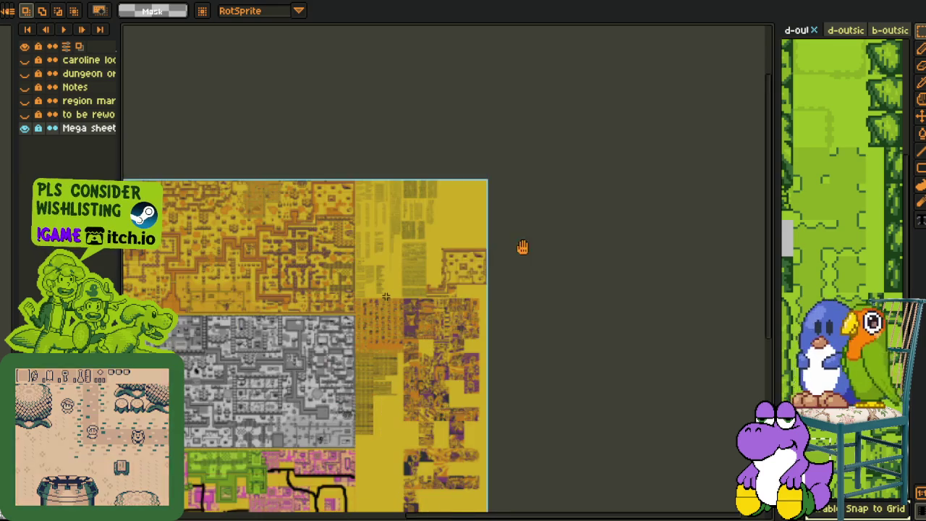
scroll(431, 325, "up", 1)
left_click_drag(430, 326, 615, 307)
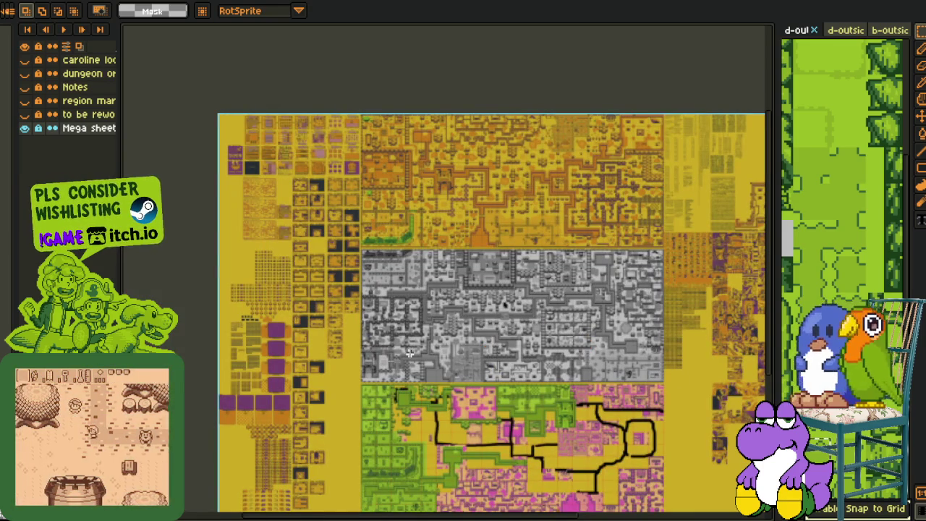
key("ctrl+Tab")
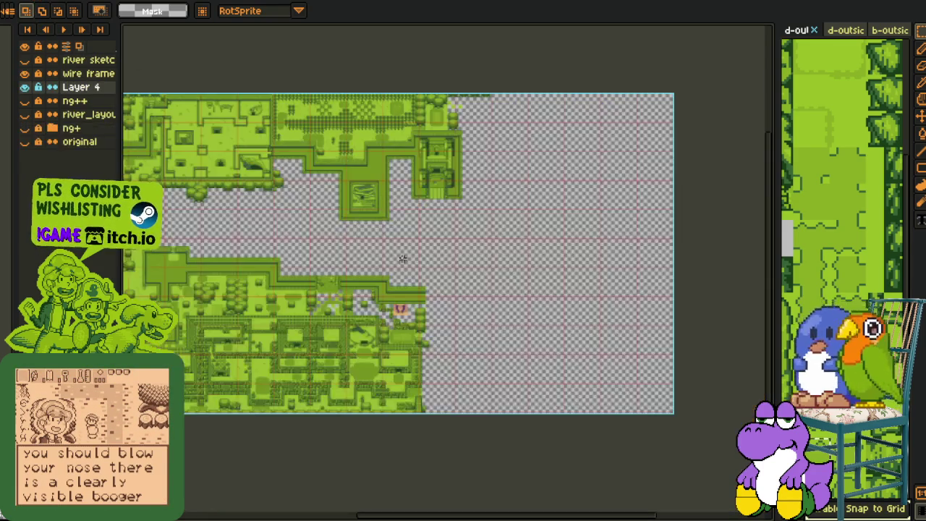
scroll(365, 278, "up", 3)
scroll(365, 279, "up", 1)
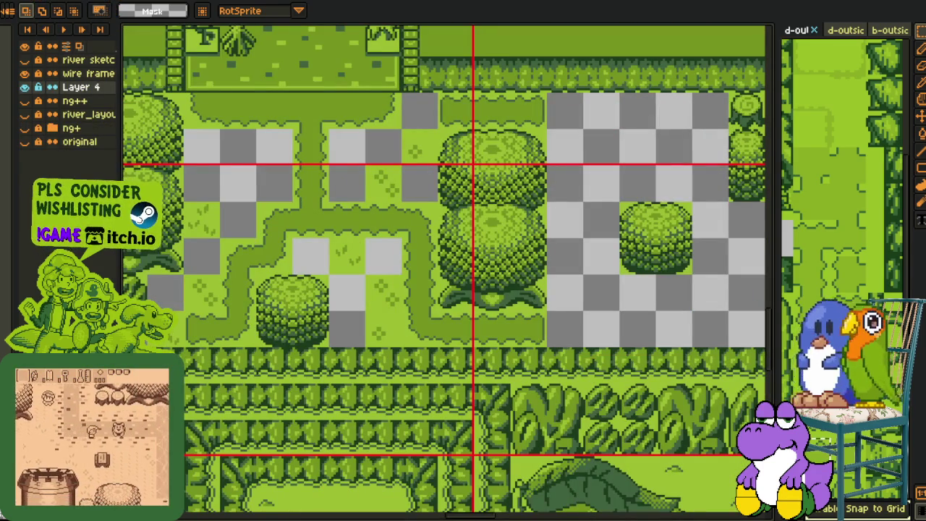
key("ctrl+shift+Tab")
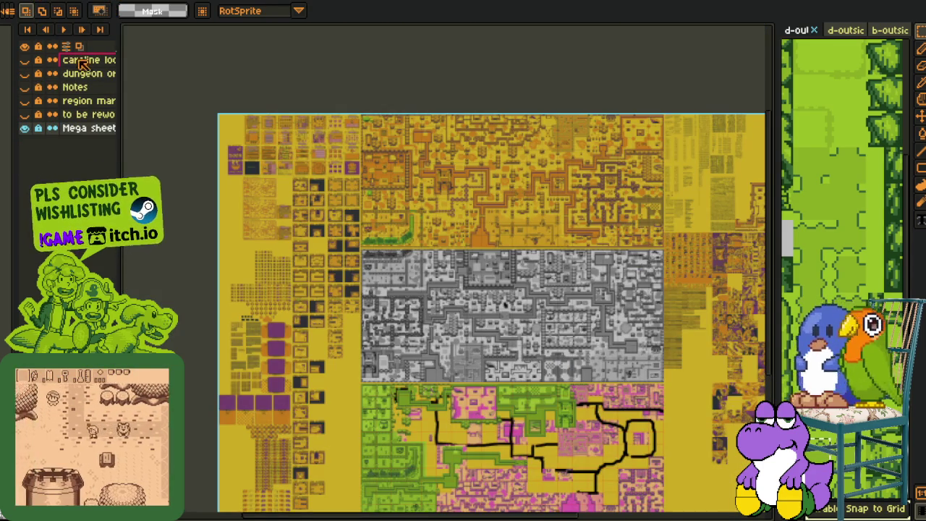
- Confirm the Mega sheet canvas is 6096 × 4256 px unchanged, then return to the green map
left_click(61, 7)
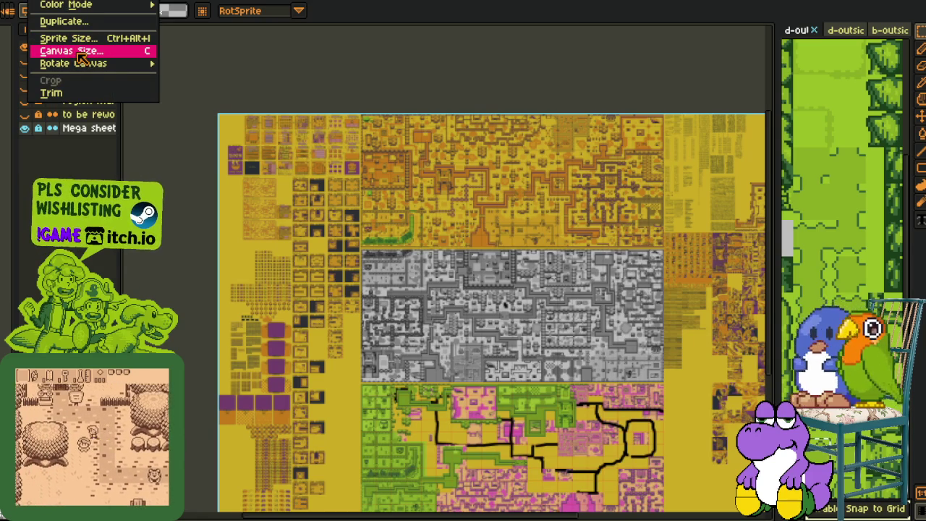
key("Return")
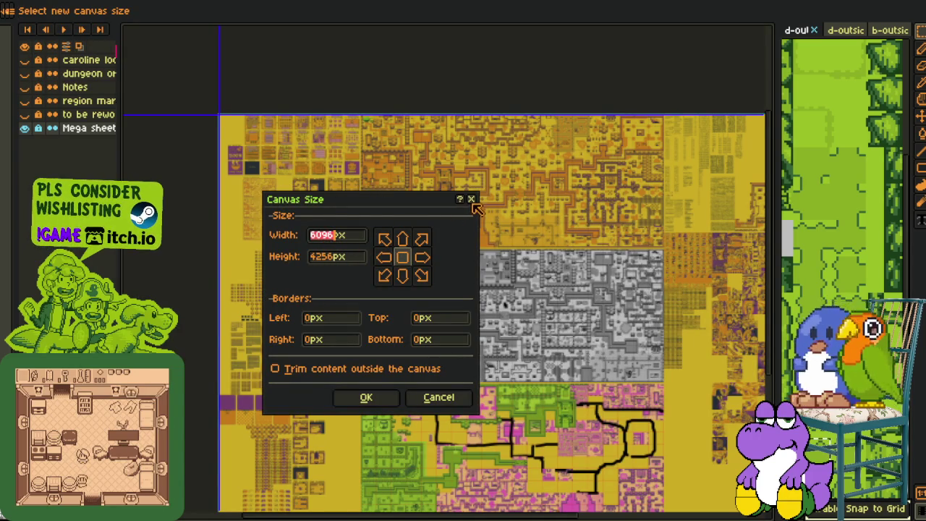
key("Return")
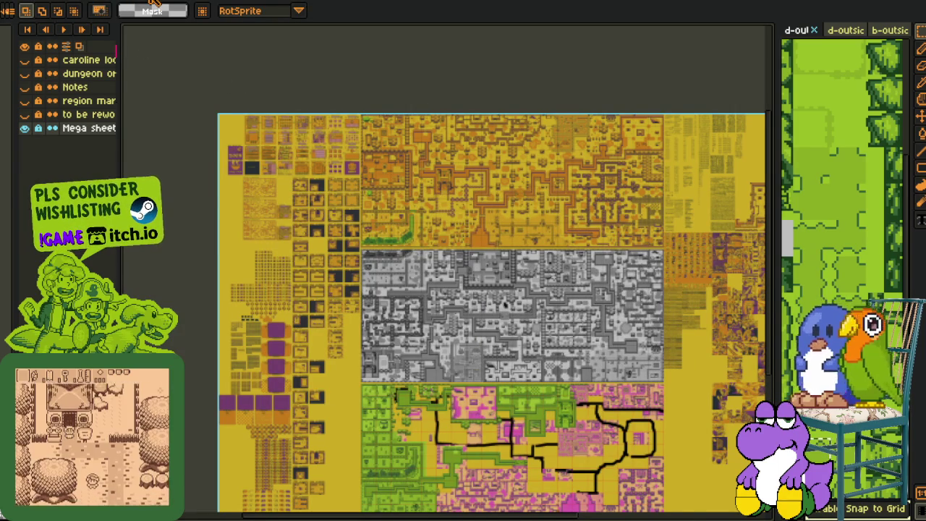
key("ctrl+Tab")
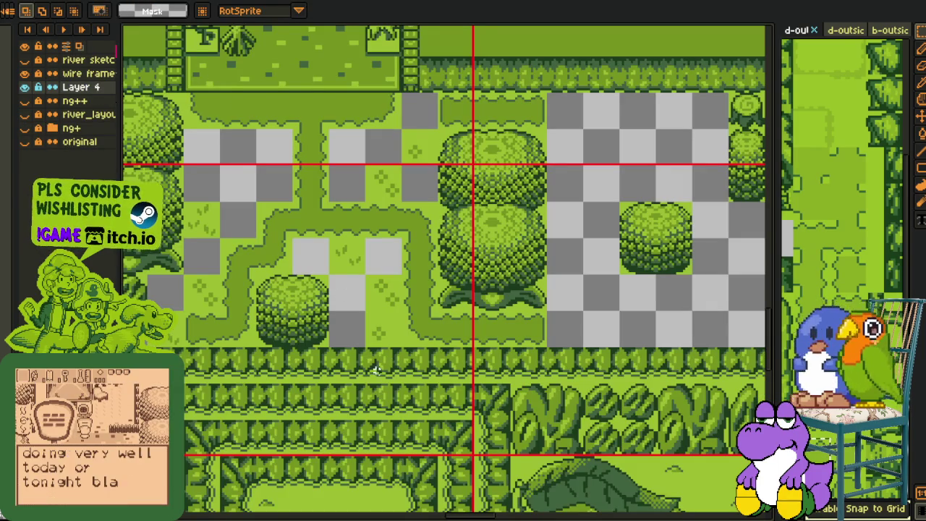
- Place a grass tile in the upper-right gap by the stump
left_click_drag(366, 410, 508, 411)
left_click_drag(519, 320, 494, 326)
scroll(322, 355, "down", 2)
scroll(321, 355, "up", 2)
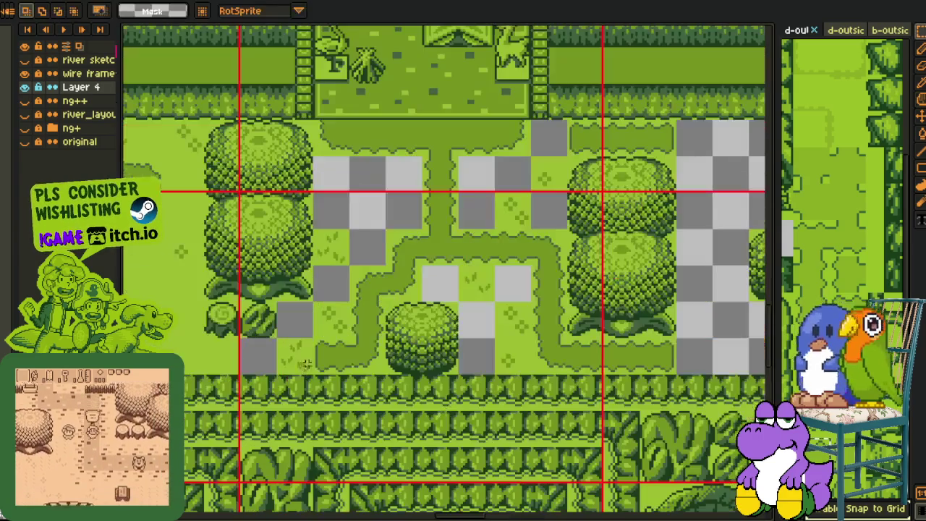
mouse_move(300, 368)
left_mouse_down()
mouse_move(657, 389)
mouse_move(772, 251)
mouse_move(564, 174)
left_mouse_up()
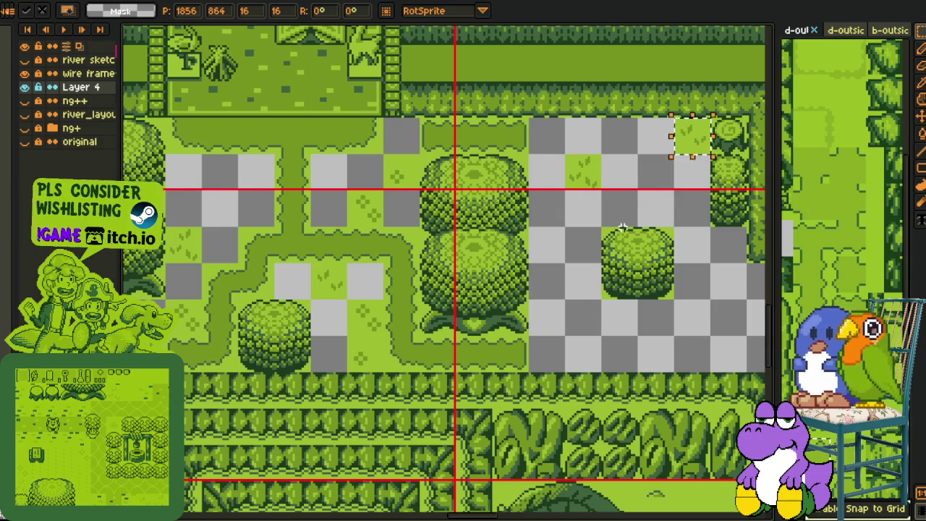
left_click_drag(334, 286, 726, 132)
- Fill the gaps beside the round bush and next to the hedges with grass tiles
left_click_drag(290, 204, 499, 275)
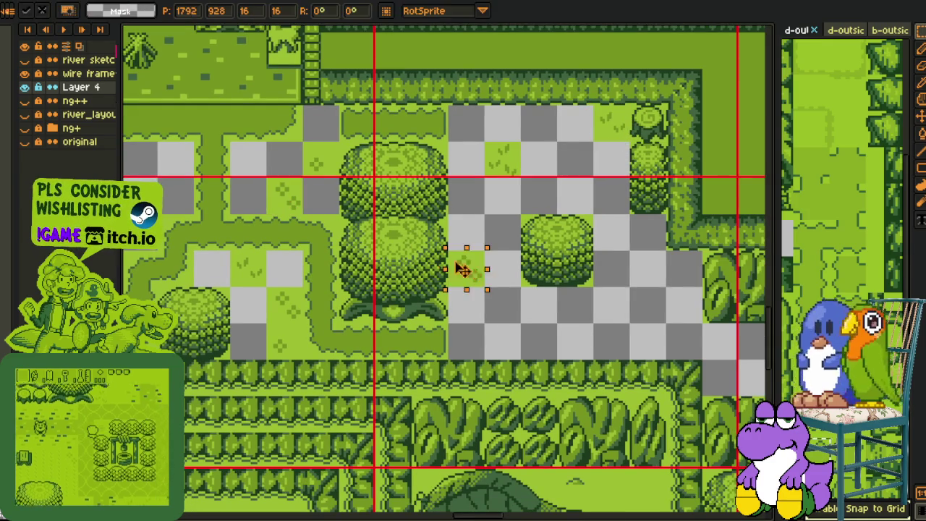
left_click_drag(552, 303, 434, 242)
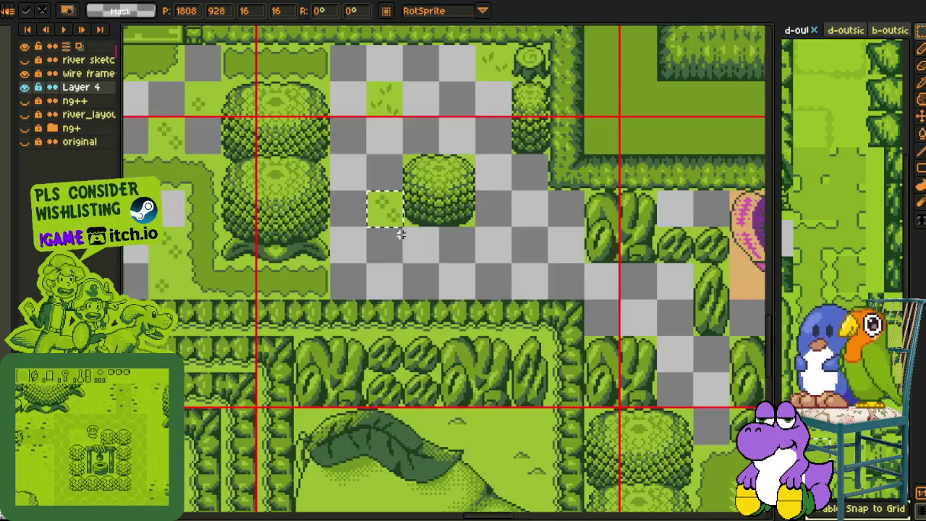
left_click_drag(363, 224, 551, 265)
mouse_move(366, 189)
left_mouse_down()
mouse_move(404, 227)
mouse_move(568, 282)
left_mouse_up()
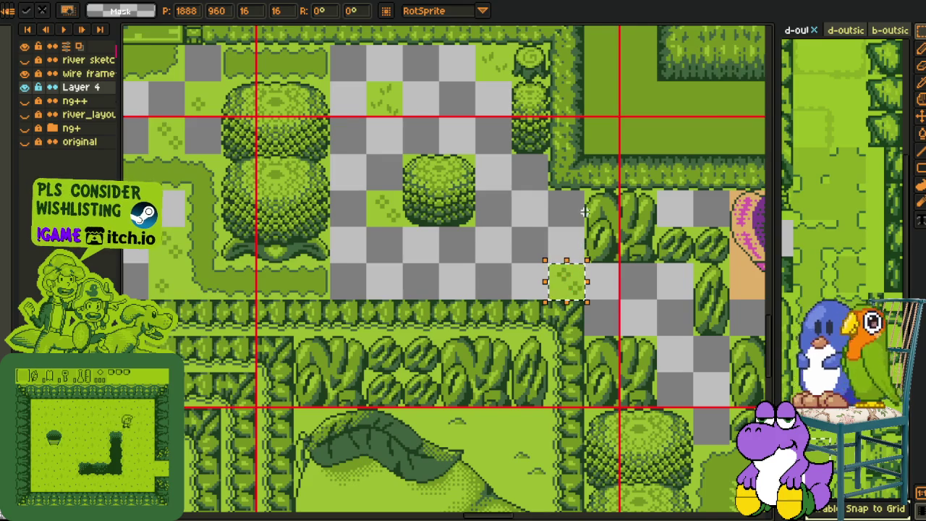
- Drop a 16×16 grass tile into the gap left of the small bush near the wagon
scroll(585, 211, "down", 2)
left_click_drag(437, 242, 345, 322)
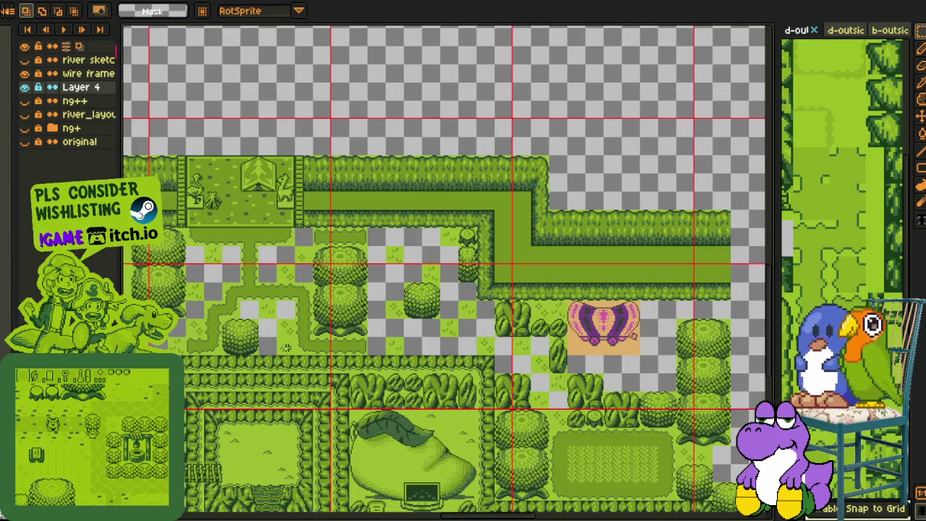
mouse_move(417, 259)
left_mouse_down()
mouse_move(438, 284)
mouse_move(533, 320)
mouse_move(545, 361)
mouse_move(492, 351)
mouse_move(409, 285)
mouse_move(390, 300)
left_mouse_up()
scroll(391, 304, "up", 2)
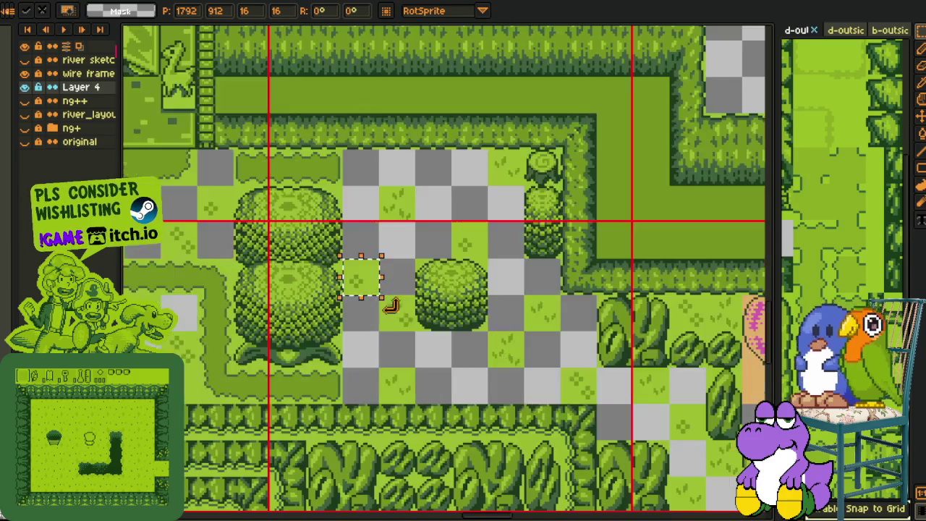
left_click(405, 319)
mouse_move(403, 318)
left_mouse_down()
mouse_move(368, 294)
mouse_move(454, 209)
mouse_move(444, 186)
left_mouse_up()
- Pan to another part of the map to find the next empty gaps
scroll(444, 186, "down", 3)
scroll(357, 214, "down", 1)
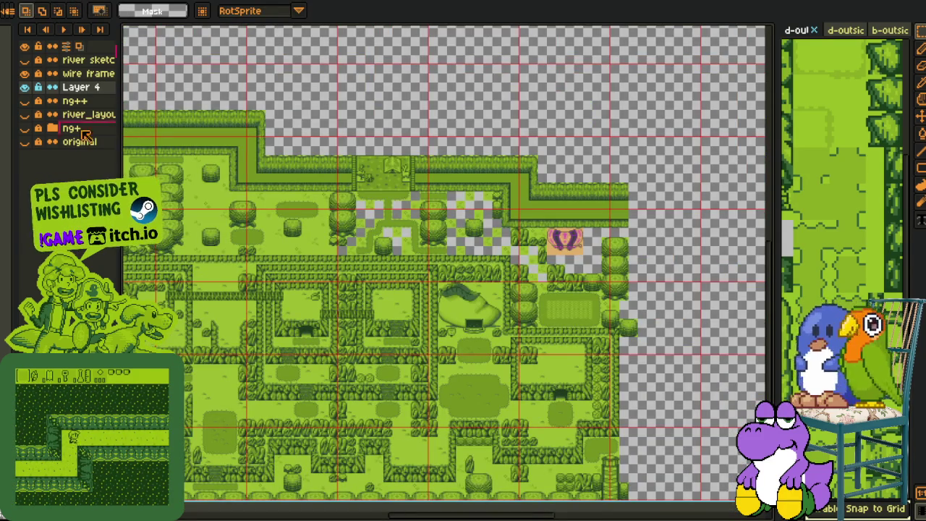
scroll(559, 260, "up", 2)
key("z")
scroll(354, 336, "up", 2)
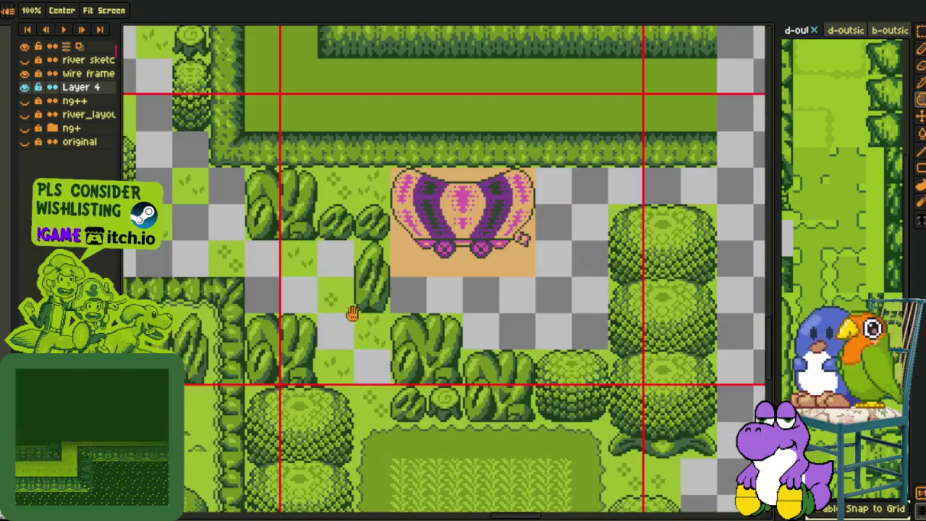
key("r")
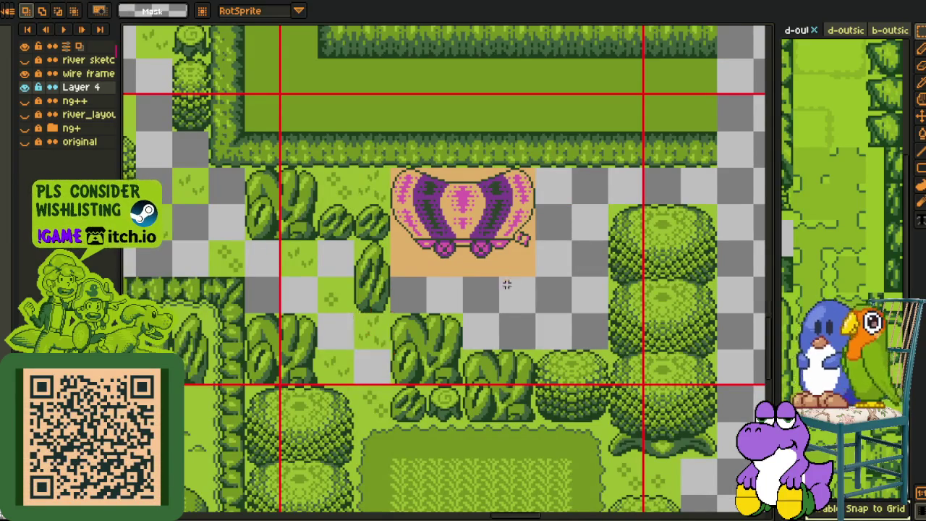
scroll(504, 285, "down", 2)
key("h")
scroll(349, 292, "up", 2)
left_click_drag(349, 292, 519, 304)
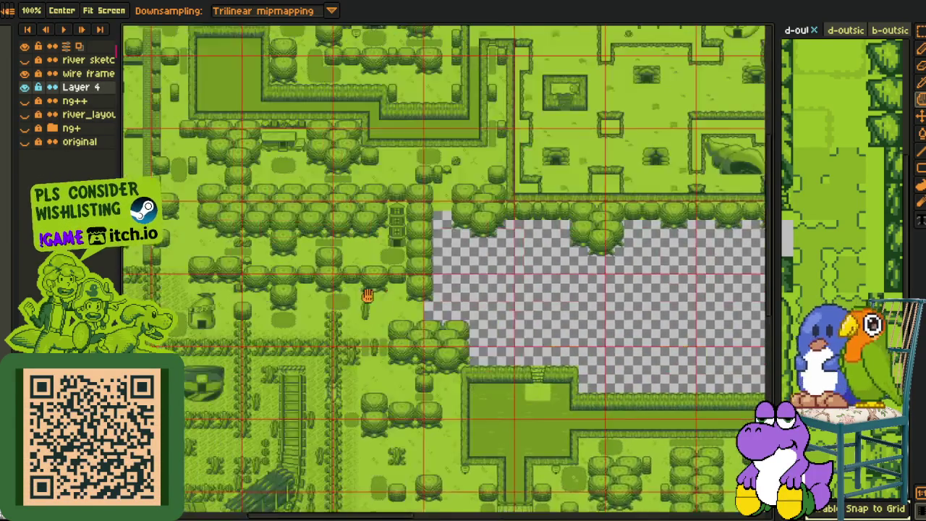
- Select the grass pond below the tower
scroll(519, 304, "up", 2)
key("m")
left_click_drag(361, 334, 463, 403)
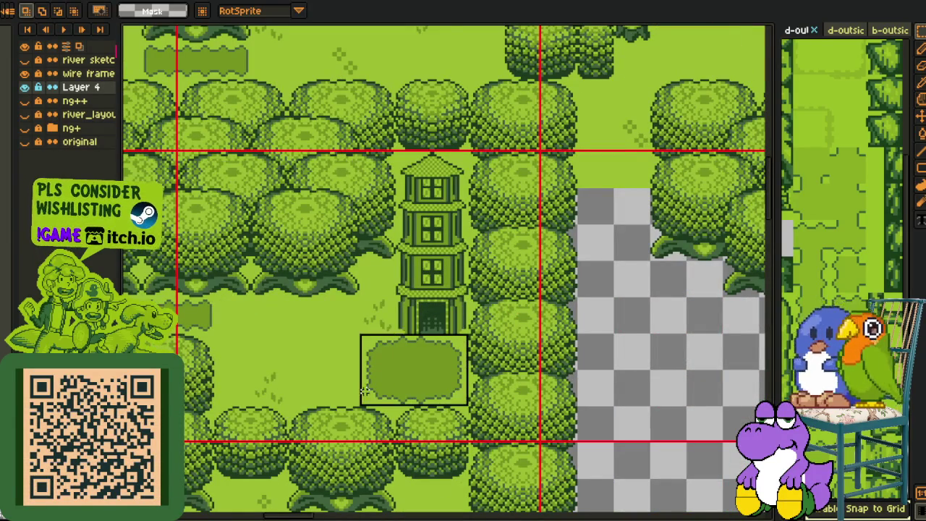
scroll(483, 256, "down", 1)
scroll(484, 256, "down", 1)
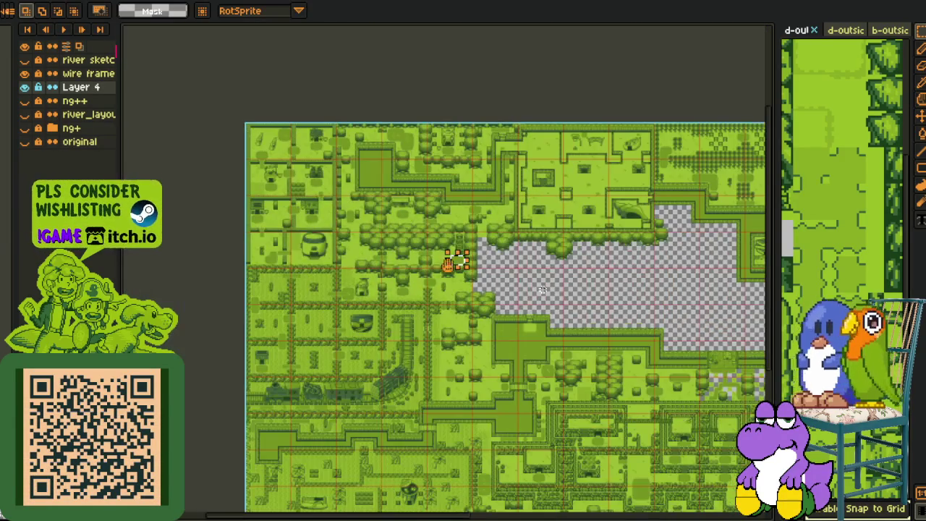
- Place a copy of the pond in the empty gap below the wagon
key("h")
scroll(469, 268, "up", 2)
left_click_drag(517, 329, 340, 260)
scroll(341, 261, "up", 5)
scroll(393, 289, "up", 1)
key("m")
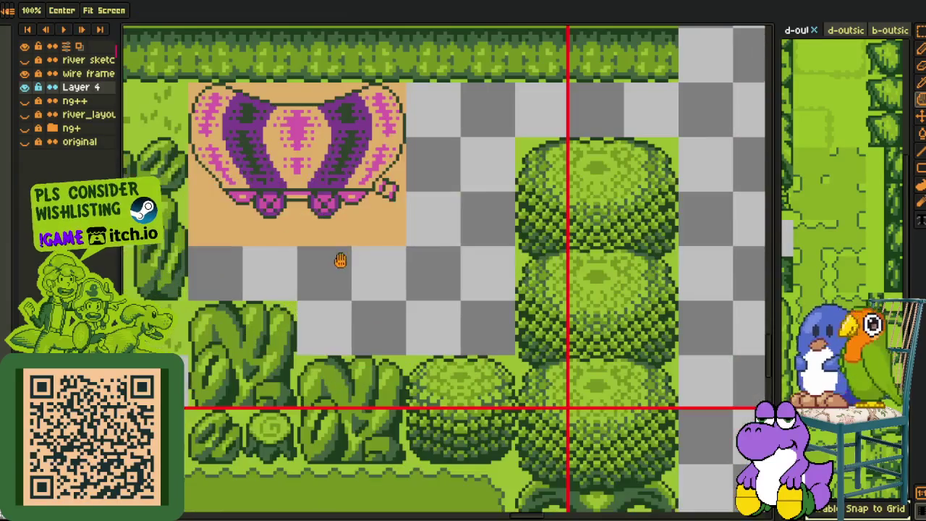
left_click_drag(423, 285, 396, 313)
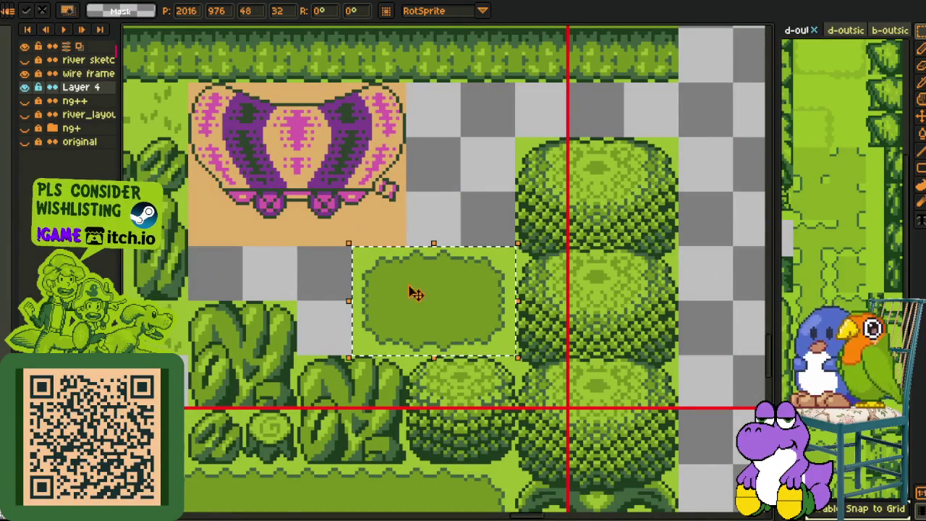
left_click(465, 196)
- Shift the pond a little to the left
scroll(474, 197, "down", 1)
scroll(475, 195, "down", 2)
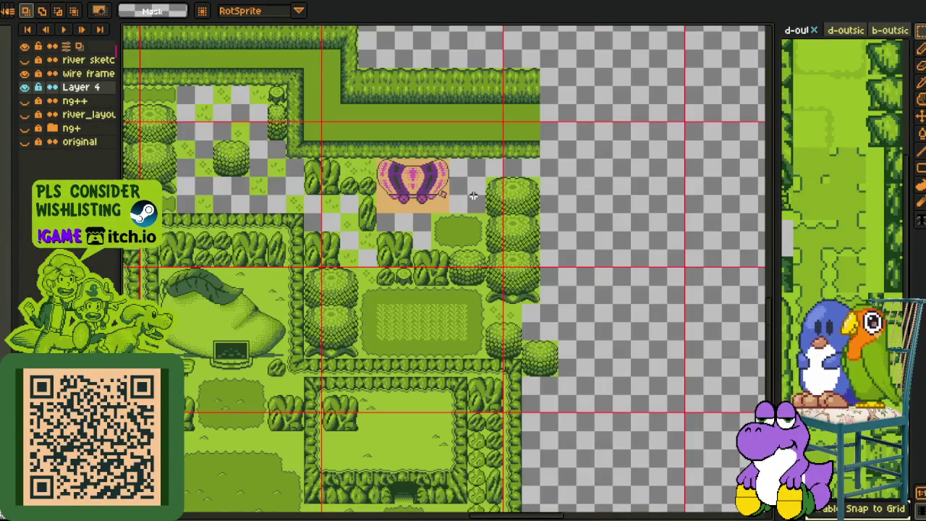
key("h")
scroll(449, 230, "up", 1)
scroll(443, 229, "up", 1)
scroll(436, 227, "up", 1)
key("r")
mouse_move(434, 215)
left_mouse_down()
mouse_move(593, 325)
mouse_move(485, 310)
left_mouse_up()
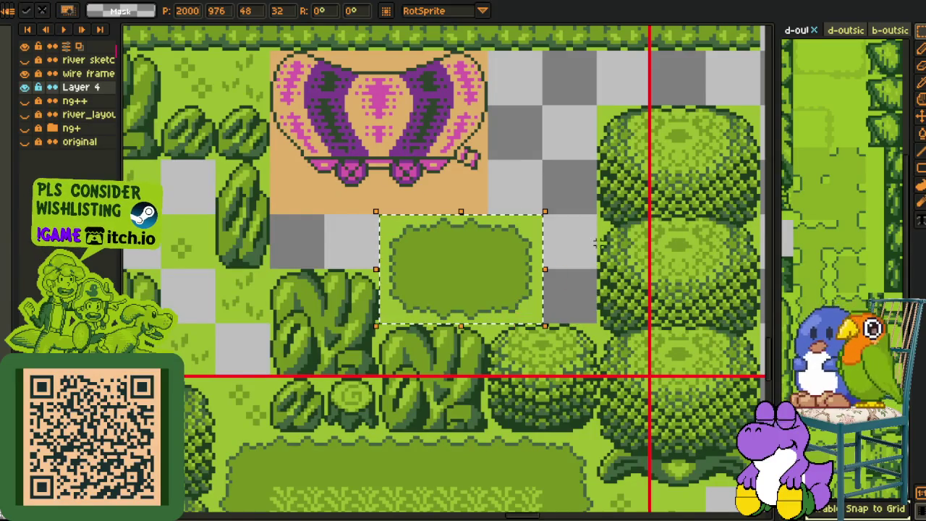
- Copy the small fern tile from the flamingo garden to below the wagon
scroll(548, 251, "down", 3)
scroll(548, 251, "down", 1)
scroll(348, 156, "up", 3)
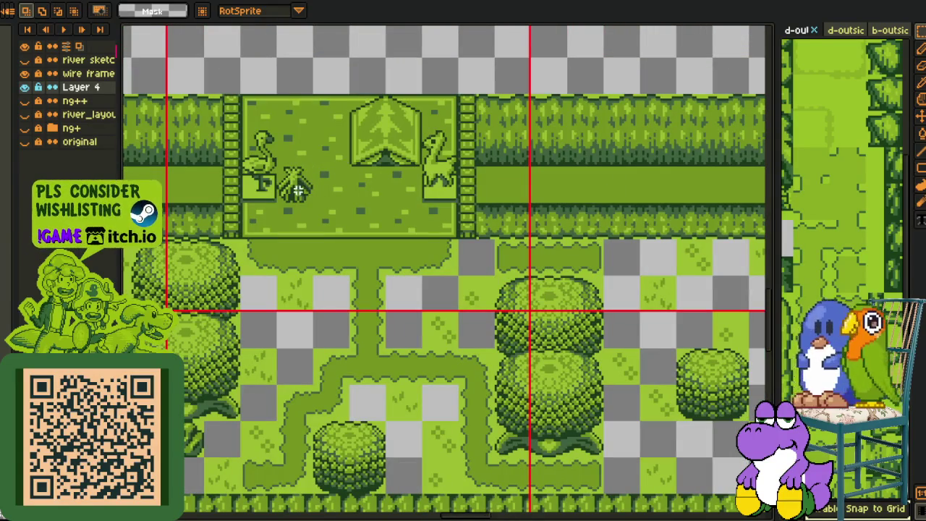
mouse_move(305, 196)
left_mouse_down()
mouse_move(454, 472)
mouse_move(195, 423)
left_mouse_up()
scroll(351, 374, "up", 1)
- Sample the light grass green and bucket-fill the fern tile's dark backing with it
scroll(257, 392, "up", 1)
key("i")
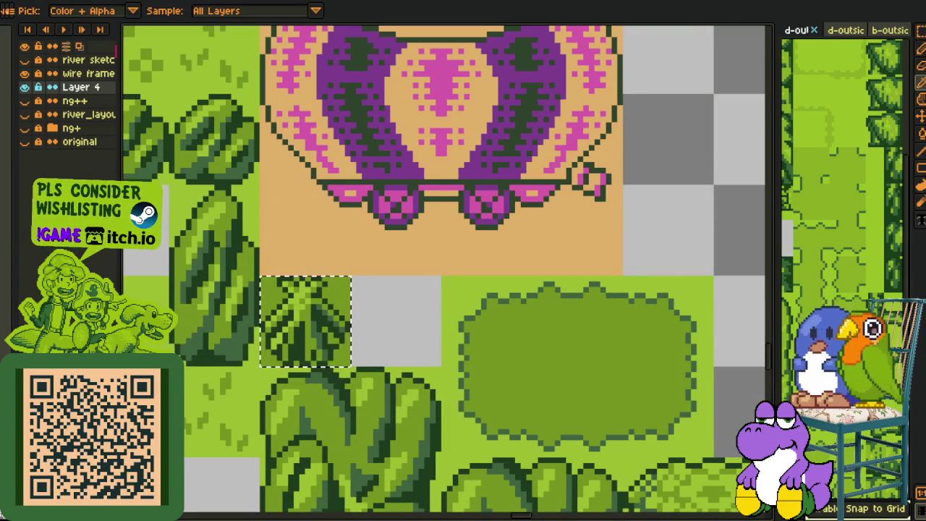
key("g")
scroll(331, 293, "up", 1)
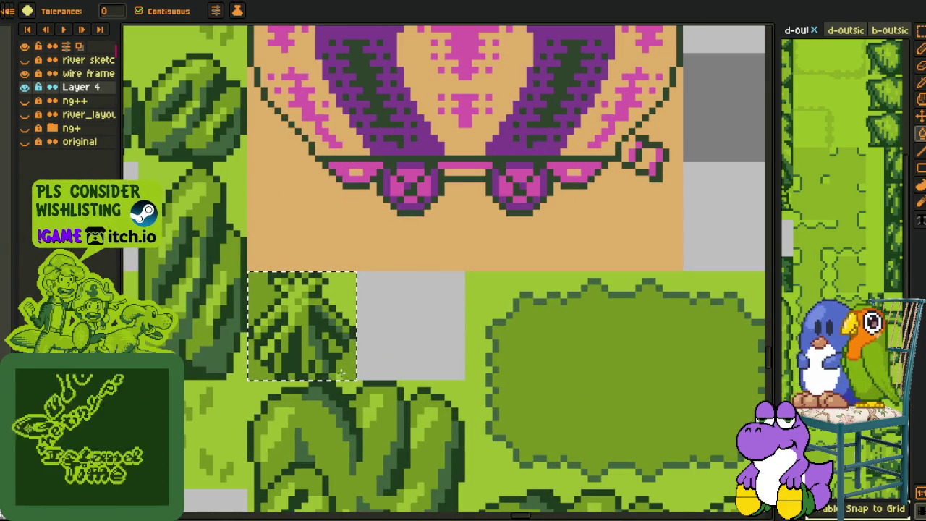
scroll(297, 375, "up", 2)
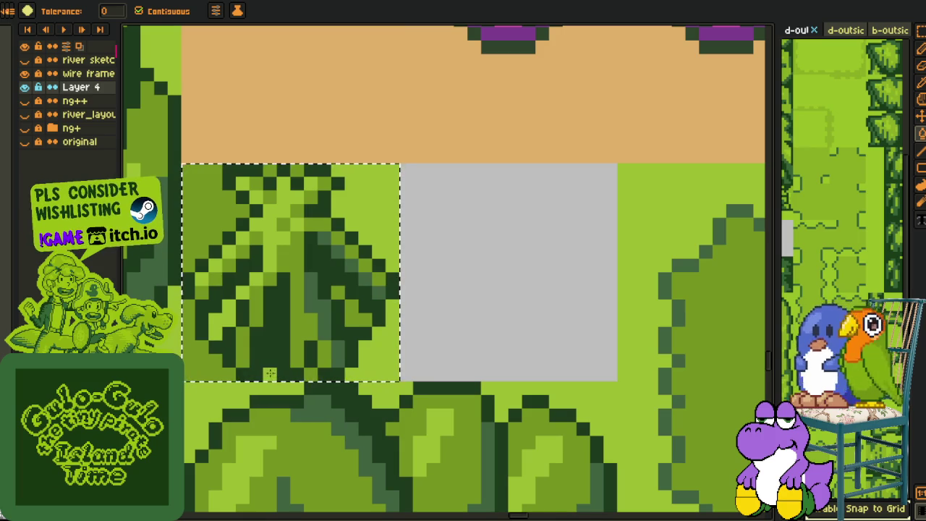
left_click(204, 371)
scroll(205, 371, "down", 3)
key("i")
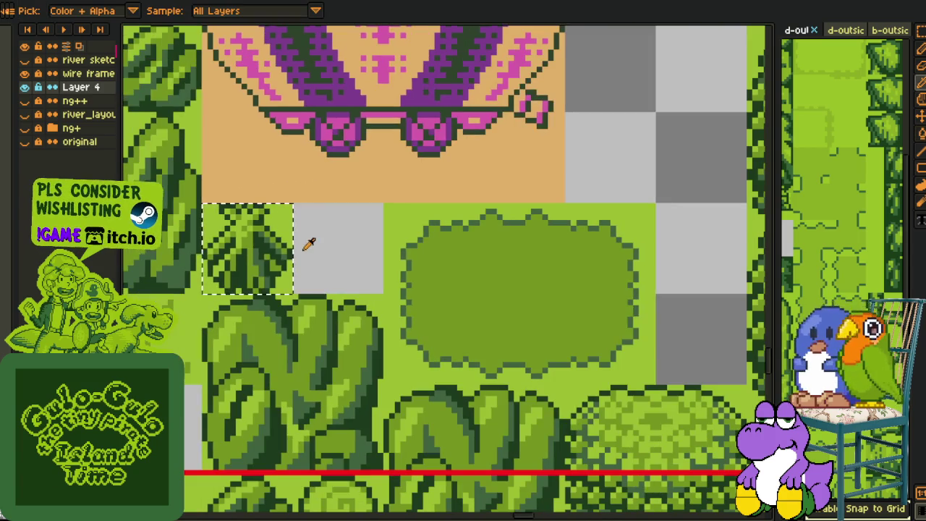
key("m")
scroll(412, 229, "down", 1)
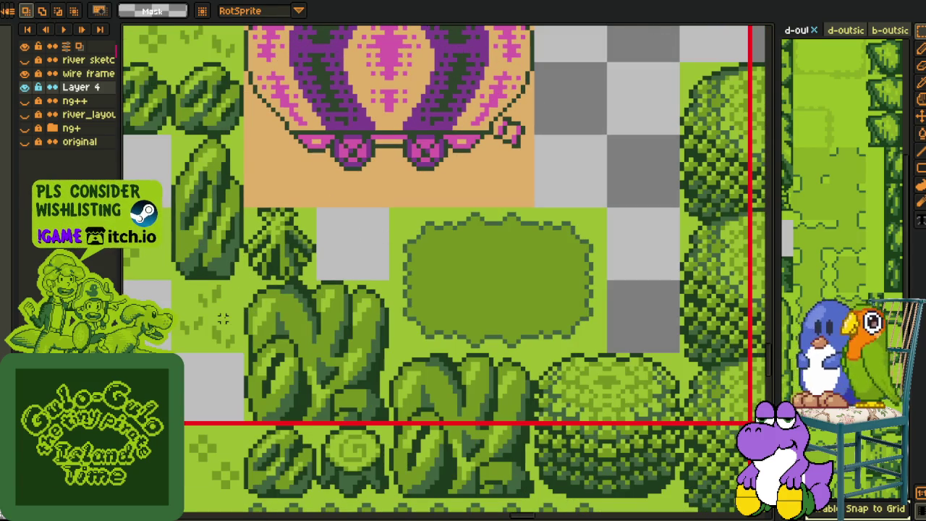
scroll(321, 324, "down", 1)
scroll(265, 264, "down", 1)
scroll(254, 242, "down", 1)
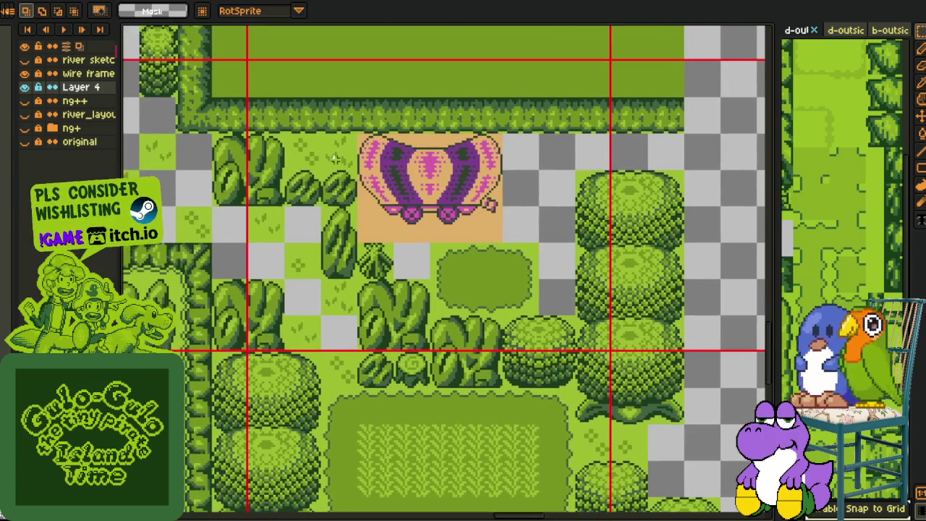
- Drag a plain 16×16 grass tile into the checker gap above the round-tree column
left_click_drag(335, 150, 340, 158)
left_click(286, 328)
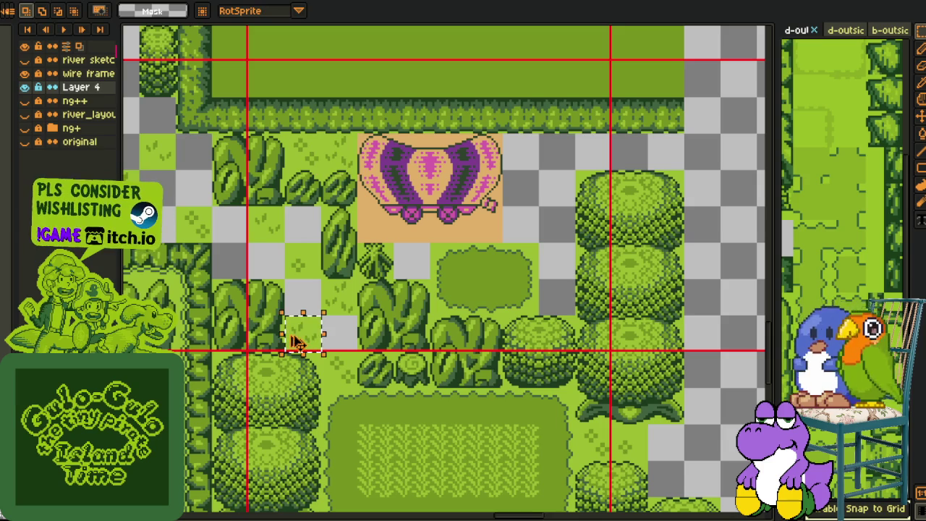
key("h")
left_click_drag(438, 279, 372, 322)
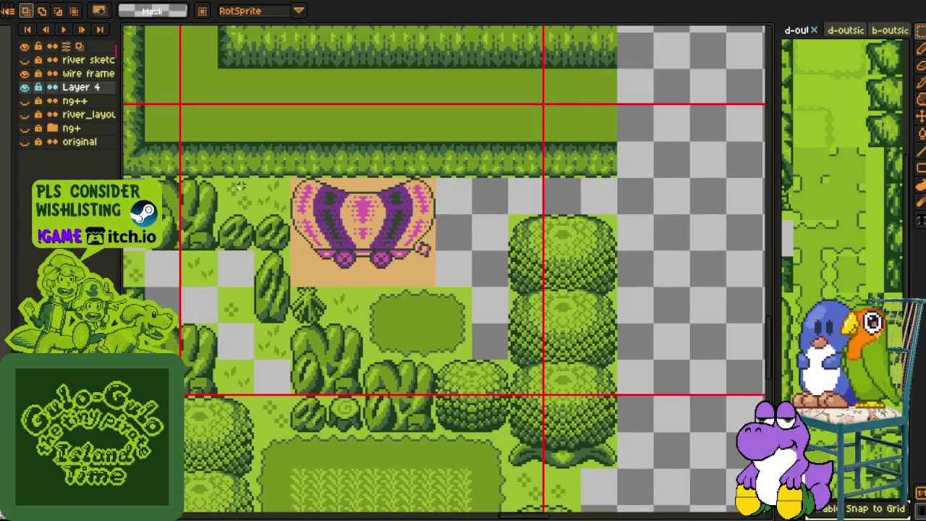
mouse_move(232, 326)
left_mouse_down()
mouse_move(491, 258)
mouse_move(503, 334)
mouse_move(527, 207)
mouse_move(646, 269)
mouse_move(477, 237)
mouse_move(600, 206)
left_mouse_up()
key("Return")
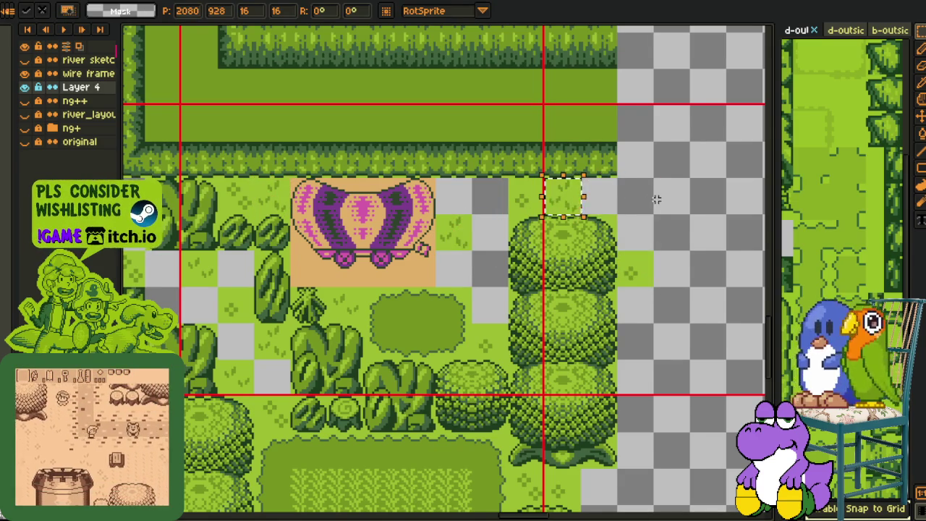
scroll(578, 227, "down", 3)
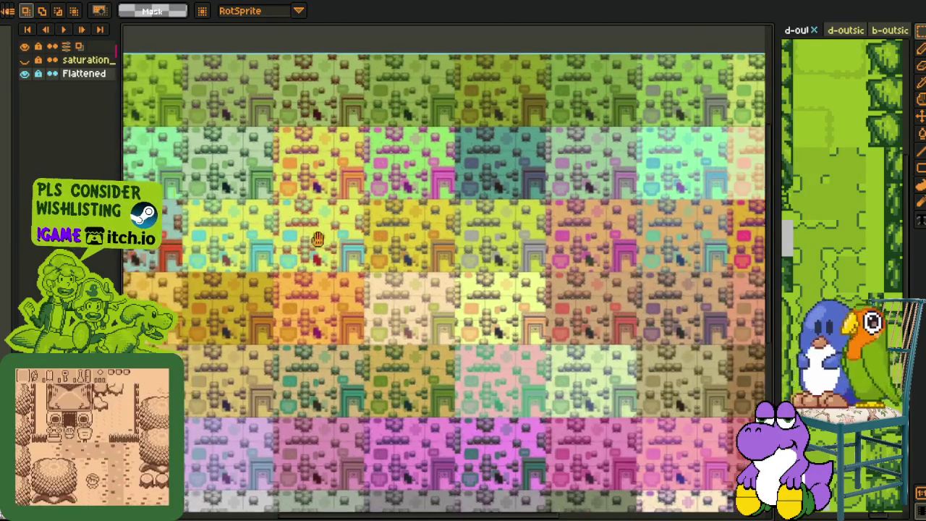
- Pan to the flattened sheet's top-left edge
left_click_drag(311, 258, 566, 309)
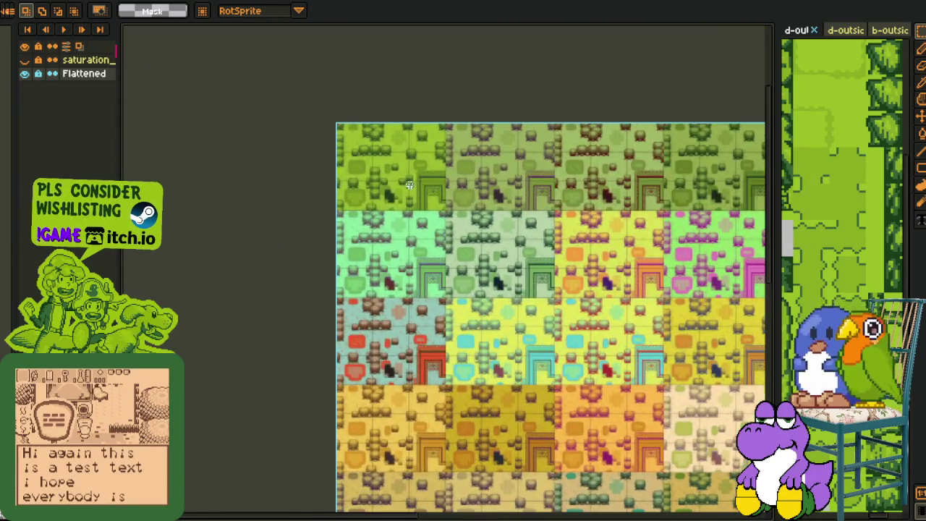
scroll(375, 220, "up", 3)
mouse_move(375, 221)
left_mouse_down()
mouse_move(380, 258)
mouse_move(358, 258)
left_mouse_up()
scroll(353, 257, "up", 2)
mouse_move(504, 255)
left_mouse_down()
mouse_move(511, 306)
mouse_move(461, 311)
left_mouse_up()
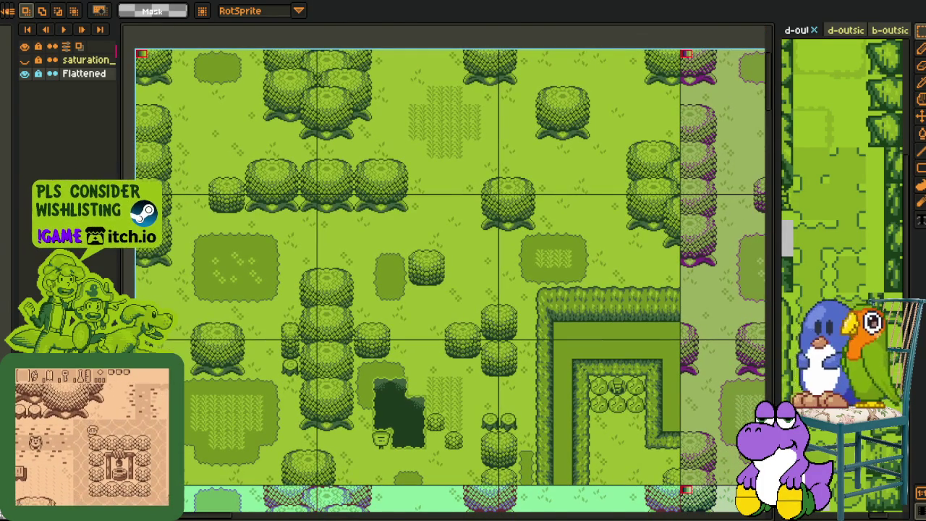
scroll(193, 105, "up", 3)
scroll(193, 105, "up", 1)
- Select the palette swatches in the sheet's corner
left_click_drag(193, 106, 319, 332)
scroll(270, 257, "up", 2)
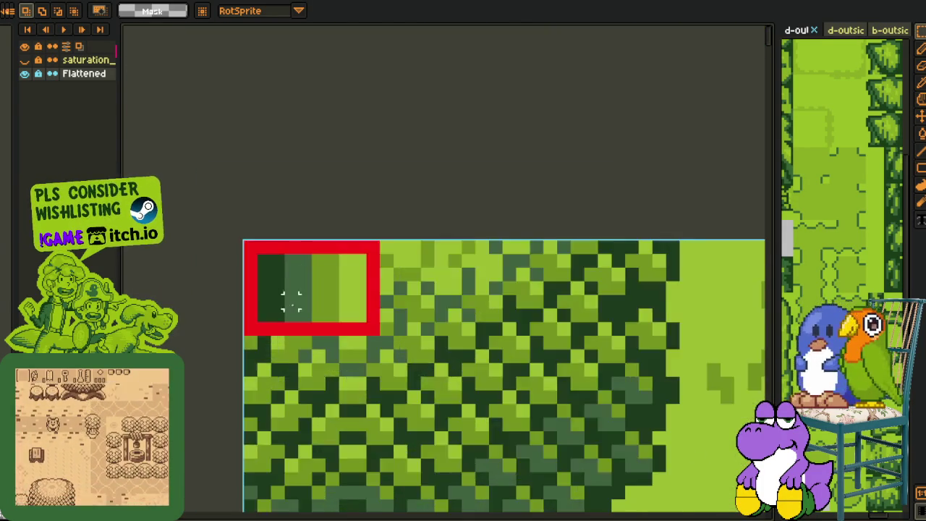
scroll(293, 299, "up", 2)
left_click_drag(200, 176, 528, 352)
scroll(540, 308, "down", 3)
scroll(611, 308, "down", 1)
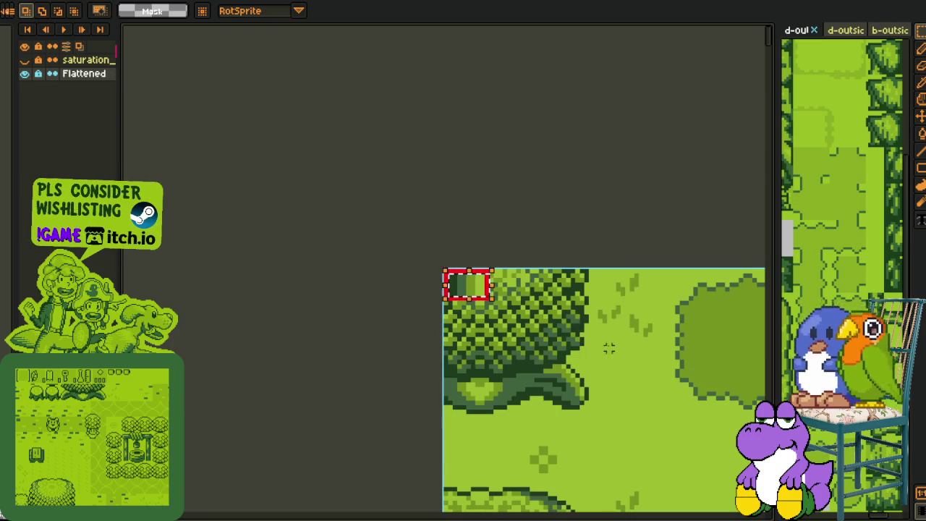
scroll(631, 407, "down", 1)
- Pan across the neighbouring colour variants of the map
left_click_drag(632, 407, 474, 271)
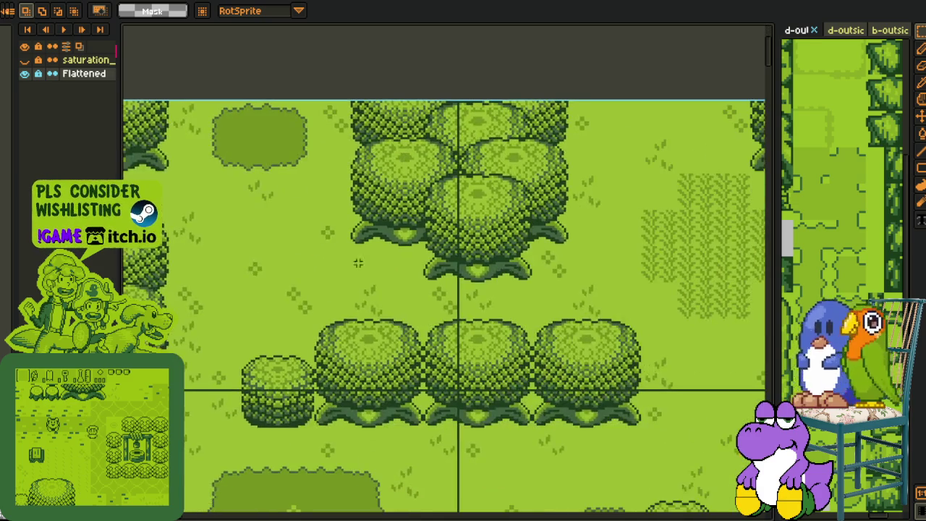
scroll(474, 271, "down", 1)
left_click_drag(591, 318, 270, 253)
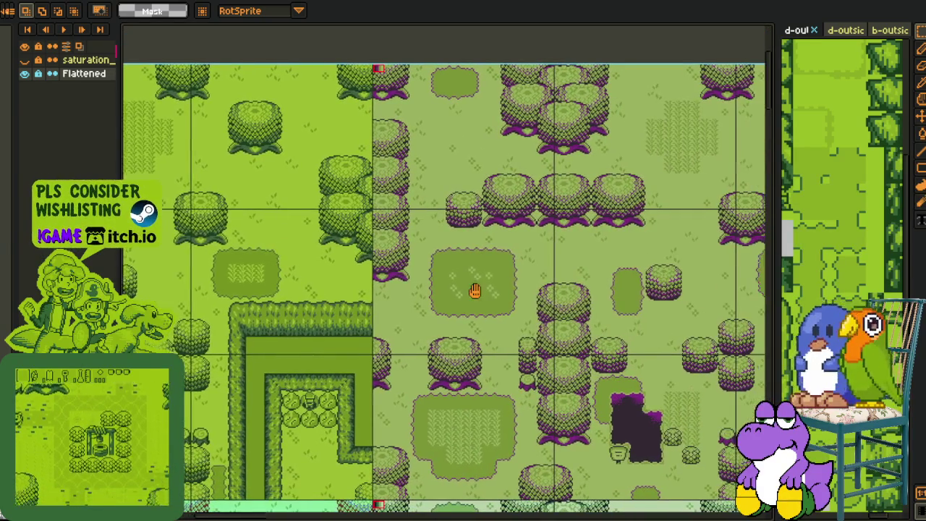
left_click_drag(474, 290, 349, 286)
scroll(529, 268, "up", 2)
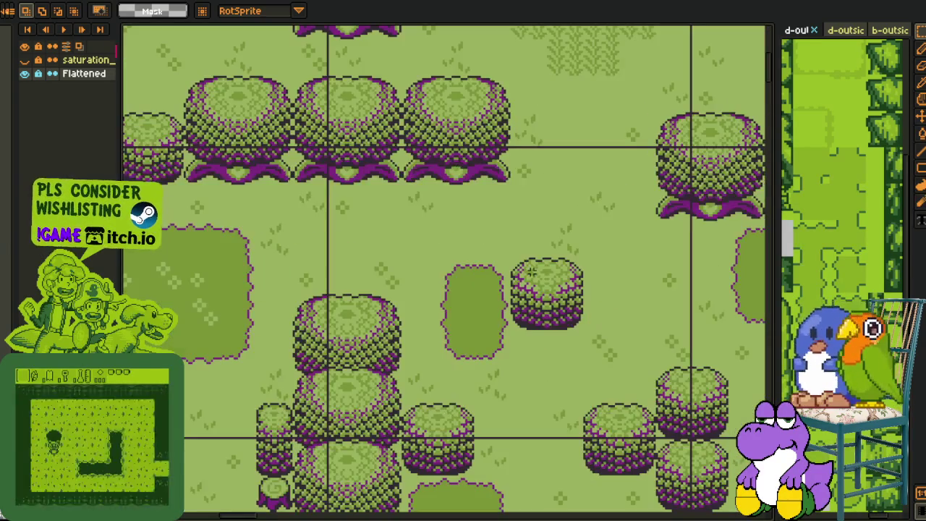
left_click_drag(529, 268, 365, 276)
left_click_drag(565, 271, 388, 286)
left_click_drag(607, 288, 337, 293)
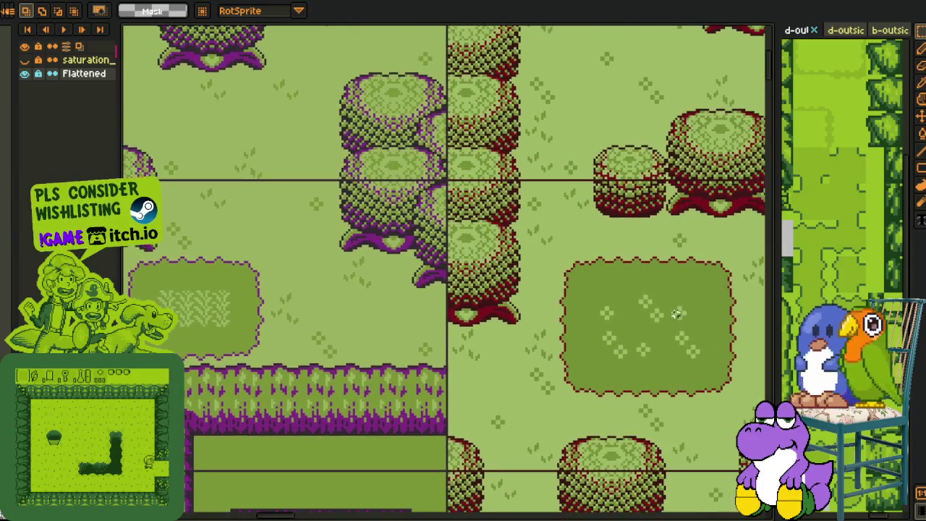
left_click_drag(650, 311, 412, 313)
left_click_drag(625, 308, 509, 318)
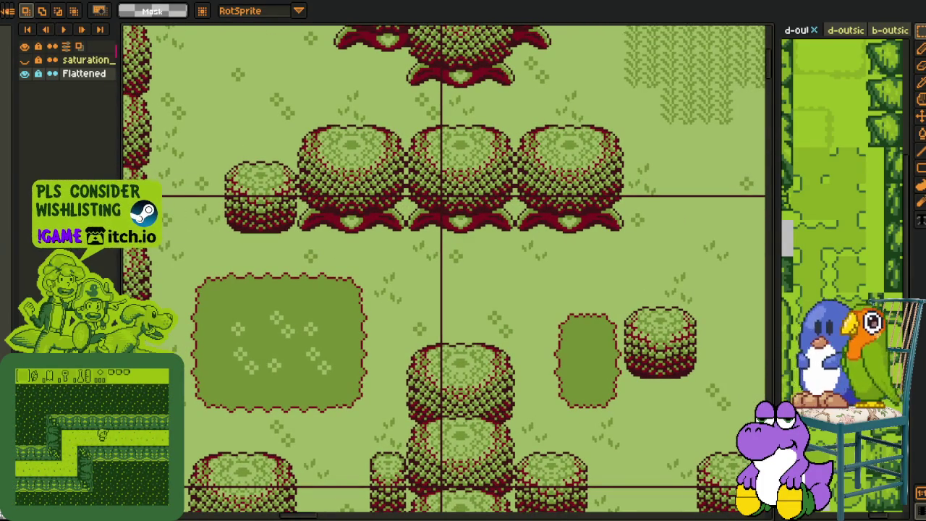
- Continue across the remaining variants to the greyscale version of the map
left_click_drag(568, 315, 324, 306)
left_click_drag(620, 289, 363, 309)
left_click_drag(746, 303, 468, 251)
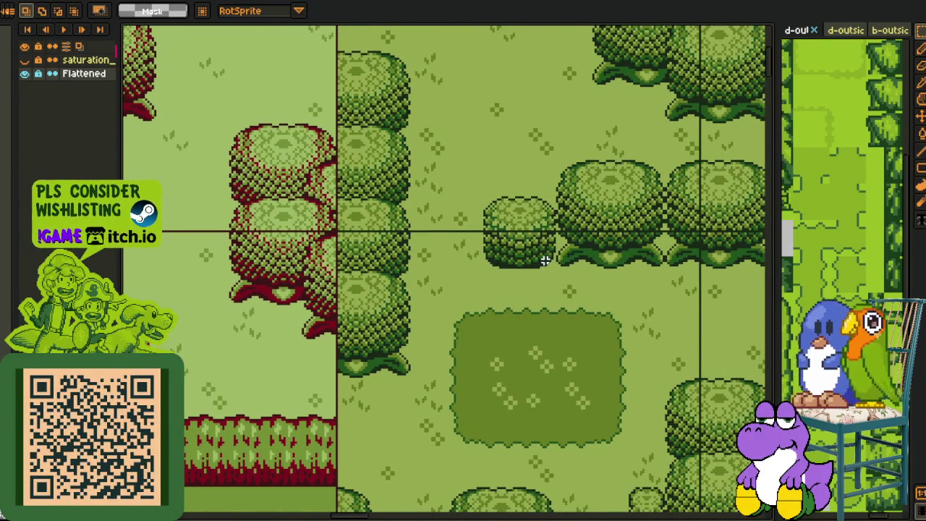
mouse_move(592, 276)
left_mouse_down()
mouse_move(574, 283)
mouse_move(525, 238)
mouse_move(355, 260)
left_mouse_up()
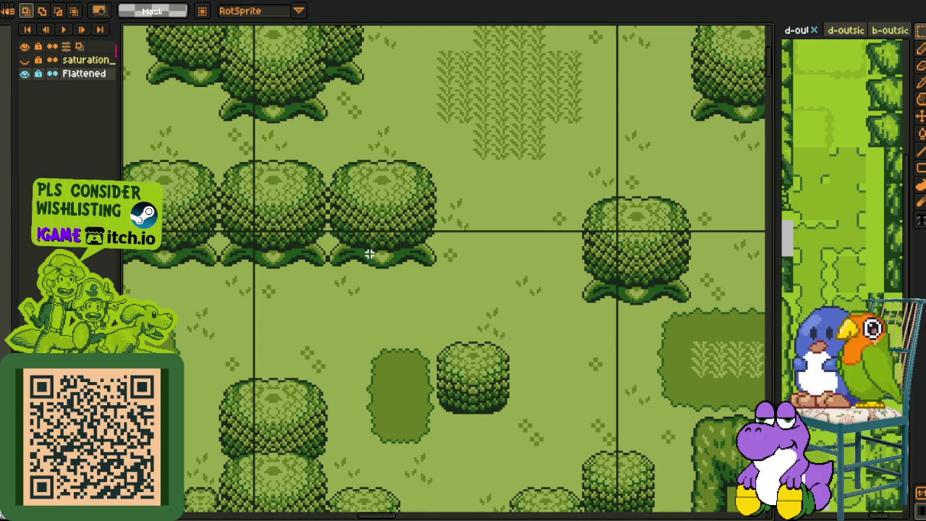
scroll(369, 253, "down", 2)
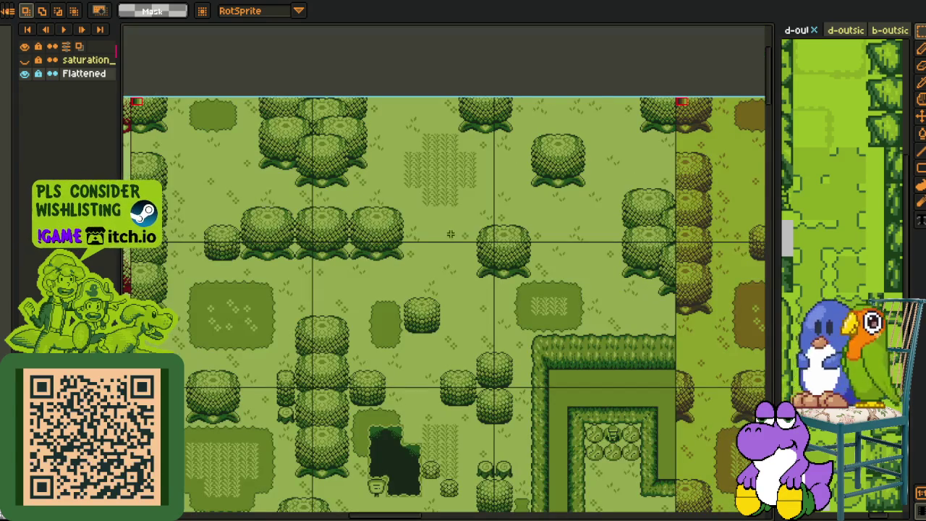
scroll(450, 233, "up", 2)
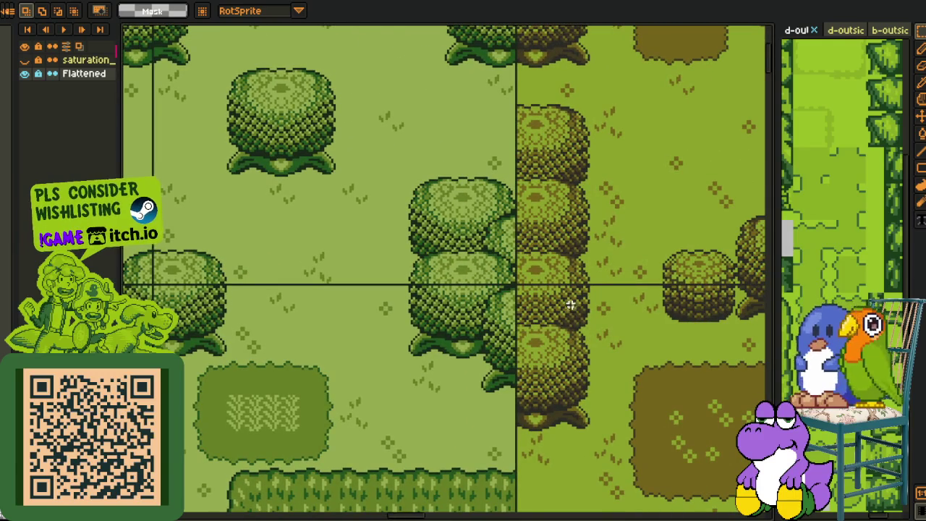
scroll(572, 300, "right", 2)
scroll(484, 290, "right", 5)
scroll(496, 279, "right", 3)
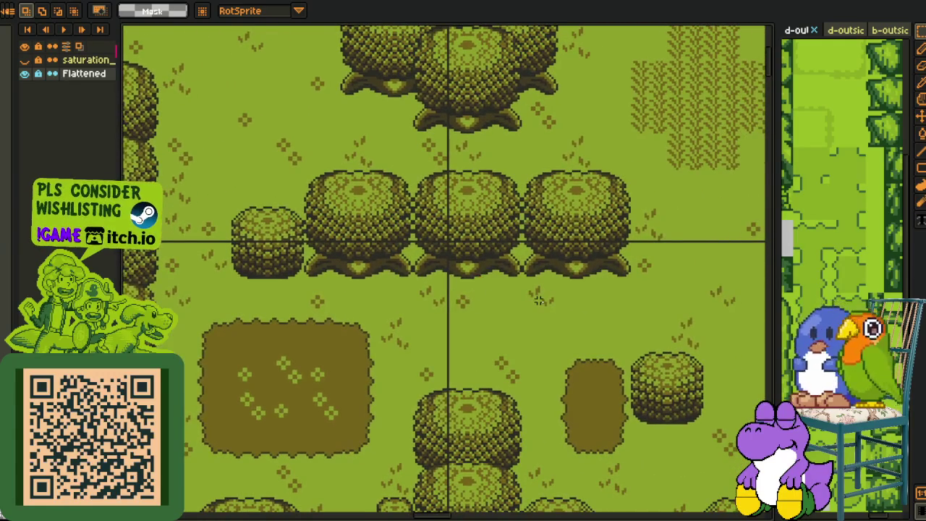
scroll(477, 290, "right", 4)
scroll(318, 267, "right", 2)
left_click(25, 61)
scroll(261, 210, "up", 1)
scroll(241, 208, "up", 1)
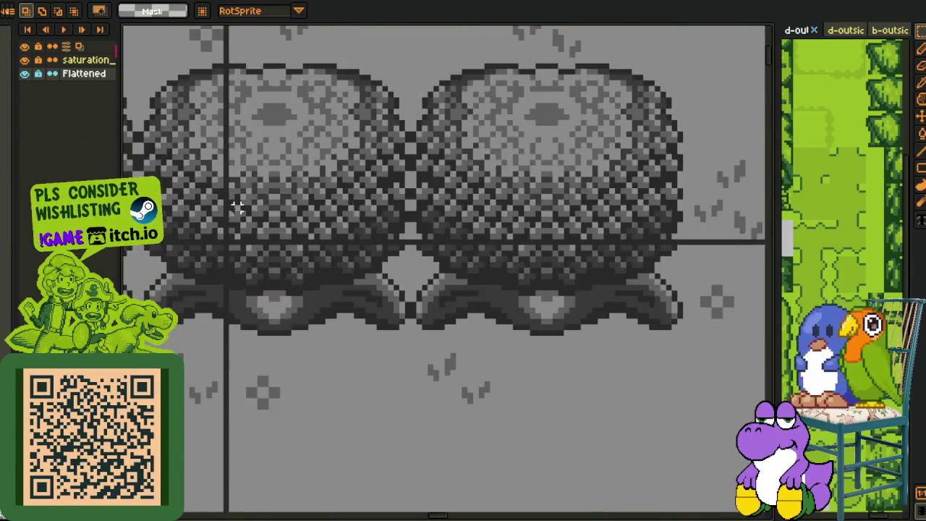
scroll(241, 208, "left", 2)
left_click(26, 61)
left_click(25, 61)
left_click(25, 60)
left_click(26, 60)
scroll(384, 217, "down", 2)
scroll(388, 190, "down", 2)
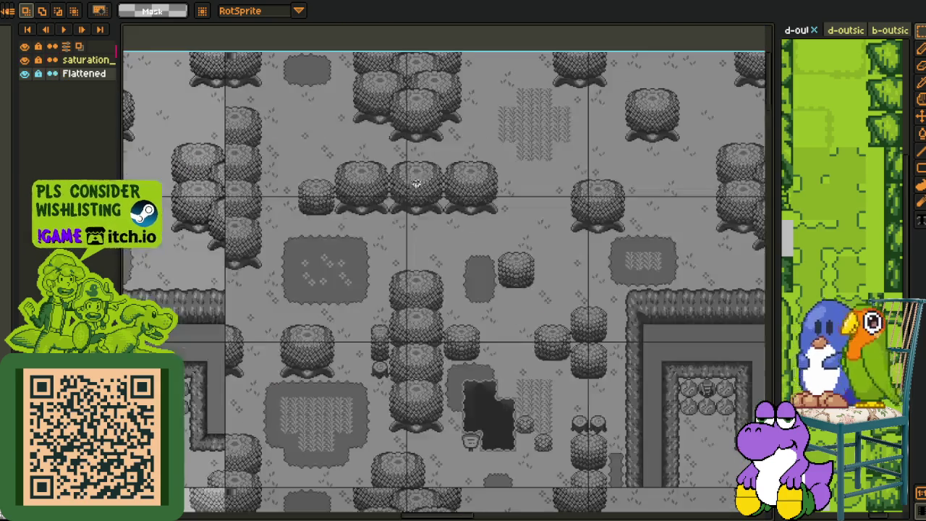
scroll(373, 310, "down", 1)
scroll(341, 347, "up", 3)
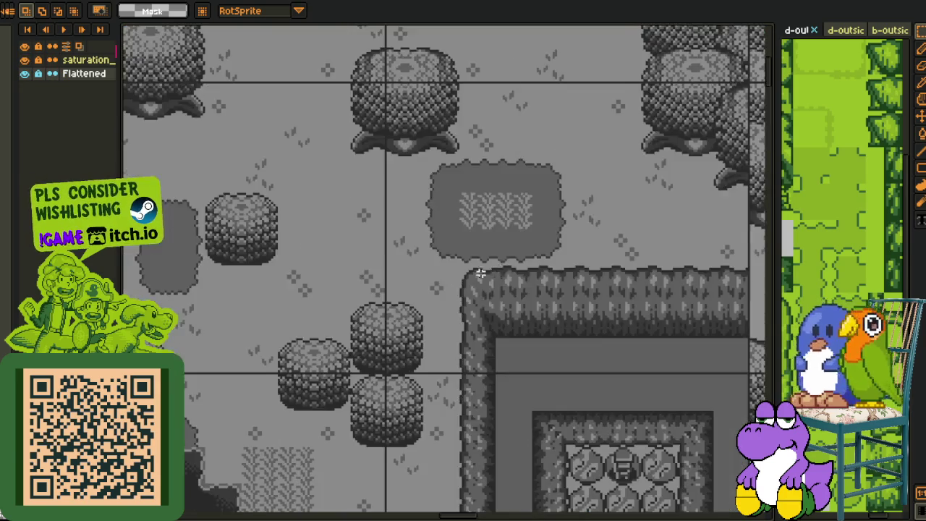
left_click_drag(480, 271, 353, 265)
scroll(434, 224, "right", 3)
left_click_drag(435, 224, 266, 196)
left_click(25, 61)
left_click_drag(385, 175, 339, 214)
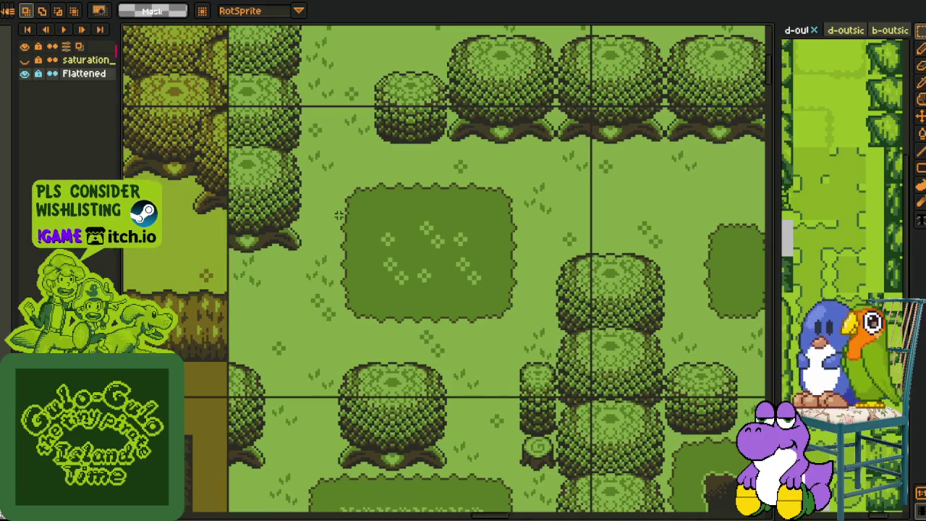
scroll(339, 214, "down", 2)
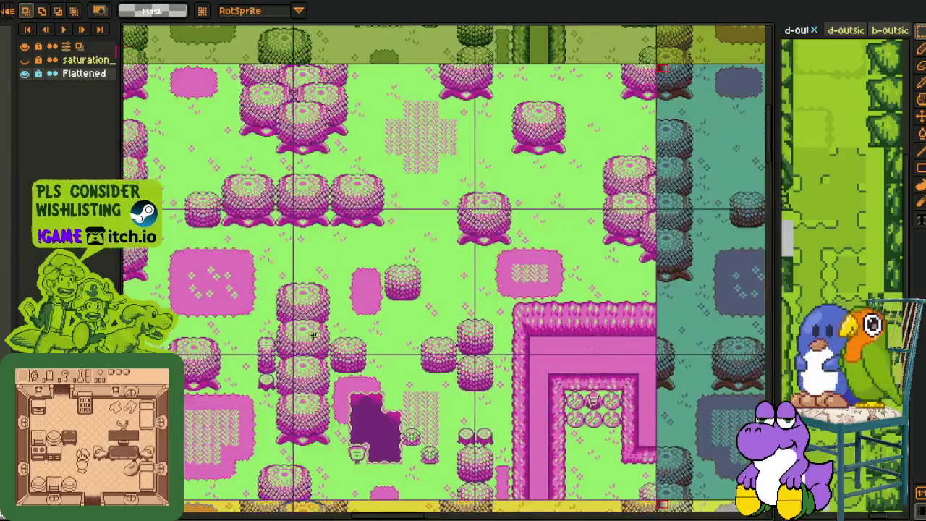
scroll(372, 274, "up", 2)
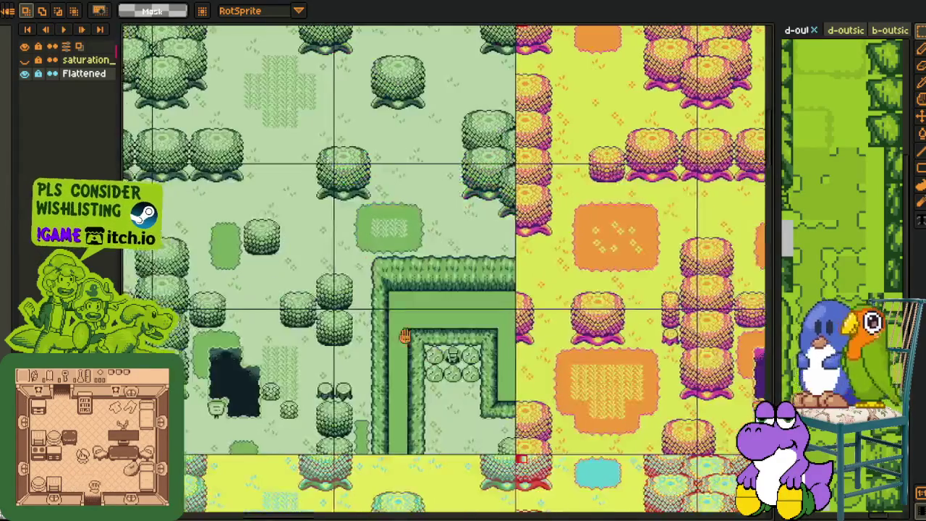
scroll(387, 339, "down", 1)
scroll(387, 339, "down", 1)
scroll(388, 339, "down", 1)
scroll(496, 441, "up", 1)
left_click_drag(496, 441, 255, 141)
mouse_move(490, 277)
left_mouse_down()
mouse_move(558, 431)
mouse_move(268, 450)
mouse_move(184, 470)
mouse_move(394, 453)
left_mouse_up()
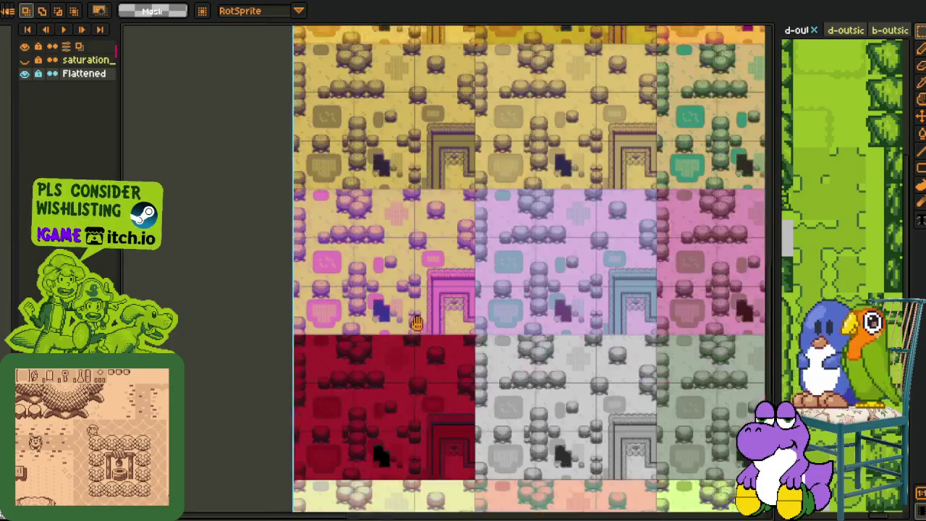
scroll(417, 324, "up", 3)
scroll(380, 393, "up", 1)
- Marquee-select a rectangle of the red variant, then pan across to the cream and dark variants
left_click_drag(258, 166, 559, 479)
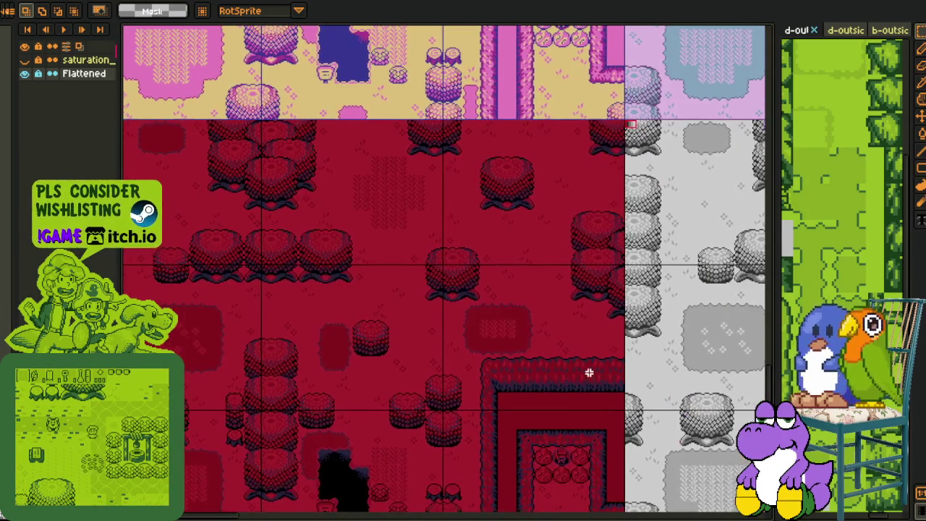
scroll(589, 372, "down", 1)
scroll(541, 368, "down", 1)
mouse_move(674, 381)
left_mouse_down()
mouse_move(454, 352)
mouse_move(275, 352)
mouse_move(378, 372)
mouse_move(535, 371)
mouse_move(318, 366)
left_mouse_up()
left_click_drag(622, 362, 367, 351)
mouse_move(535, 347)
left_mouse_down()
mouse_move(487, 315)
mouse_move(310, 389)
left_mouse_up()
scroll(487, 315, "up", 3)
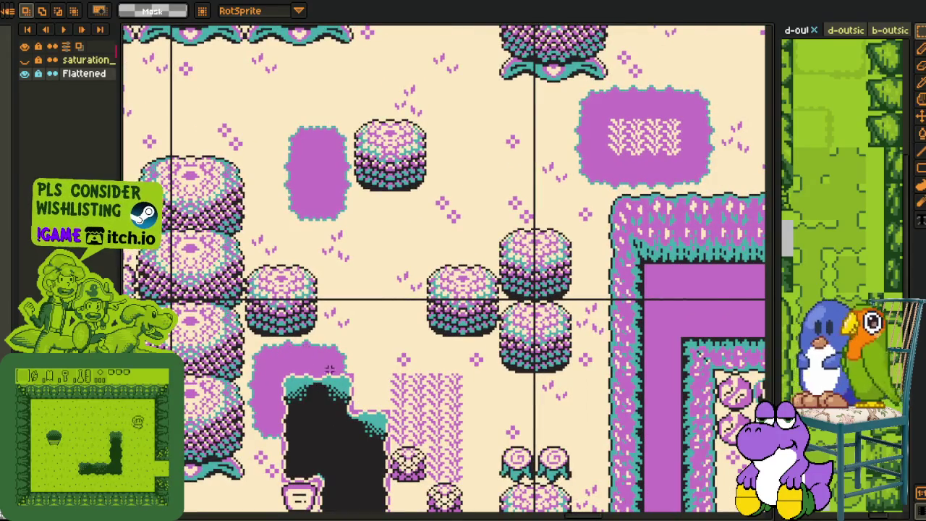
scroll(496, 252, "down", 3)
left_click_drag(496, 253, 318, 253)
scroll(318, 253, "up", 3)
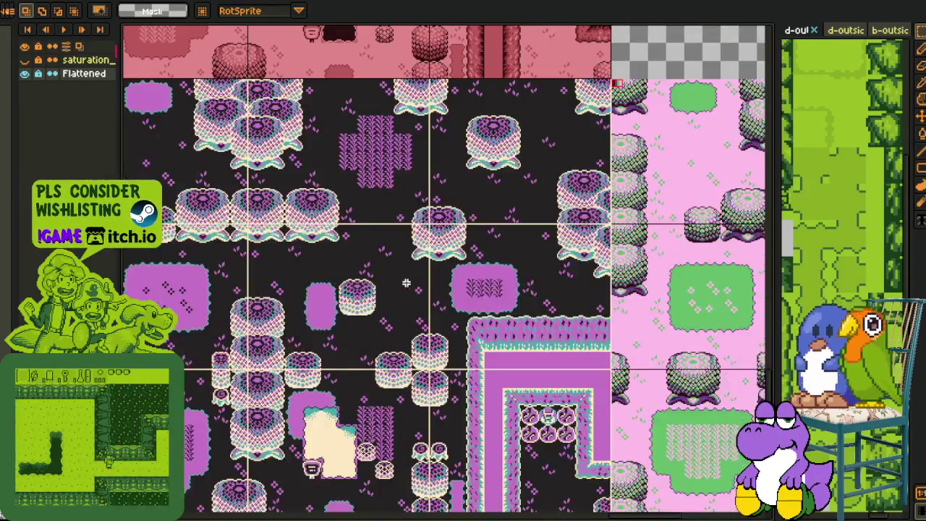
left_click_drag(264, 329, 309, 329)
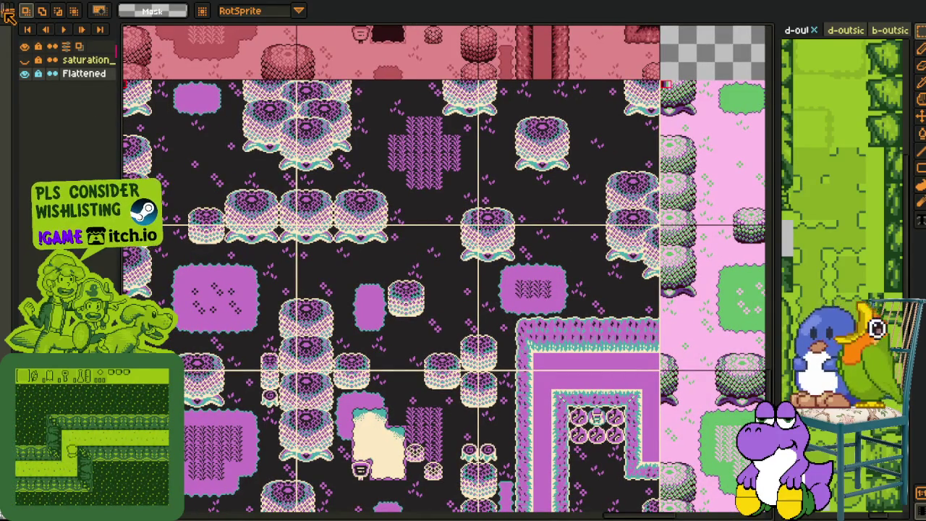
- Open the preset palettes list (ARQ16, Atari 2600 NTSC/PAL, BubbleGum16, CGA) and scroll through it
left_click(8, 15)
scroll(239, 217, "down", 2)
scroll(239, 217, "down", 2)
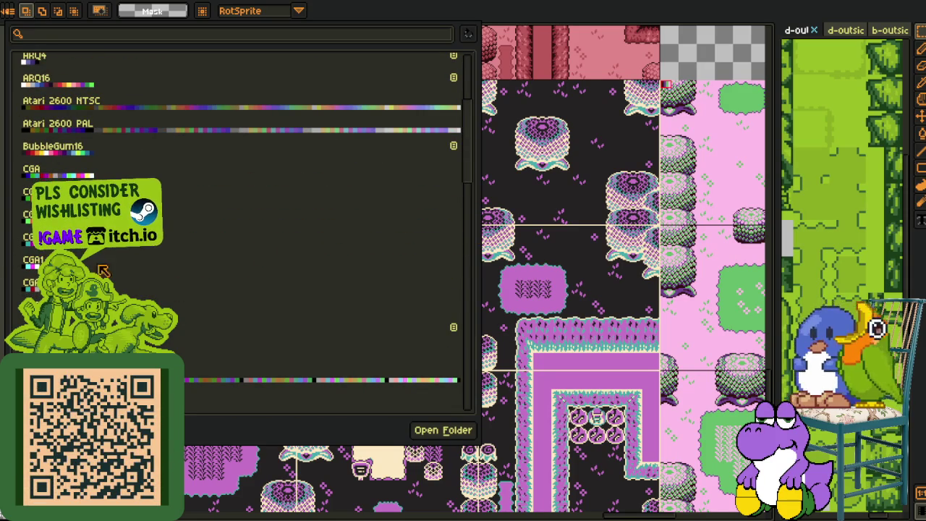
- Close the palette list, zoom in, and select a thin strip above the purple grass patch
left_click(562, 311)
scroll(270, 256, "up", 2)
scroll(309, 265, "up", 1)
scroll(465, 310, "up", 2)
mouse_move(202, 364)
left_mouse_down()
mouse_move(300, 316)
mouse_move(405, 378)
left_mouse_up()
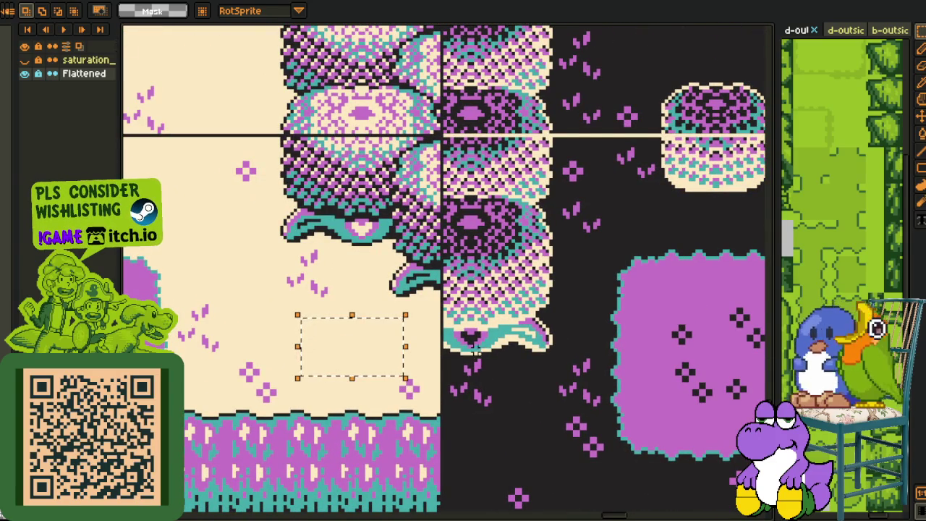
mouse_move(740, 292)
left_mouse_down()
mouse_move(487, 297)
mouse_move(427, 313)
left_mouse_up()
left_click_drag(309, 248, 496, 269)
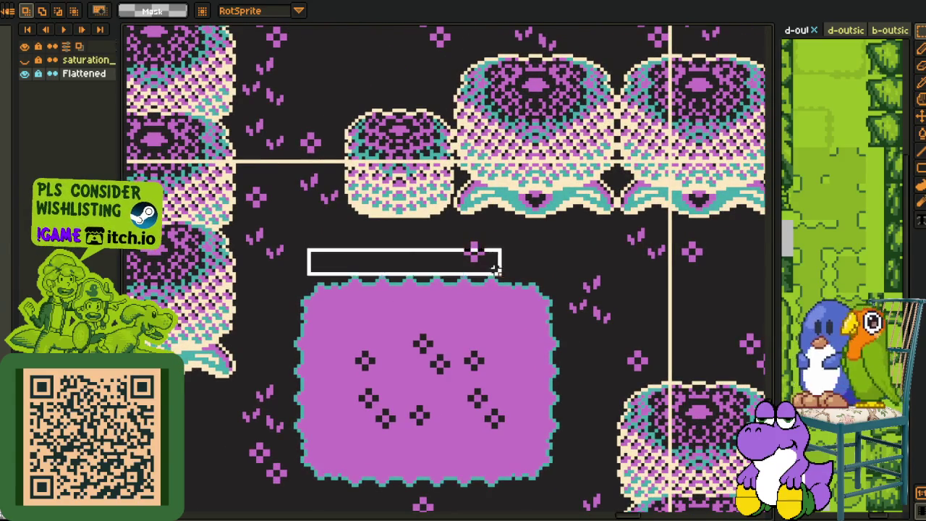
- Zoom out and pan up and left across the crimson, grey, cream and peach variant rows
scroll(434, 261, "down", 2)
scroll(434, 260, "down", 2)
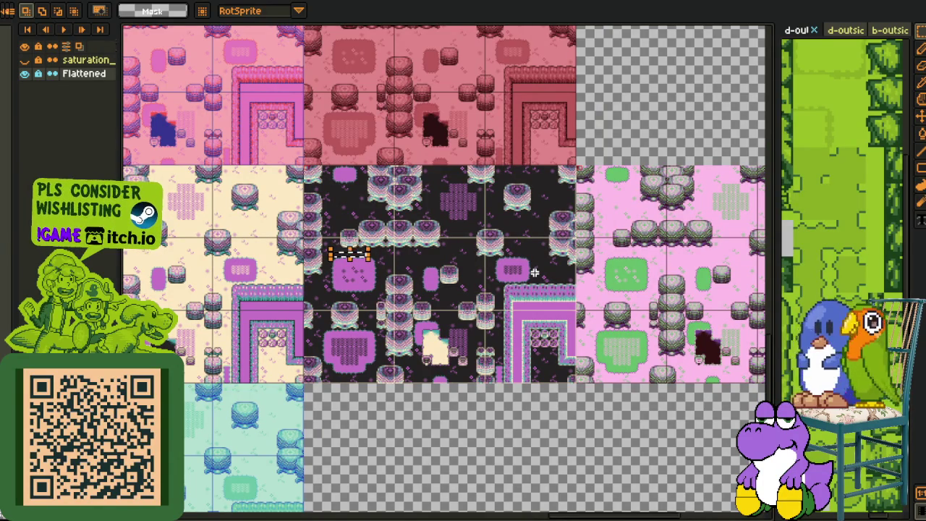
scroll(534, 272, "down", 1)
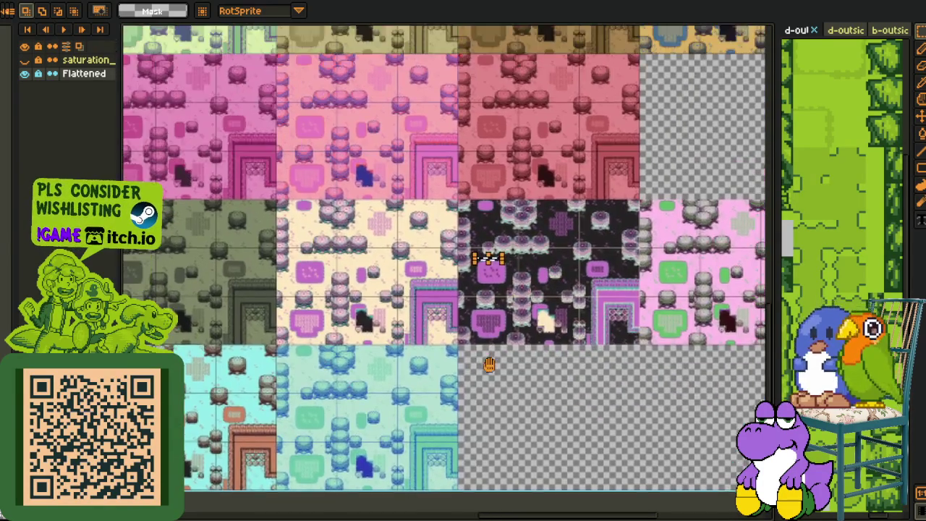
scroll(506, 290, "up", 3)
scroll(539, 253, "up", 3)
left_click_drag(539, 253, 524, 289)
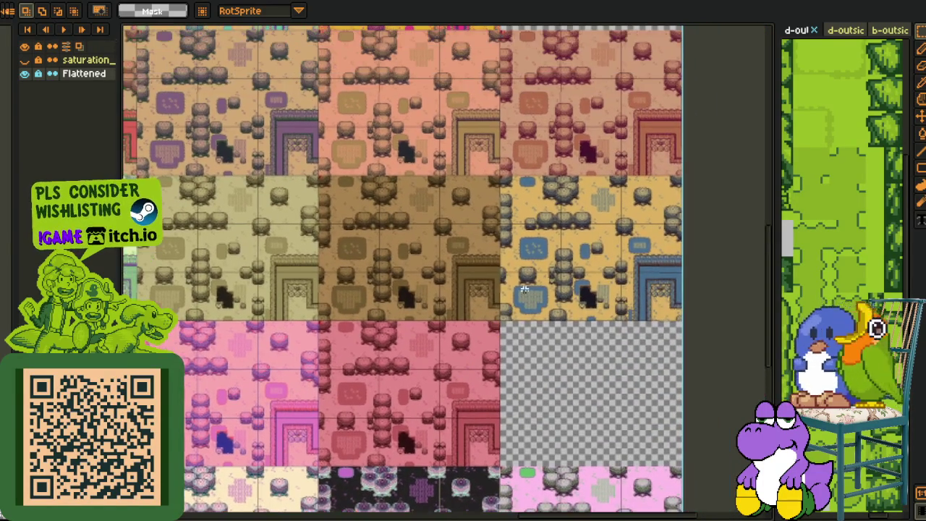
scroll(352, 228, "up", 1)
scroll(352, 228, "left", 3)
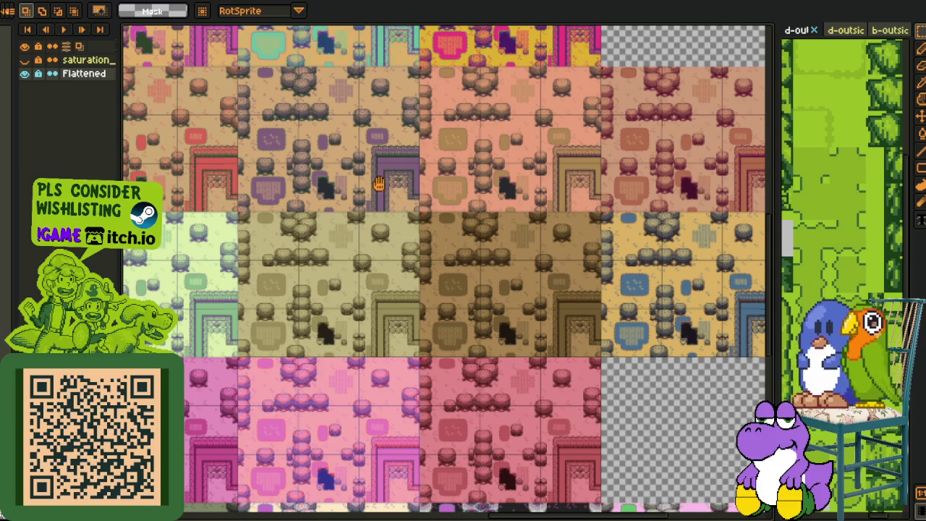
scroll(380, 184, "up", 1)
scroll(456, 261, "down", 1)
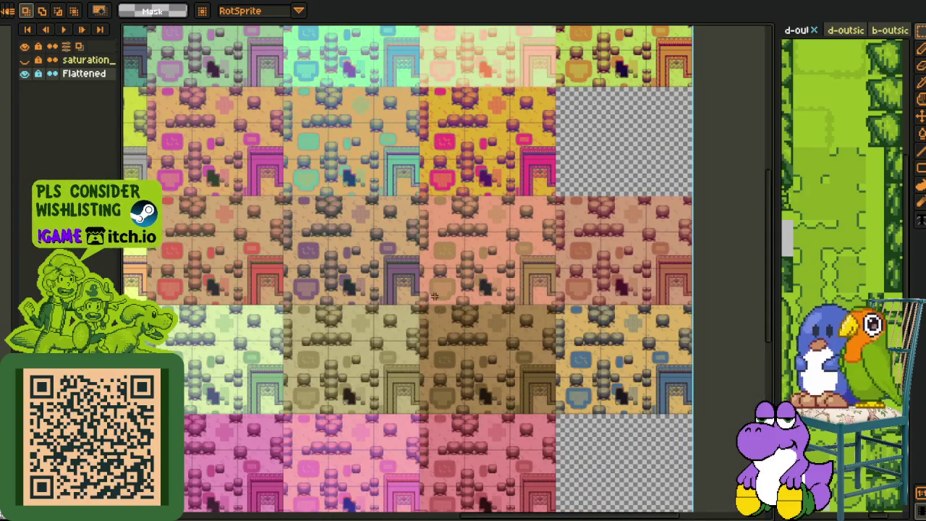
scroll(591, 304, "up", 1)
scroll(590, 304, "left", 6)
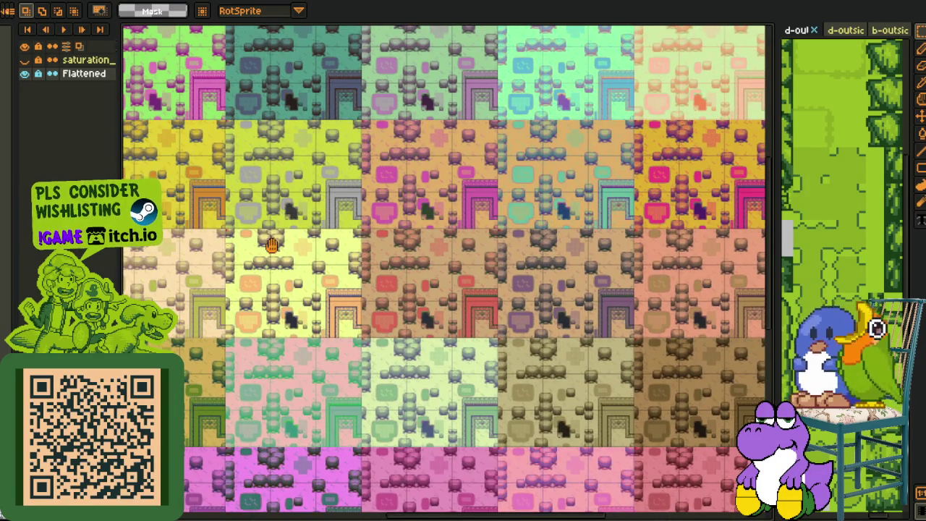
scroll(271, 244, "up", 1)
scroll(315, 252, "left", 2)
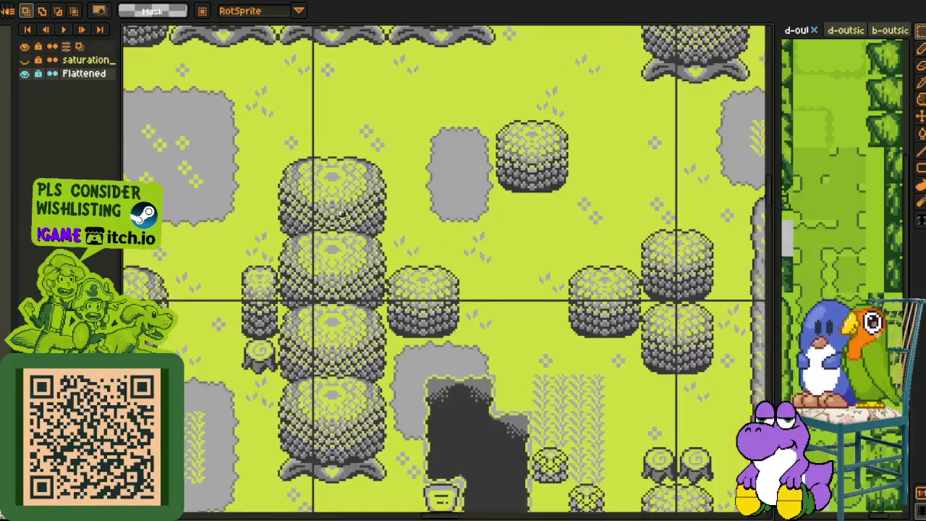
scroll(343, 222, "up", 3)
- Pan and zoom across the variant sheet until the whole sheet is in view
scroll(329, 246, "left", 7)
scroll(314, 273, "left", 3)
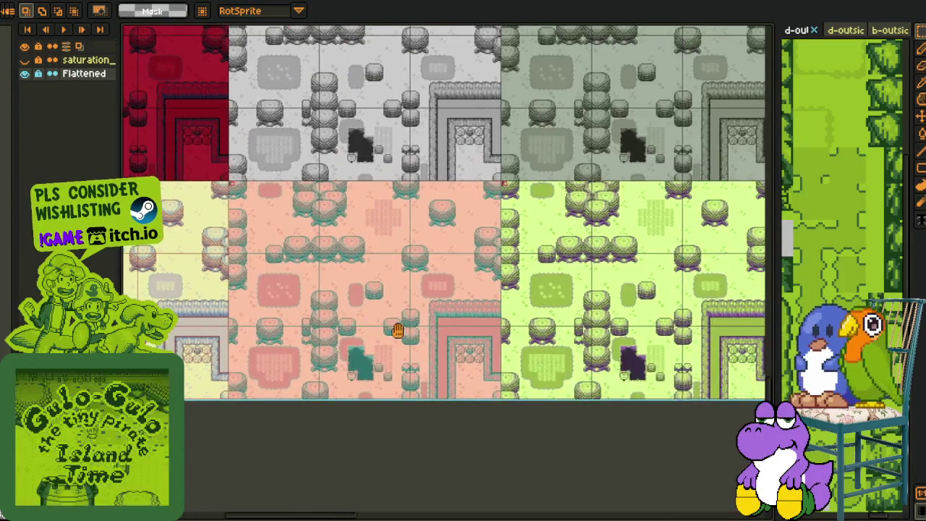
left_click_drag(253, 376, 475, 314)
scroll(314, 402, "up", 5)
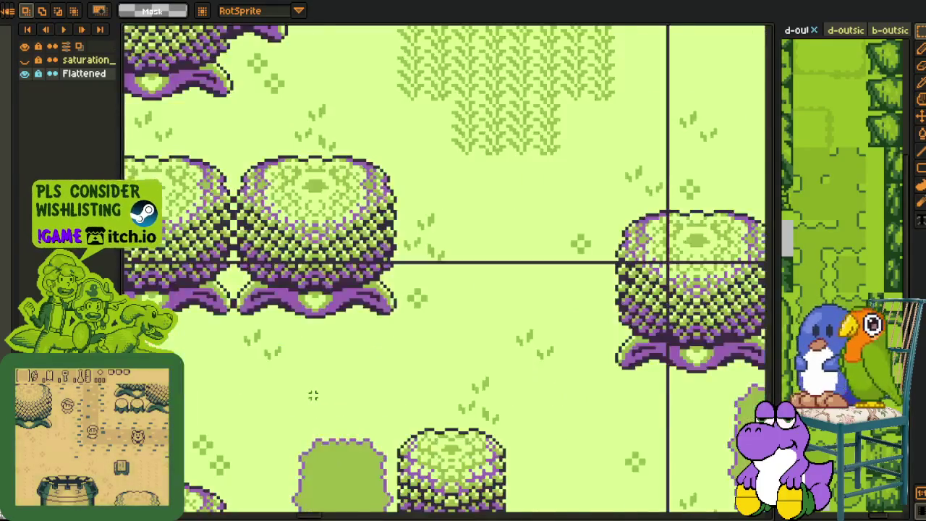
scroll(386, 275, "up", 3)
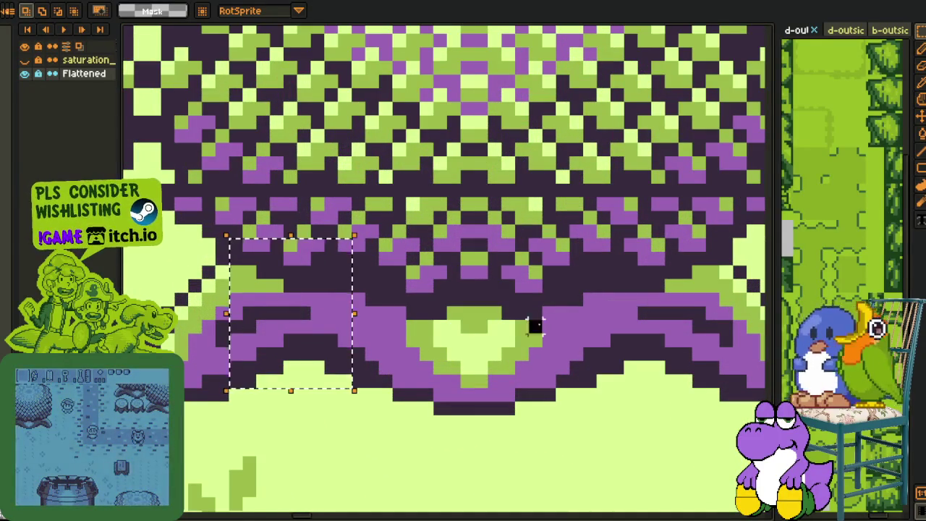
scroll(534, 326, "down", 3)
scroll(550, 325, "down", 2)
scroll(571, 325, "down", 3)
scroll(573, 324, "down", 2)
scroll(572, 324, "down", 2)
mouse_move(620, 272)
left_mouse_down()
mouse_move(533, 302)
mouse_move(457, 345)
mouse_move(574, 222)
mouse_move(550, 361)
left_mouse_up()
scroll(546, 356, "down", 2)
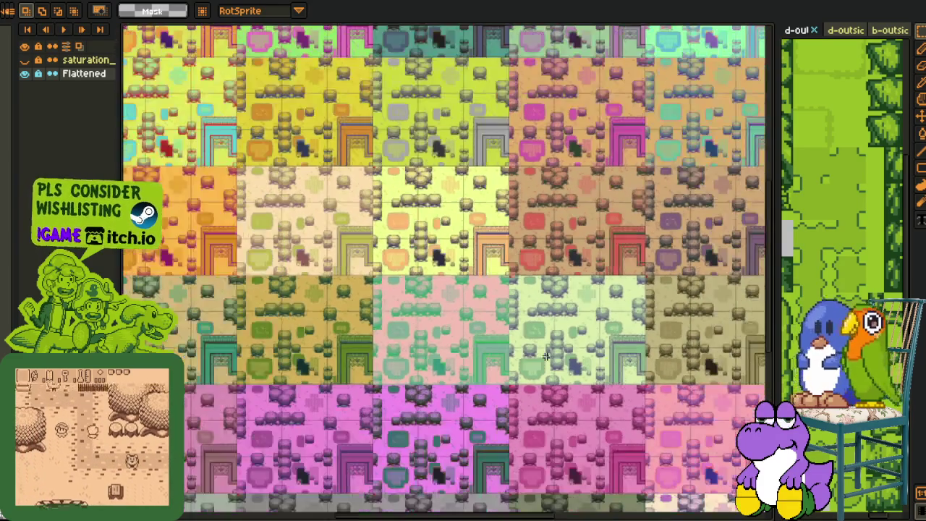
scroll(546, 356, "down", 2)
scroll(546, 356, "down", 1)
left_click_drag(389, 157, 381, 225)
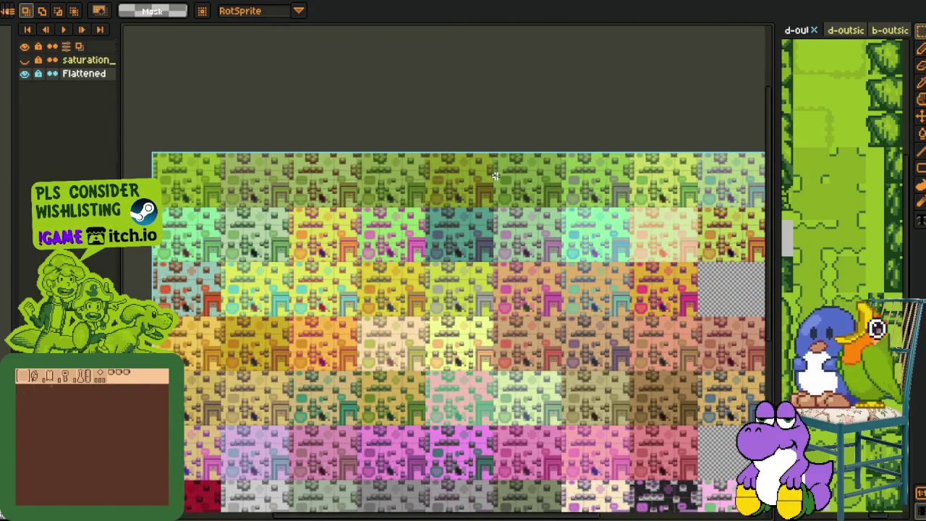
- Paste the copied strip onto the sheet with Ctrl+V and pan up to inspect the top rows
key("ctrl+v")
left_click_drag(410, 457, 381, 313)
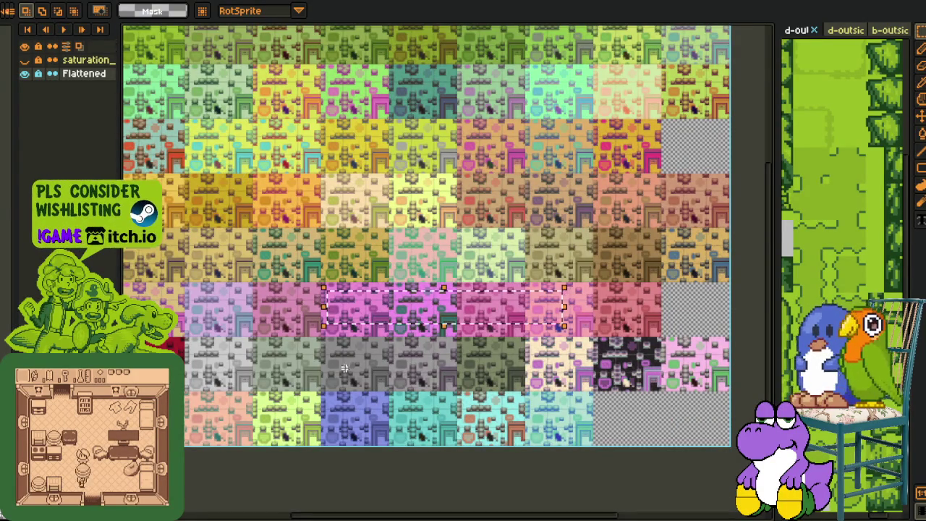
mouse_move(391, 174)
left_mouse_down()
mouse_move(411, 287)
mouse_move(452, 328)
left_mouse_up()
mouse_move(562, 234)
left_mouse_down()
mouse_move(357, 250)
mouse_move(392, 238)
left_mouse_up()
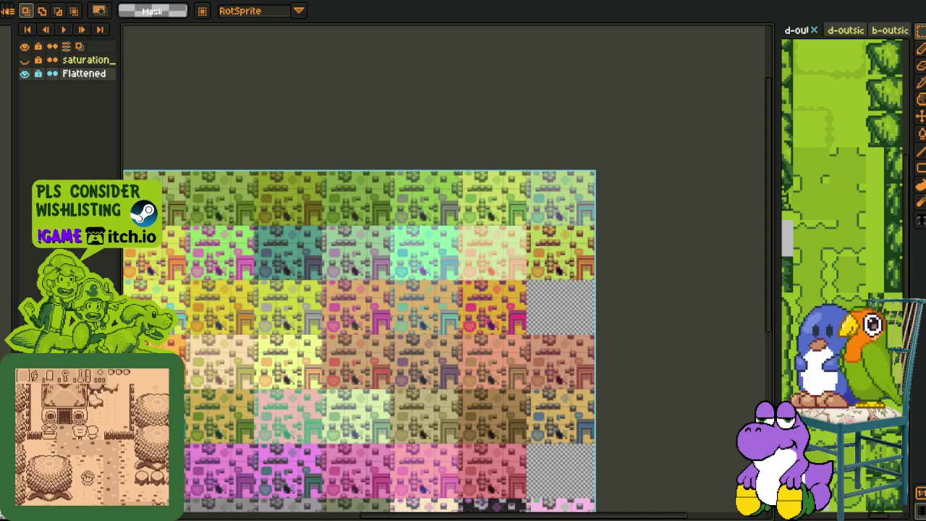
- Switch back to the green overworld map document and zoom to the checkered gap
key("ctrl+Tab")
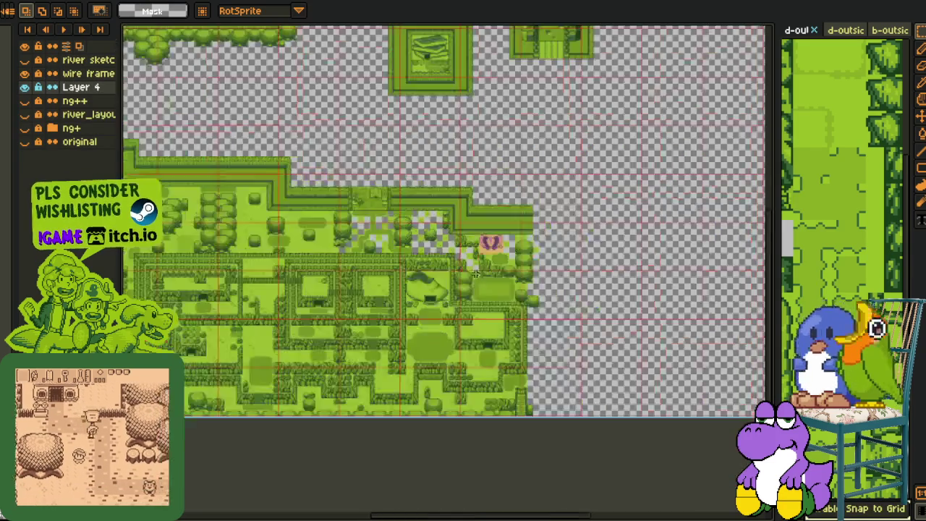
scroll(422, 279, "up", 3)
scroll(496, 340, "up", 2)
scroll(496, 340, "down", 3)
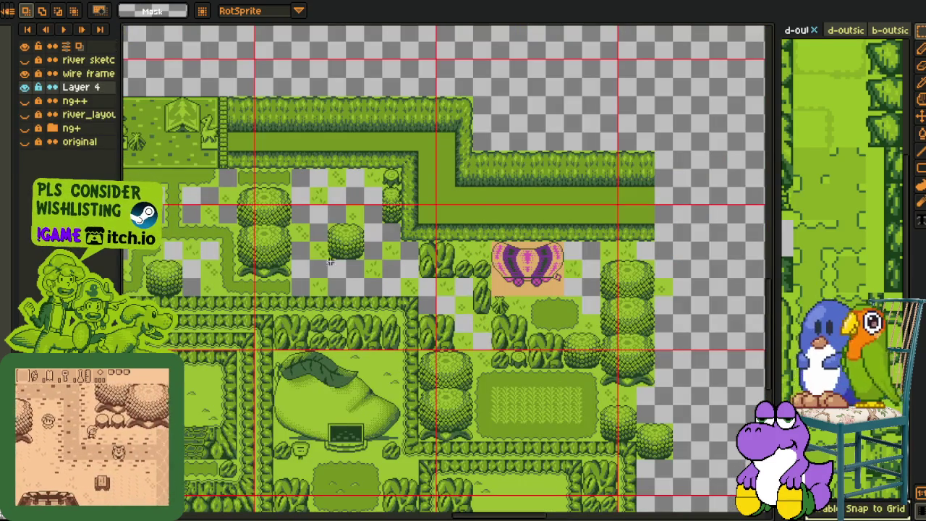
scroll(490, 275, "up", 2)
scroll(490, 275, "up", 2)
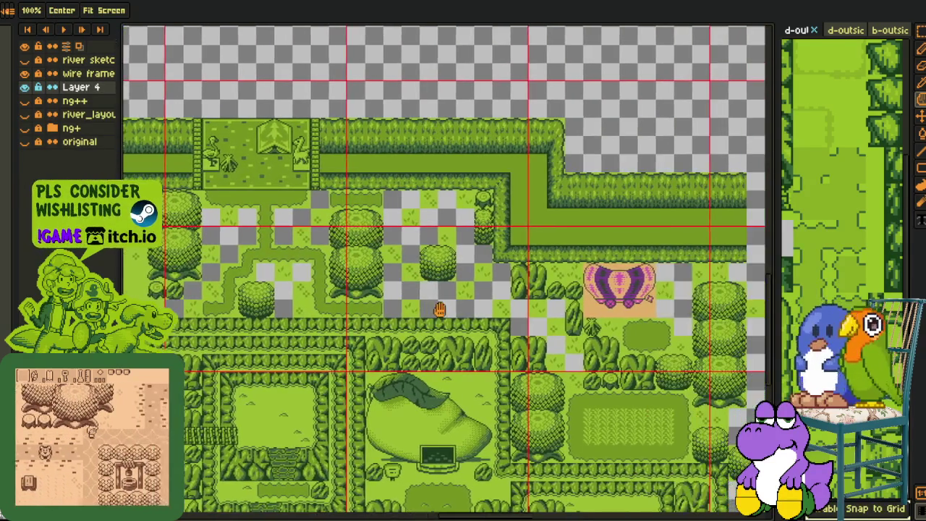
scroll(400, 325, "up", 2)
scroll(400, 326, "down", 1)
scroll(368, 325, "down", 1)
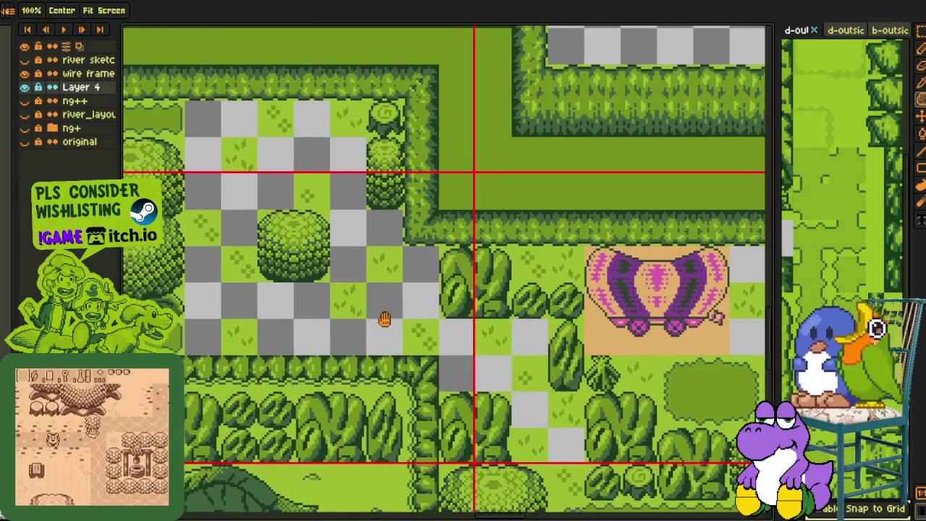
scroll(380, 319, "down", 1)
scroll(389, 313, "up", 2)
- Marquee the copied flat bush patch, move it into the gap, shift it one tile right, and drop it
key("m")
mouse_move(347, 299)
left_mouse_down()
mouse_move(355, 311)
mouse_move(458, 309)
mouse_move(513, 413)
left_mouse_up()
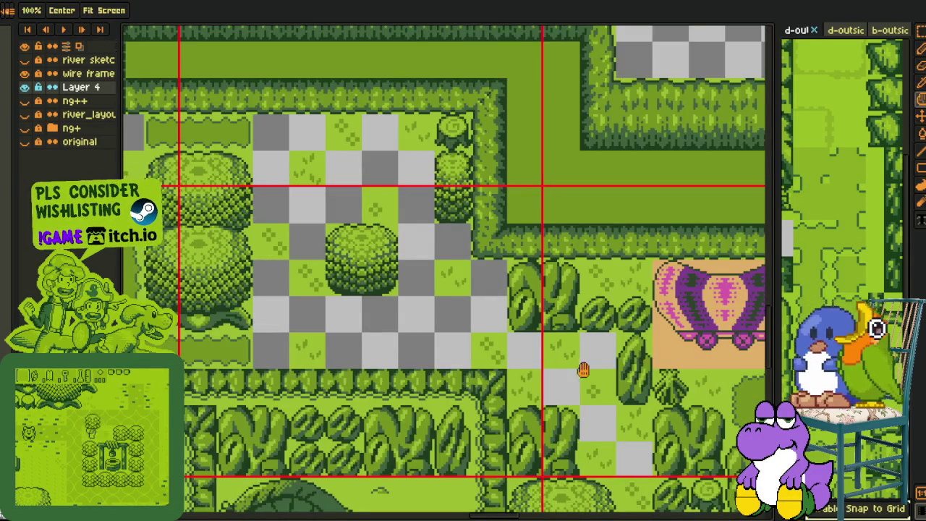
left_click_drag(586, 369, 429, 332)
mouse_move(647, 403)
left_mouse_down()
mouse_move(499, 381)
mouse_move(233, 316)
left_mouse_up()
left_click_drag(130, 232, 262, 257)
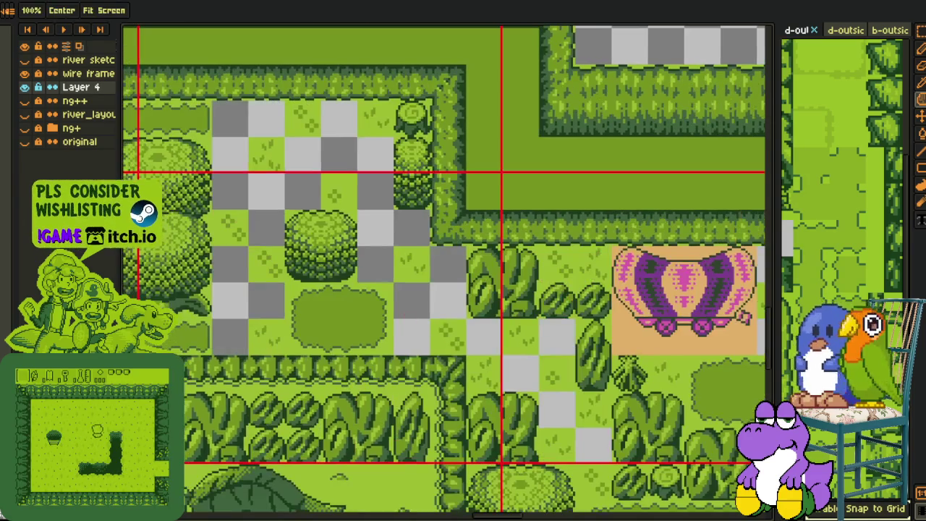
mouse_move(318, 281)
left_mouse_down()
mouse_move(395, 358)
mouse_move(434, 329)
left_mouse_up()
left_click(314, 297)
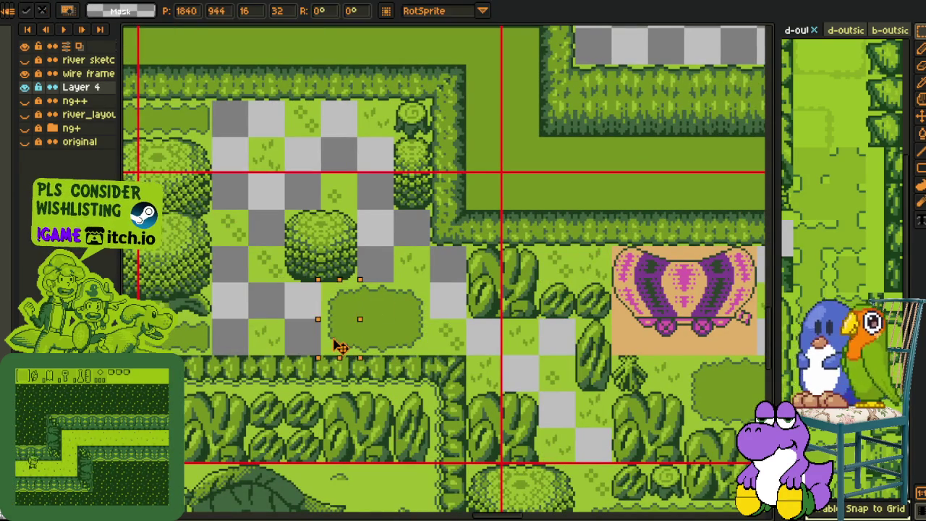
- Zoom out and hide the red wire frame grid layer
scroll(403, 310, "down", 2)
scroll(403, 309, "down", 1)
left_click_drag(356, 304, 341, 290)
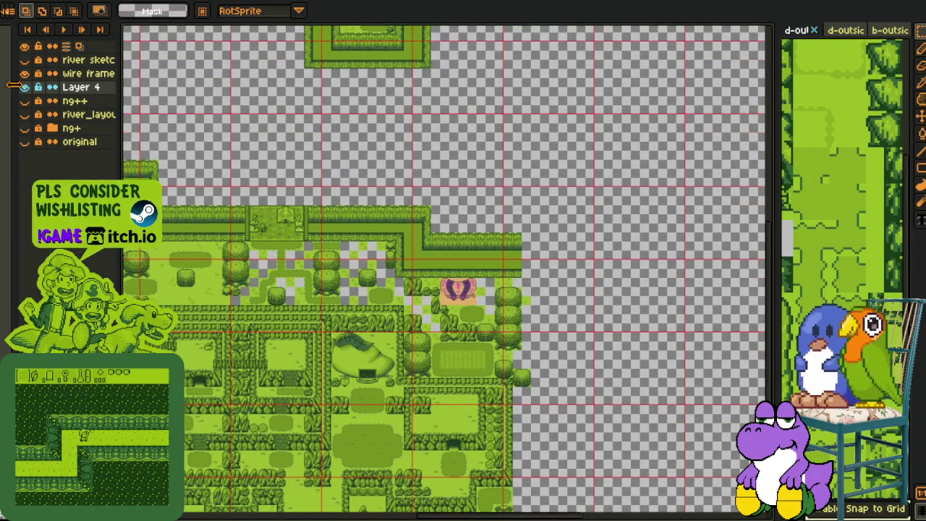
left_click(24, 74)
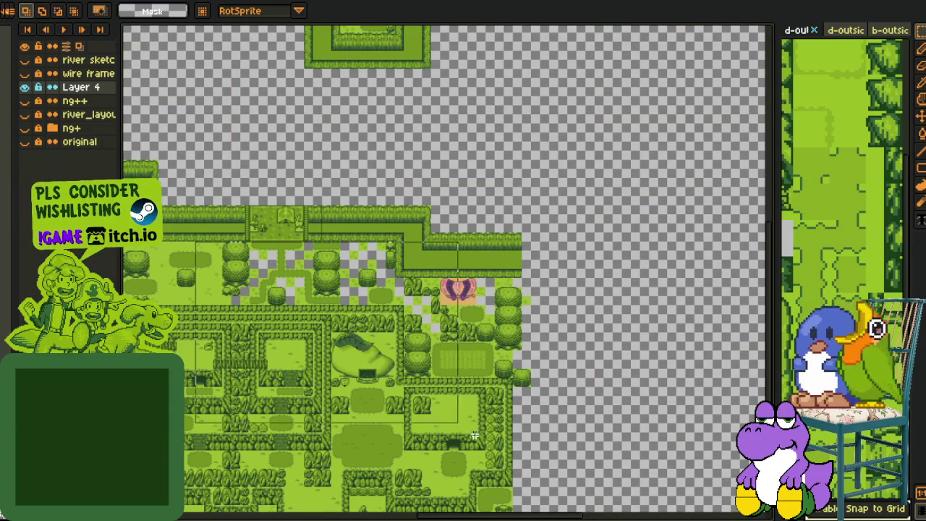
scroll(443, 316, "up", 2)
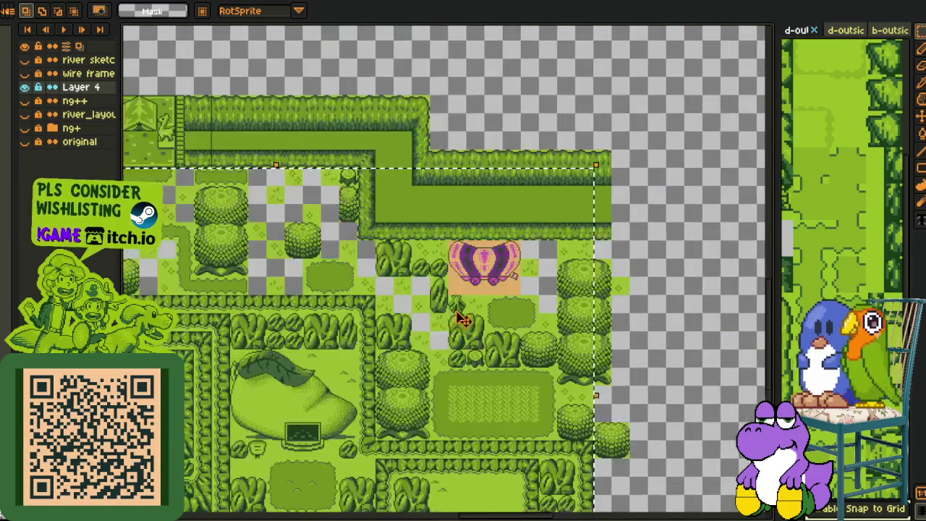
scroll(443, 315, "up", 3)
- Replace the grey checkered gap colour and the wagon's tan backdrop with green
key("i")
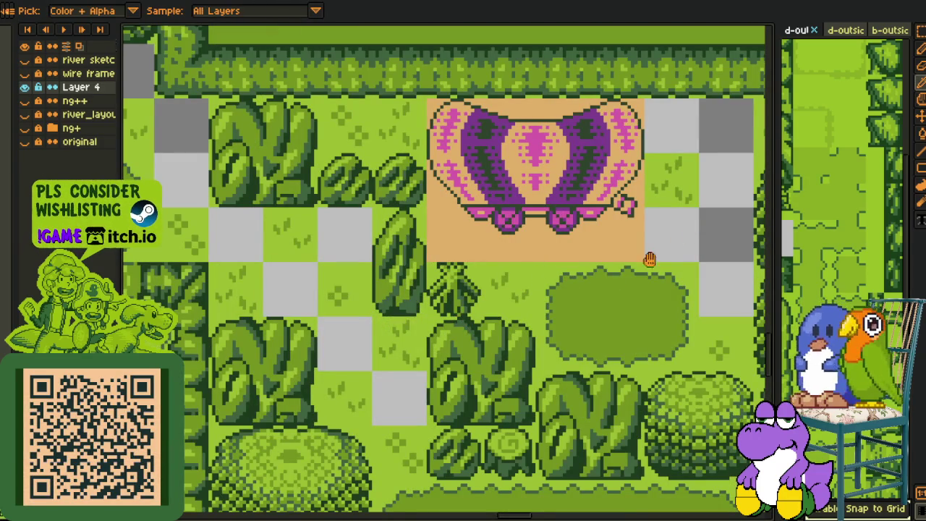
key("shift+r")
left_click(360, 406)
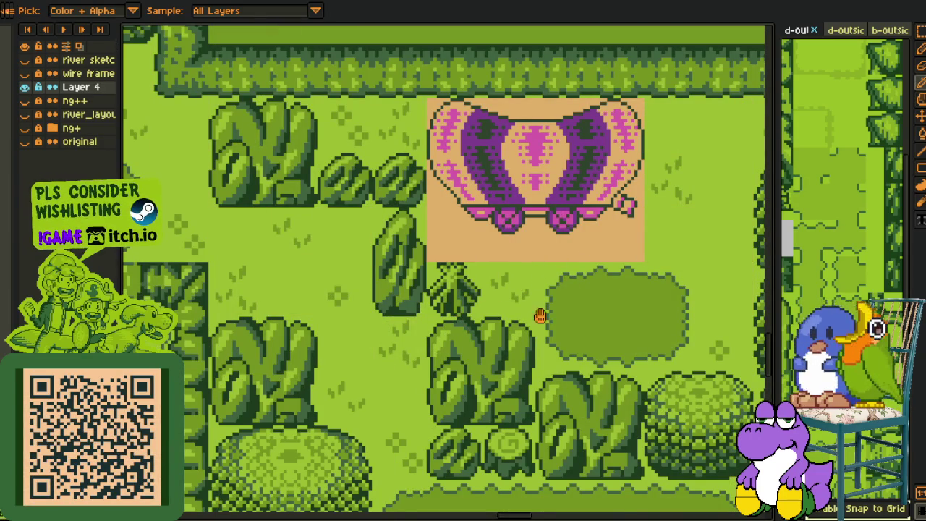
key("shift+r")
left_click(369, 419)
- Zoom in on the wagon and replace its pink pixels with green
scroll(670, 187, "up", 1)
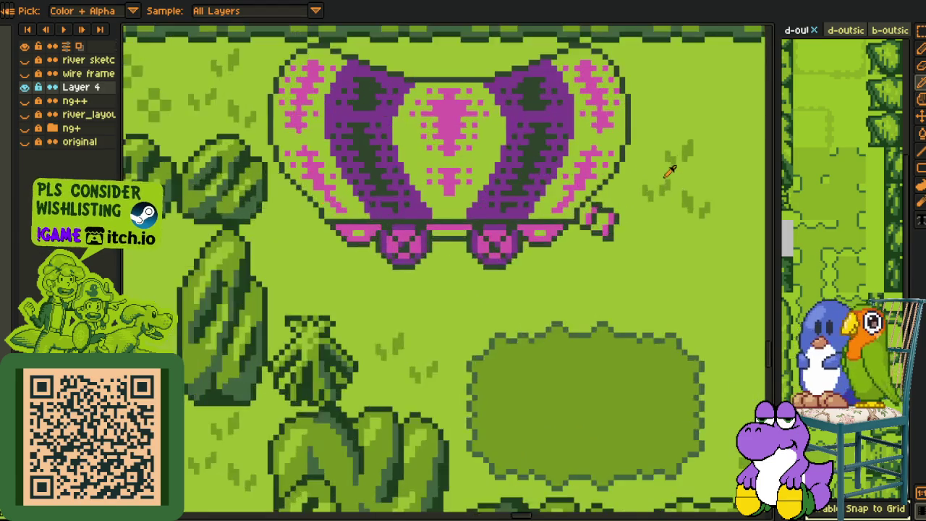
scroll(669, 187, "up", 1)
left_click_drag(426, 258, 425, 322)
scroll(424, 329, "up", 1)
left_click(412, 333)
key("shift+r")
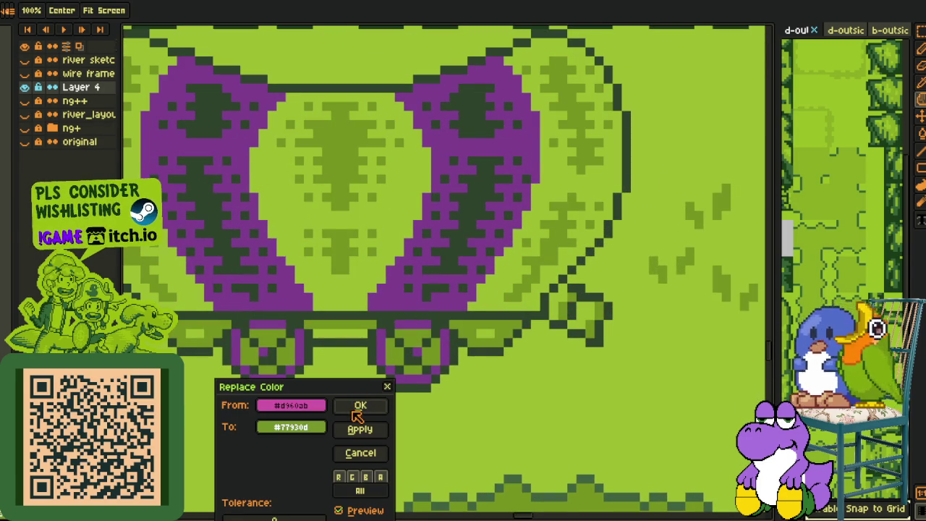
left_click(360, 407)
- Replace the wagon's purple pixels with green, then repeat the replacement
scroll(597, 282, "down", 1)
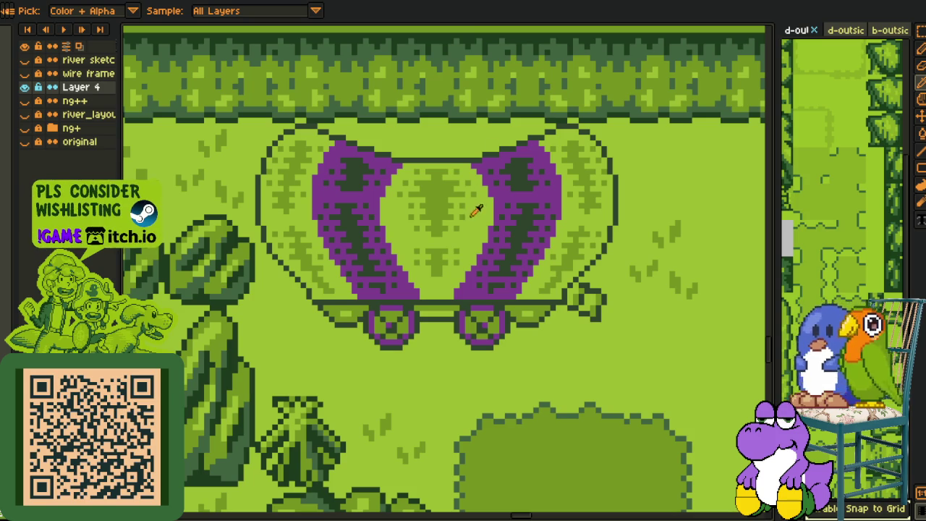
left_click(544, 194)
key("shift+r")
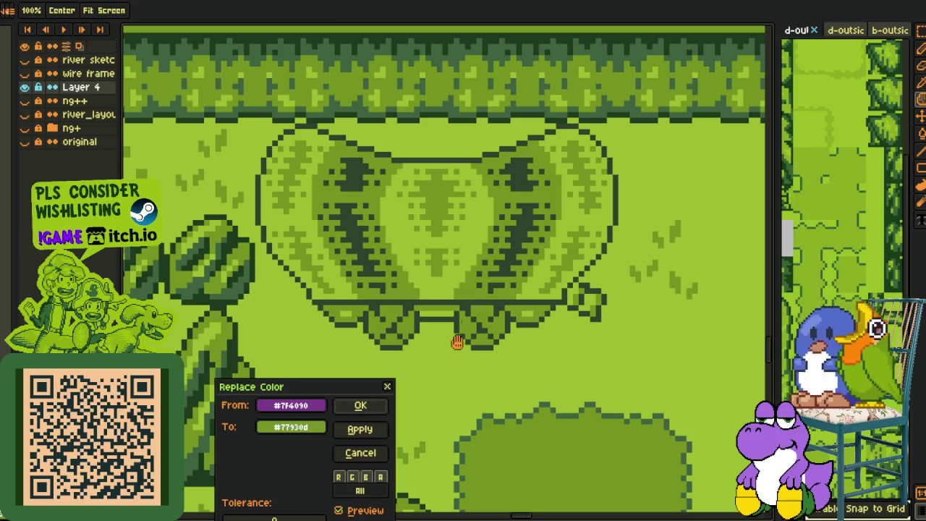
left_click(360, 406)
scroll(521, 145, "up", 1)
scroll(510, 117, "up", 1)
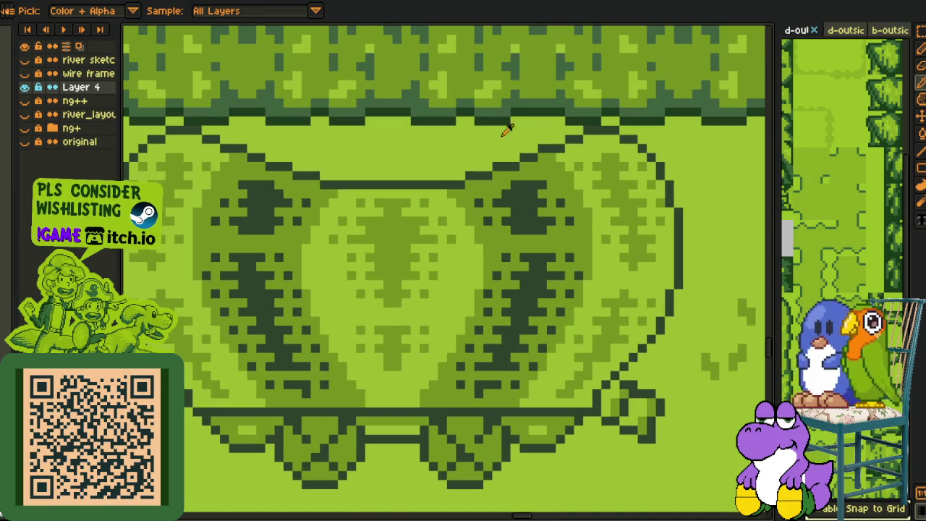
key("shift+r")
left_click(359, 403)
- Undo the wagon colour replacements, bringing back the tan backdrop
scroll(434, 259, "down", 2)
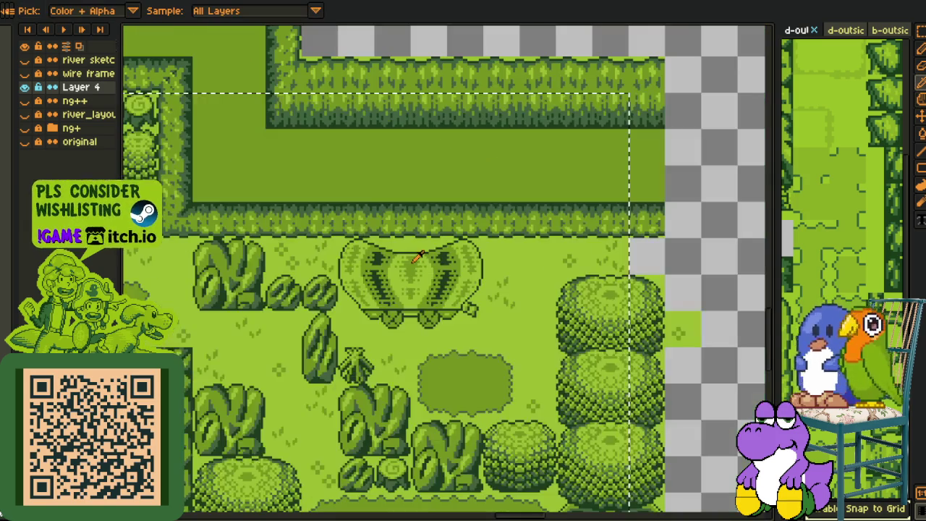
scroll(463, 304, "up", 1)
key("ctrl+z")
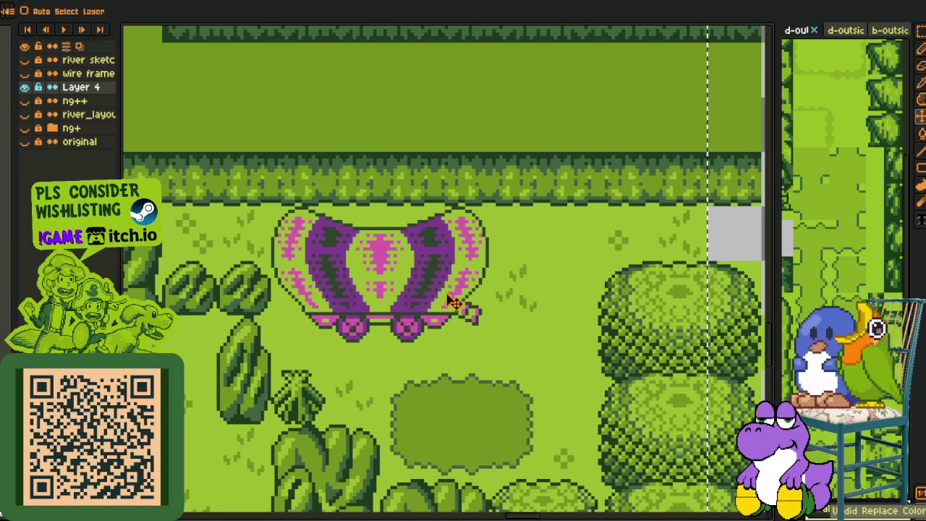
key("i")
scroll(427, 296, "up", 2)
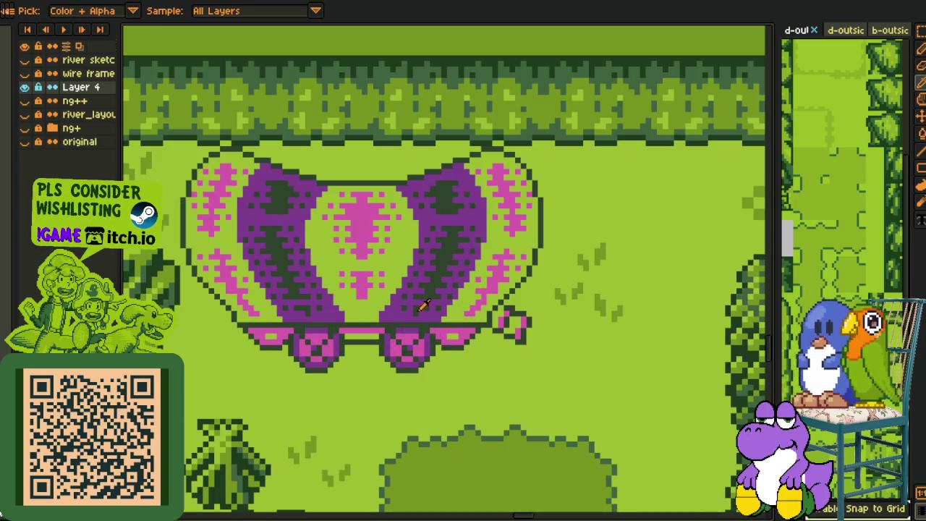
key("ctrl+z")
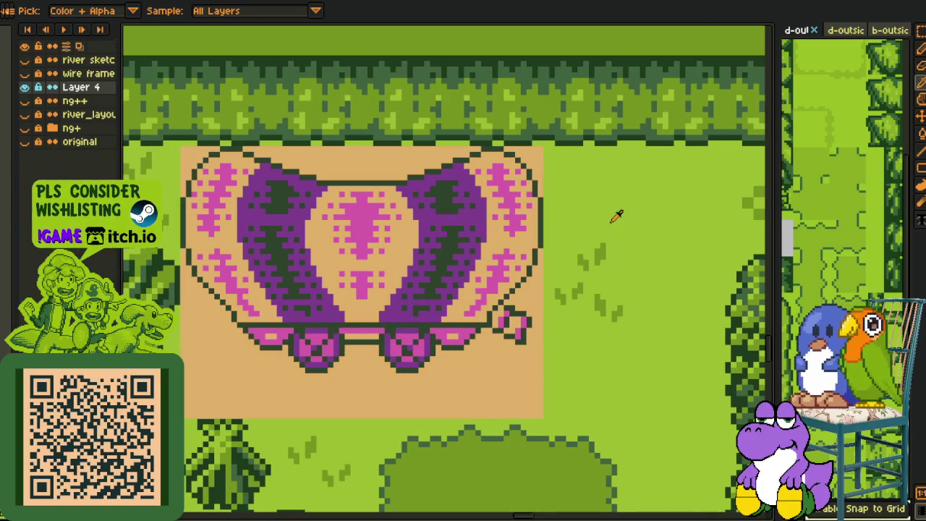
- Turn the tan backdrop green again, try pink to green, cancel purple, and undo the pink change
key("shift+r")
key("Return")
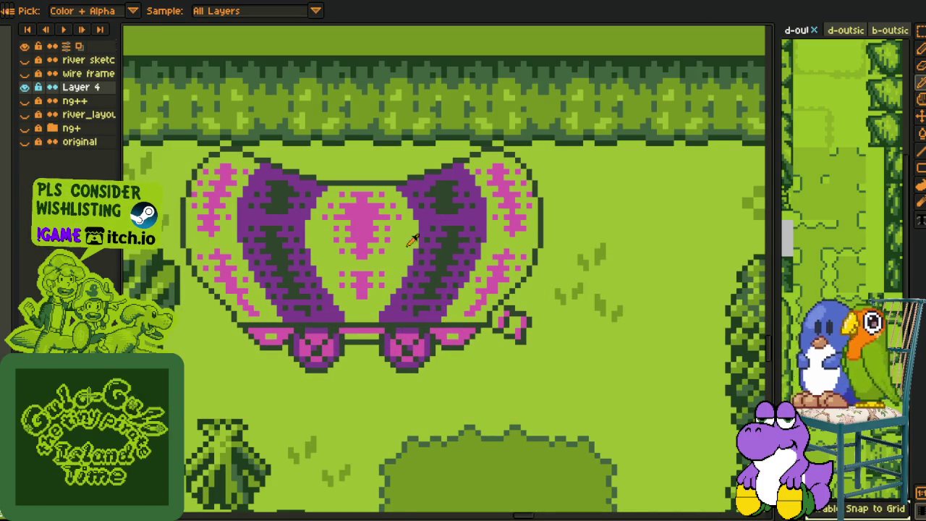
key("shift+r")
left_click(370, 404)
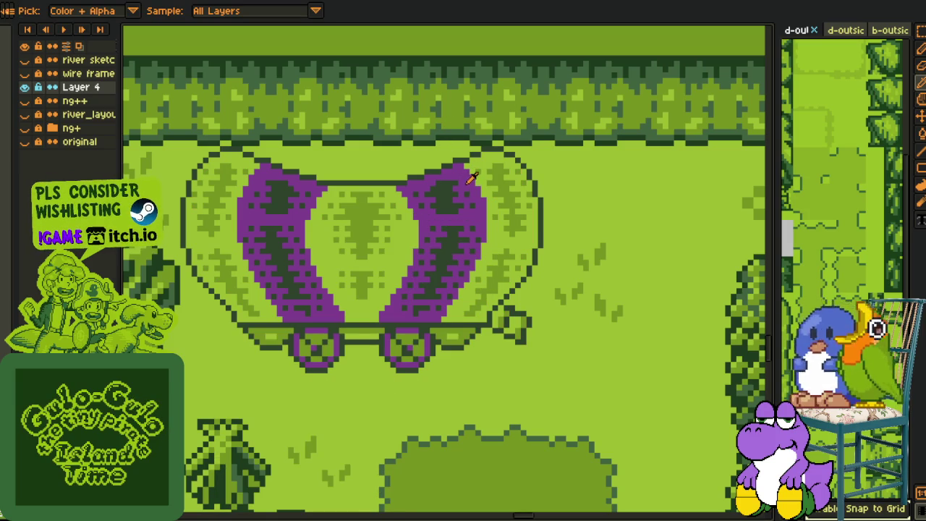
key("shift+r")
left_click(375, 450)
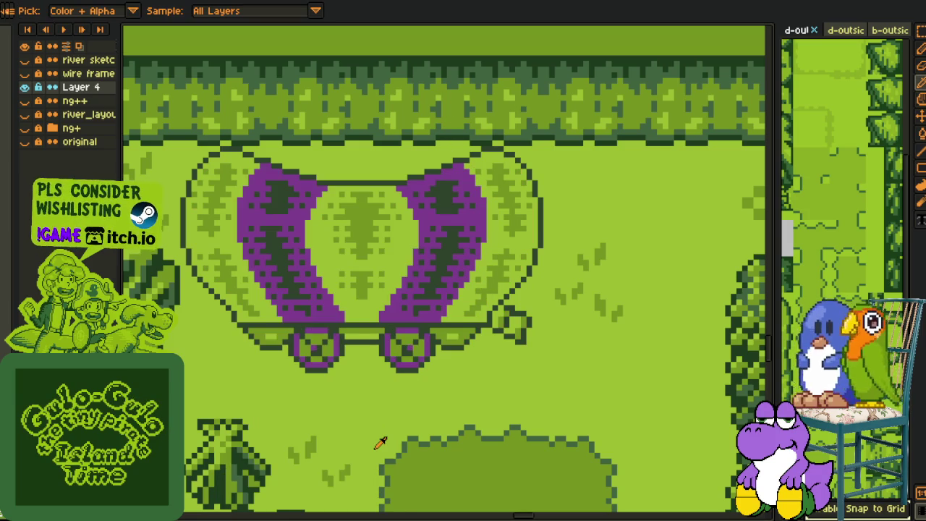
key("ctrl+z")
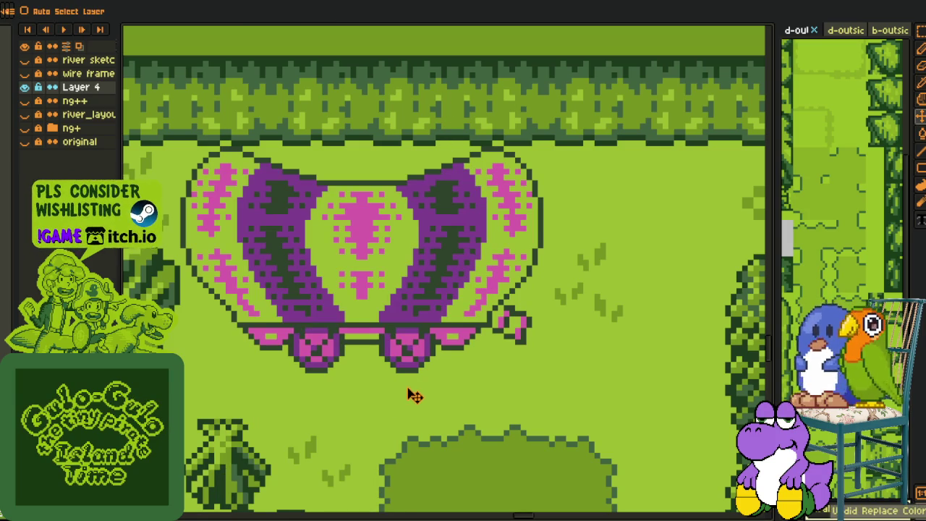
- Pick a lighter grass green from the map and replace the tan backdrop with it
key("ctrl+z")
key("i")
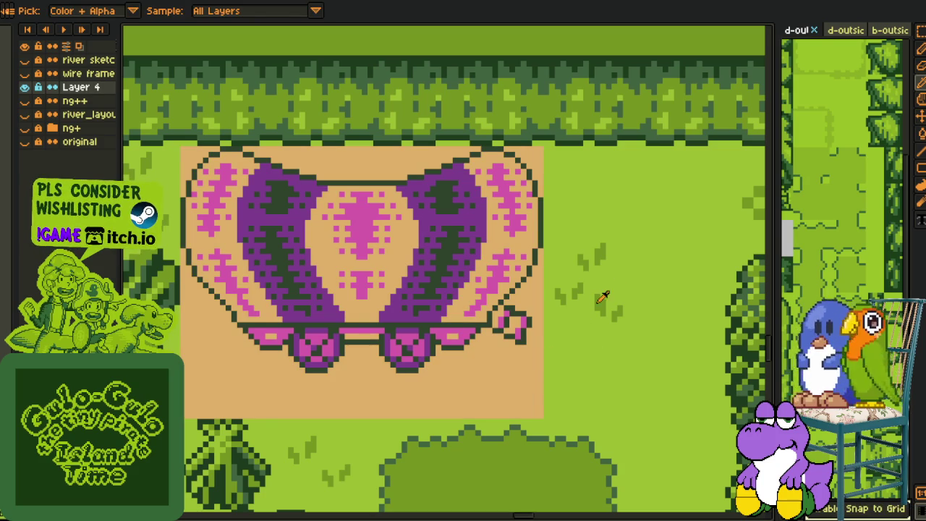
key("shift+r")
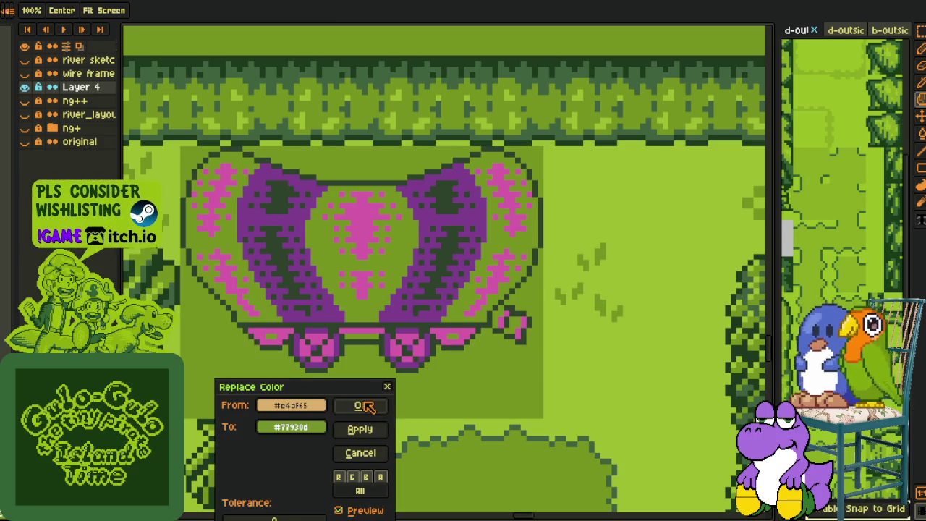
left_click(360, 453)
left_click(593, 306)
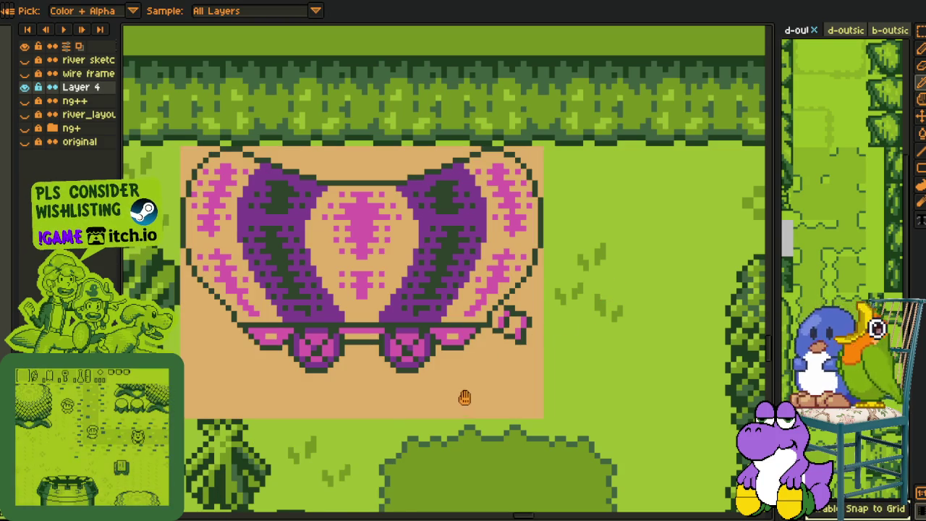
key("shift+r")
left_click(374, 408)
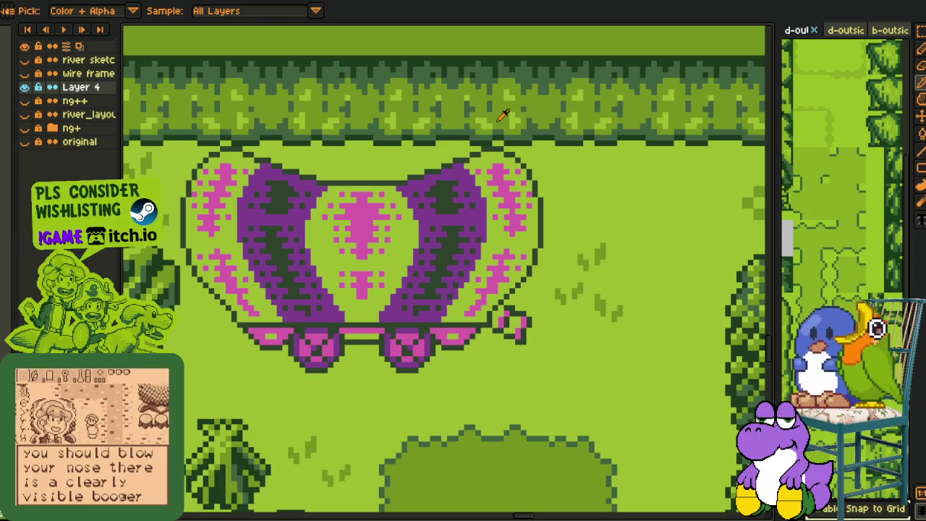
- Turn the wagon's pink trim and wheels green, leaving the purple canopy stripes unchanged
scroll(622, 238, "down", 1)
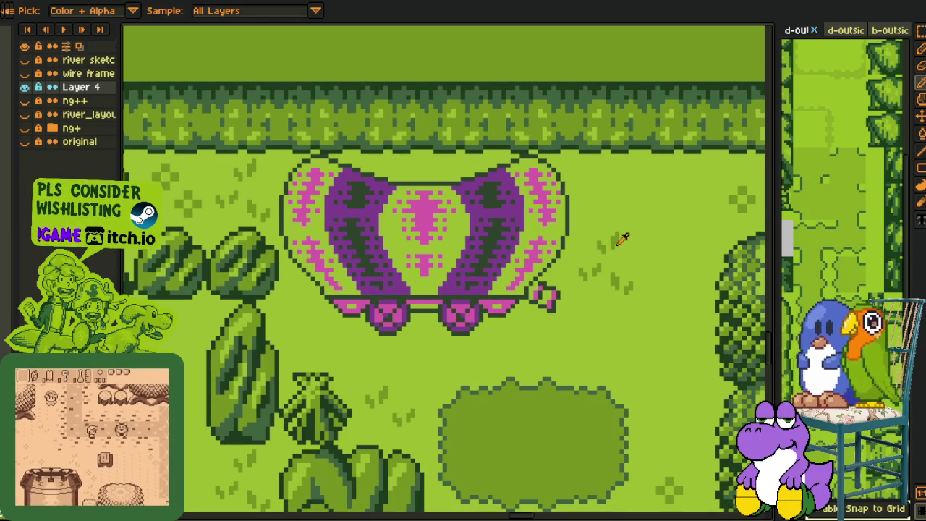
key("shift+r")
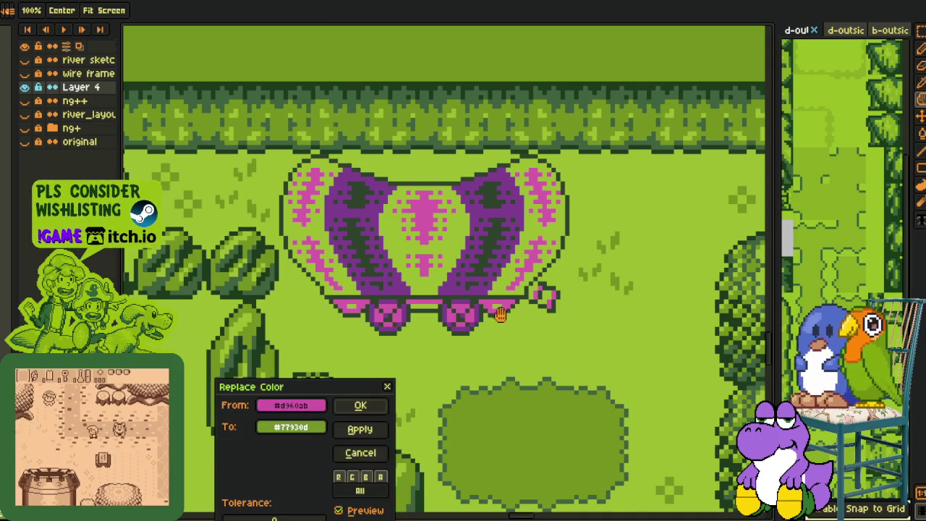
left_click(375, 410)
key("i")
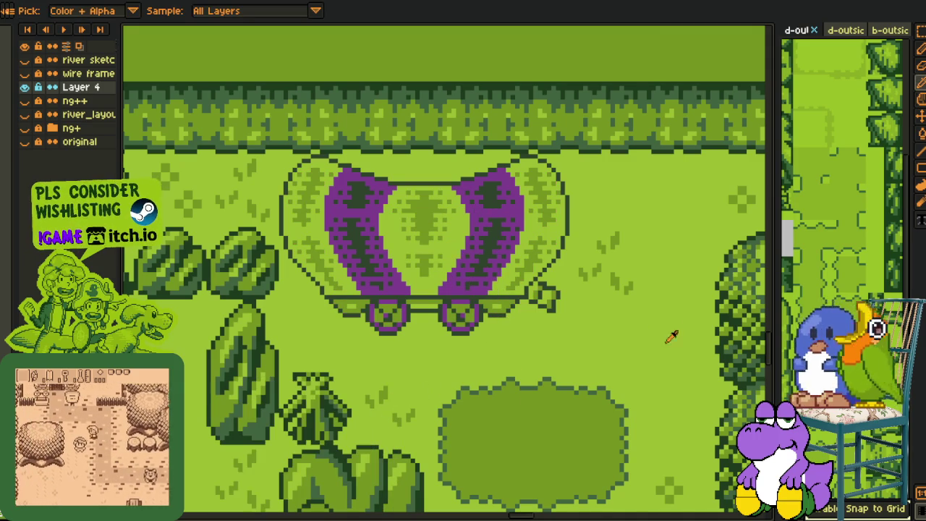
scroll(460, 211, "up", 1)
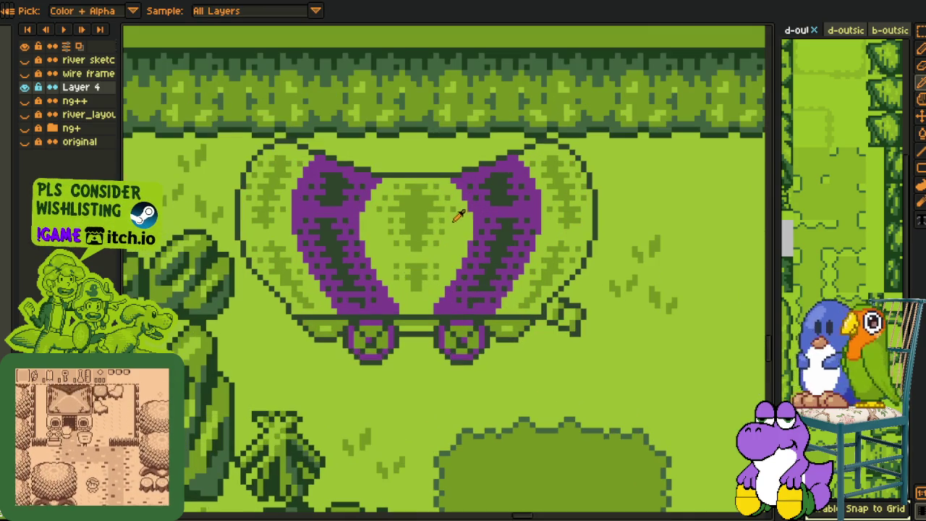
key("shift+r")
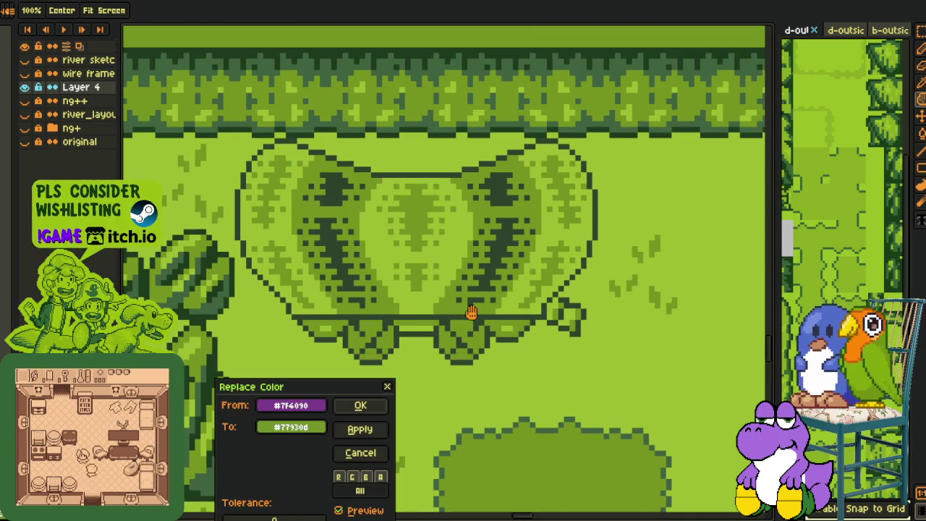
left_click(371, 452)
scroll(457, 309, "down", 2)
scroll(506, 355, "down", 1)
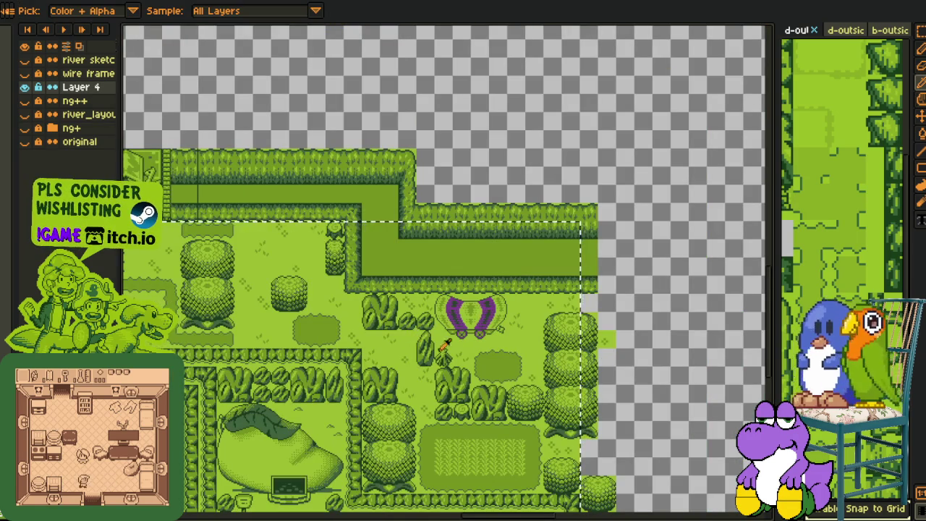
scroll(384, 261, "left", 6)
scroll(390, 267, "up", 1)
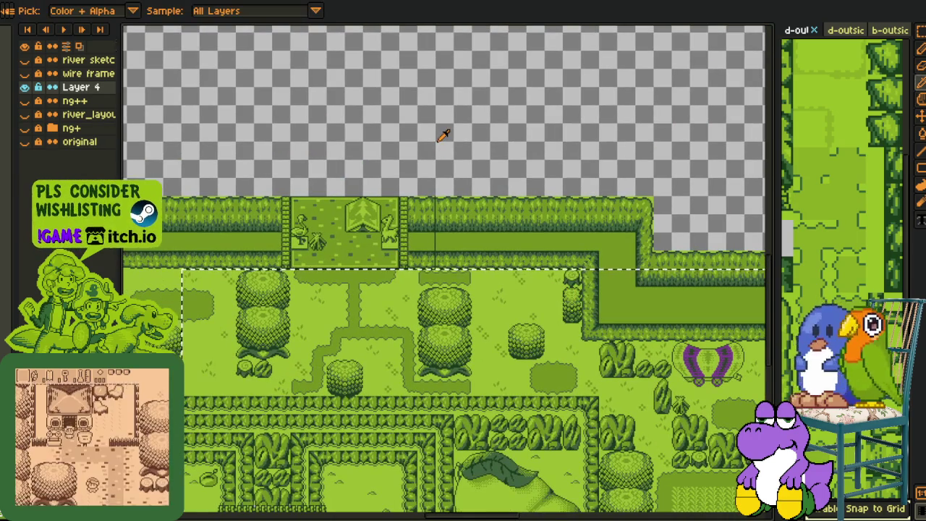
scroll(629, 324, "up", 3)
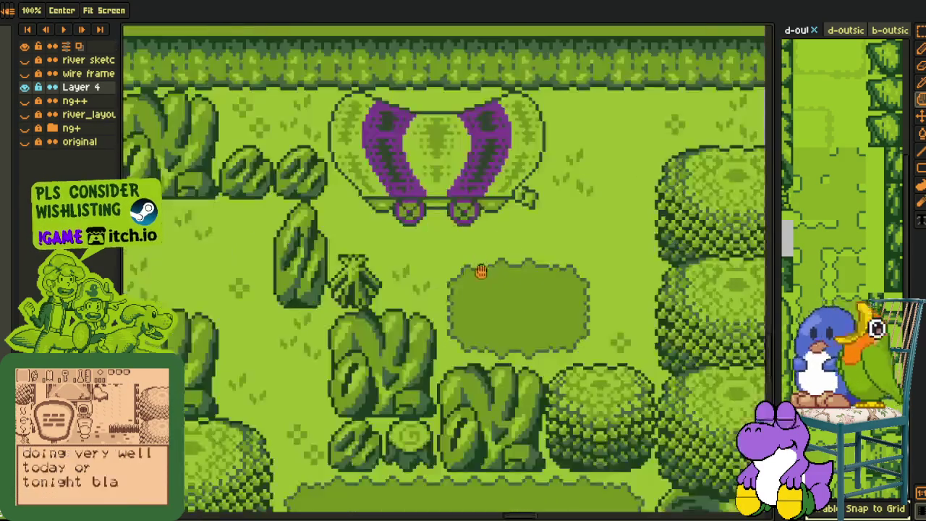
- Bring back the full-colour wagon with its tan background and zoom in on it
key("ctrl+z")
key("ctrl+z")
left_click_drag(466, 155, 441, 293)
scroll(437, 272, "up", 2)
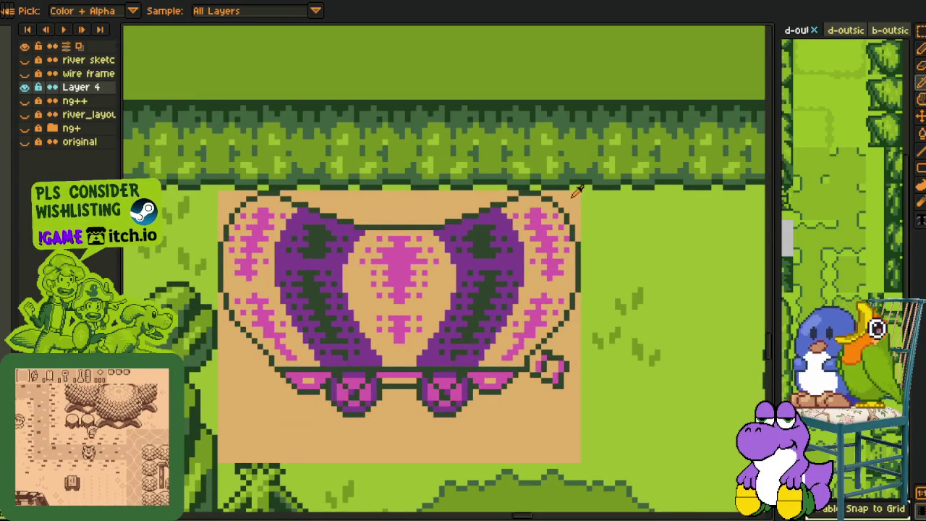
- Replace the tan background and the darkest outline colour with Game Boy greens
key("shift+r")
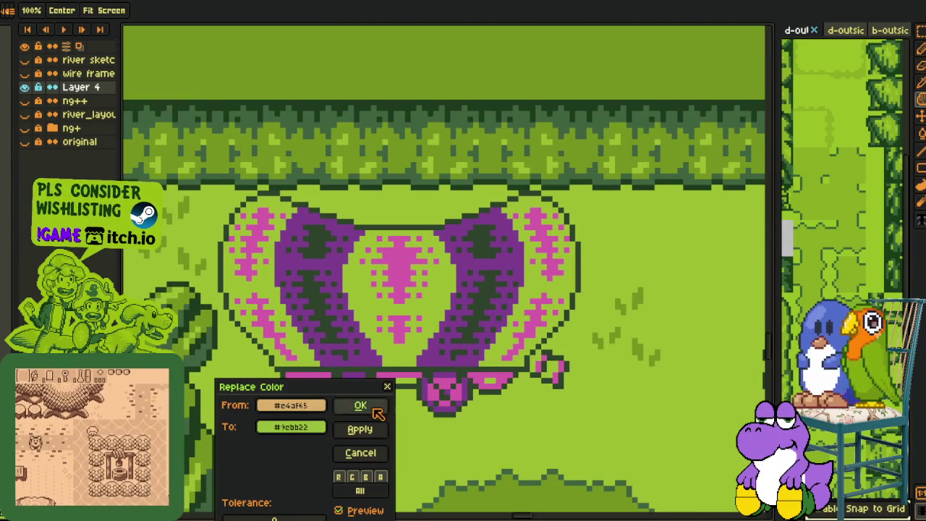
left_click(360, 405)
scroll(463, 190, "up", 1)
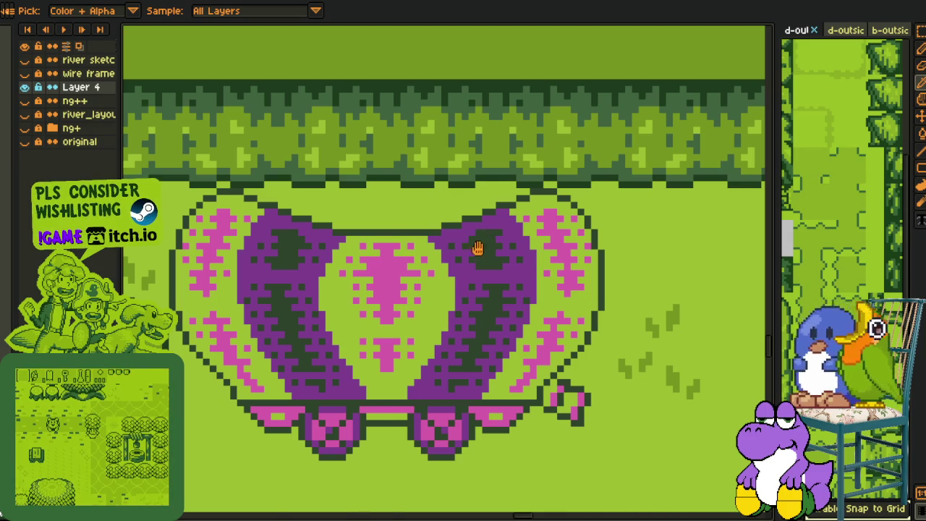
key("shift+r")
left_click(361, 407)
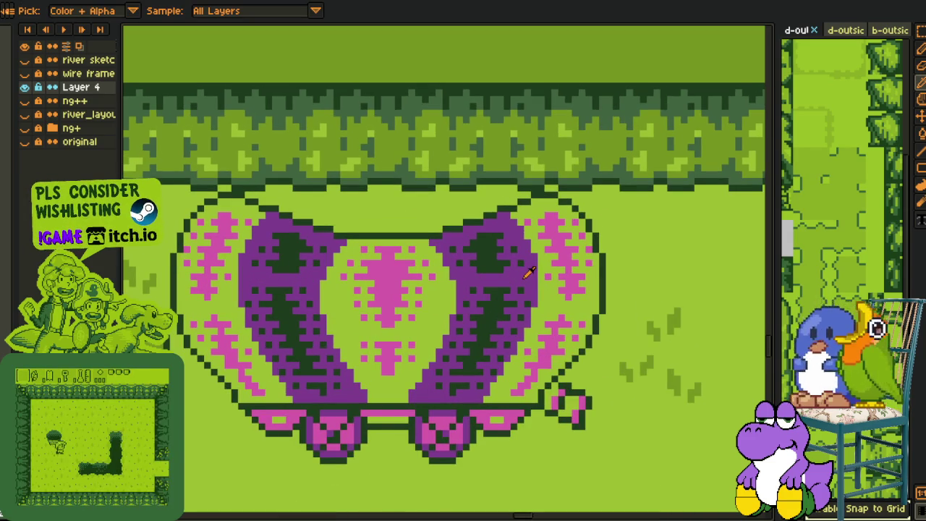
- Turn the wagon's purple parts dark green and its pink trim green, then zoom back out
key("shift+r")
left_click(361, 405)
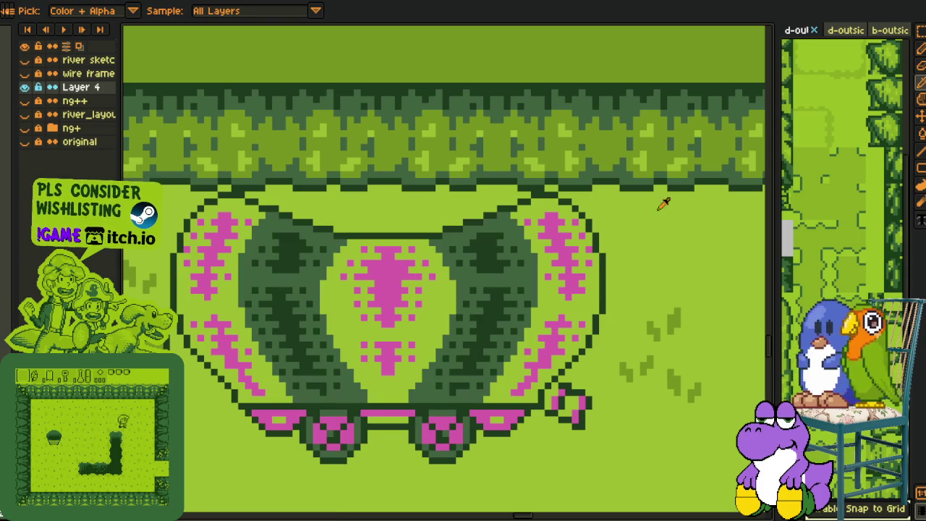
key("shift+r")
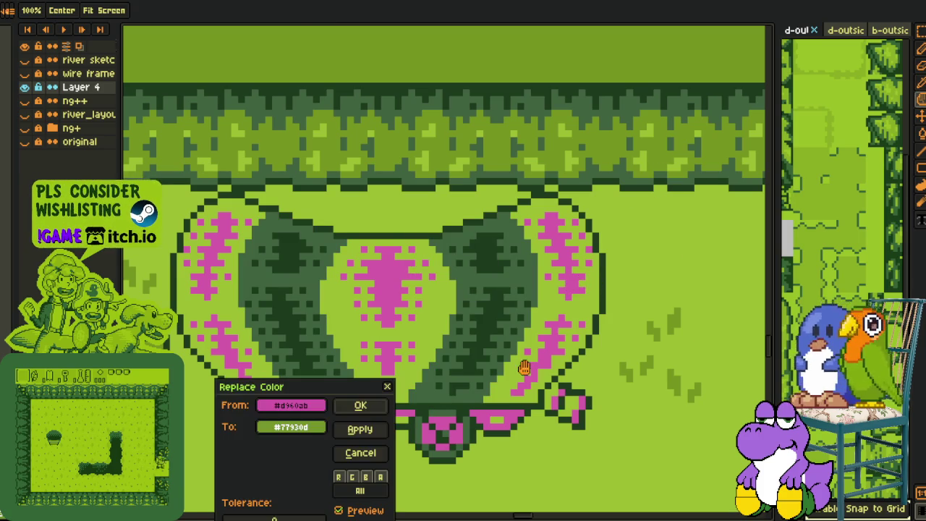
left_click(362, 405)
scroll(418, 325, "down", 2)
scroll(418, 325, "down", 2)
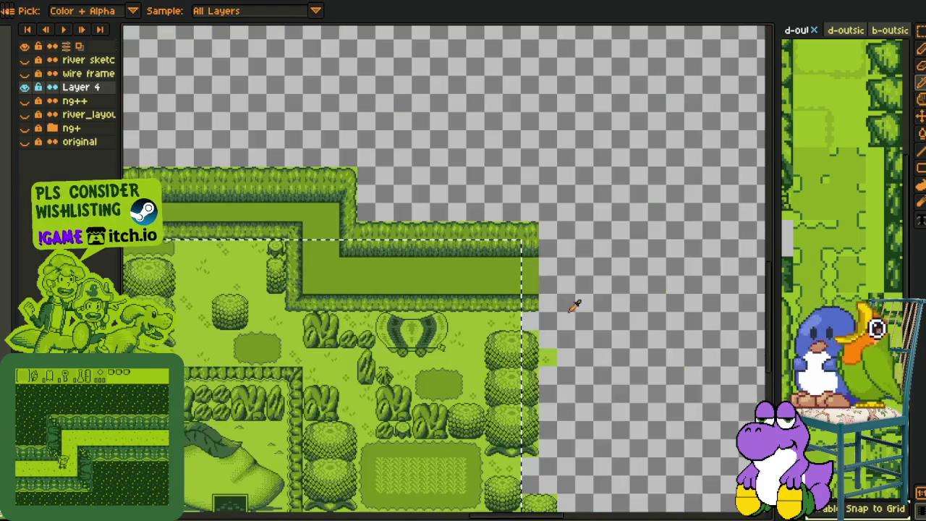
key("v")
scroll(415, 347, "up", 2)
scroll(415, 347, "down", 2)
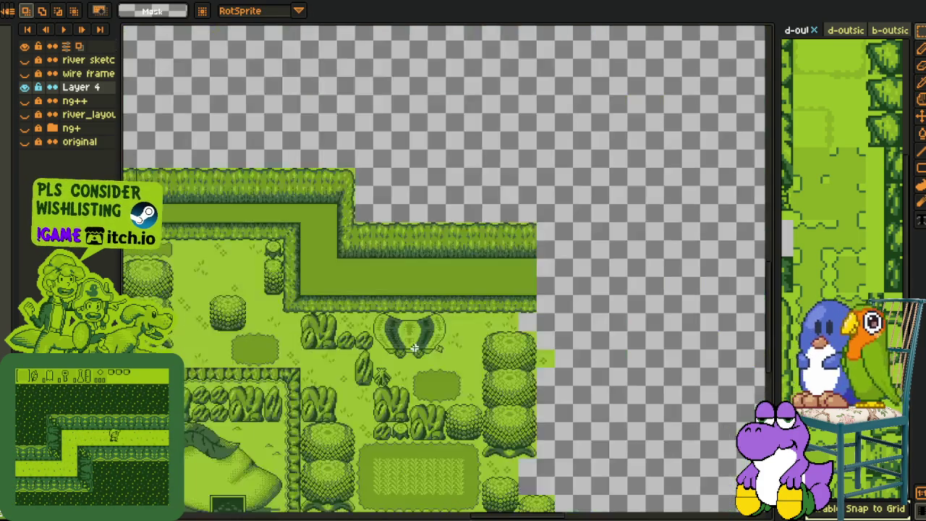
- Slide the hedge stretch left over the seam so the wall is continuous, and save the map
scroll(415, 347, "down", 1)
scroll(407, 262, "up", 1)
scroll(398, 253, "up", 3)
left_click_drag(403, 181, 692, 393)
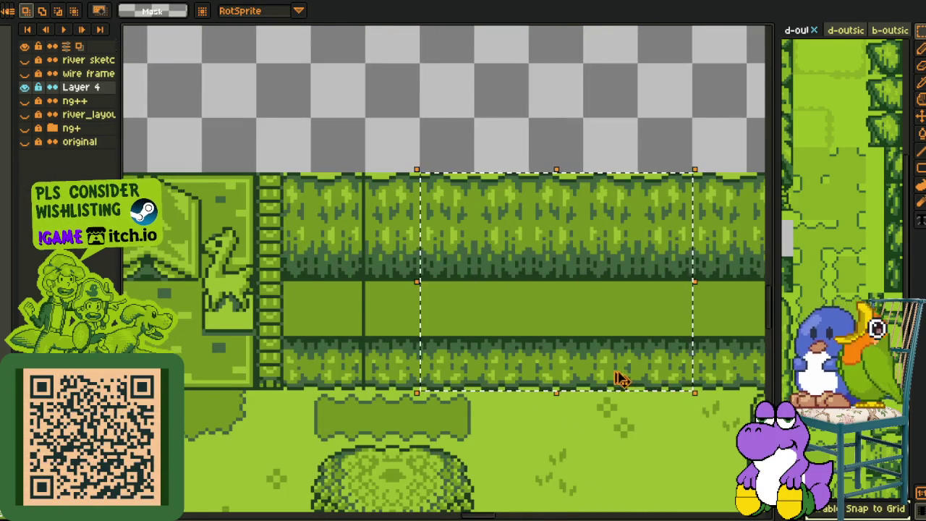
left_click_drag(619, 378, 500, 372)
key("Return")
key("ctrl+s")
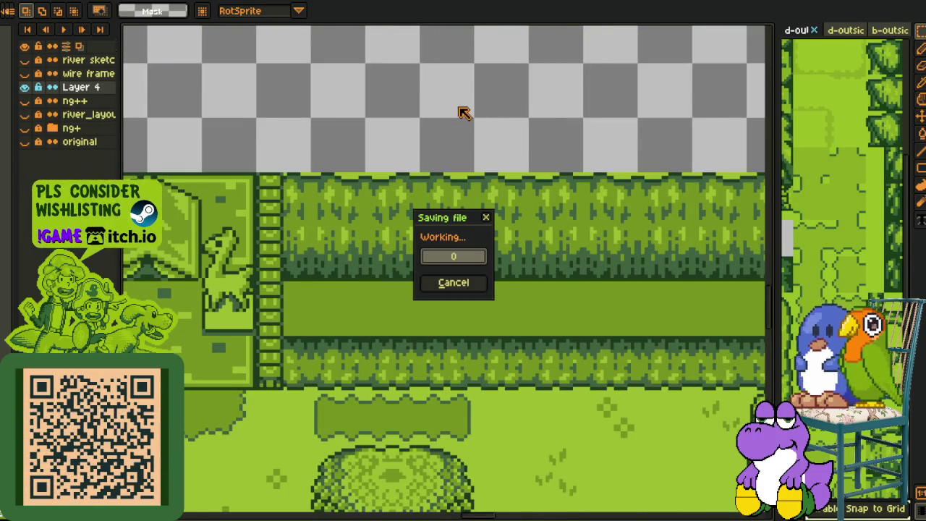
- Briefly show and then hide the pink reference map pieces while panning to the empty middle gap
scroll(440, 124, "down", 3)
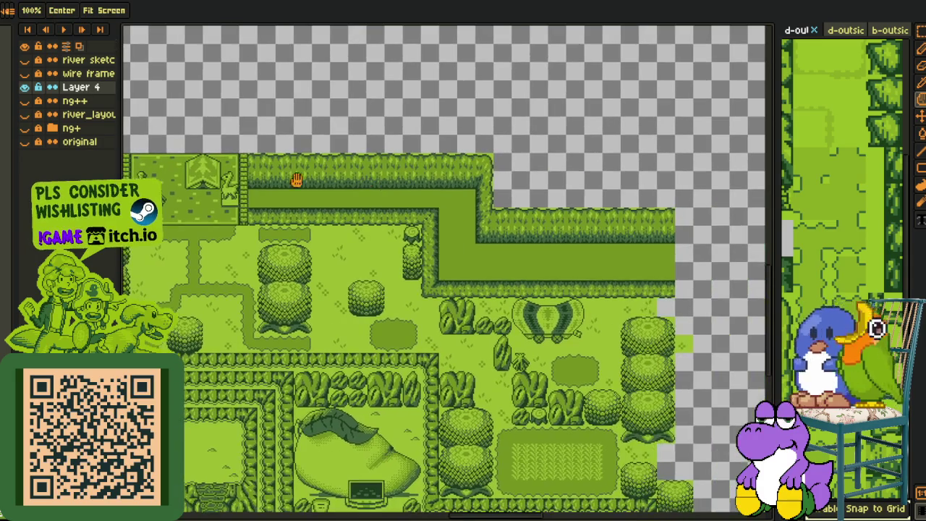
left_click(42, 92)
scroll(314, 244, "down", 2)
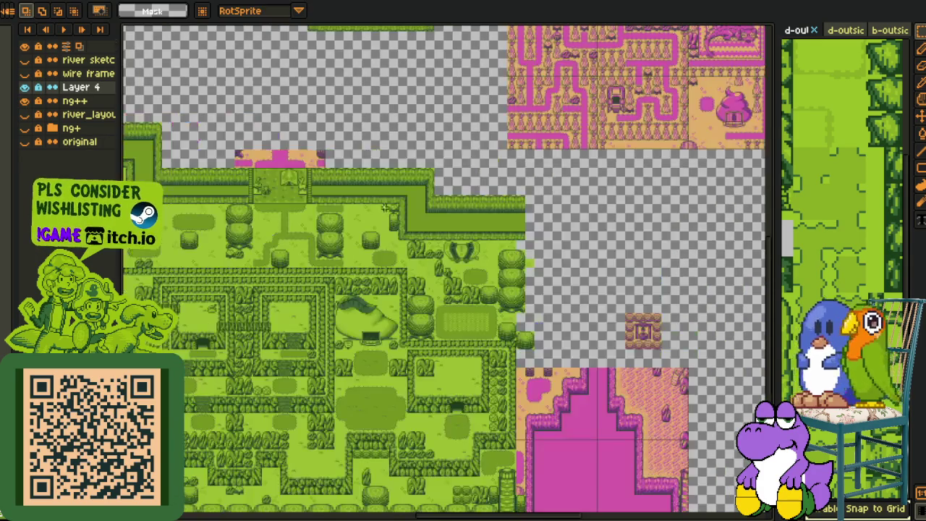
scroll(256, 254, "down", 2)
left_click_drag(256, 254, 386, 290)
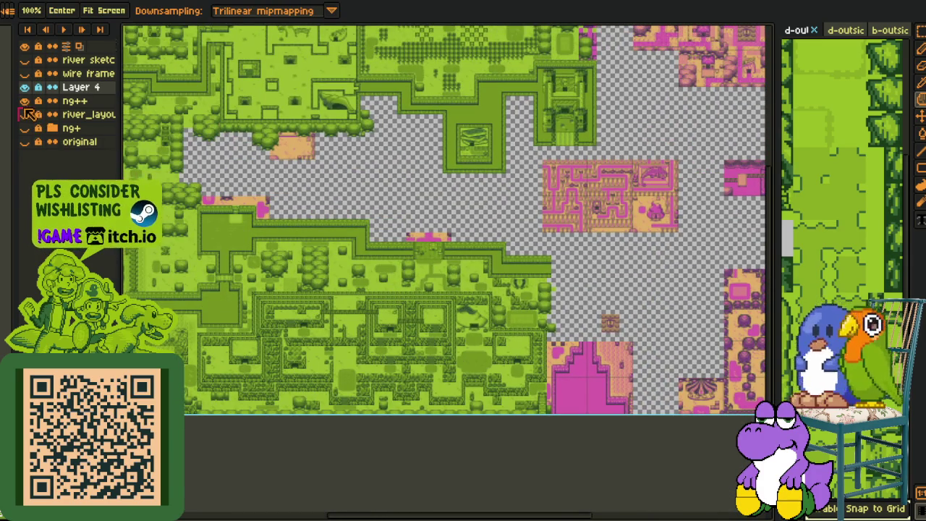
left_click(54, 114)
left_click_drag(460, 347, 633, 499)
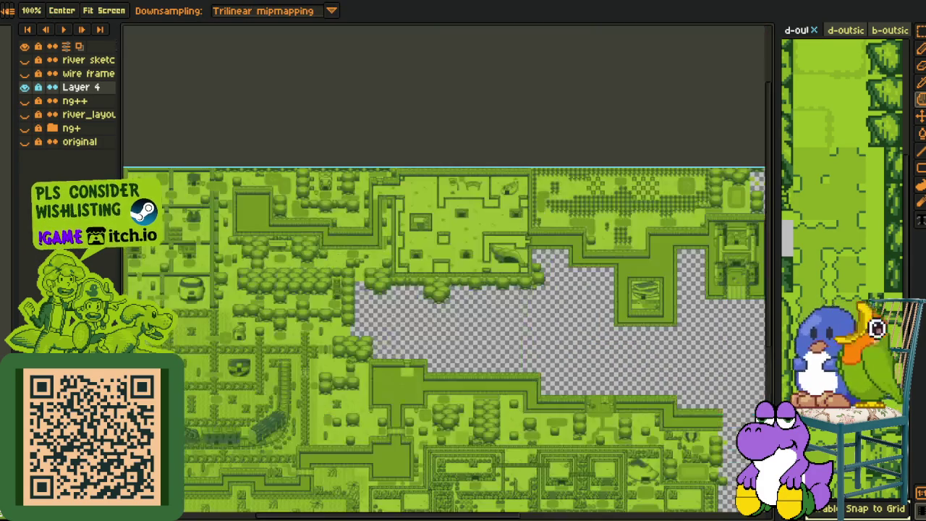
scroll(450, 334, "down", 1)
scroll(420, 311, "down", 1)
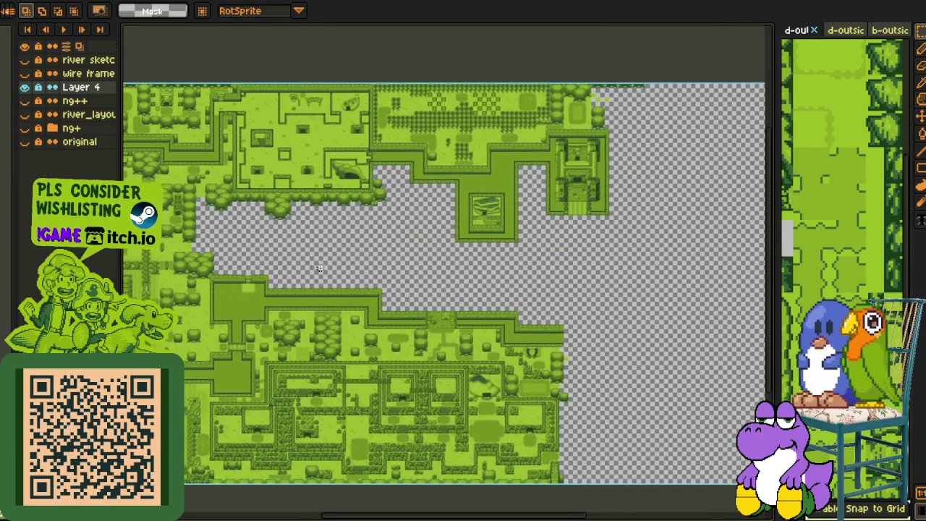
scroll(383, 282, "down", 1)
scroll(349, 254, "down", 1)
scroll(349, 254, "up", 1)
left_click_drag(349, 253, 393, 260)
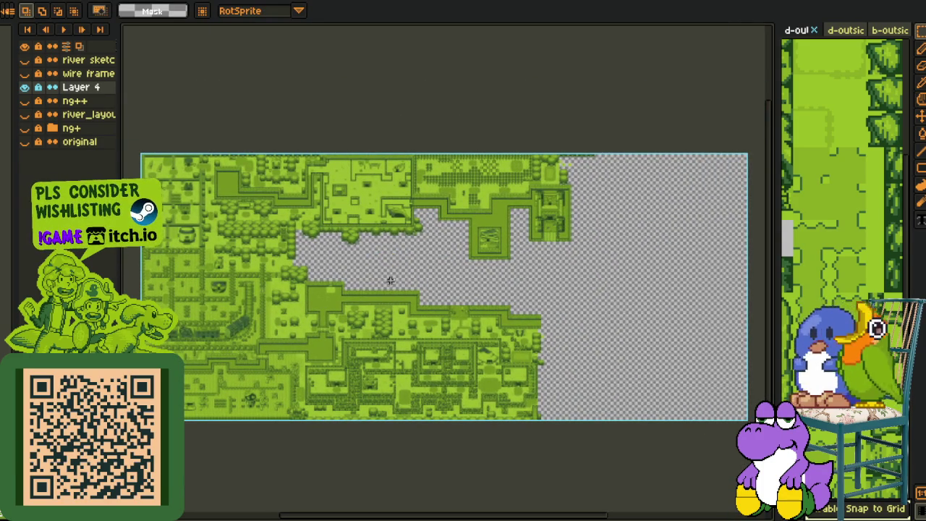
- Show the sandy reference tiles and the red wire frame grid over the empty gap
scroll(442, 221, "up", 1)
scroll(419, 231, "up", 1)
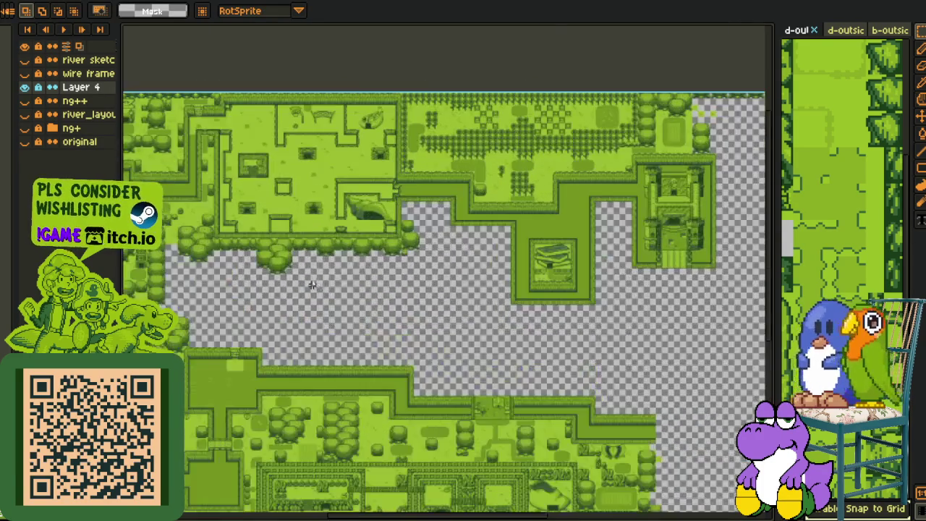
scroll(390, 246, "up", 1)
scroll(368, 258, "up", 1)
left_click(26, 103)
mouse_move(298, 227)
left_mouse_down()
mouse_move(484, 333)
mouse_move(362, 311)
left_mouse_up()
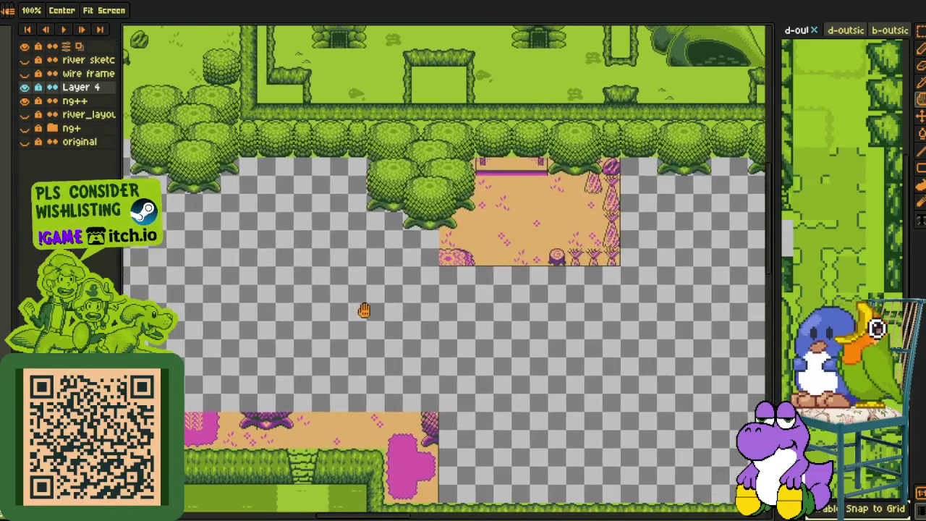
left_click(25, 73)
scroll(397, 324, "down", 2)
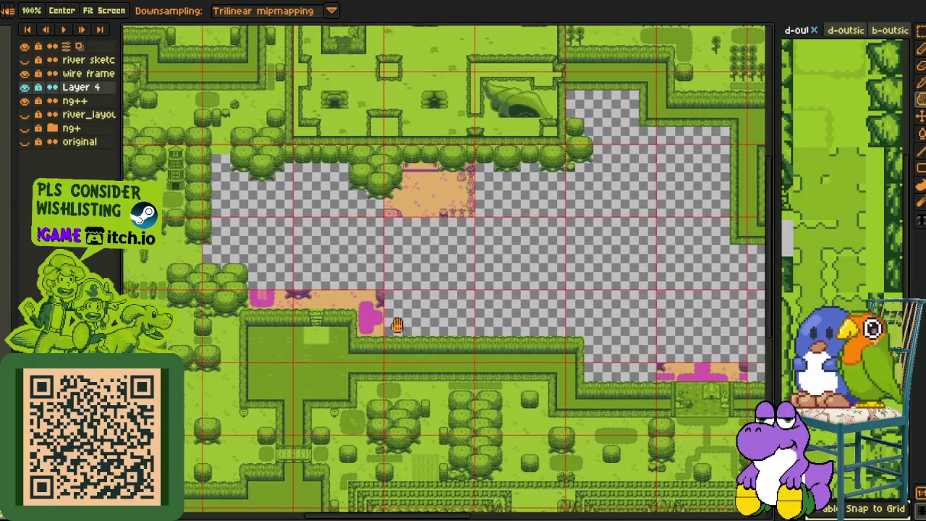
mouse_move(397, 325)
left_mouse_down()
mouse_move(264, 238)
mouse_move(273, 352)
mouse_move(379, 354)
left_mouse_up()
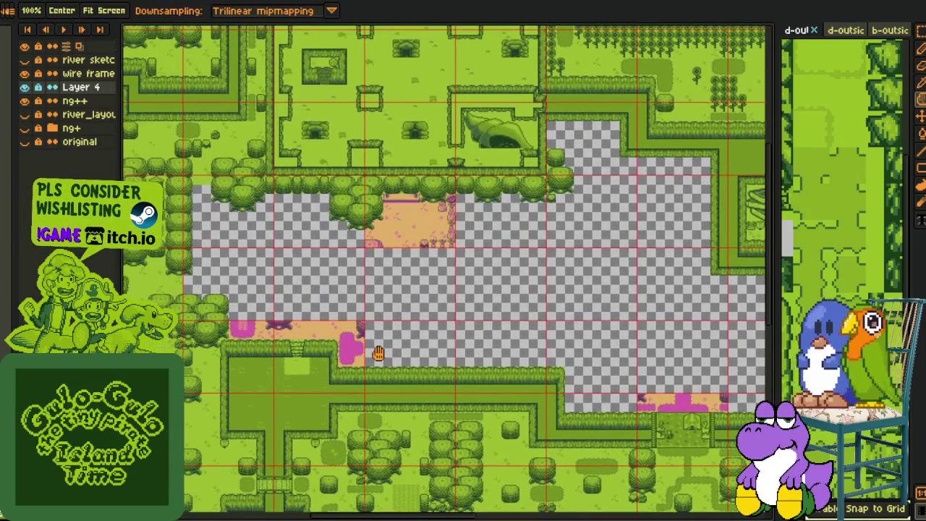
scroll(420, 212, "up", 2)
- Select and cut the pink building on the ng++ layer, then restore it while keeping a copy
left_click(24, 87)
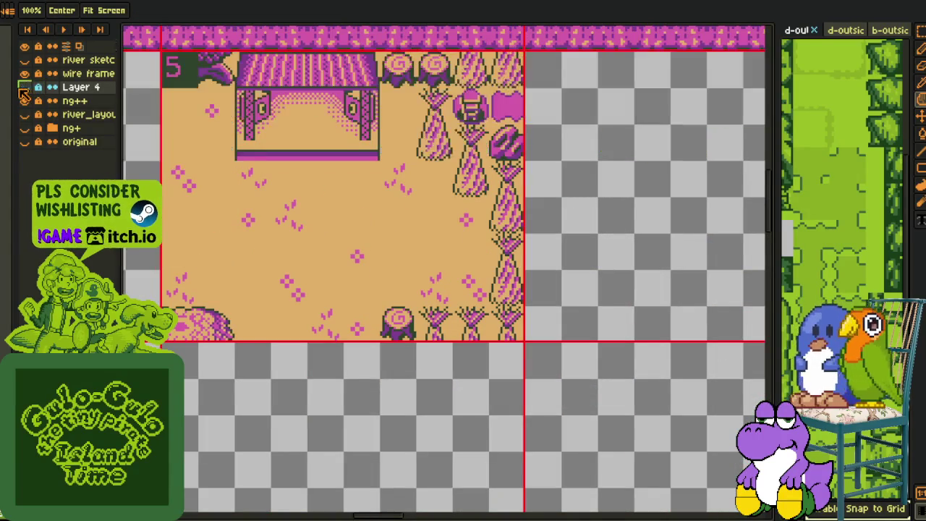
key("m")
left_click(37, 102)
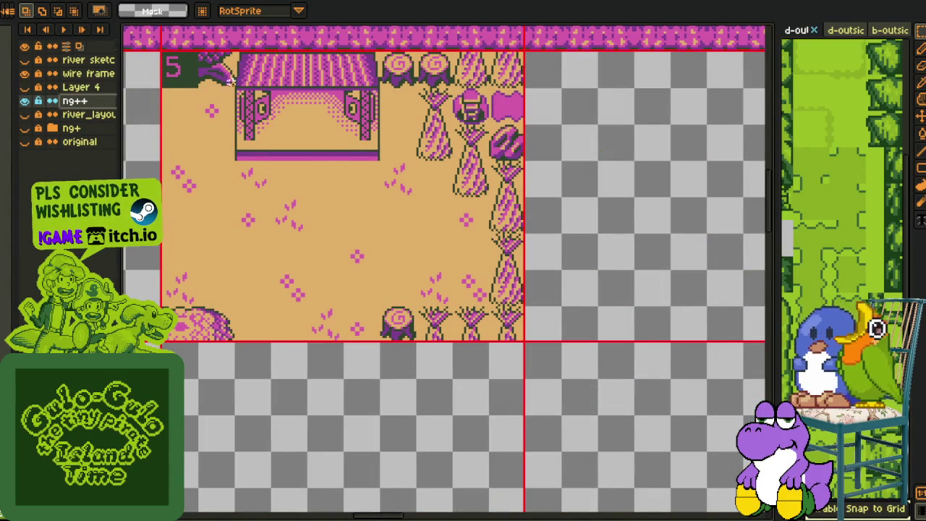
scroll(240, 62, "up", 1)
left_click_drag(229, 48, 448, 210)
key("Delete")
key("ctrl+z")
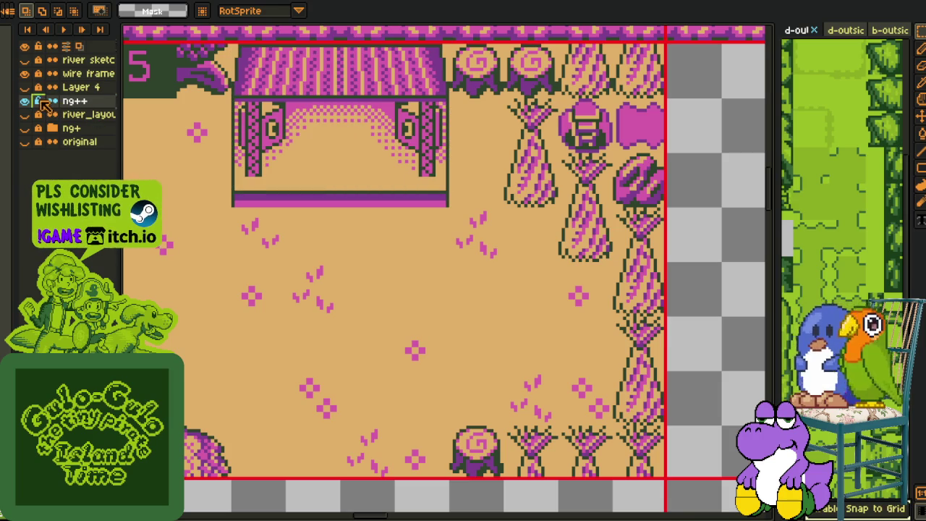
- Paste the copied building onto a new Layer 5 above Layer 4
left_click(24, 102)
left_click(25, 86)
left_click(81, 86)
scroll(264, 185, "down", 2)
scroll(348, 224, "up", 1)
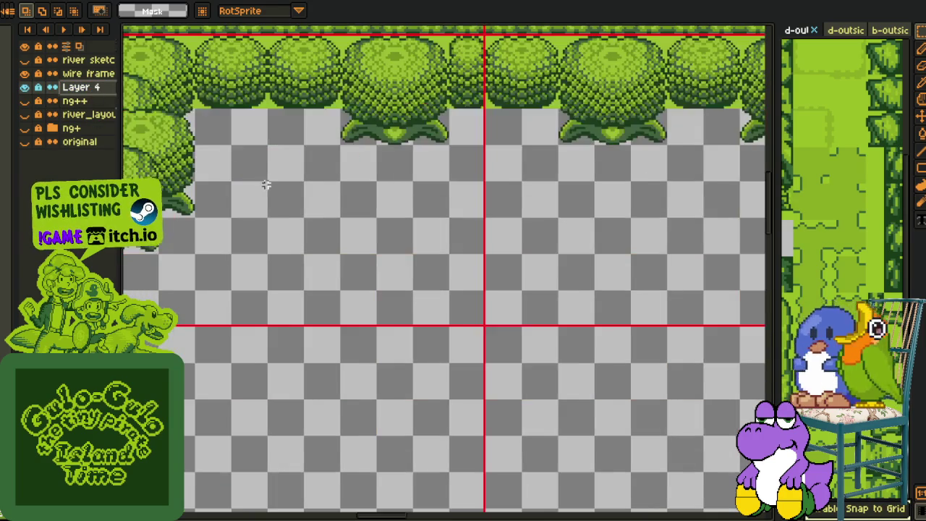
scroll(369, 243, "up", 1)
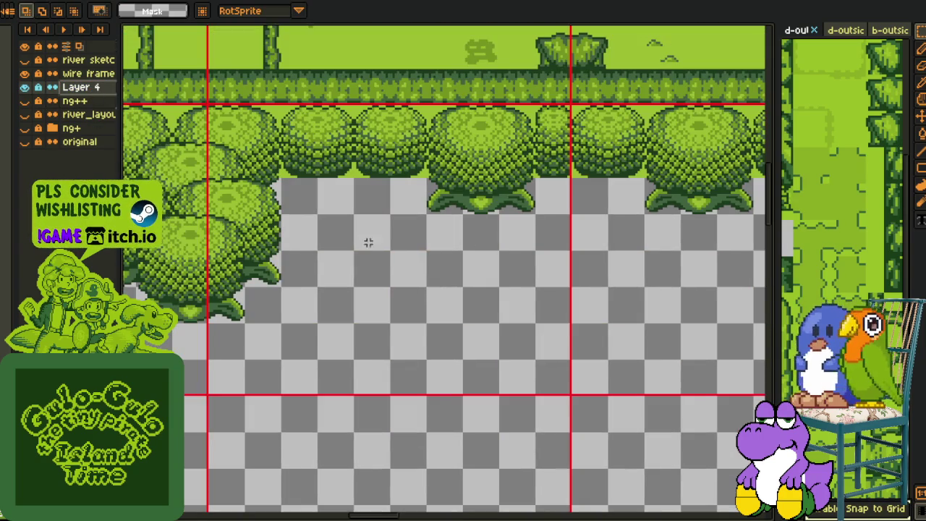
right_click(79, 87)
left_click(207, 109)
key("ctrl+v")
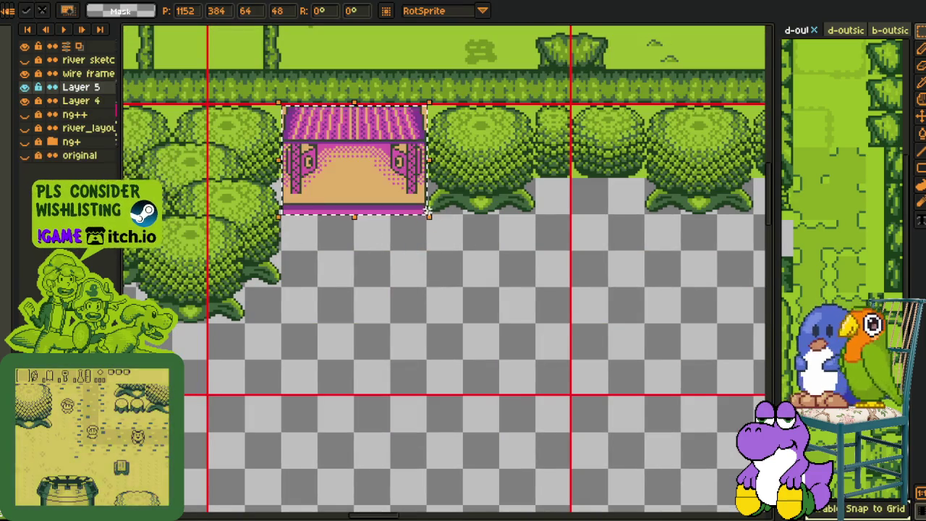
left_click(531, 251)
- Compare the map with Layer 5 hidden and shown, then merge Layer 5 down into Layer 4
scroll(532, 251, "down", 1)
scroll(525, 247, "up", 1)
scroll(506, 268, "up", 2)
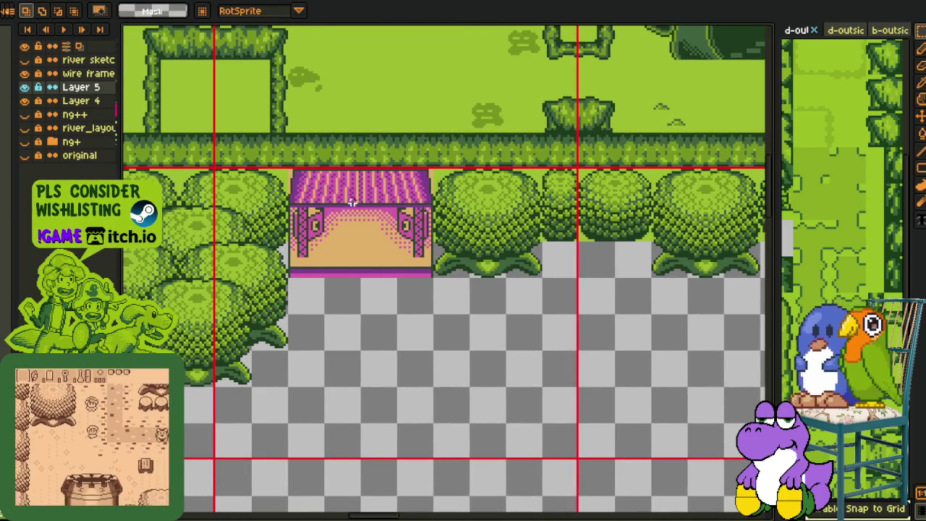
left_click(24, 87)
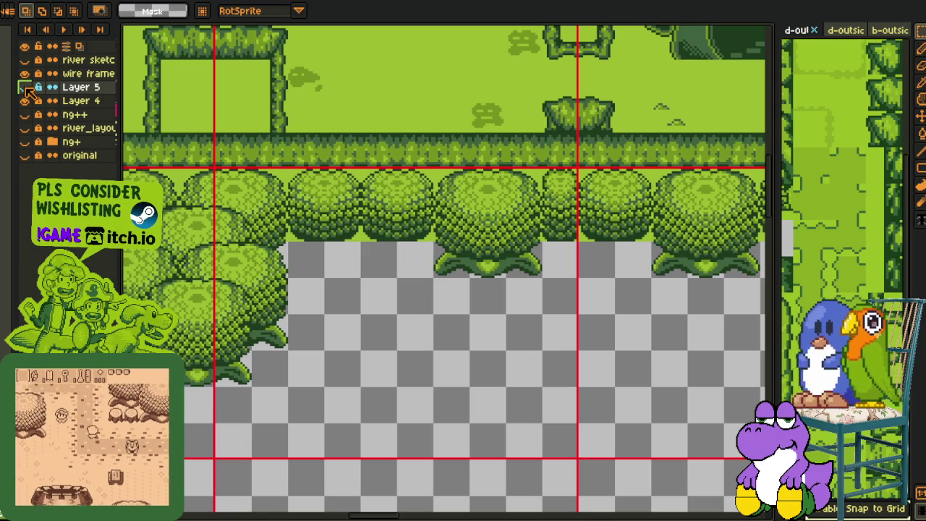
left_click(24, 86)
right_click(80, 87)
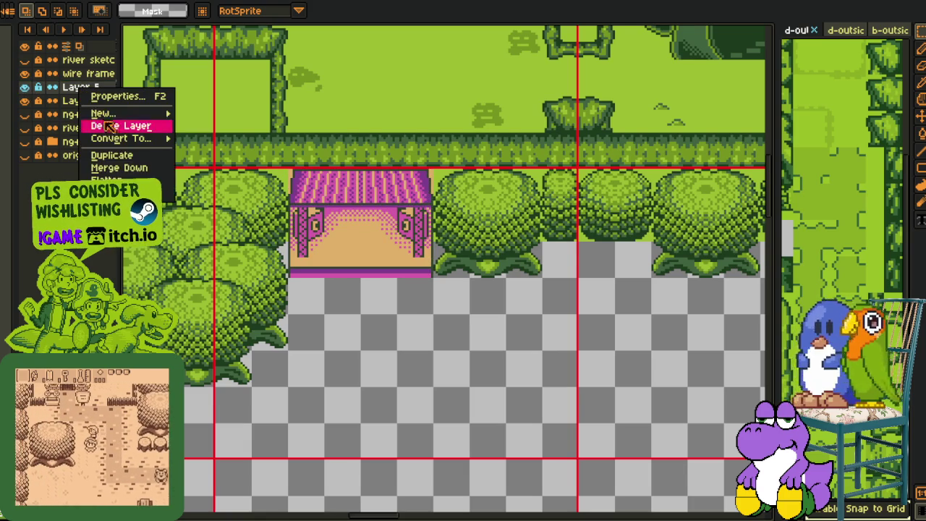
left_click(113, 167)
- Pan and zoom so the trees and gate are framed in view
mouse_move(334, 316)
left_mouse_down()
mouse_move(393, 182)
mouse_move(426, 155)
left_mouse_up()
key("m")
left_click_drag(235, 208, 351, 352)
scroll(417, 297, "down", 1)
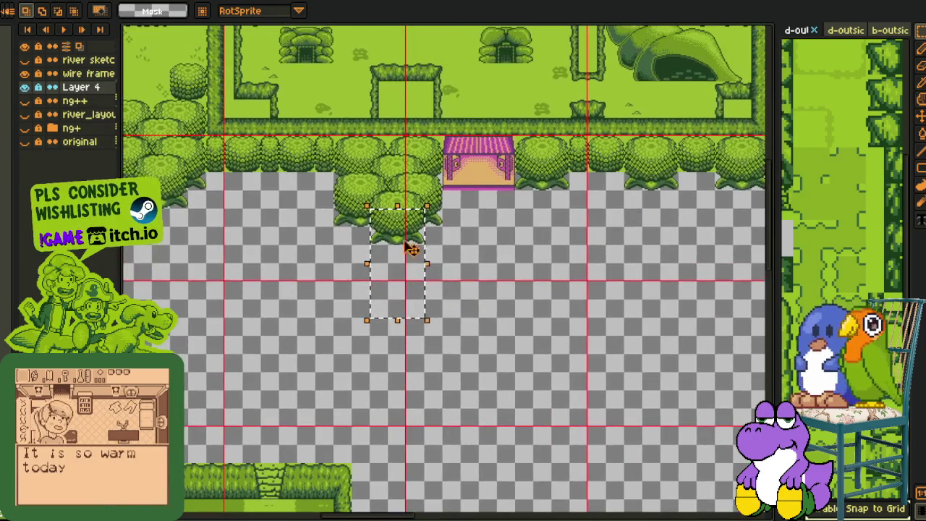
scroll(391, 251, "up", 2)
scroll(390, 252, "right", 5)
scroll(378, 268, "right", 3)
left_click_drag(210, 282, 582, 322)
left_click(376, 163)
left_click_drag(376, 162, 433, 233)
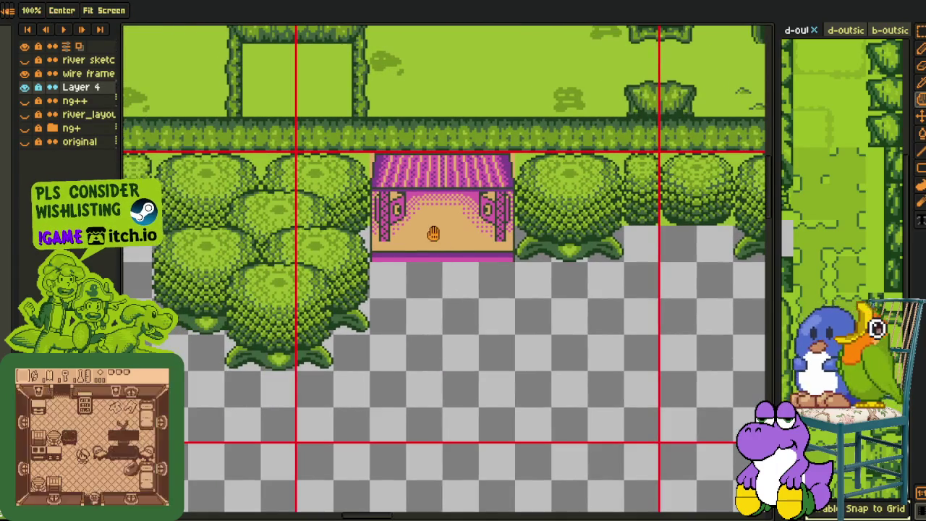
scroll(375, 180, "up", 3)
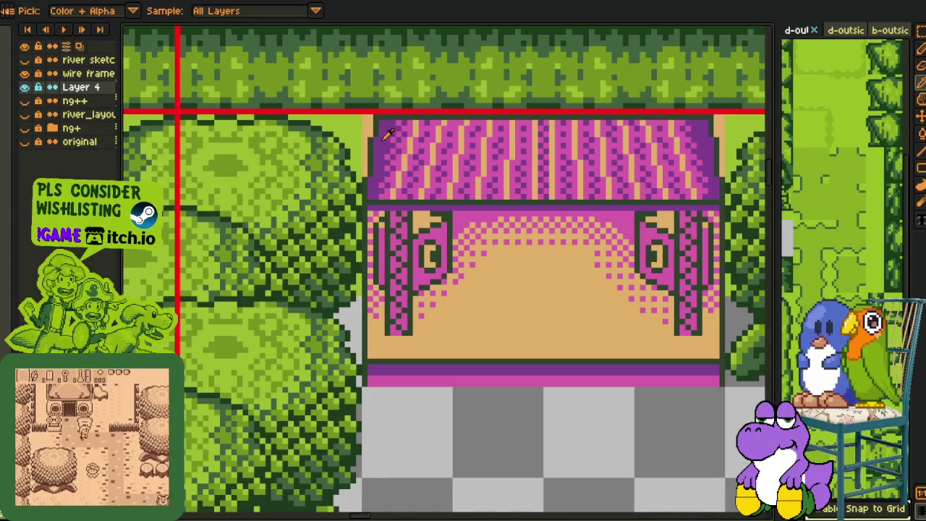
- Replace the gate's tan floor and its darkest colour with palette greens
key("shift+r")
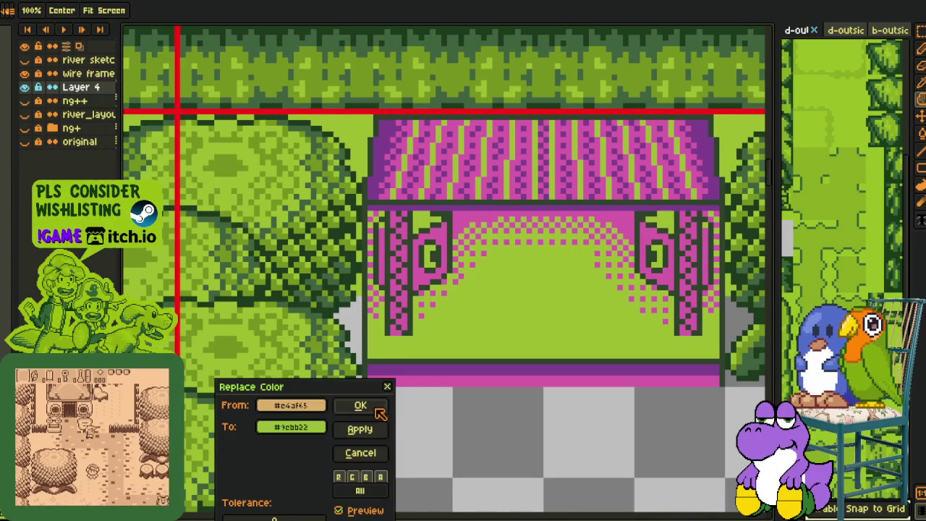
key("Return")
left_click_drag(597, 306, 535, 366)
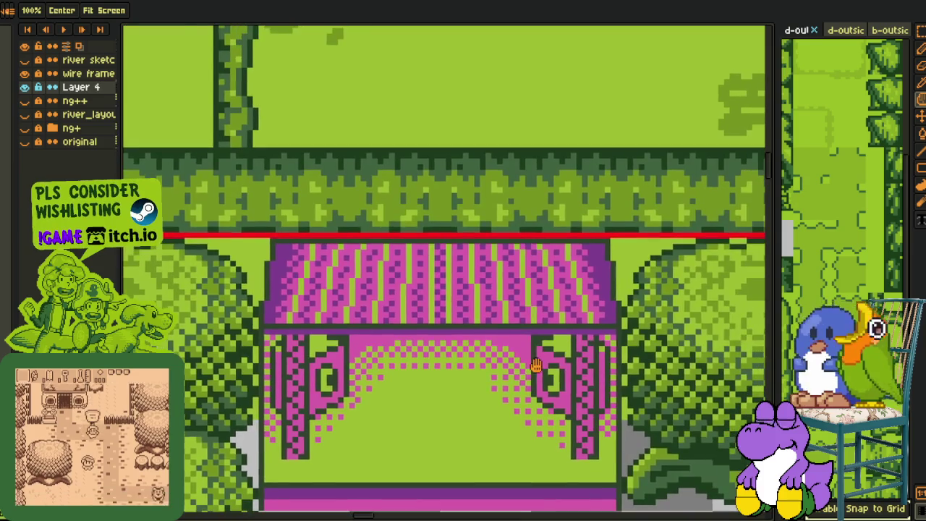
scroll(579, 229, "up", 2)
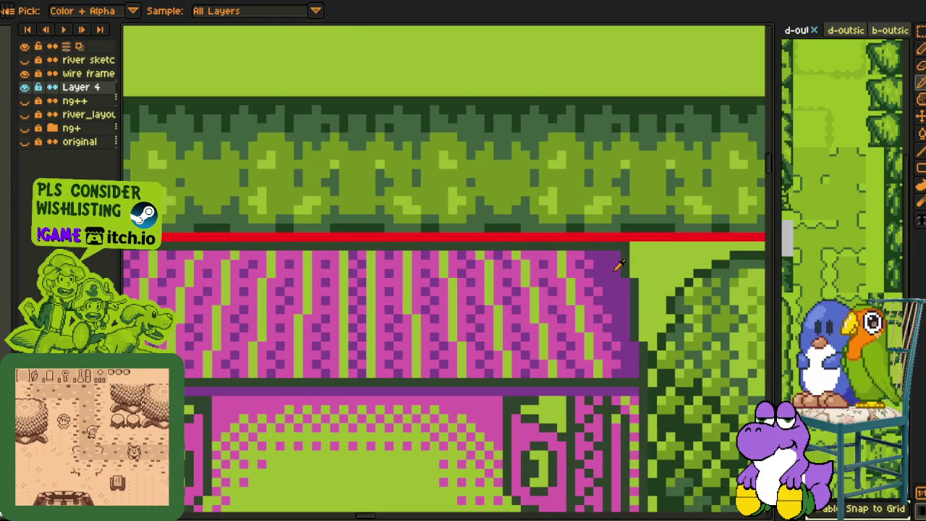
key("shift+r")
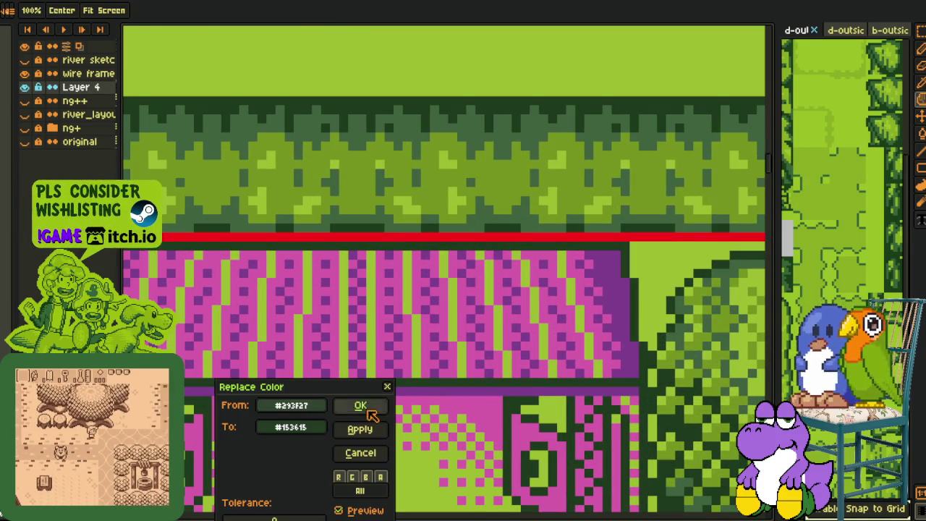
left_click(360, 406)
mouse_move(491, 413)
left_mouse_down()
mouse_move(491, 246)
mouse_move(488, 285)
left_mouse_up()
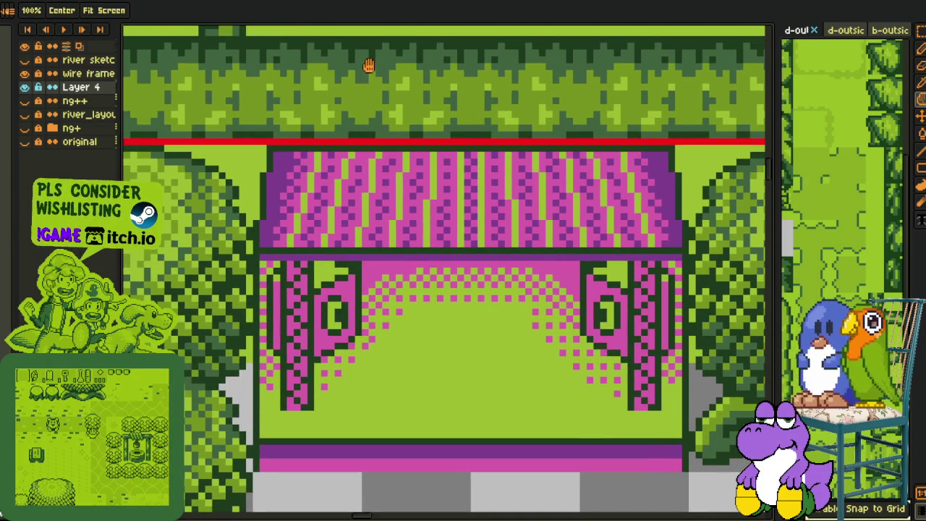
- Eyedrop the gate's pink and swap it for green, then swap the purple for dark green
key("i")
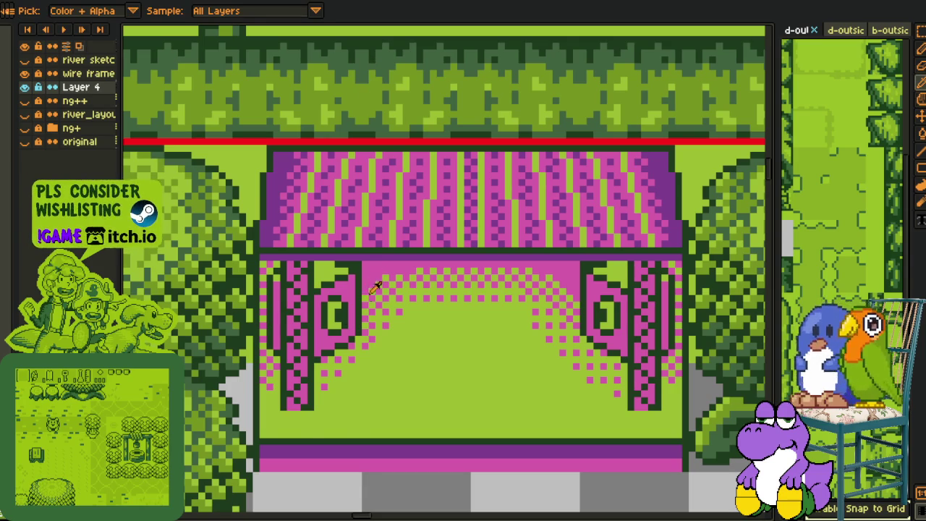
left_click(370, 289)
key("shift+r")
left_click(360, 405)
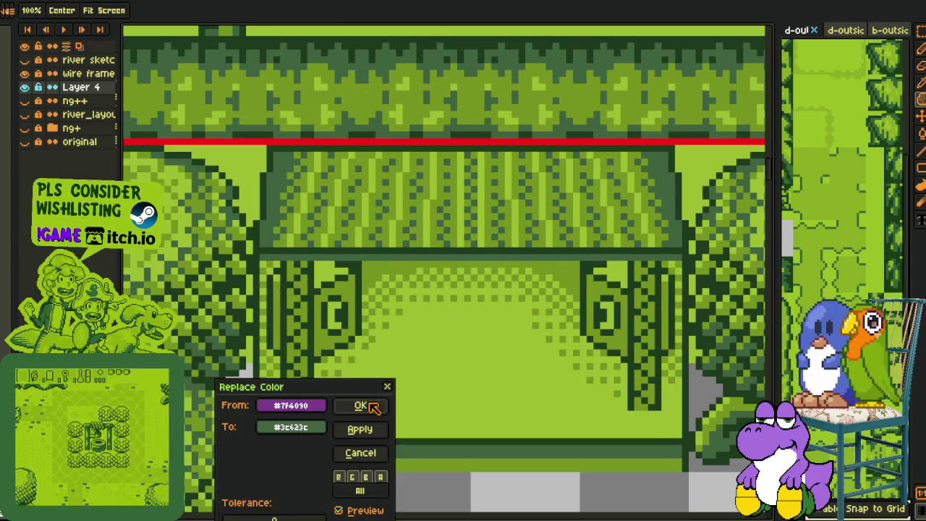
left_click(360, 405)
scroll(372, 416, "down", 3)
mouse_move(383, 451)
left_mouse_down()
mouse_move(448, 268)
mouse_move(536, 268)
left_mouse_up()
key("m")
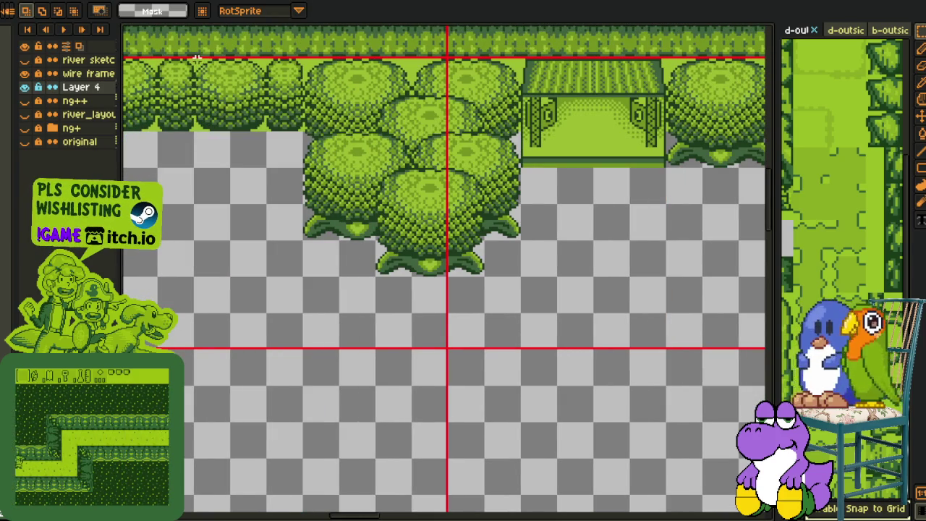
- Copy a tree tile down and to the right into the empty area
mouse_move(268, 130)
left_mouse_down()
mouse_move(443, 331)
mouse_move(456, 389)
left_mouse_up()
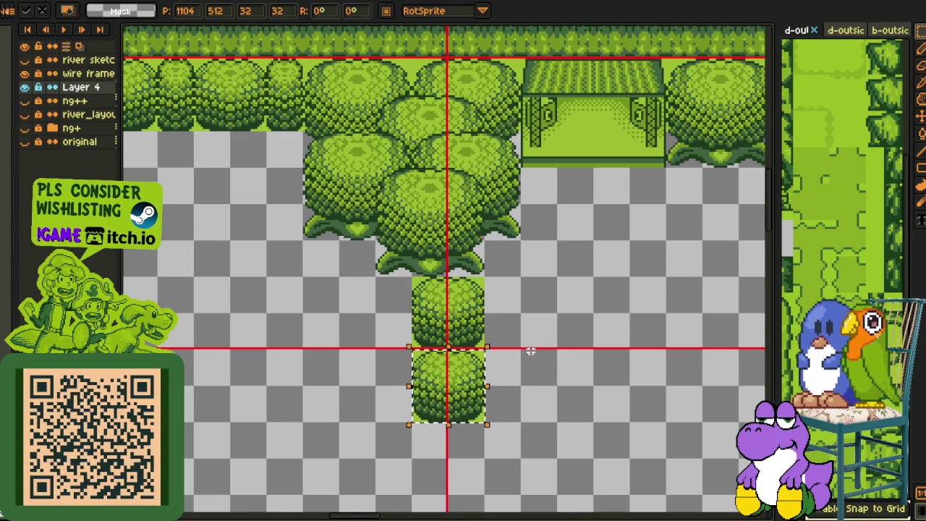
scroll(503, 366, "down", 2)
left_click_drag(537, 335, 443, 293)
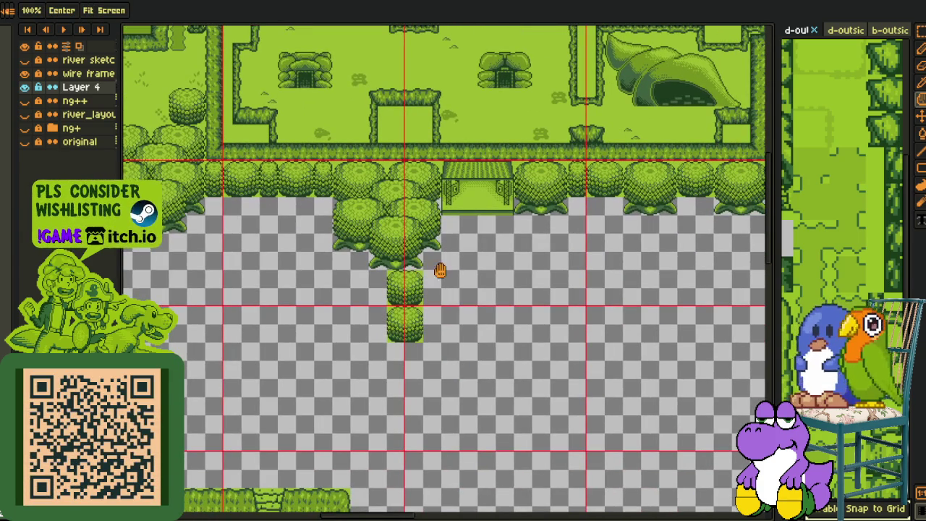
scroll(488, 279, "up", 2)
left_click_drag(468, 289, 454, 283)
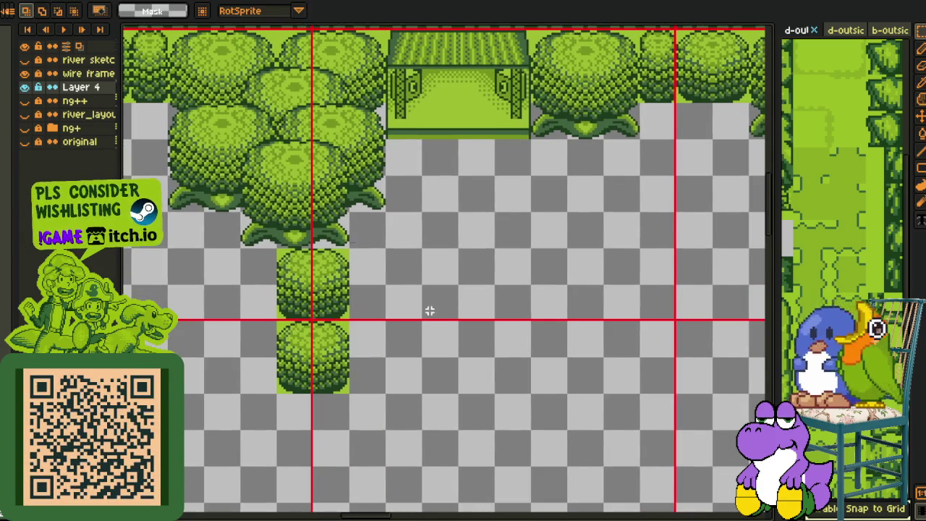
left_click_drag(306, 280, 378, 321)
left_click(398, 235)
- Move the small bush beside the lower row of bushes
mouse_move(168, 72)
left_mouse_down()
mouse_move(353, 127)
mouse_move(282, 177)
left_mouse_up()
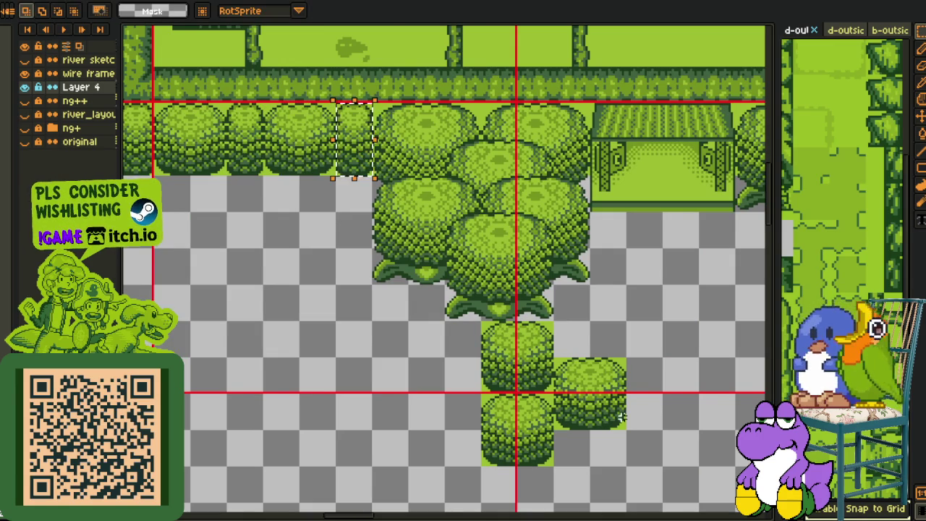
left_click_drag(355, 139, 648, 395)
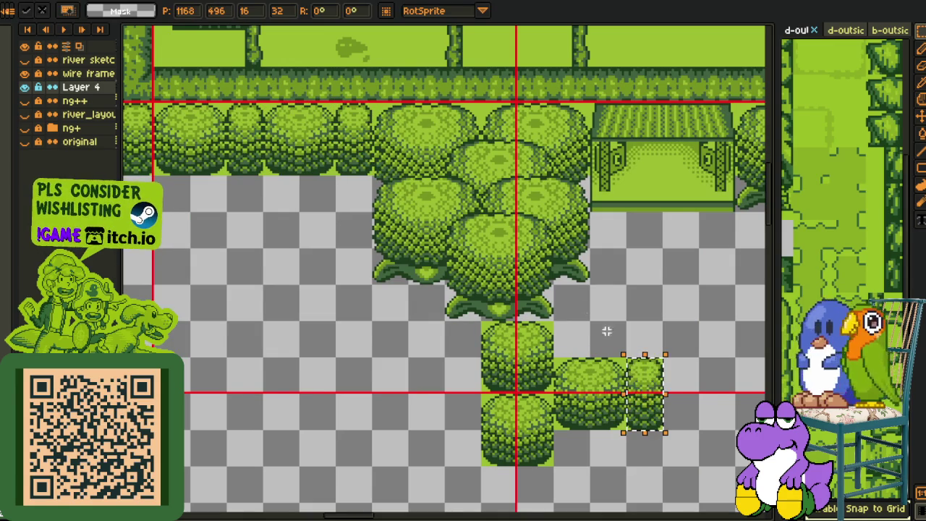
left_click(588, 293)
- Place the large tree at the red guide intersection
left_click_drag(684, 232, 504, 181)
scroll(534, 168, "down", 2)
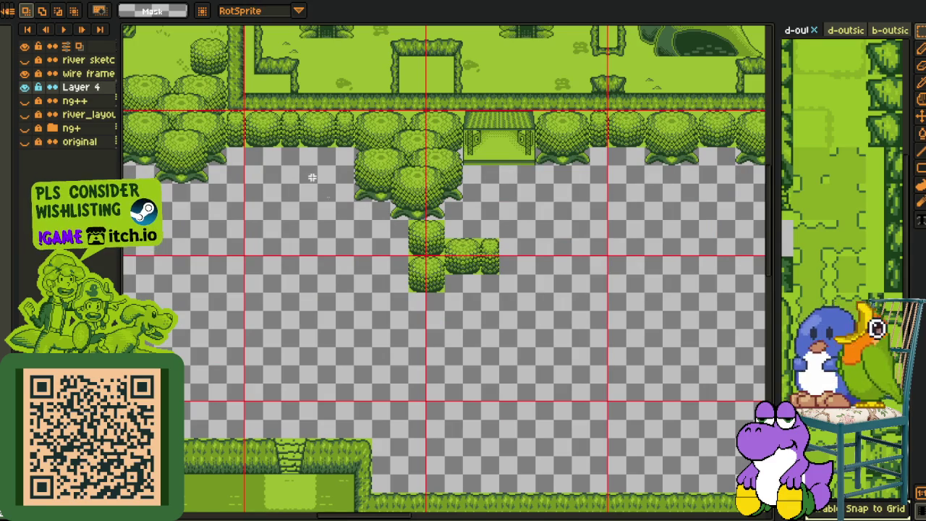
left_click_drag(284, 239, 458, 383)
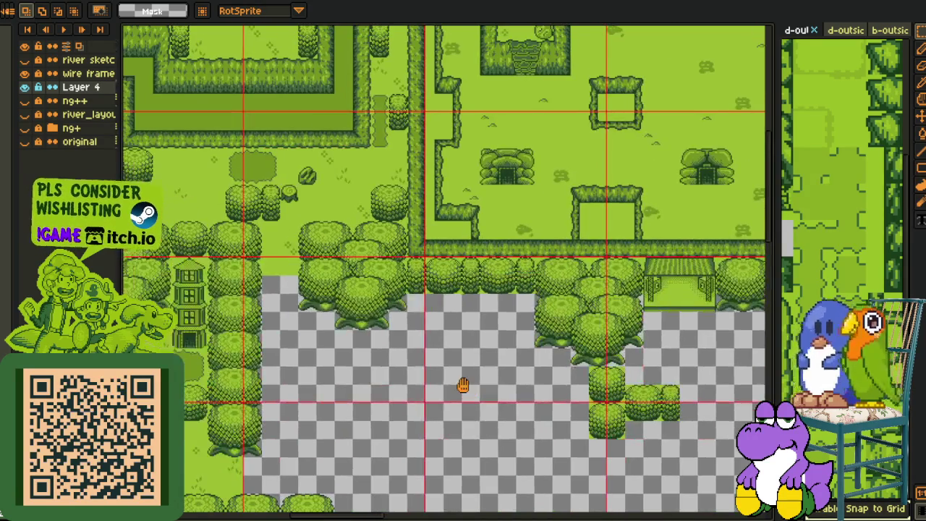
scroll(335, 311, "up", 1)
scroll(325, 315, "up", 1)
scroll(311, 318, "down", 2)
scroll(295, 325, "down", 2)
scroll(294, 324, "up", 2)
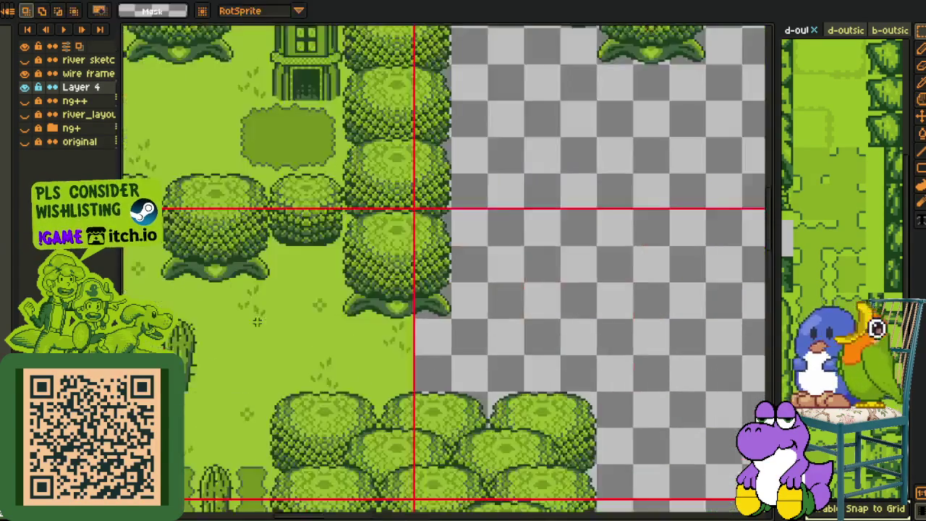
scroll(362, 290, "up", 2)
mouse_move(426, 282)
left_mouse_down()
mouse_move(285, 309)
mouse_move(522, 266)
left_mouse_up()
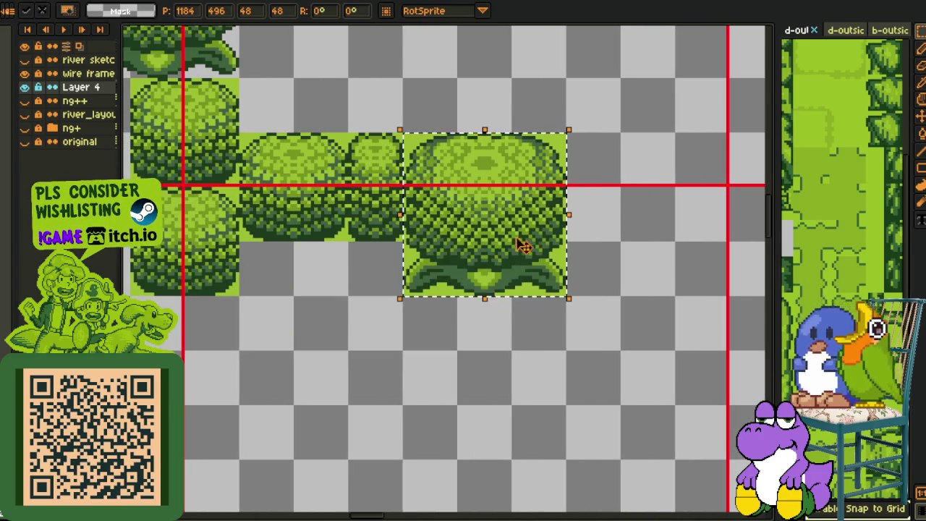
key("Return")
scroll(521, 279, "down", 3)
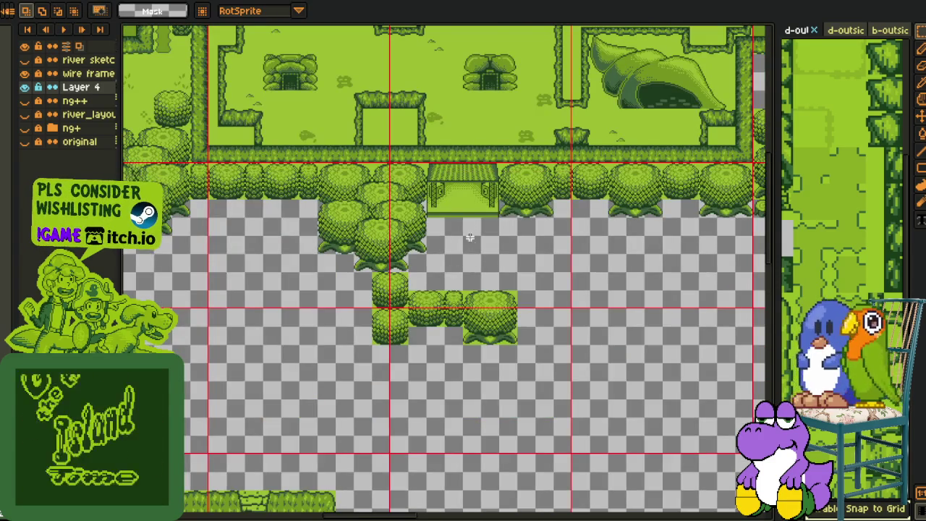
scroll(385, 184, "up", 2)
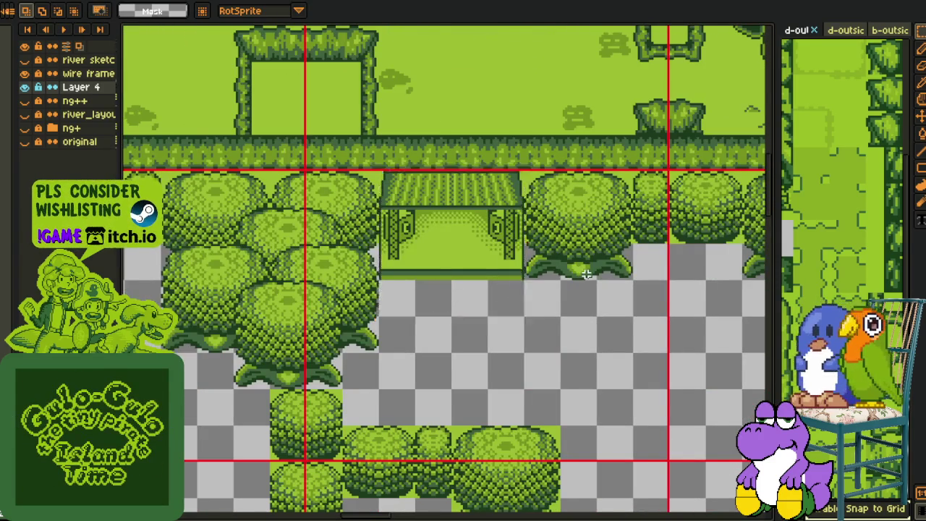
scroll(585, 273, "down", 3)
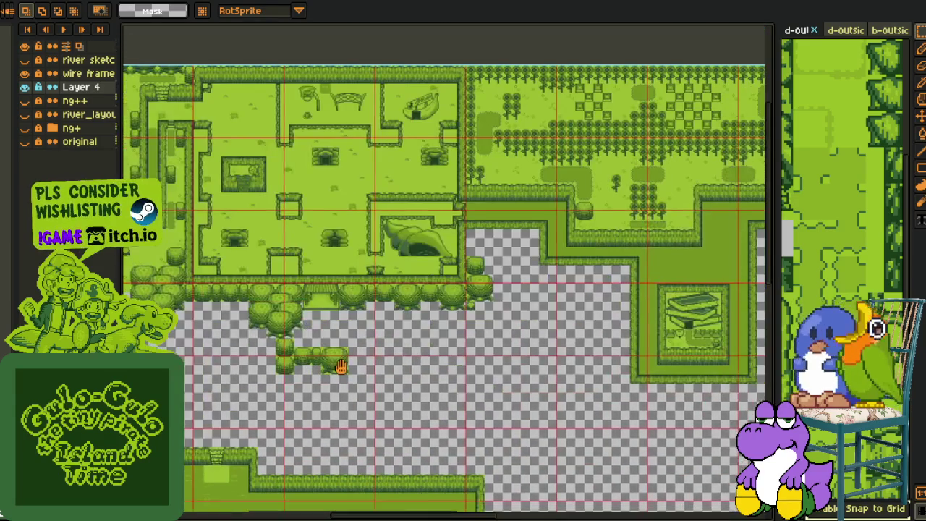
- Copy the narrow bush column further right, undoing the extra duplicated bush
left_click_drag(341, 366, 409, 306)
scroll(561, 338, "down", 3)
scroll(595, 345, "down", 3)
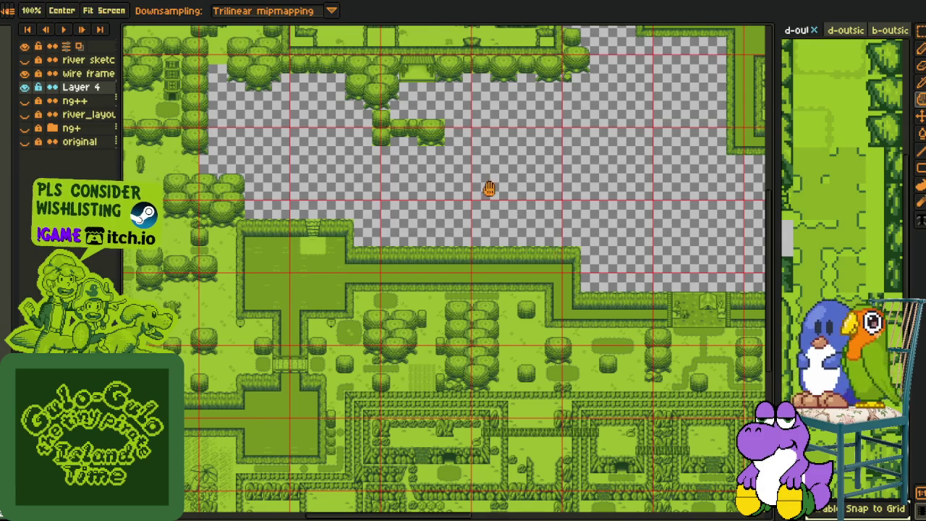
scroll(490, 190, "up", 1)
scroll(478, 202, "up", 1)
scroll(469, 214, "up", 1)
scroll(481, 254, "down", 1)
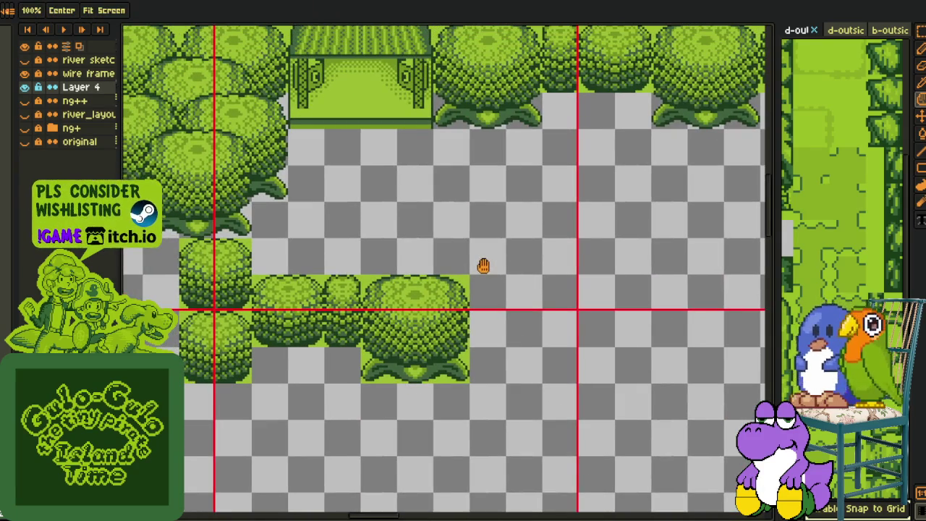
scroll(482, 265, "down", 1)
scroll(454, 325, "down", 1)
scroll(471, 355, "up", 3)
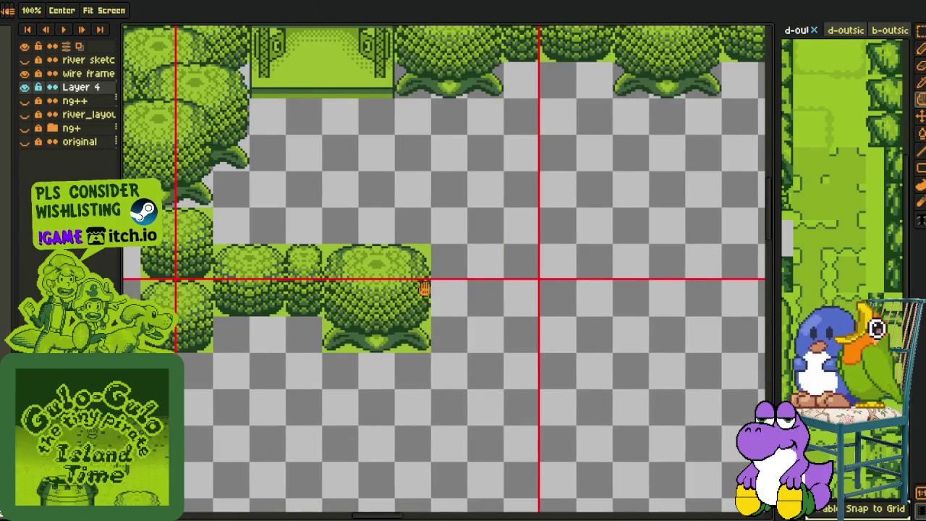
left_click_drag(288, 269, 357, 300)
left_click_drag(282, 273, 353, 310)
mouse_move(353, 275)
left_mouse_down()
mouse_move(391, 347)
mouse_move(525, 332)
left_mouse_up()
mouse_move(283, 275)
left_mouse_down()
mouse_move(350, 341)
mouse_move(572, 341)
left_mouse_up()
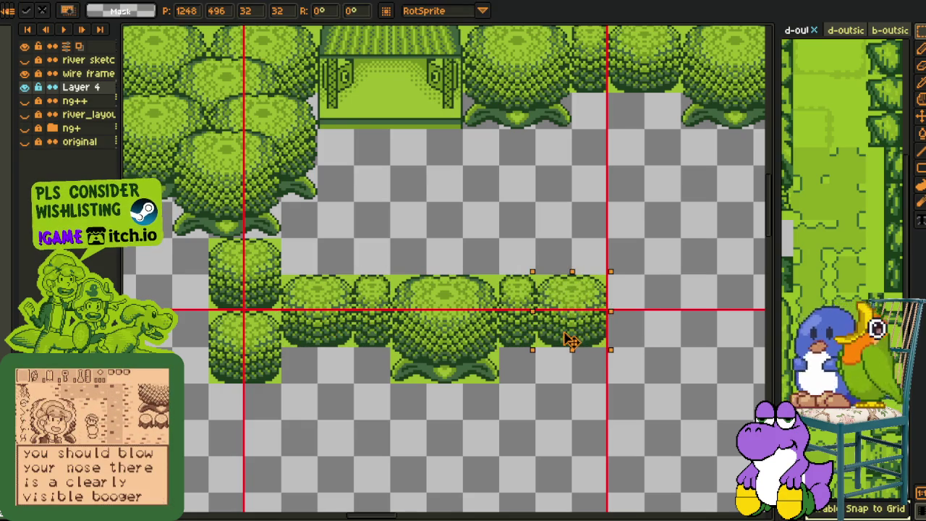
key("Return")
key("ctrl+z")
- Copy another bush rightward, then copy a lower-row bush into the row's gap
mouse_move(391, 275)
left_mouse_down()
mouse_move(475, 369)
mouse_move(498, 381)
mouse_move(673, 361)
left_mouse_up()
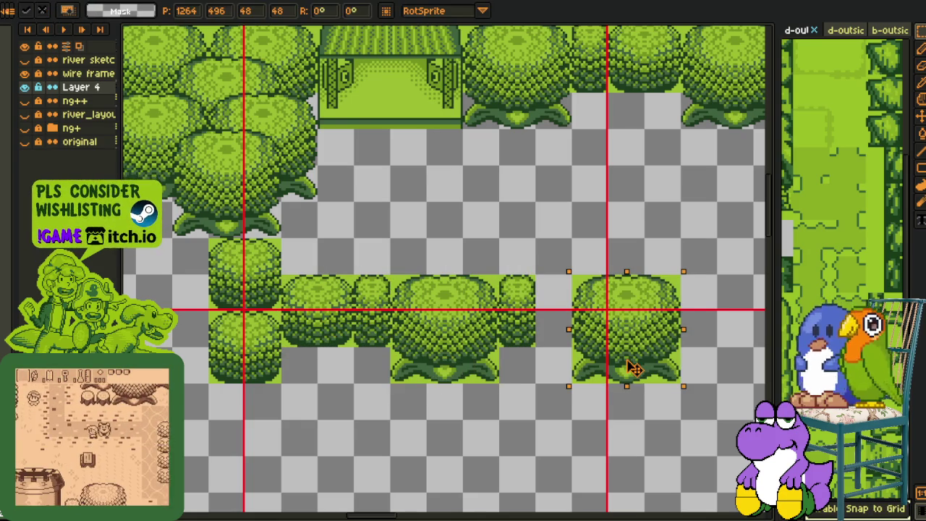
left_click(678, 240)
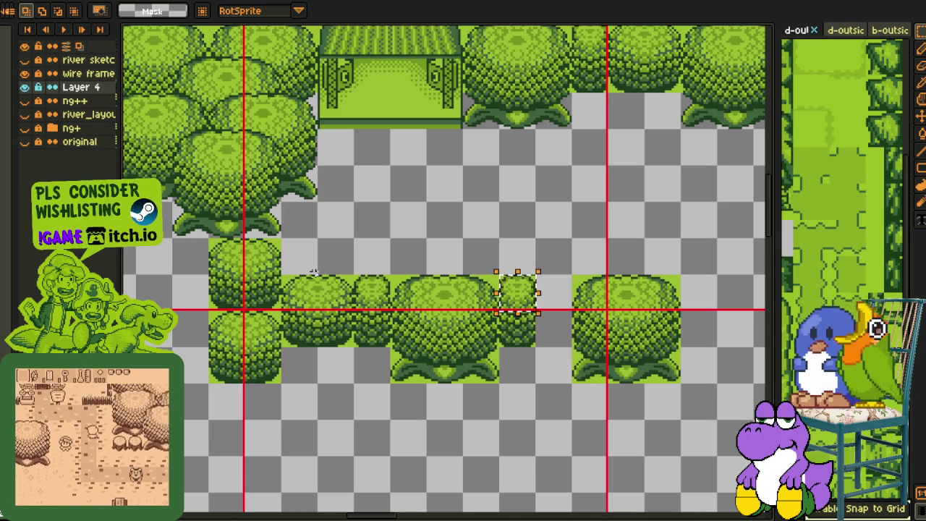
left_click_drag(354, 334, 208, 201)
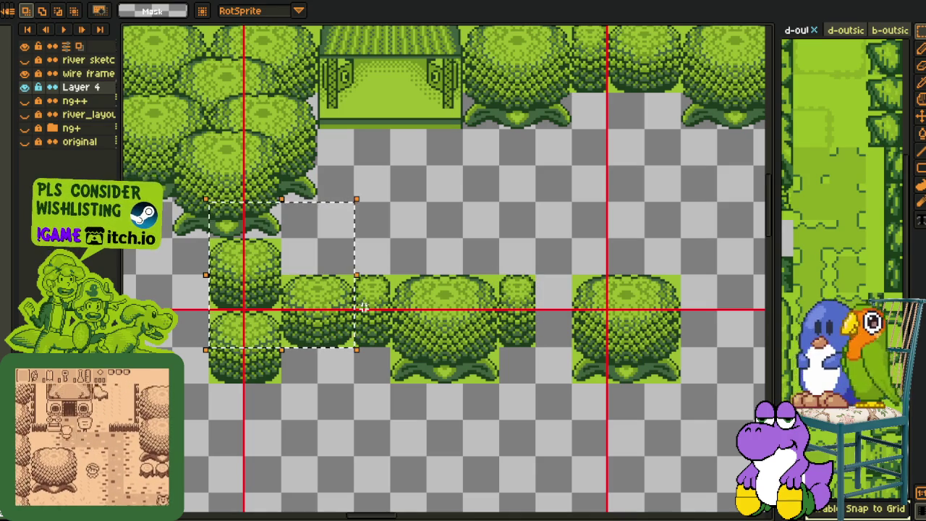
left_click_drag(303, 348, 551, 336, "ctrl")
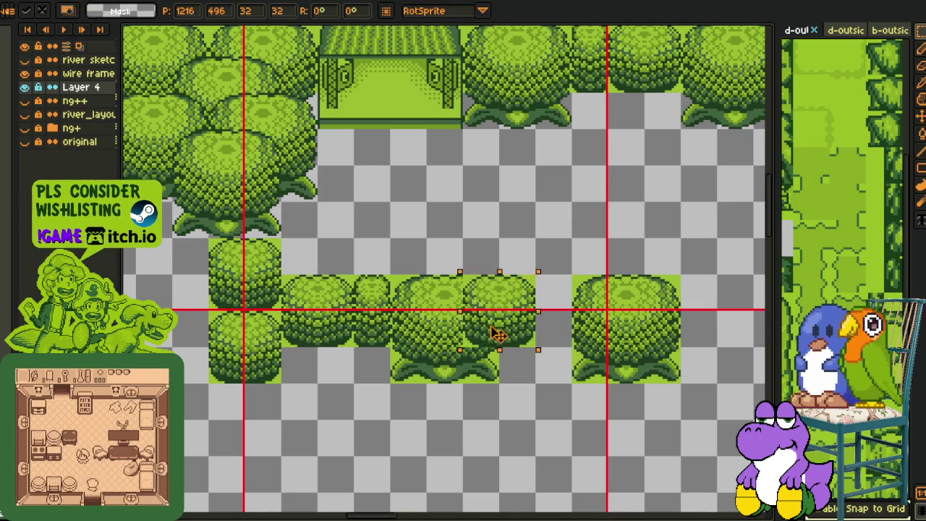
key("h")
scroll(429, 289, "down", 2)
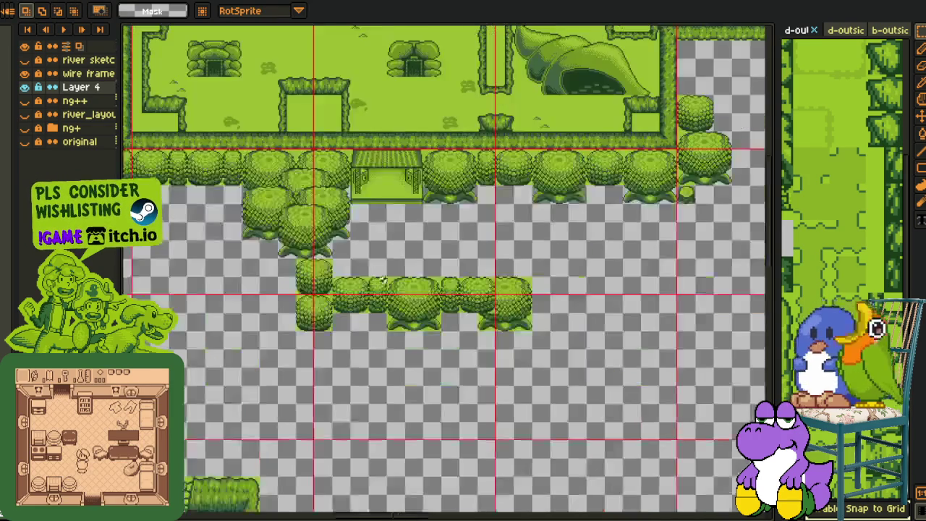
scroll(431, 311, "down", 2)
scroll(429, 304, "down", 2)
- Hide the green map and red guides, and make the original yellow map the active layer
left_click_drag(426, 302, 417, 260)
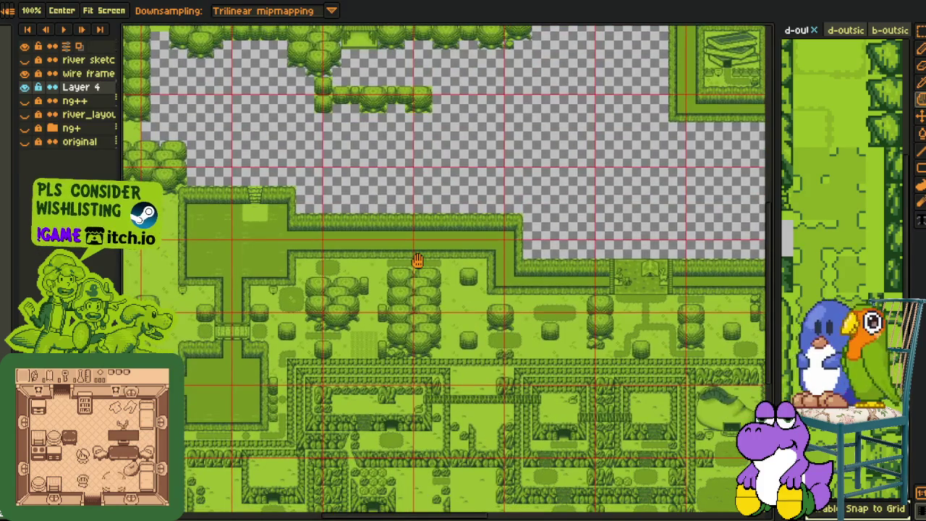
mouse_move(554, 352)
left_mouse_down()
mouse_move(440, 268)
mouse_move(326, 213)
left_mouse_up()
mouse_move(427, 258)
left_mouse_down()
mouse_move(422, 244)
mouse_move(619, 387)
mouse_move(109, 159)
left_mouse_up()
left_click(26, 86)
left_click(25, 73)
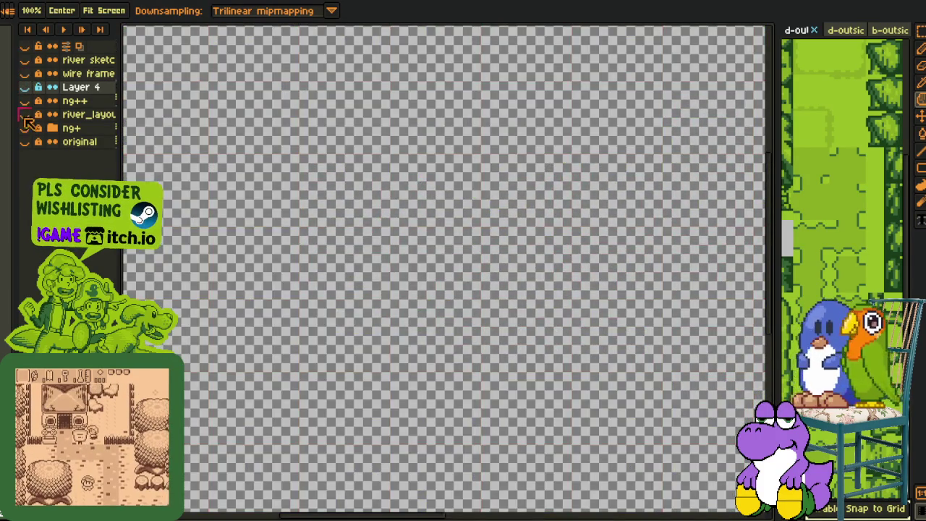
left_click(25, 142)
left_click(80, 142)
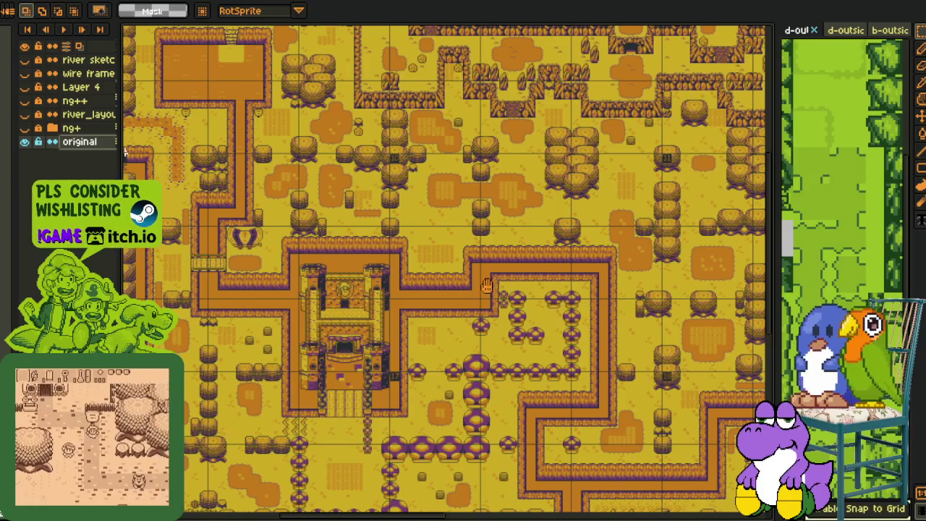
- Select the round purple sprite on the original map
left_click_drag(382, 265, 353, 457)
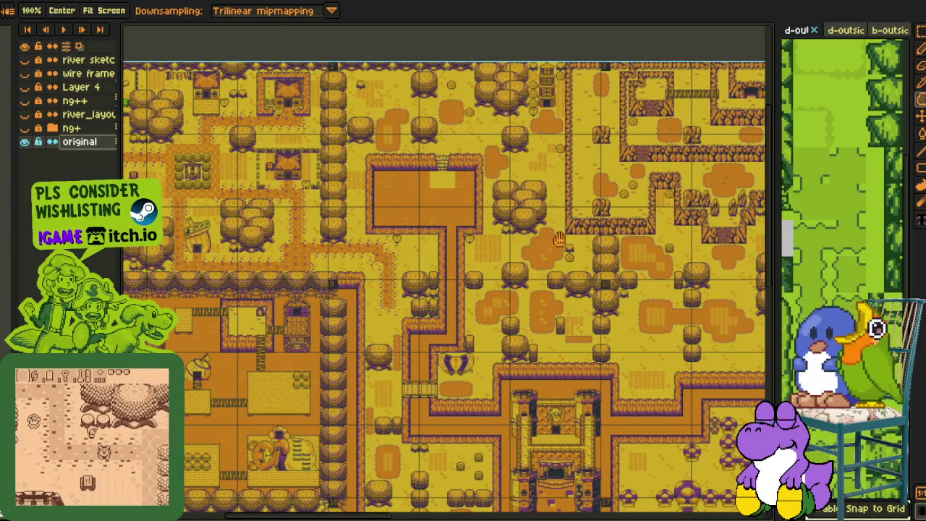
scroll(533, 375, "down", 3)
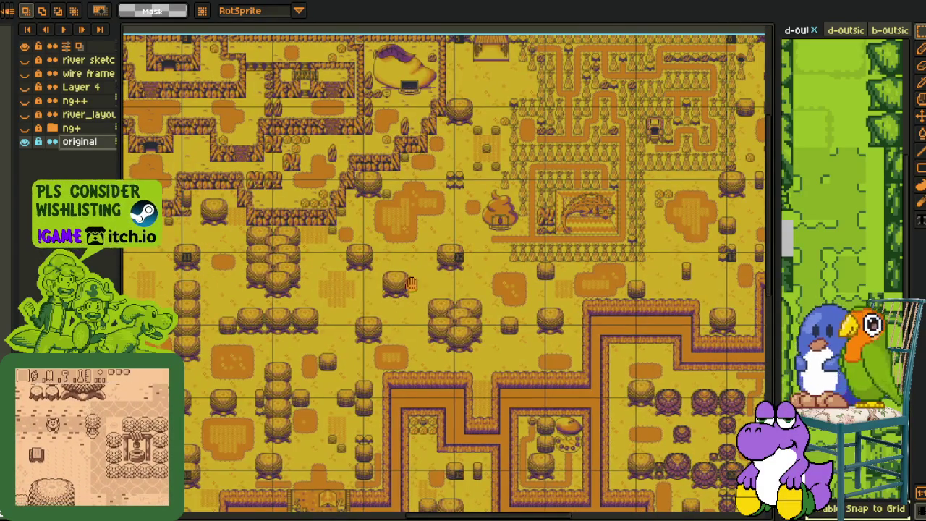
mouse_move(533, 375)
left_mouse_down()
mouse_move(473, 283)
mouse_move(539, 405)
mouse_move(131, 250)
left_mouse_up()
scroll(538, 405, "up", 2)
scroll(275, 311, "up", 3)
scroll(274, 311, "down", 3)
scroll(578, 248, "up", 3)
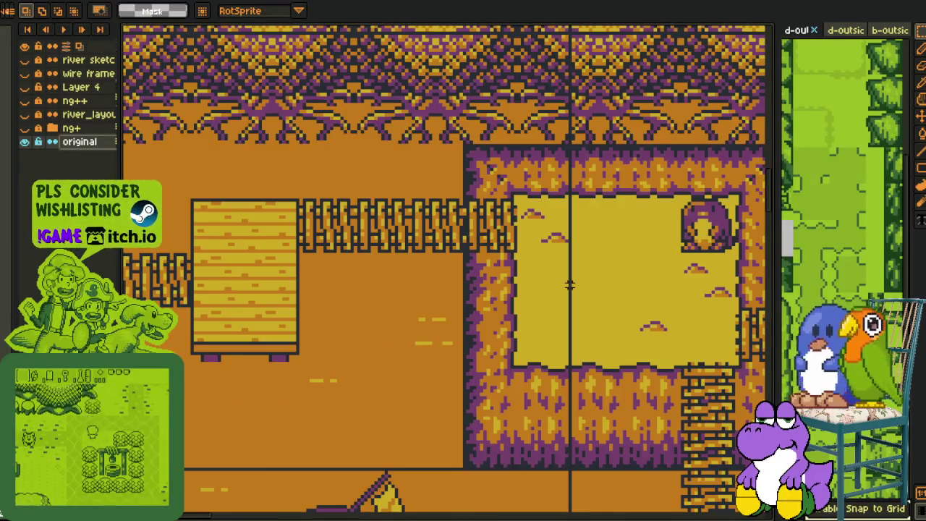
left_click_drag(579, 248, 353, 261)
key("m")
left_click_drag(449, 210, 512, 268)
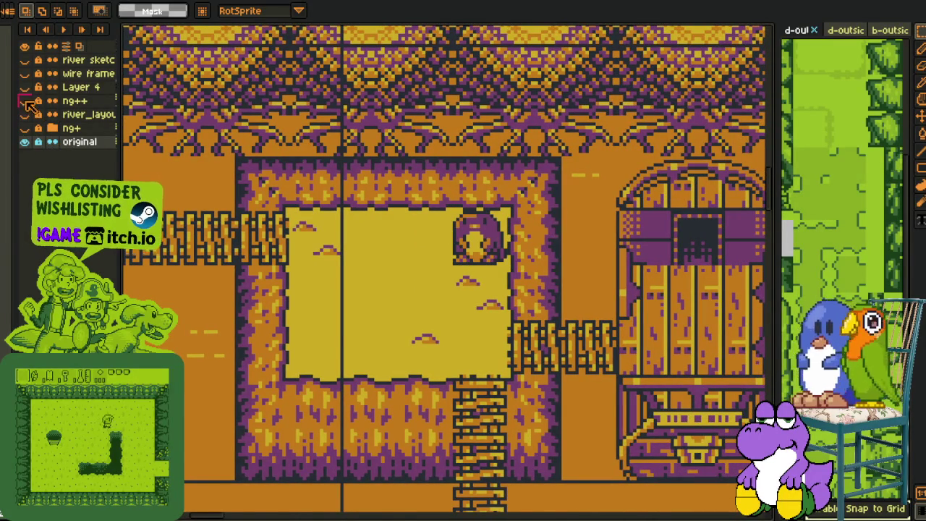
- Show Layer 4 again and hide the original, ng+ and ng++ layers
left_click(24, 100)
left_click(24, 114)
scroll(415, 215, "down", 1)
scroll(414, 215, "down", 1)
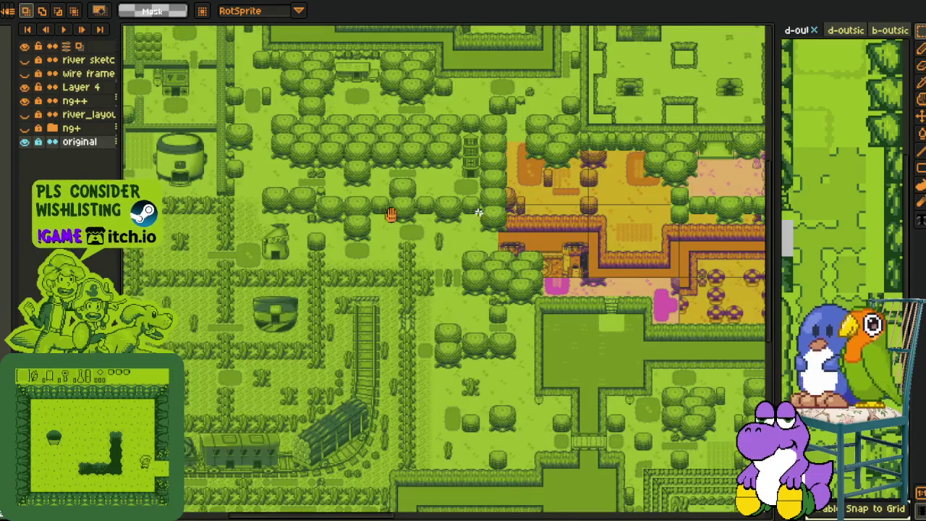
left_click_drag(414, 214, 111, 199)
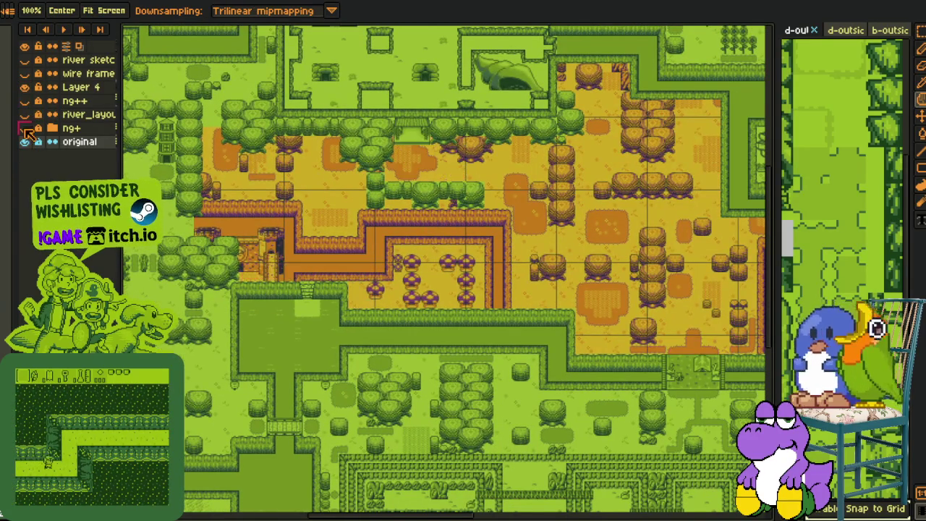
left_click(24, 128)
left_click(24, 128)
left_click(23, 142)
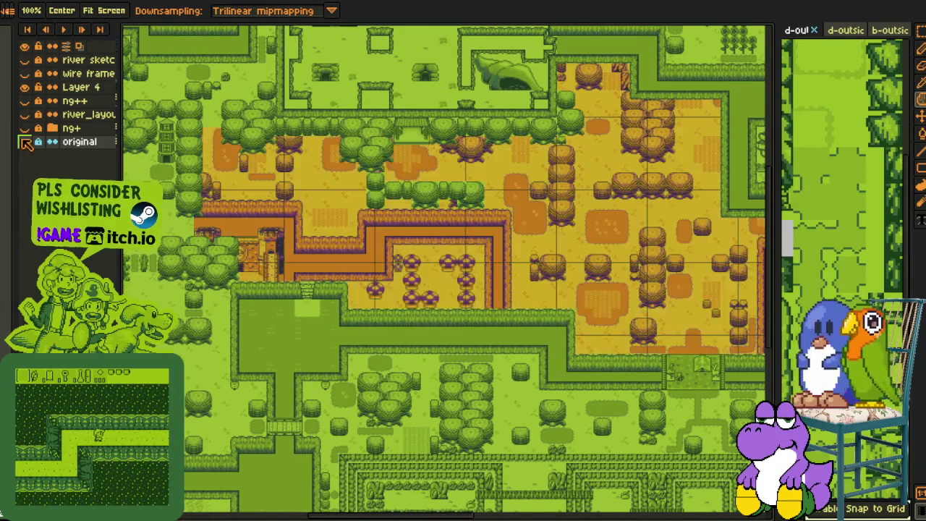
left_click(24, 128)
left_click(24, 142)
scroll(497, 210, "up", 3)
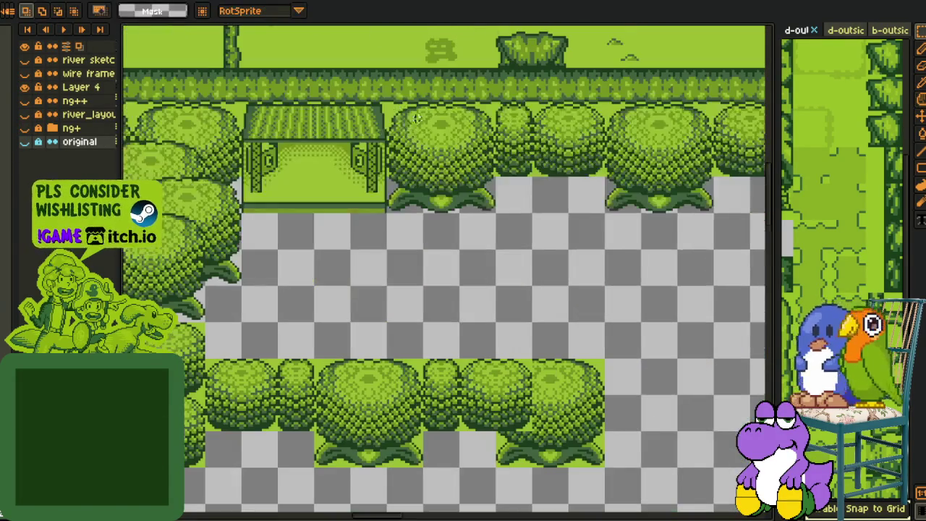
- Make Layer 4 active and show the red guide lines again
scroll(497, 210, "down", 2)
scroll(516, 231, "down", 2)
left_click_drag(582, 364, 186, 114)
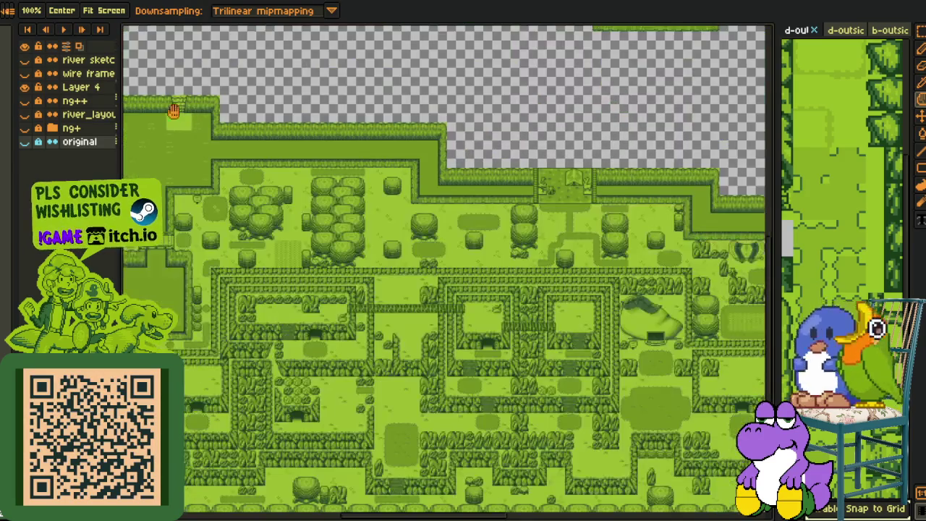
left_click(79, 87)
scroll(523, 298, "down", 1)
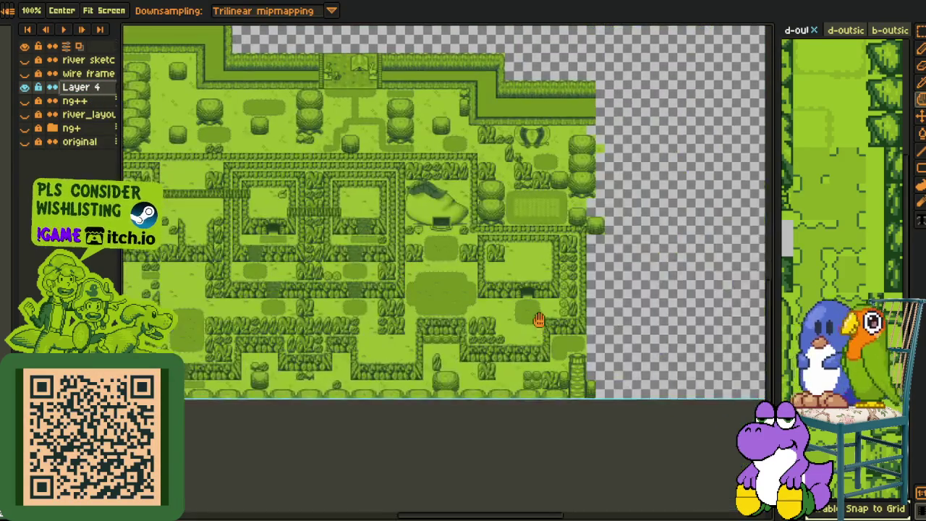
scroll(538, 314, "up", 3)
scroll(518, 311, "up", 2)
left_click(25, 74)
scroll(423, 259, "right", 5)
scroll(424, 258, "down", 2)
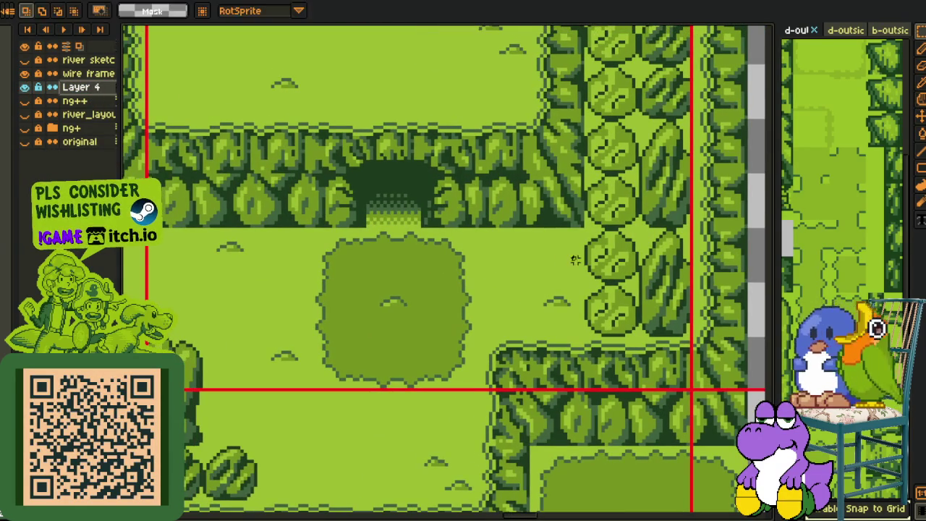
- Paste the purple sprite and place it beside the hedge near the cave
key("ctrl+v")
left_click_drag(441, 269, 554, 252)
key("Return")
scroll(593, 284, "up", 1)
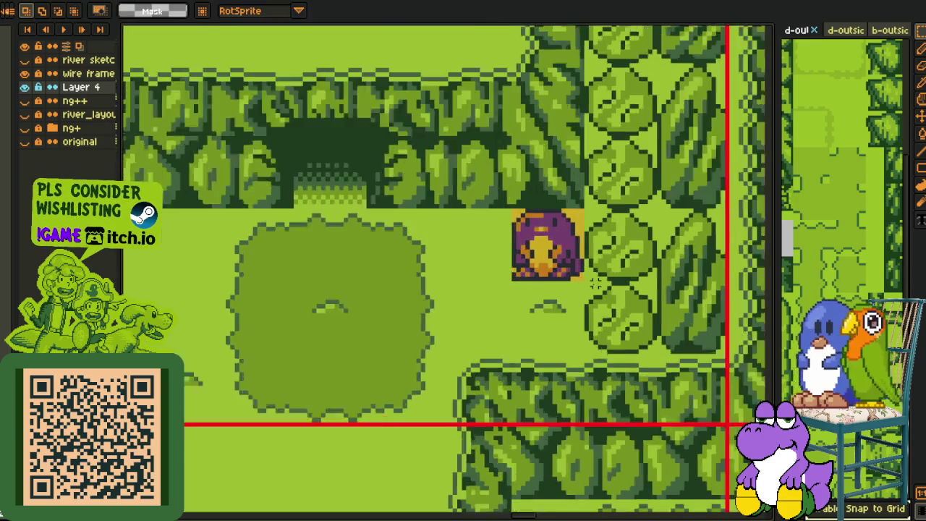
scroll(593, 283, "up", 1)
scroll(593, 244, "up", 1)
- Replace the sprite's dark outline, yellow, orange and purple pixels with the map's greens
key("i")
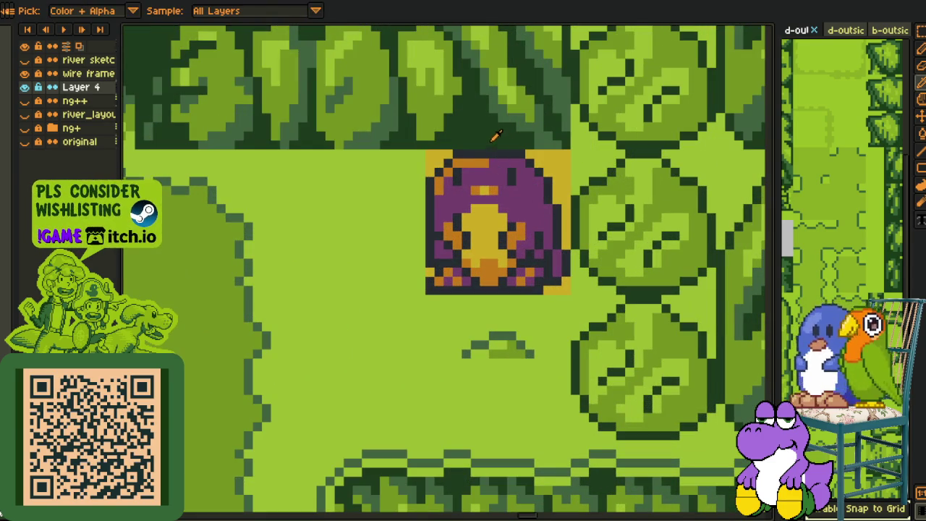
key("shift+r")
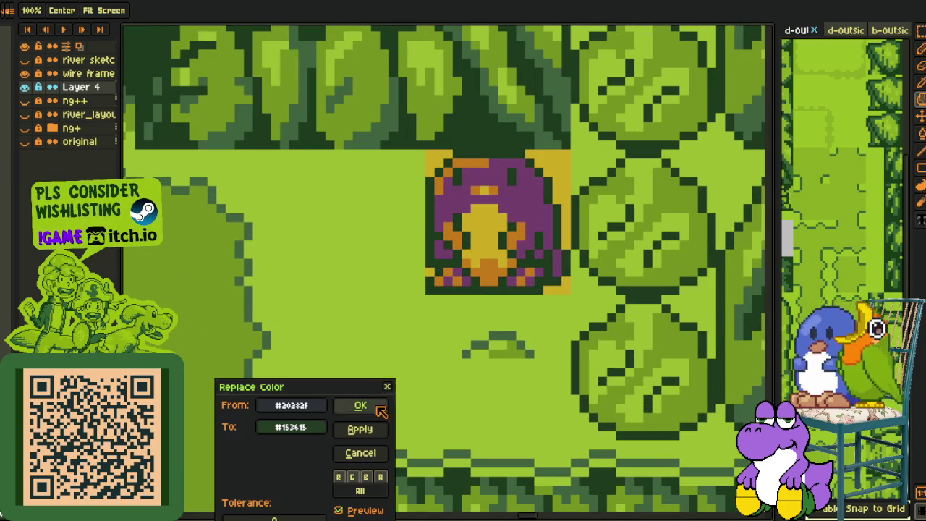
left_click(378, 407)
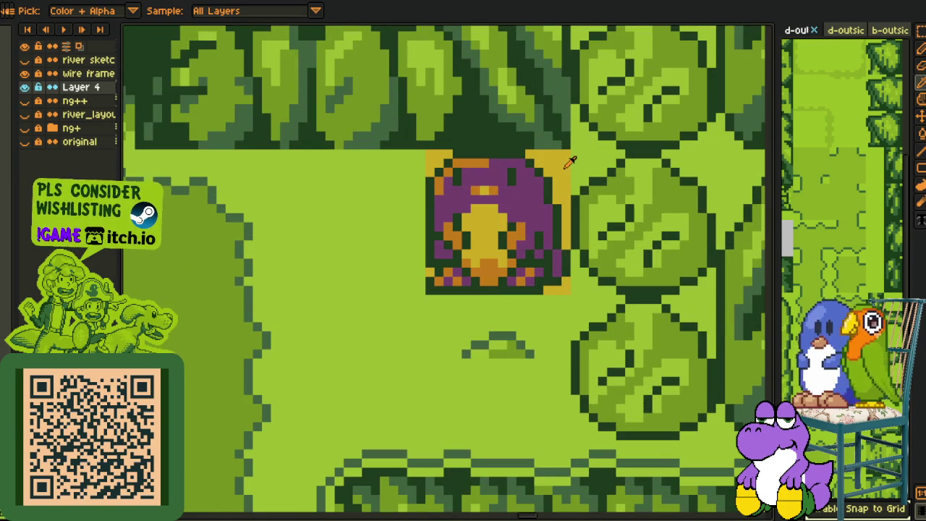
key("shift+r")
left_click(385, 405)
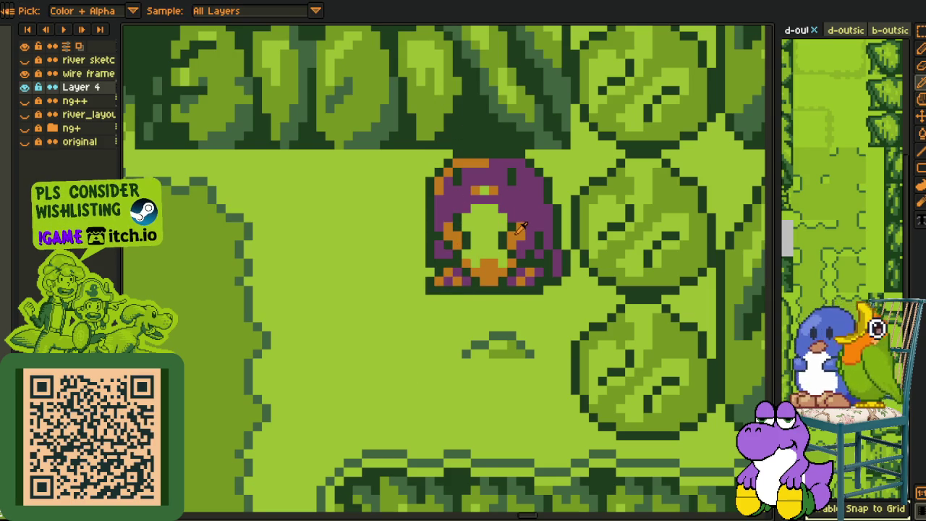
key("shift+r")
left_click(362, 405)
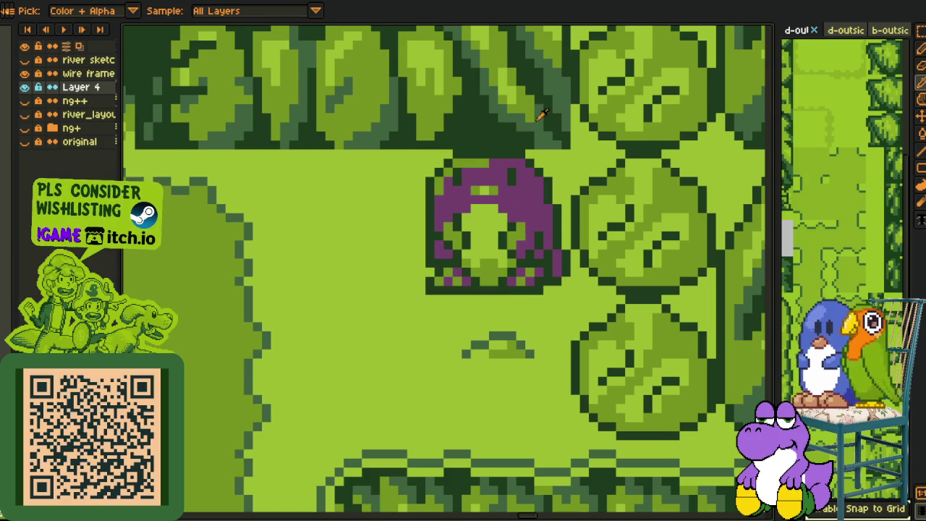
key("shift+r")
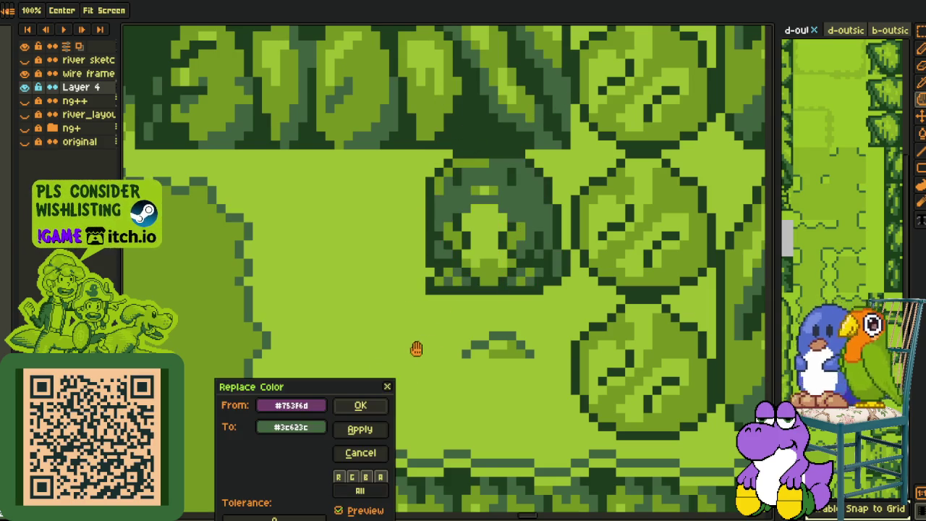
left_click(391, 406)
scroll(403, 376, "down", 1)
scroll(405, 347, "down", 1)
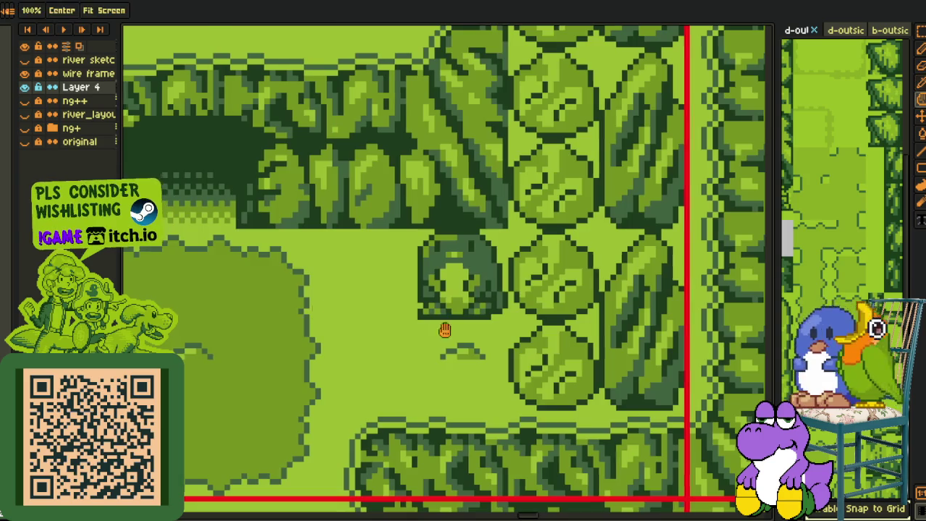
scroll(376, 316, "up", 1)
- Select the cave entrance and the grass patch below it
key("m")
left_click_drag(268, 176, 541, 263)
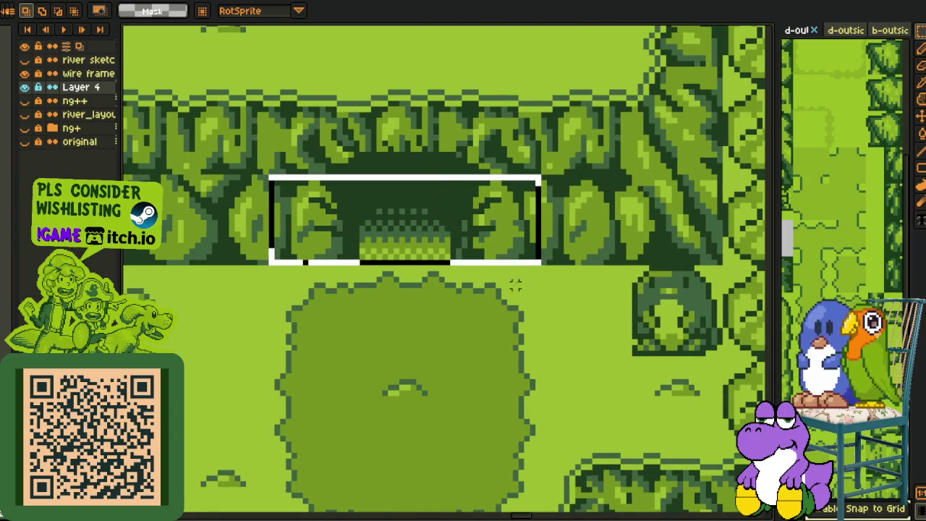
scroll(596, 295, "down", 1)
scroll(596, 295, "down", 1)
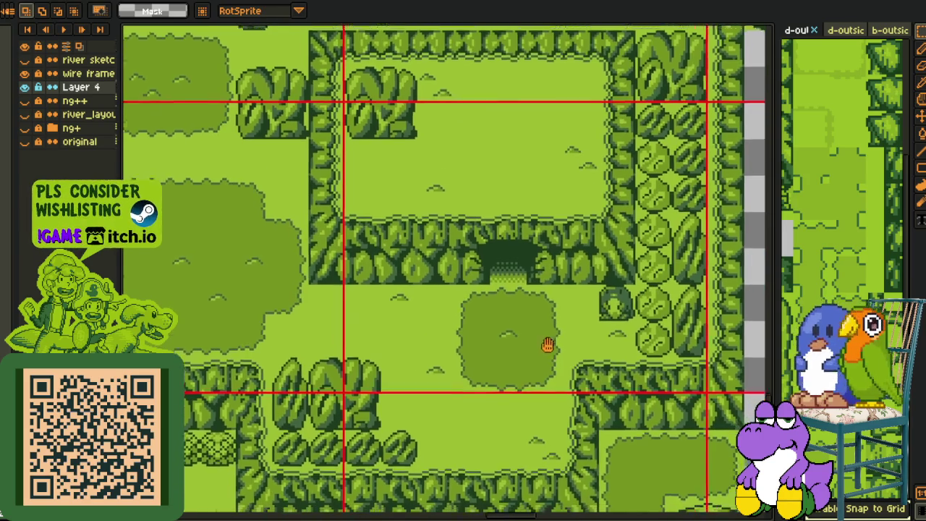
scroll(551, 347, "up", 1)
left_click_drag(390, 173, 541, 283)
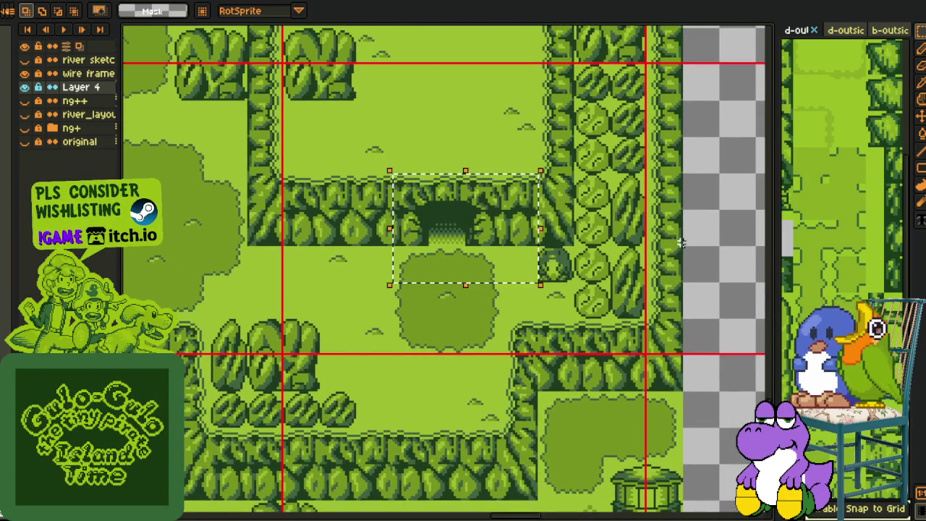
scroll(680, 253, "down", 1)
key("i")
- Place the copied bush beside the hedge next to the open grass
left_click_drag(602, 218, 569, 282)
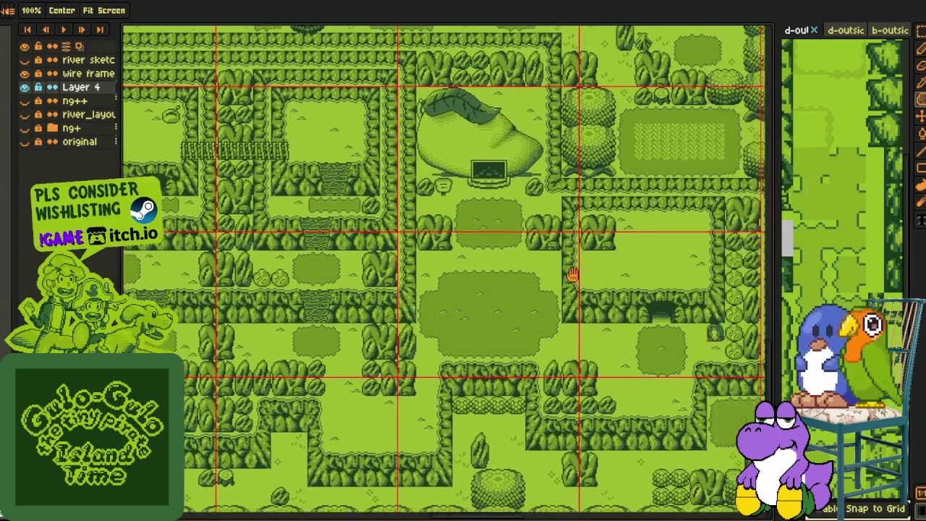
left_click_drag(570, 282, 426, 257)
key("i")
scroll(542, 308, "up", 1)
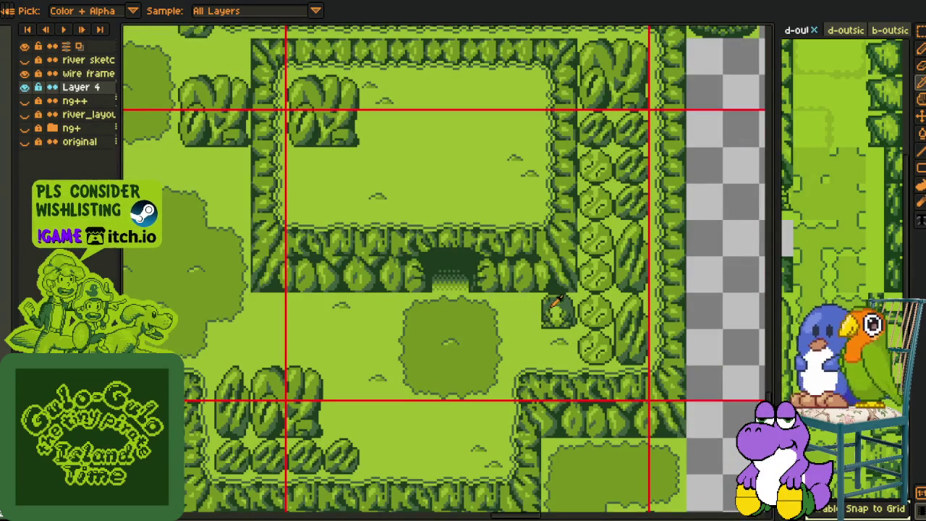
key("m")
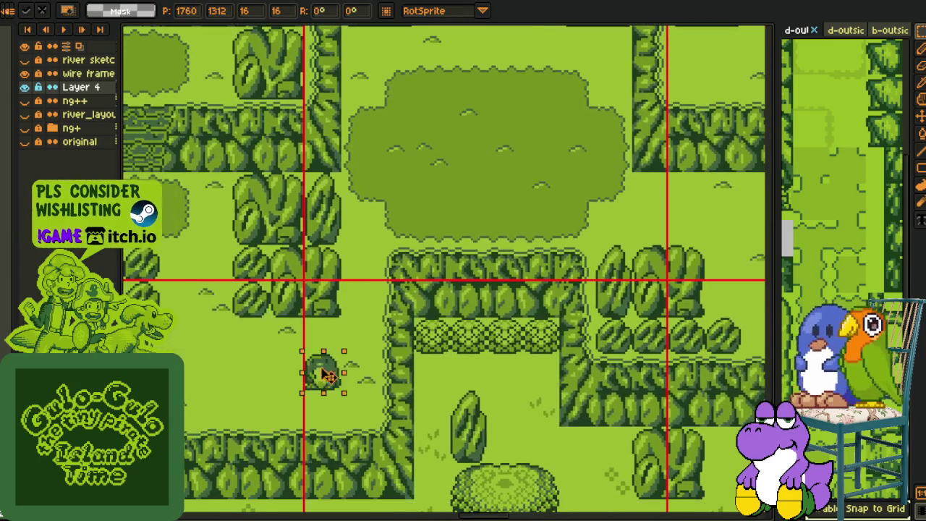
left_click_drag(559, 318, 358, 373)
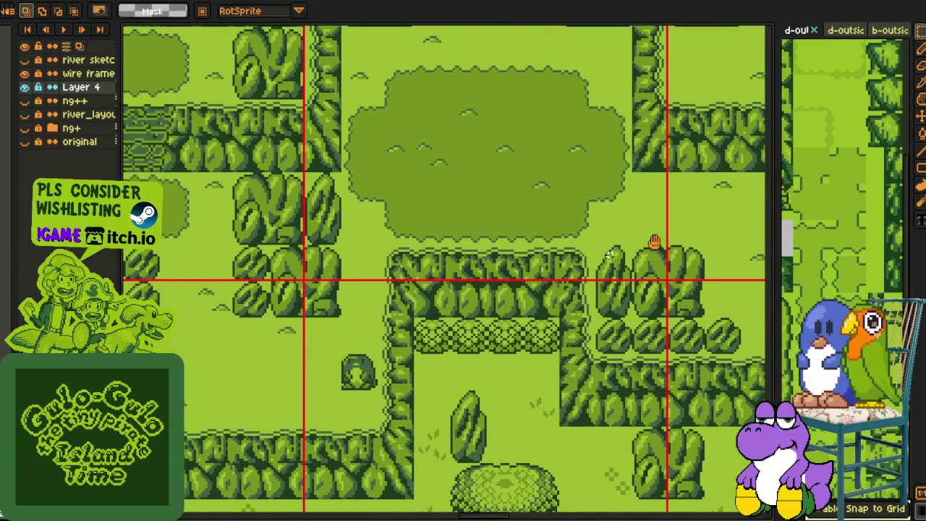
- Zoom out to review the whole map and save it with Ctrl+S
left_click_drag(636, 246, 712, 333)
key("i")
key("g")
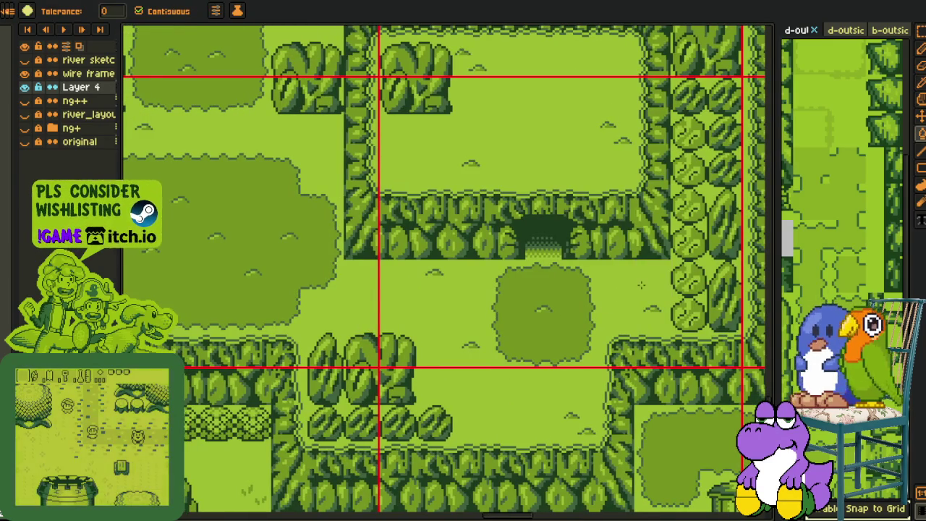
scroll(641, 285, "down", 1)
scroll(698, 284, "down", 1)
scroll(705, 277, "down", 1)
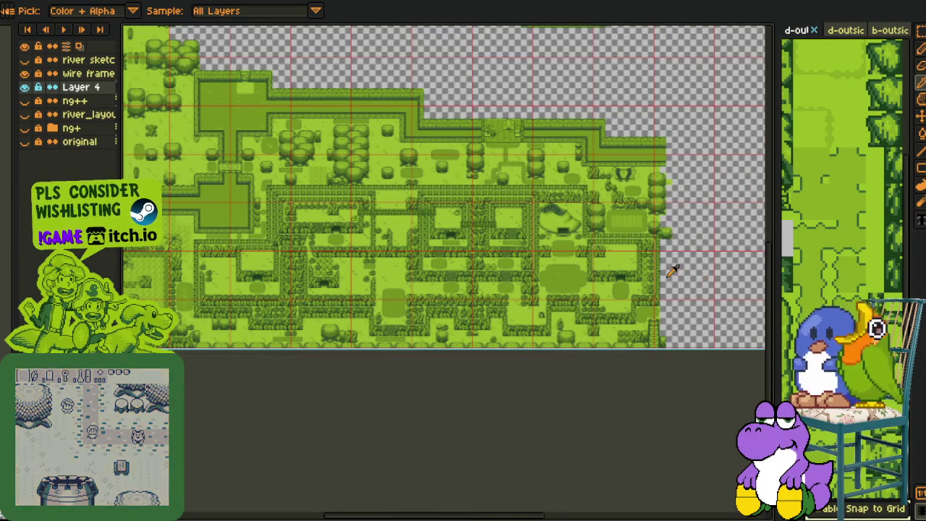
key("m")
scroll(465, 263, "up", 1)
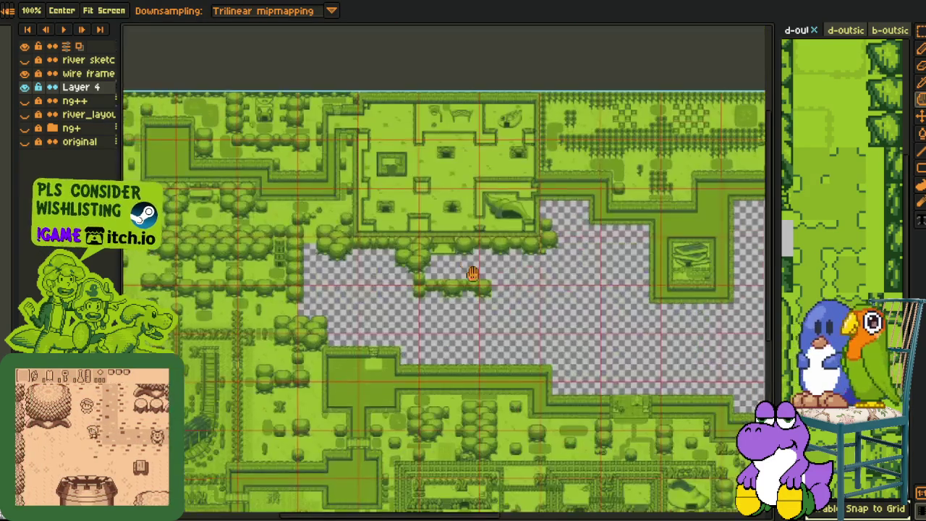
scroll(382, 325, "up", 1)
key("ctrl+s")
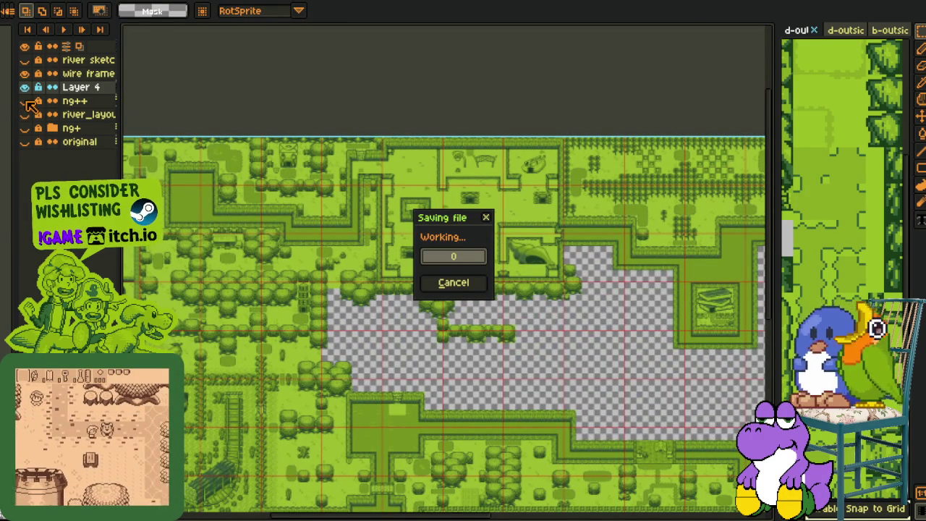
- Move a bush tile into the bush row crossing the empty gap
scroll(523, 304, "up", 1)
scroll(522, 303, "up", 1)
mouse_move(522, 304)
left_mouse_down()
mouse_move(449, 263)
mouse_move(463, 262)
left_mouse_up()
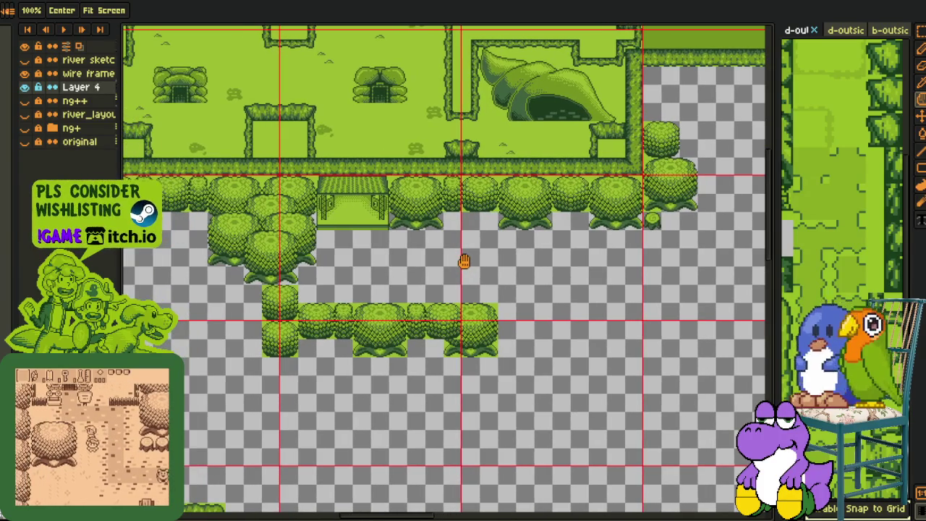
scroll(473, 334, "up", 1)
scroll(473, 335, "up", 1)
mouse_move(419, 283)
left_mouse_down()
mouse_move(432, 270)
mouse_move(492, 290)
left_mouse_up()
key("space")
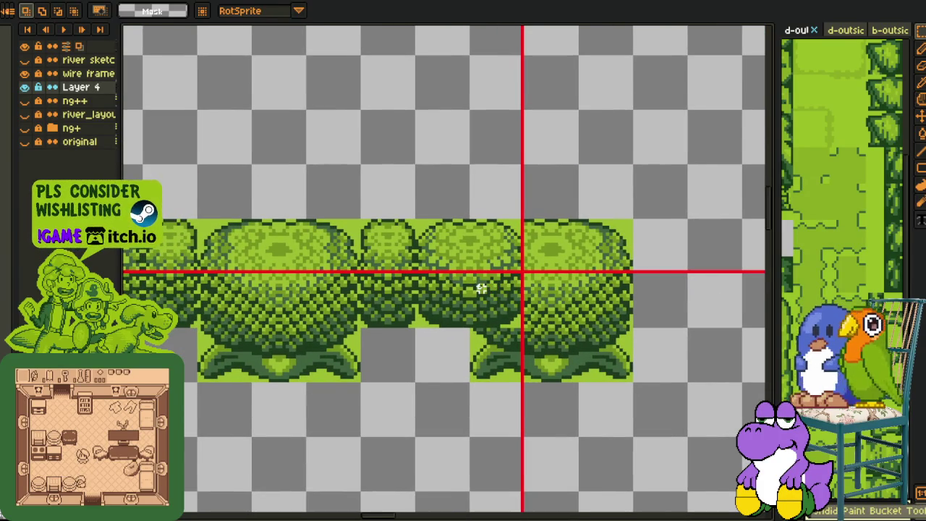
scroll(337, 278, "down", 1)
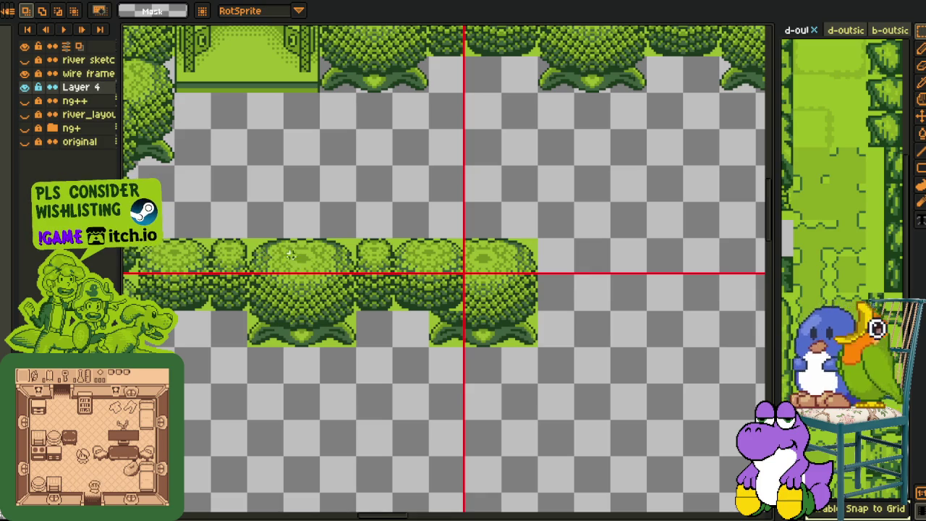
left_click_drag(195, 304, 414, 306)
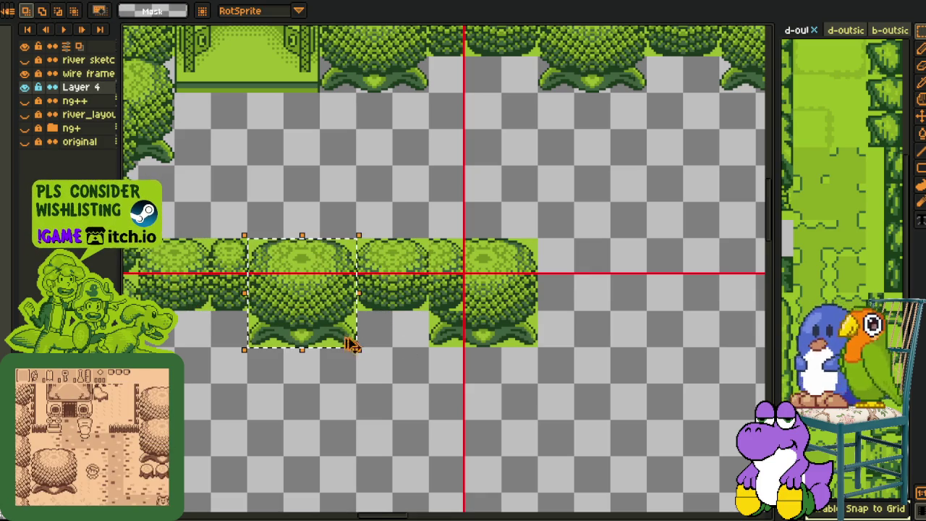
key("ctrl+d")
- Copy a bush tile and paste two stacked bushes capping the row's right end
scroll(558, 298, "down", 1)
key("space")
left_click_drag(559, 299, 465, 285)
scroll(480, 332, "down", 1)
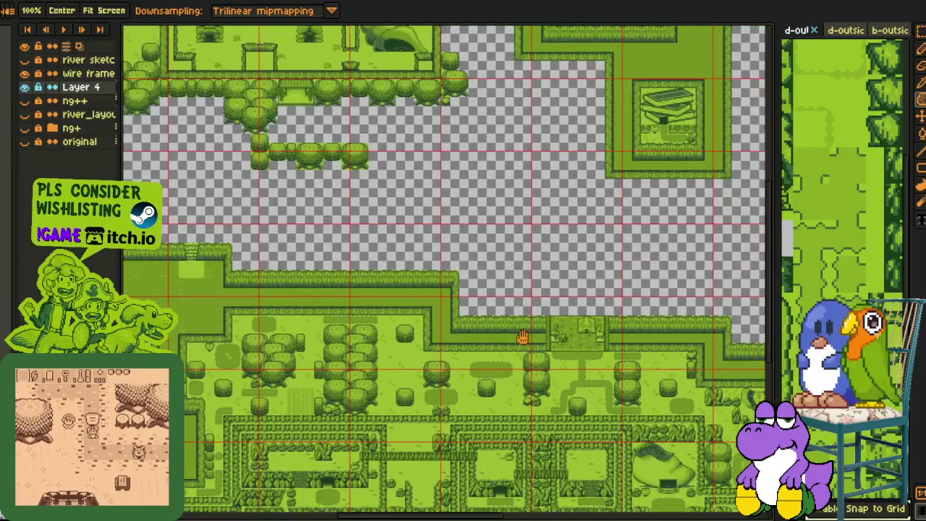
left_click_drag(536, 349, 477, 311)
scroll(470, 275, "up", 2)
left_click_drag(404, 180, 454, 230)
left_click(462, 266)
scroll(496, 384, "down", 2)
scroll(463, 416, "up", 1)
mouse_move(463, 416)
left_mouse_down()
mouse_move(444, 361)
mouse_move(467, 377)
left_mouse_up()
scroll(355, 312, "up", 2)
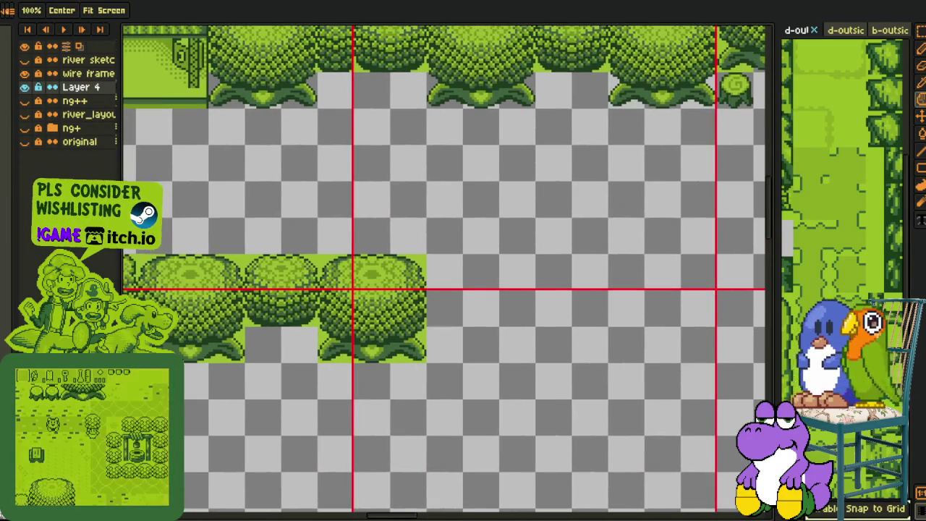
key("ctrl+v")
left_click_drag(405, 331, 365, 350)
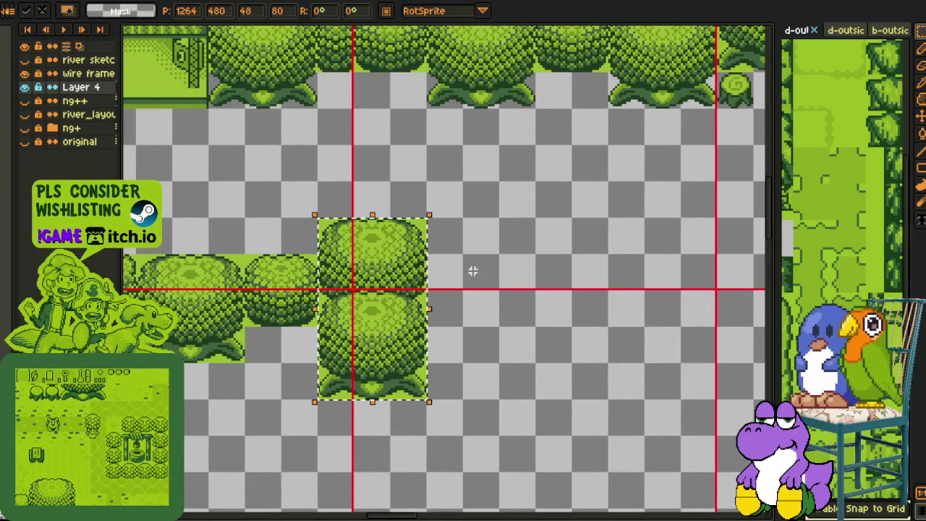
left_click(502, 250)
scroll(502, 249, "down", 2)
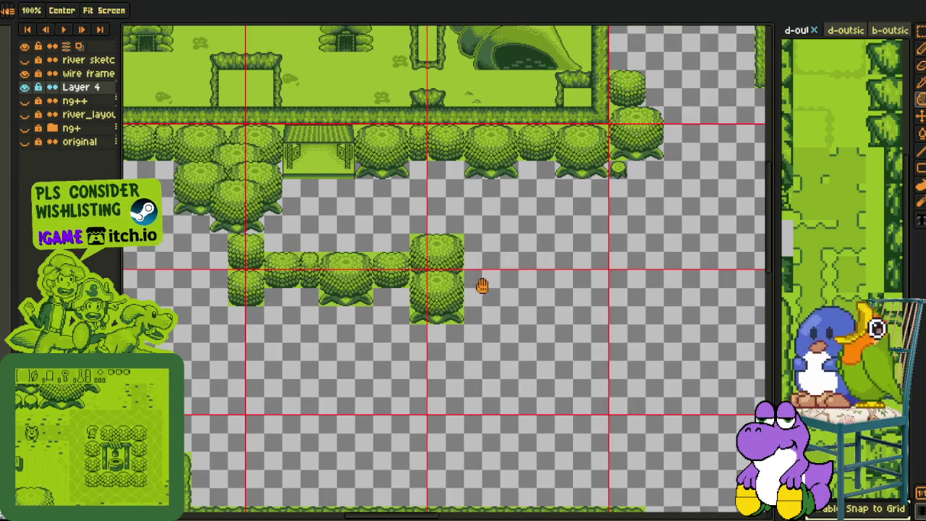
scroll(241, 255, "up", 2)
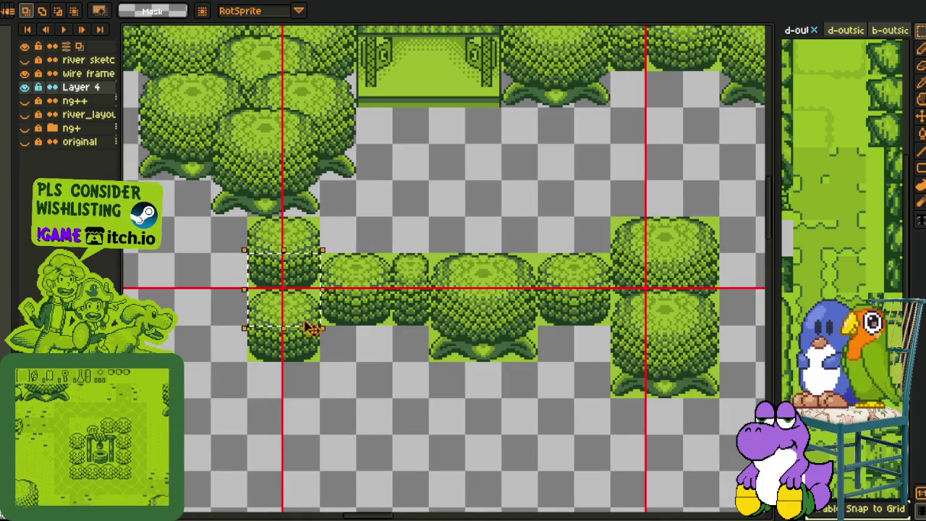
scroll(309, 325, "up", 2)
scroll(434, 239, "down", 1)
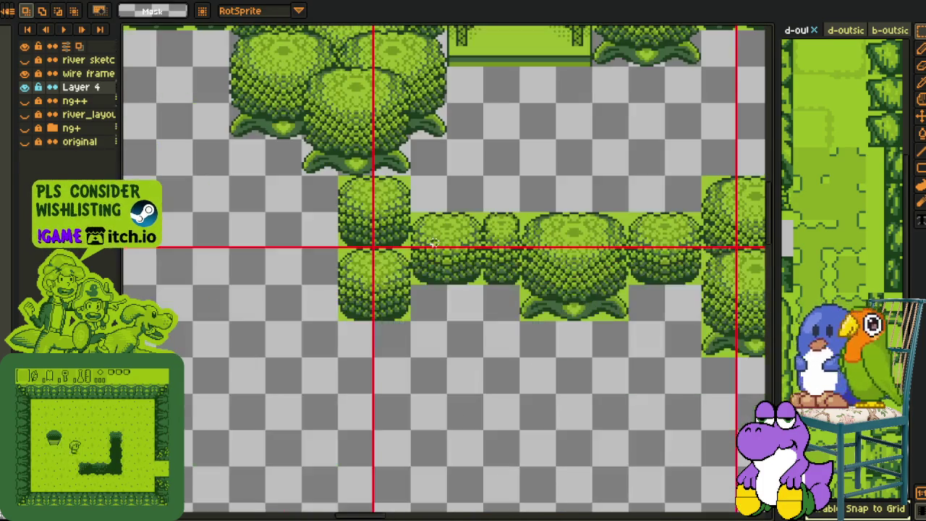
scroll(473, 340, "down", 1)
scroll(479, 340, "down", 1)
left_click_drag(479, 340, 462, 294)
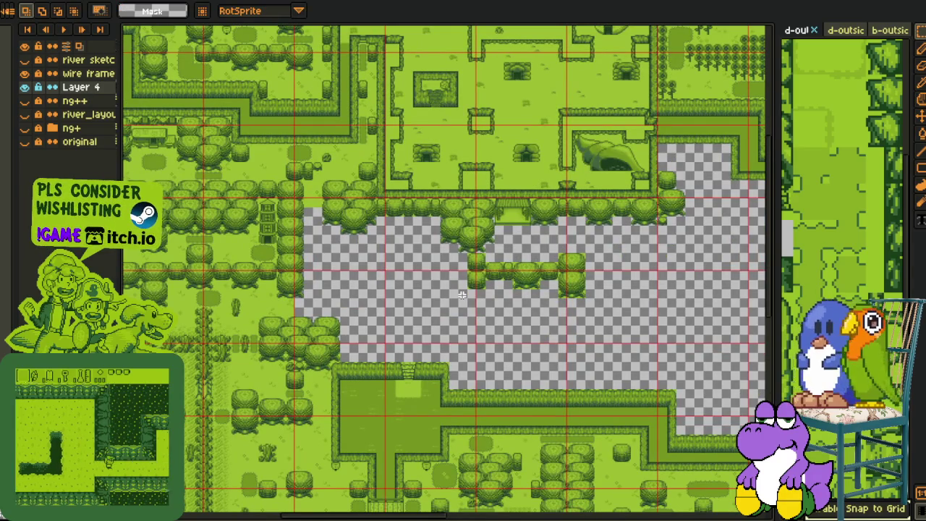
- Shift the hedged ledge block with the ladder one tile right
left_click_drag(472, 337, 444, 328)
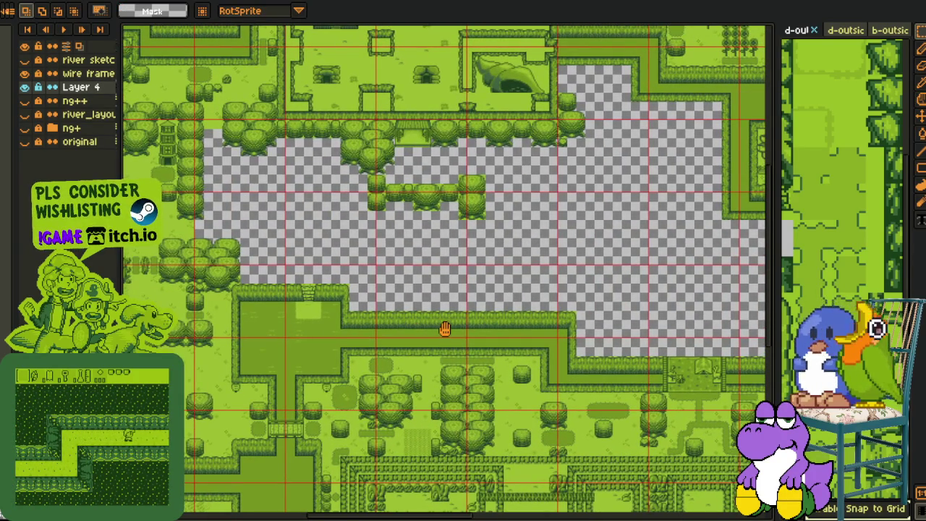
scroll(304, 287, "up", 1)
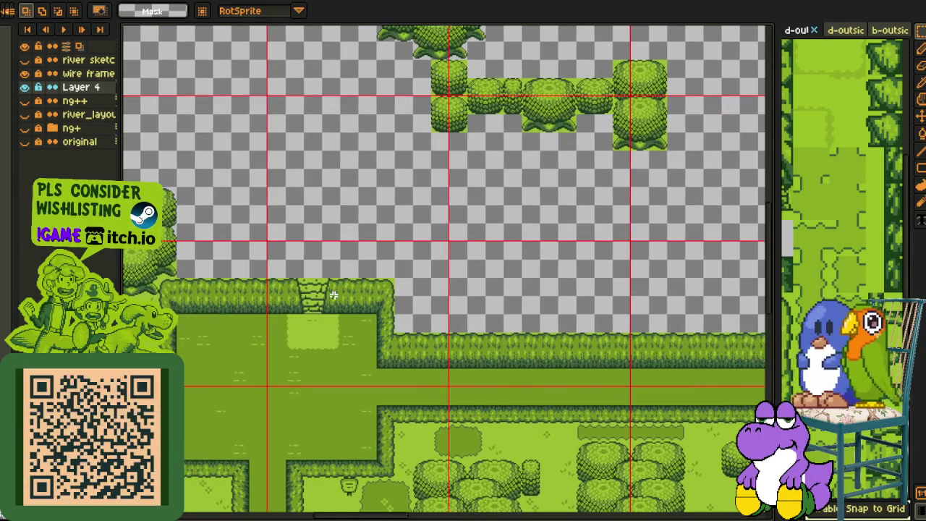
scroll(334, 295, "up", 1)
left_click_drag(386, 312, 396, 300)
scroll(397, 297, "down", 1)
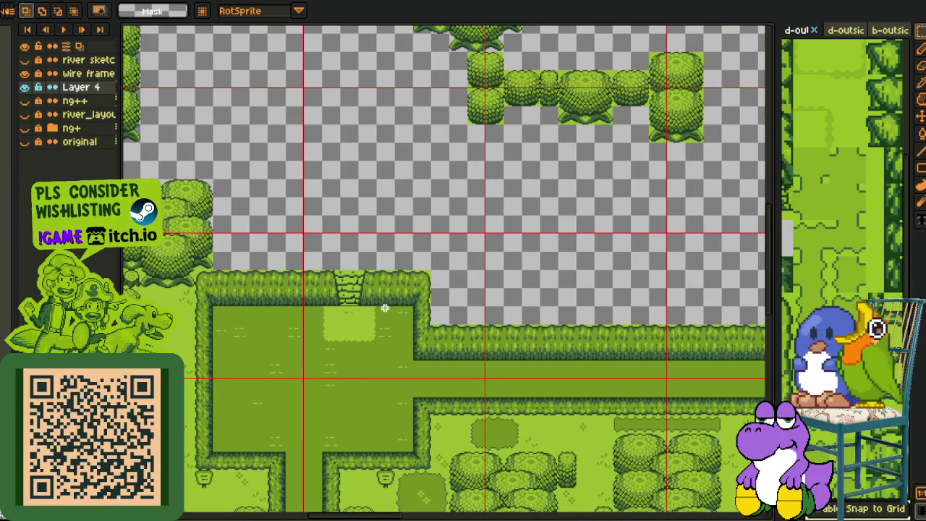
scroll(313, 274, "up", 1)
left_click_drag(307, 238, 348, 389)
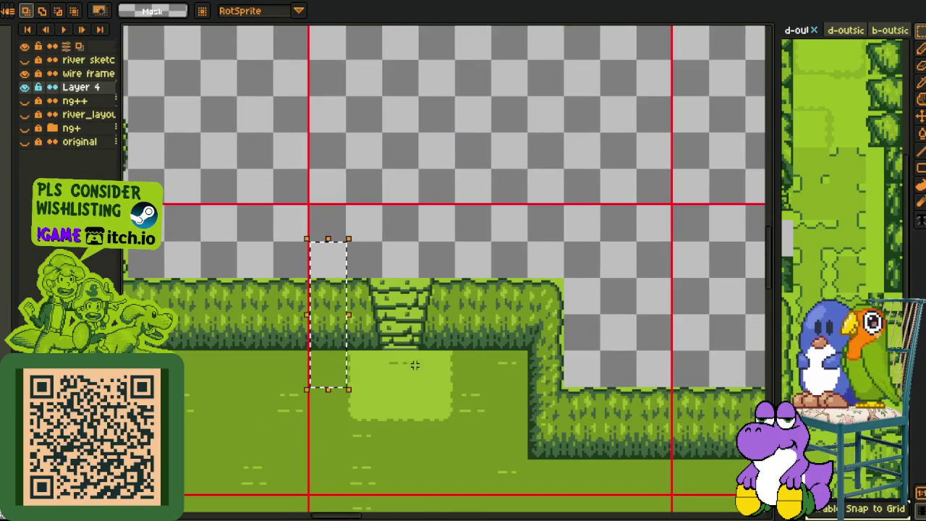
left_click(450, 365)
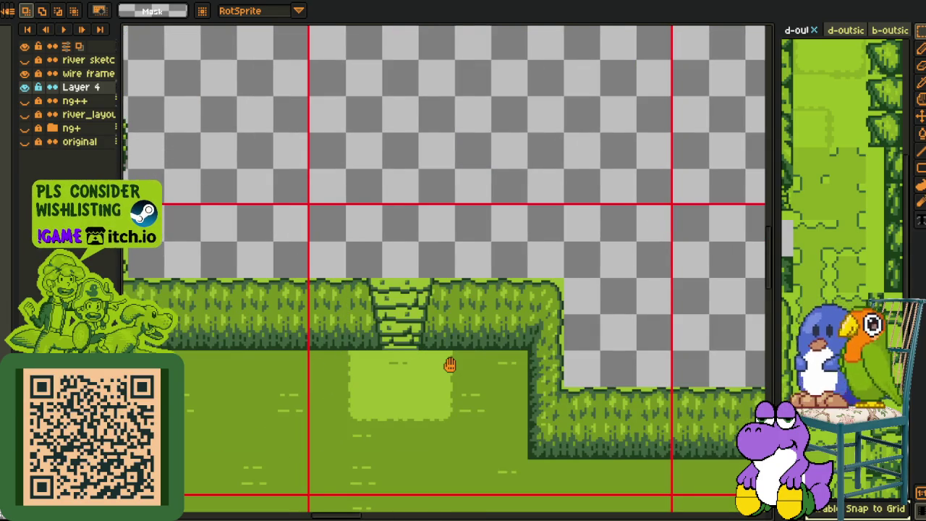
left_click_drag(450, 365, 406, 332)
mouse_move(285, 243)
left_mouse_down()
mouse_move(556, 429)
mouse_move(546, 415)
left_mouse_up()
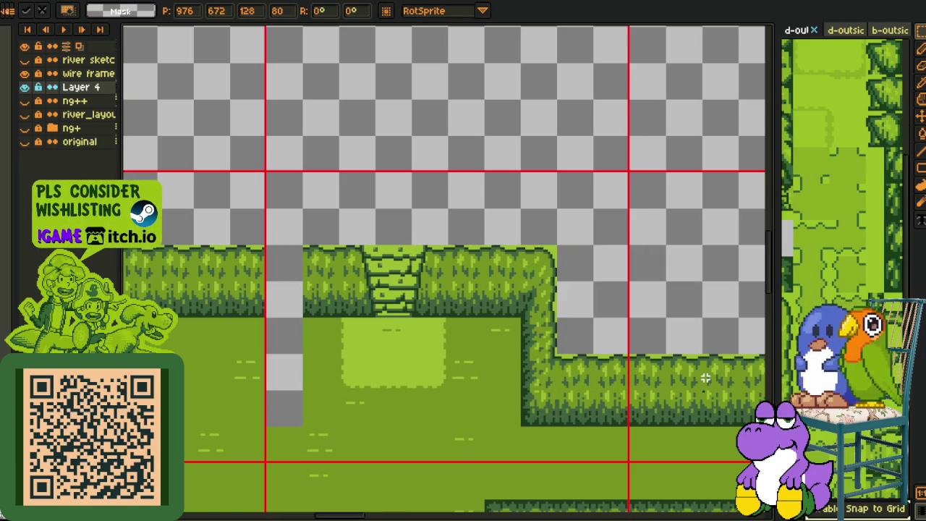
key("ctrl+d")
- Slide the hedge strip left of the gap right to close the seam
left_click_drag(201, 252, 231, 427)
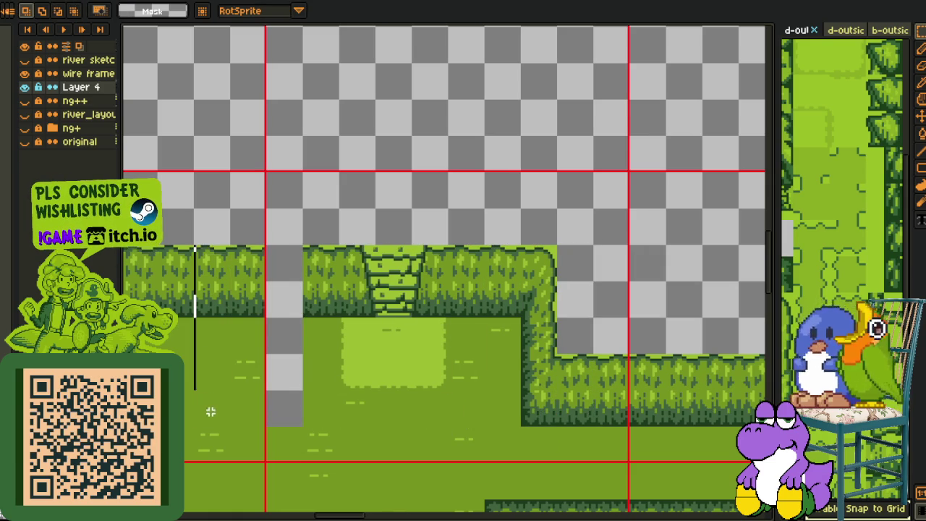
left_click_drag(221, 352, 290, 352)
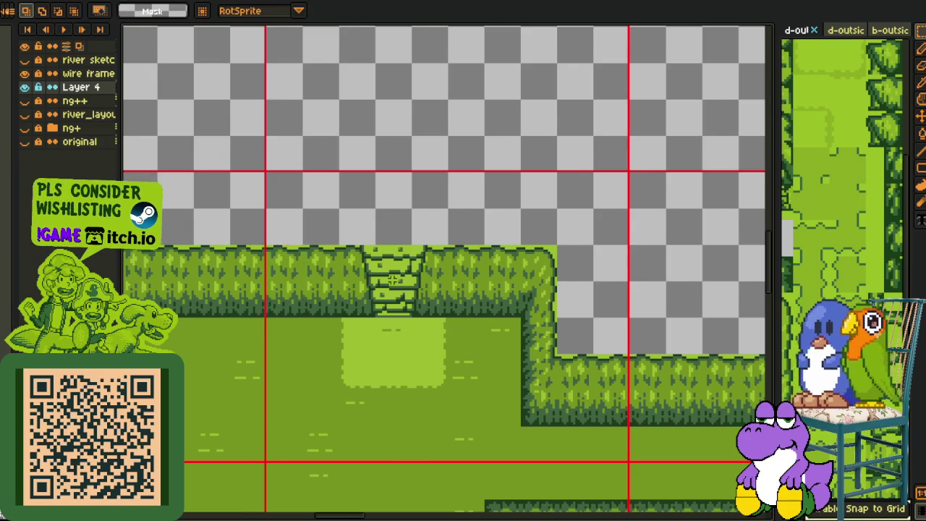
scroll(376, 270, "down", 4)
key("m")
scroll(376, 270, "up", 2)
scroll(434, 300, "up", 3)
scroll(436, 311, "up", 2)
- Bring the tree clump into view, ready to select it for copying
key("r")
key("m")
mouse_move(407, 291)
left_mouse_down()
mouse_move(412, 322)
mouse_move(382, 275)
left_mouse_up()
left_click_drag(247, 359, 265, 341)
key("r")
key("m")
mouse_move(209, 353)
left_mouse_down()
mouse_move(338, 209)
mouse_move(357, 174)
mouse_move(372, 173)
mouse_move(372, 136)
left_mouse_up()
scroll(206, 347, "up", 2)
key("r")
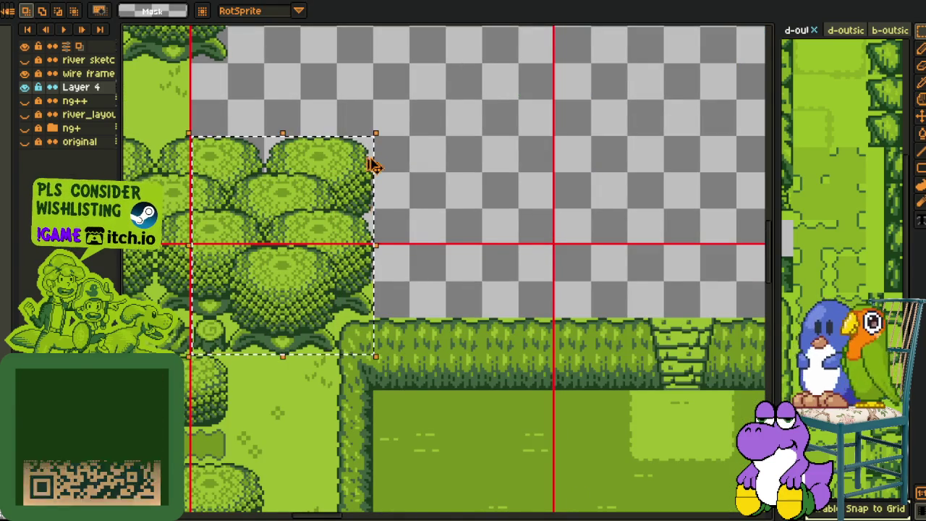
- Paste a copy of the tree clump into the empty area and erase two stray bottom tiles
key("ctrl+c")
key("ctrl+v")
left_click_drag(324, 261, 574, 224)
left_click(632, 301)
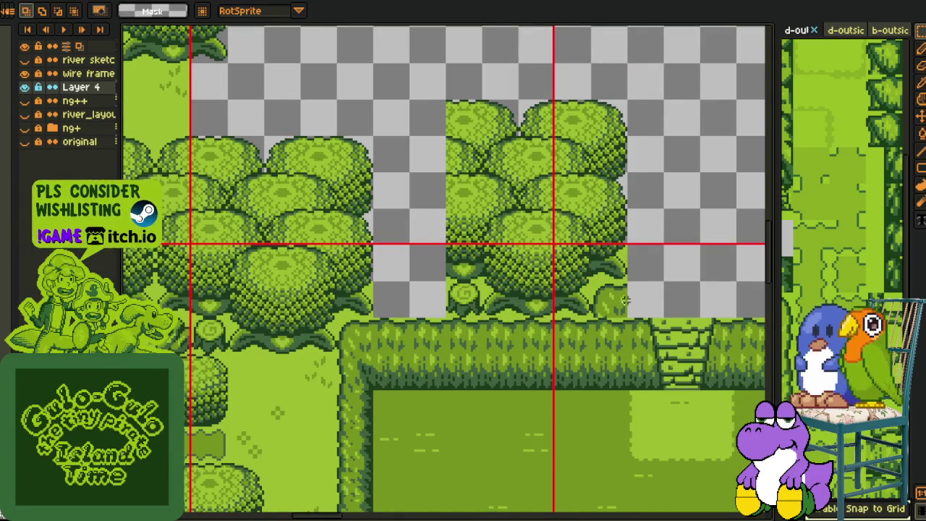
left_click_drag(607, 300, 610, 305)
key("Delete")
left_click_drag(462, 285, 458, 296)
key("Delete")
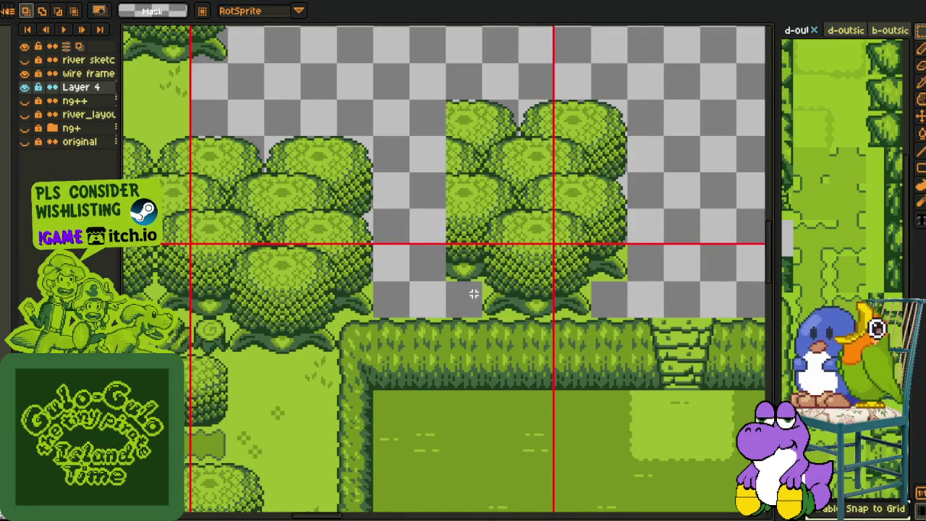
- Move the right-hand tree clump up one tile and reposition the trees higher in the gap
left_click_drag(587, 224, 547, 288)
mouse_move(405, 163)
left_mouse_down()
mouse_move(511, 306)
mouse_move(589, 382)
mouse_move(541, 334)
mouse_move(553, 329)
left_mouse_up()
key("Return")
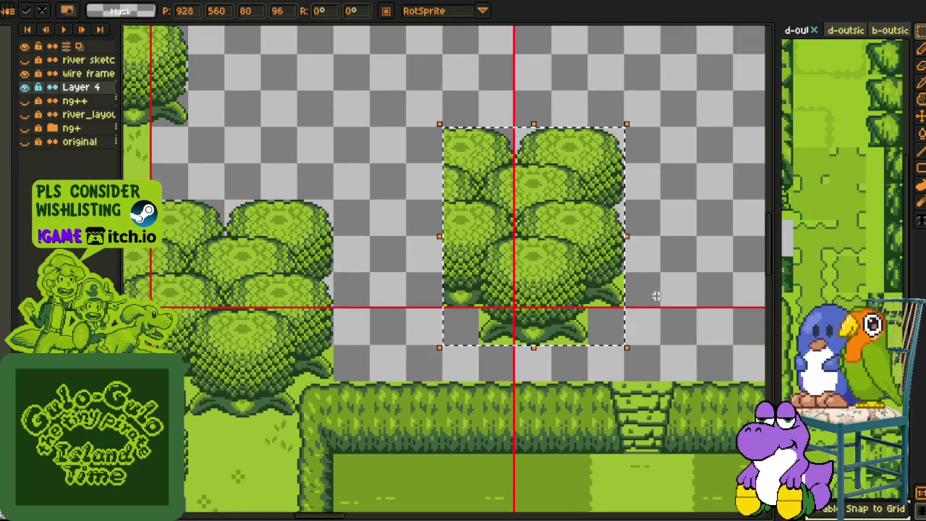
scroll(619, 393, "up", 1)
key("ctrl+x")
scroll(632, 353, "down", 3)
scroll(656, 318, "up", 2)
key("ctrl+v")
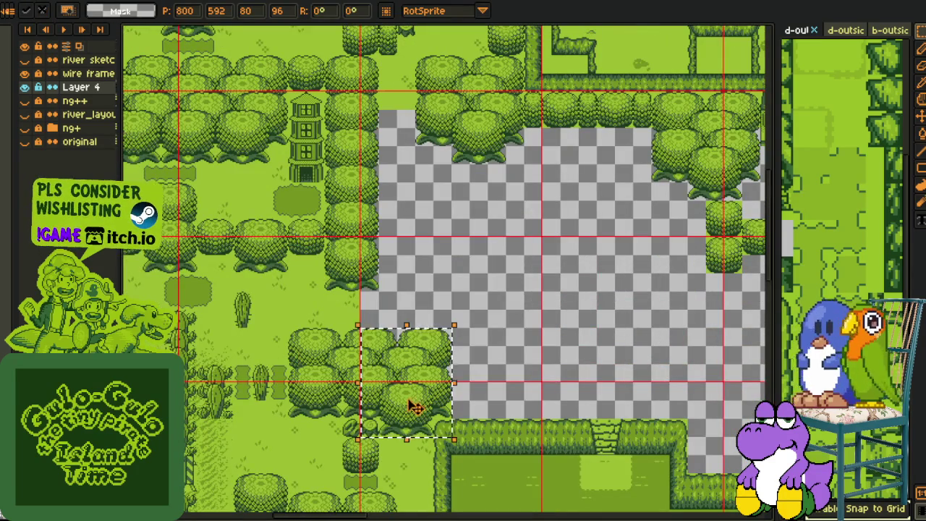
left_click_drag(409, 407, 536, 369)
key("Return")
- Duplicate the small plant tile at the base and shift the whole tree block right
scroll(571, 396, "up", 2)
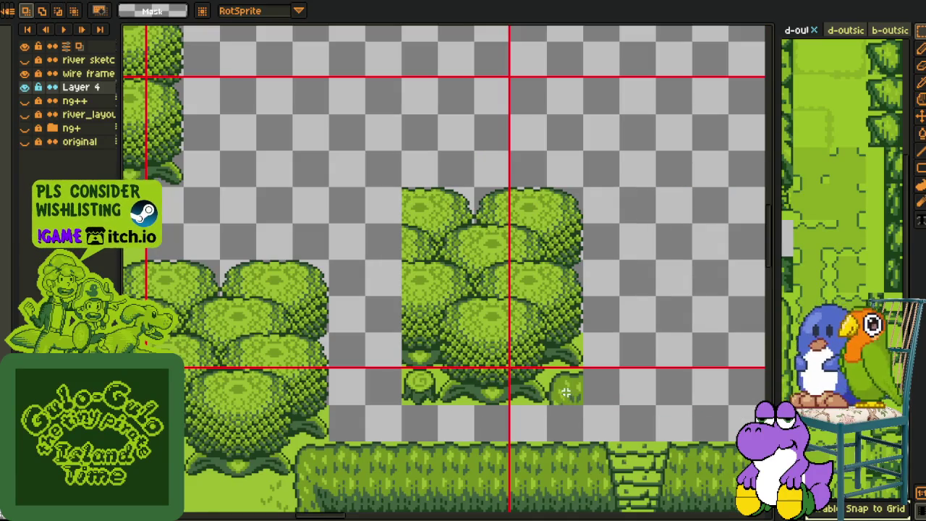
mouse_move(415, 387)
left_mouse_down()
mouse_move(437, 404)
mouse_move(564, 387)
left_mouse_up()
key("ctrl+c")
key("ctrl+v")
key("Return")
left_click_drag(362, 185, 622, 408)
left_click_drag(503, 376, 574, 372)
key("Return")
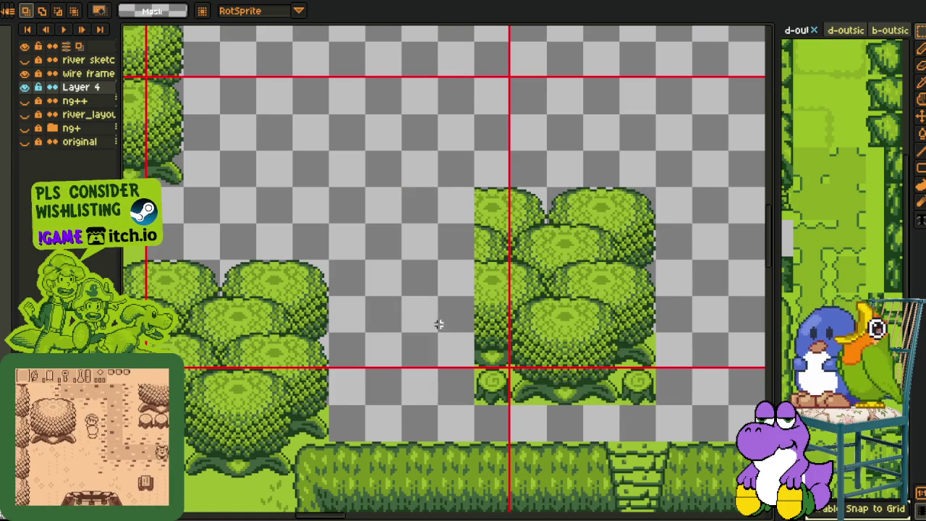
- Move the tall column of trees beside the right tree block
key("h")
left_click_drag(428, 361, 612, 345)
key("m")
left_click_drag(183, 240, 225, 425)
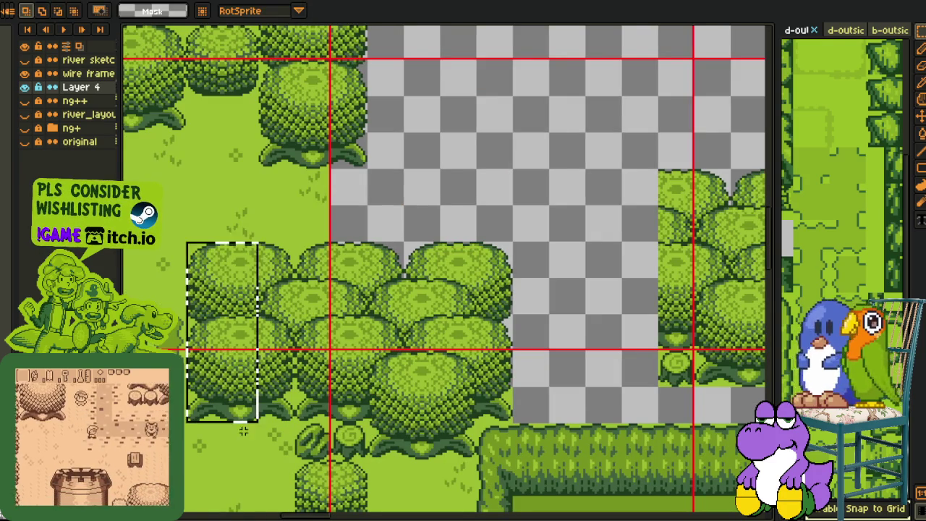
left_click_drag(217, 361, 651, 361)
key("h")
left_click_drag(578, 325, 491, 349)
mouse_move(607, 393)
left_mouse_down()
mouse_move(563, 410)
mouse_move(540, 399)
left_mouse_up()
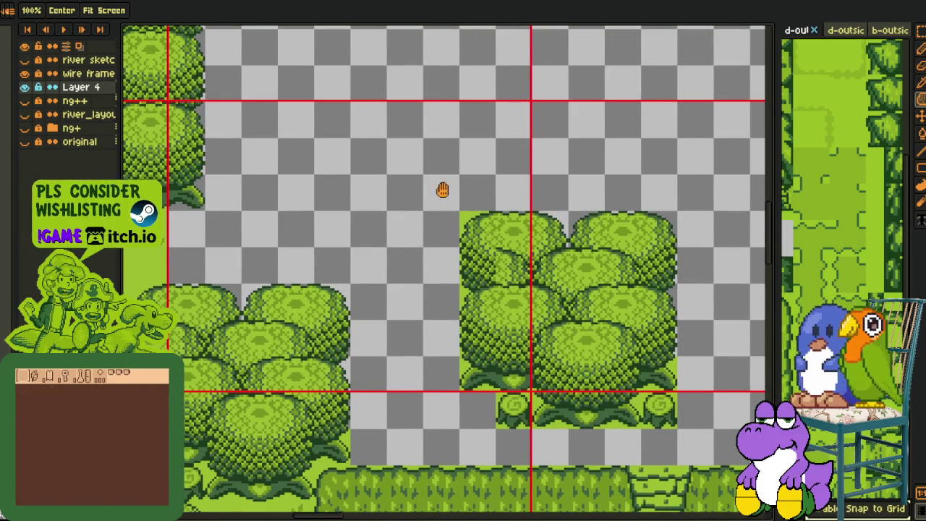
- Shift the tree block with its plants about 50 px left, then select a single small tree tile
key("m")
left_click_drag(459, 174, 716, 432)
mouse_move(645, 407)
left_mouse_down()
mouse_move(609, 407)
mouse_move(634, 407)
left_mouse_up()
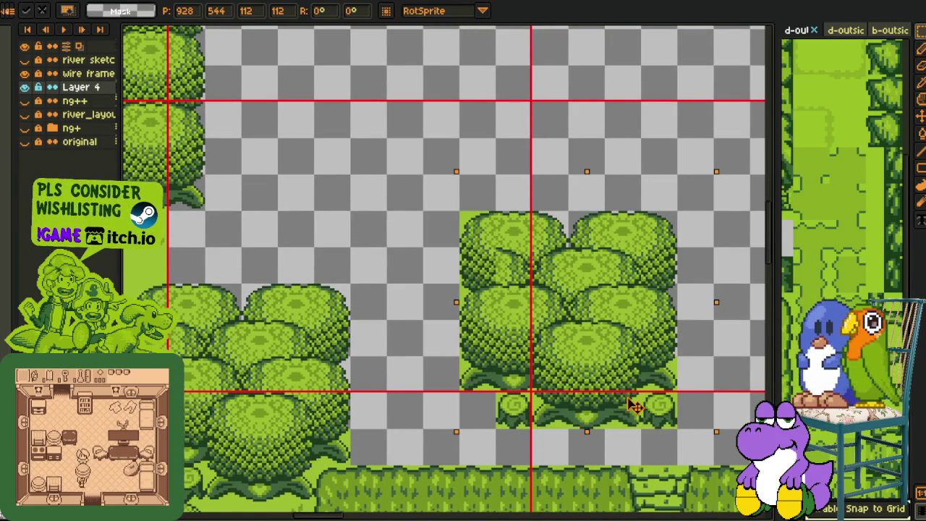
scroll(662, 318, "down", 3)
left_click(562, 347)
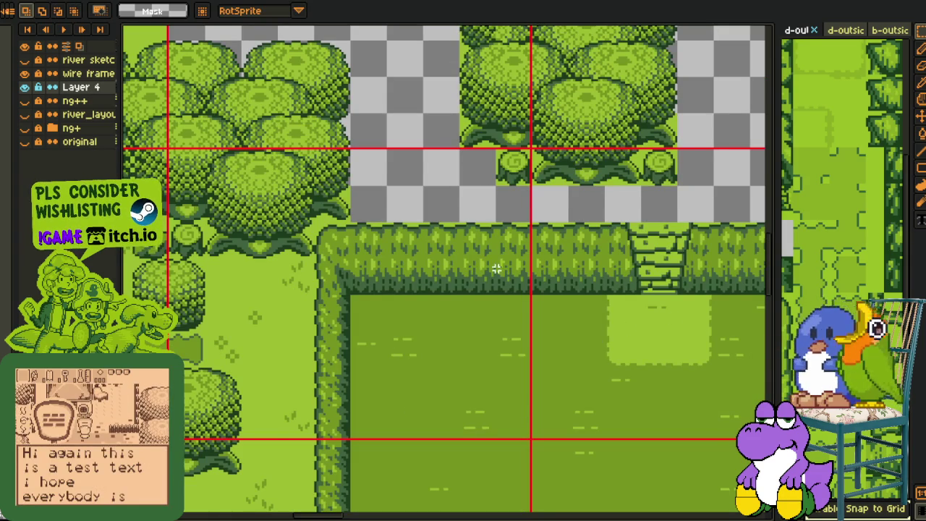
left_click_drag(586, 262, 535, 419)
scroll(528, 330, "down", 2)
scroll(502, 265, "up", 2)
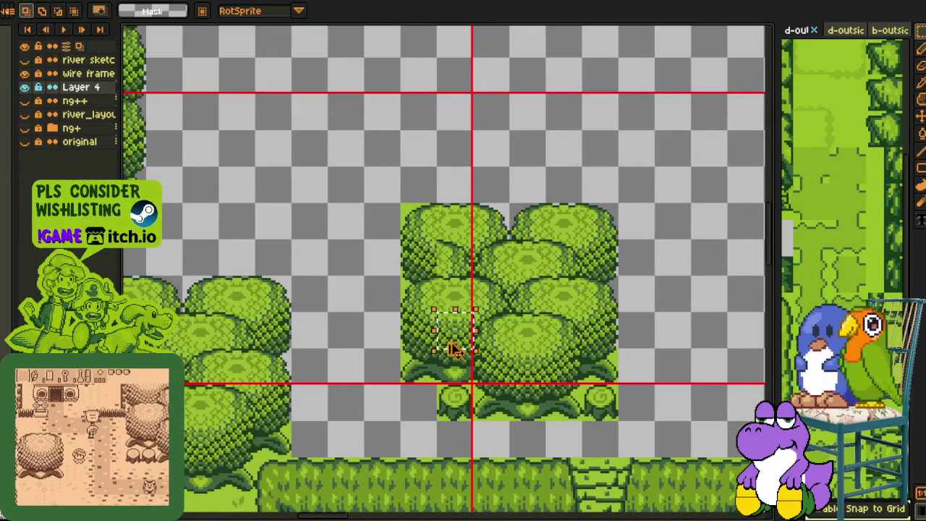
left_click_drag(451, 362, 458, 287)
scroll(463, 282, "down", 1)
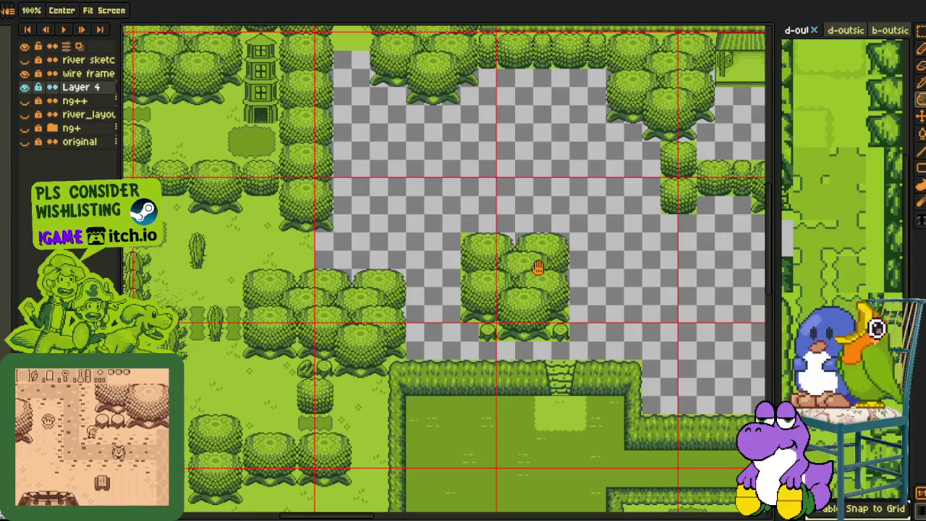
- Zoom out on the map and save the sprite with Ctrl+S
left_click_drag(537, 263, 483, 279)
key("ctrl+s")
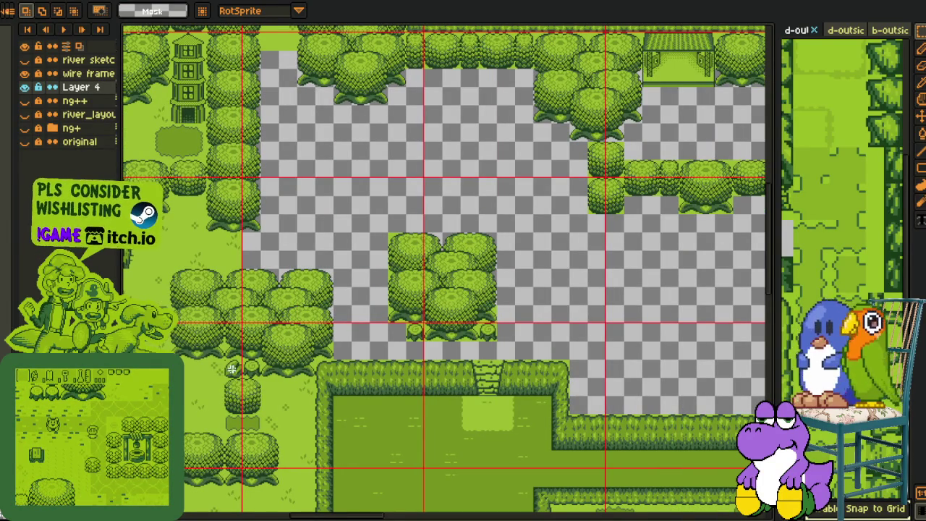
key("ctrl+s")
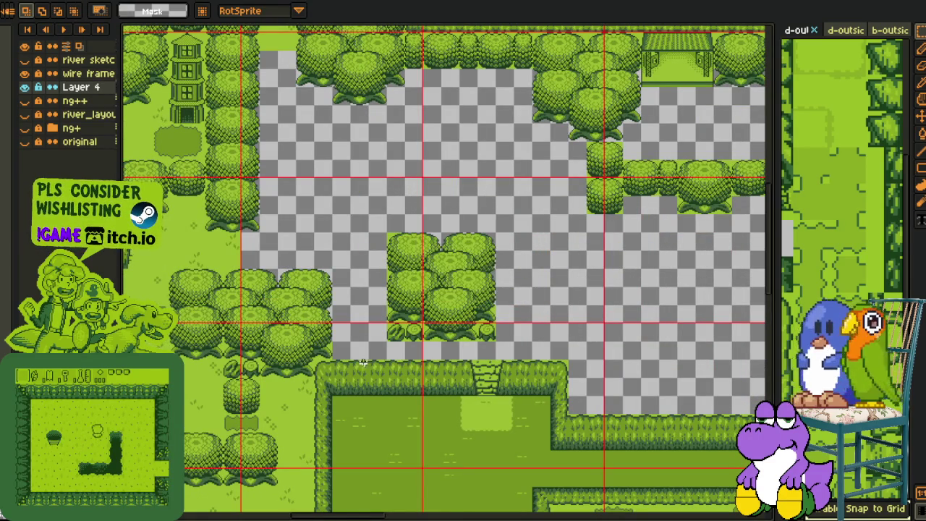
- Pan across the map to bring the unfilled gap into view
scroll(240, 305, "left", 2)
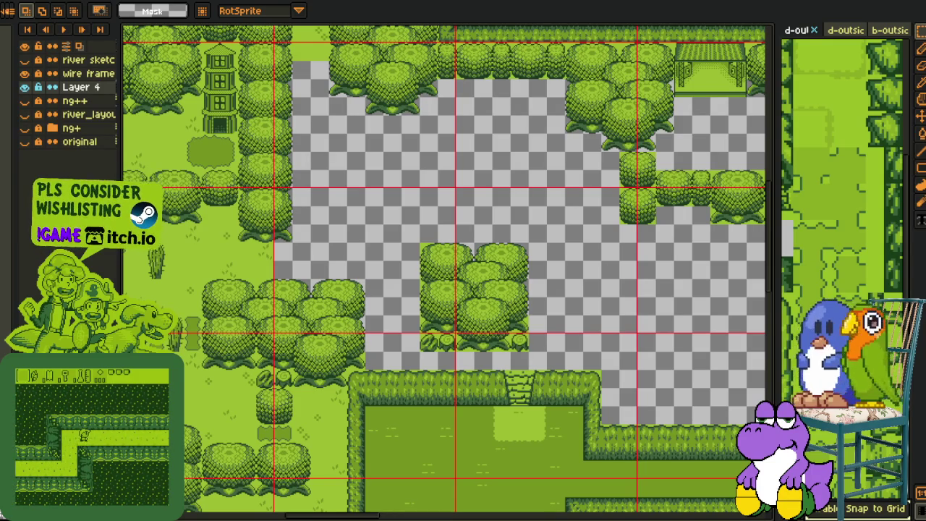
left_click_drag(497, 215, 451, 254)
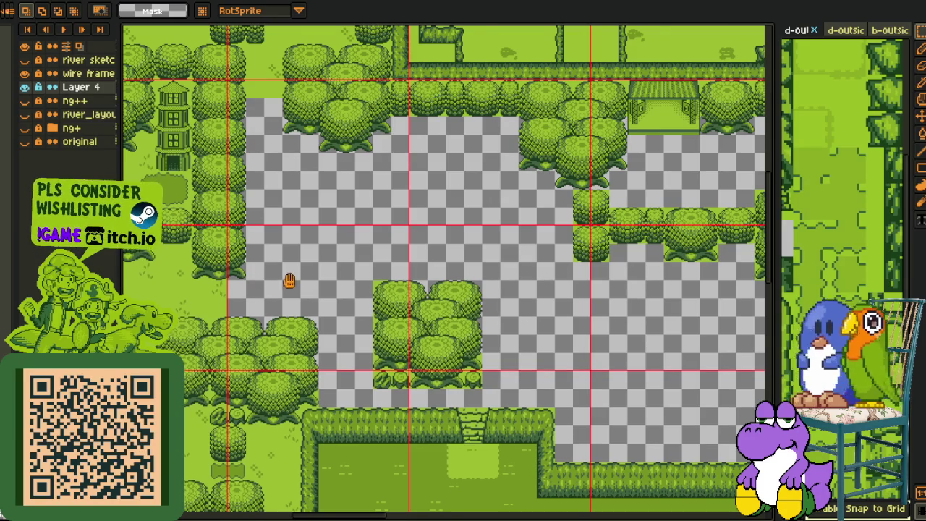
left_click_drag(289, 281, 306, 355)
scroll(477, 332, "right", 5)
scroll(476, 331, "right", 3)
scroll(416, 334, "left", 4)
scroll(416, 333, "up", 1)
scroll(368, 295, "down", 1)
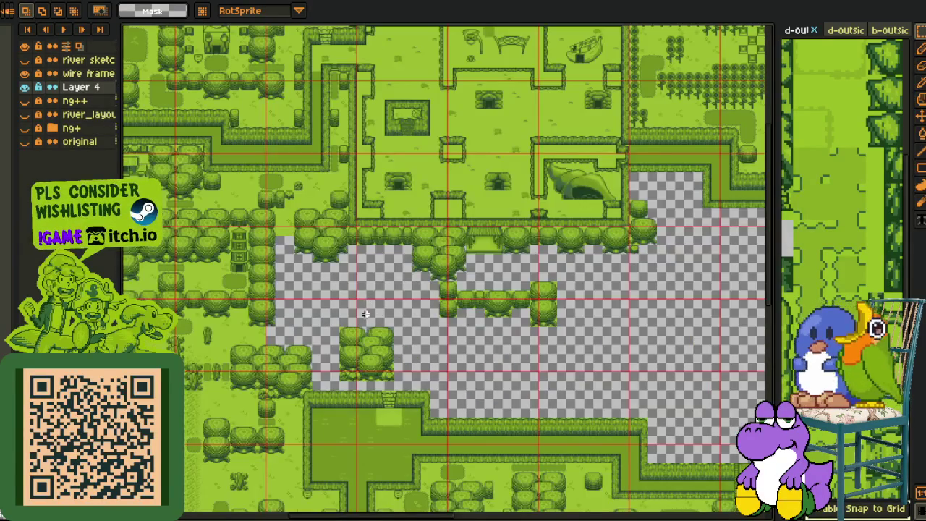
mouse_move(364, 314)
left_mouse_down()
mouse_move(354, 282)
mouse_move(351, 312)
left_mouse_up()
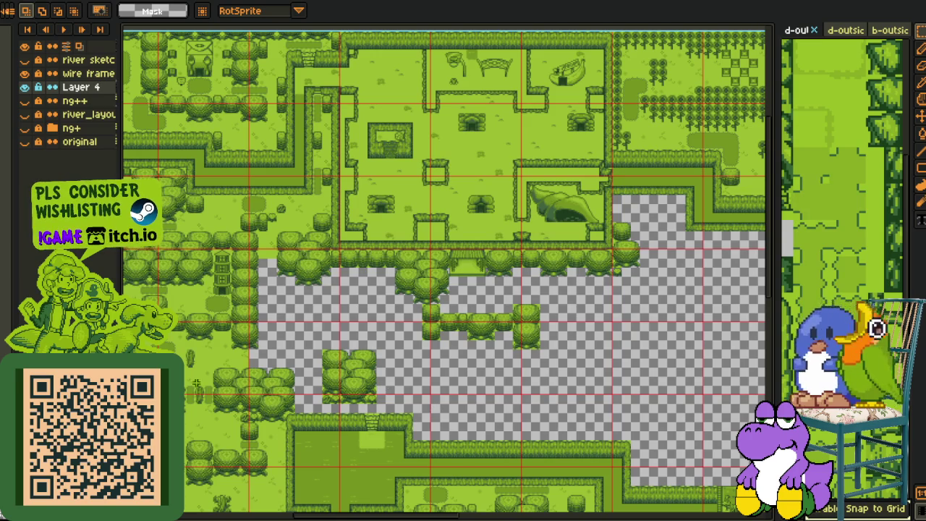
- Select the central bush in the middle row and drop the moved bush in place
key("i")
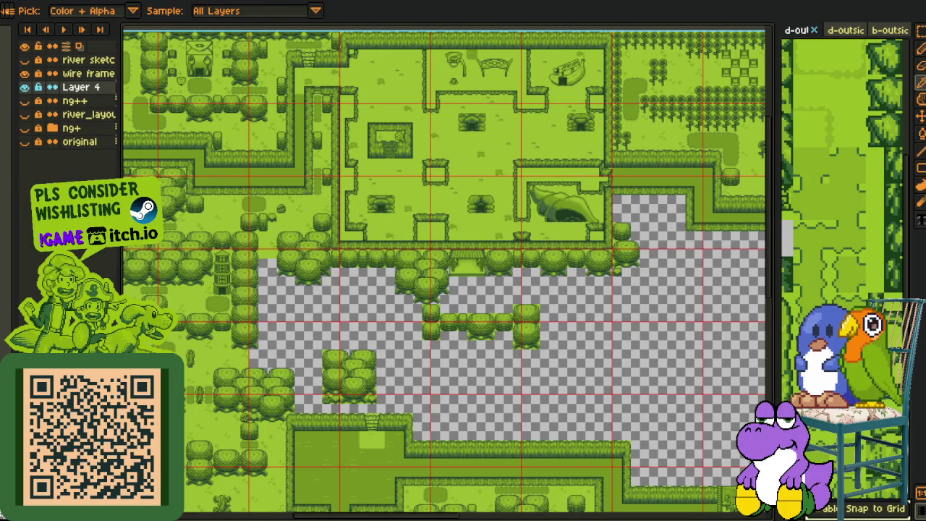
key("m")
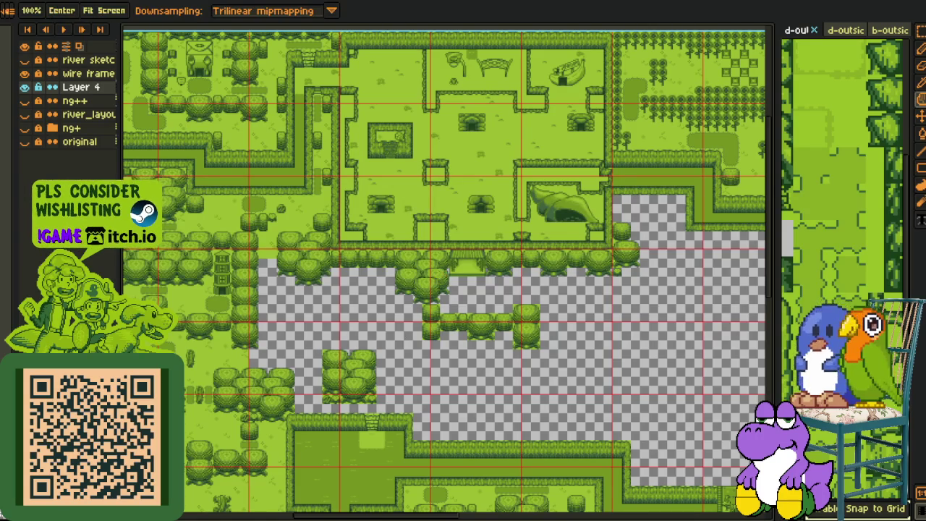
scroll(458, 314, "up", 2)
key("h")
left_click_drag(457, 242, 481, 287)
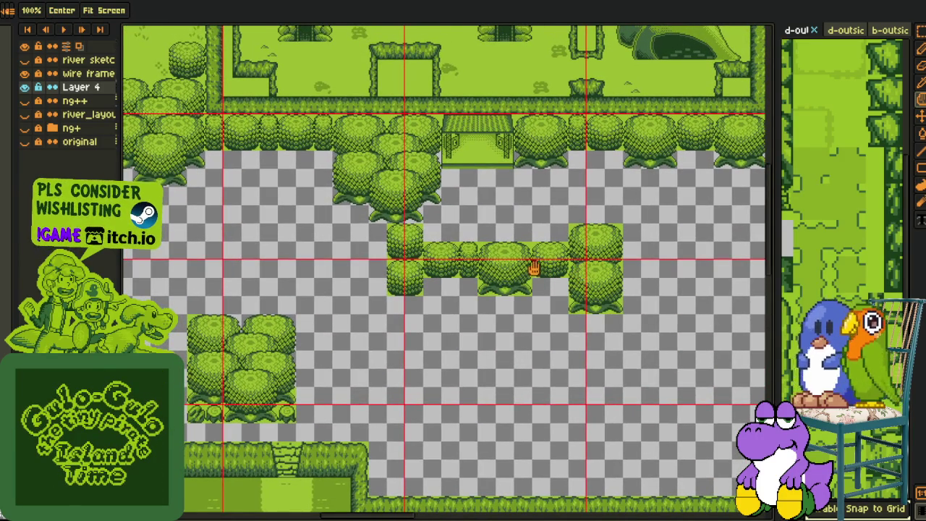
scroll(535, 269, "up", 2)
key("m")
mouse_move(421, 216)
left_mouse_down()
mouse_move(515, 312)
mouse_move(352, 280)
left_mouse_up()
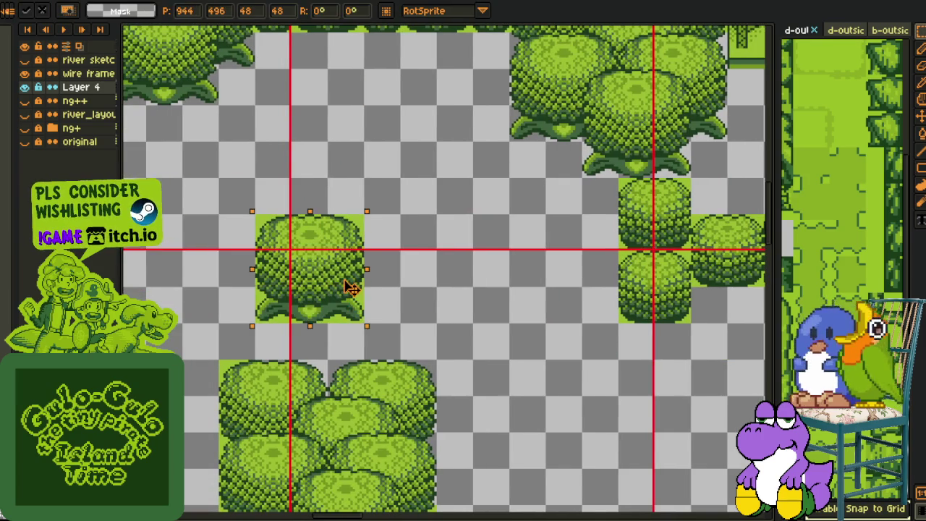
key("Return")
- Select a small bush tile to copy, viewing the lower part of the gap
scroll(457, 257, "down", 2)
left_click_drag(457, 257, 455, 283)
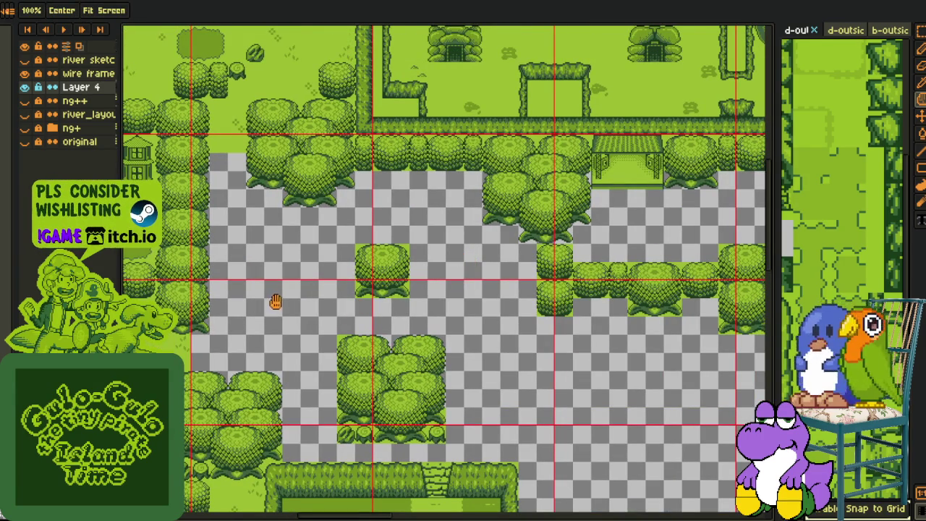
scroll(610, 286, "up", 2)
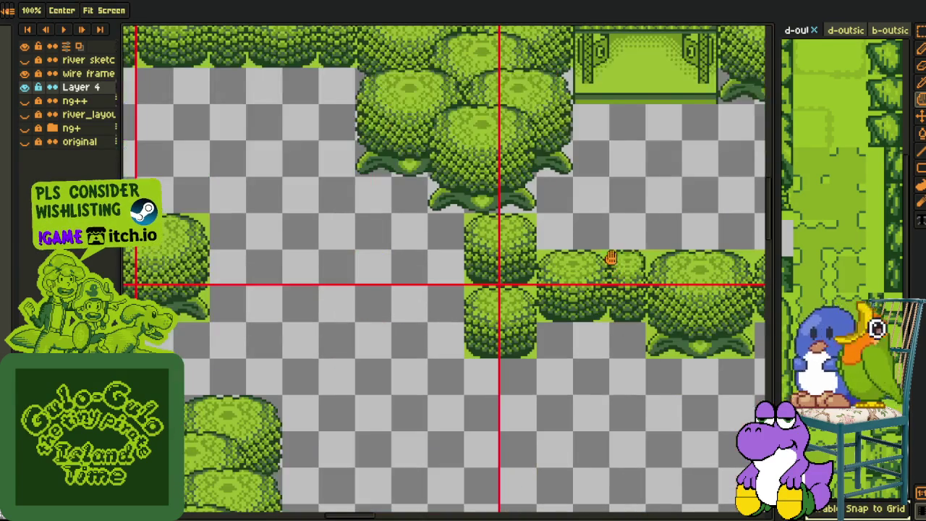
left_click_drag(620, 258, 647, 314)
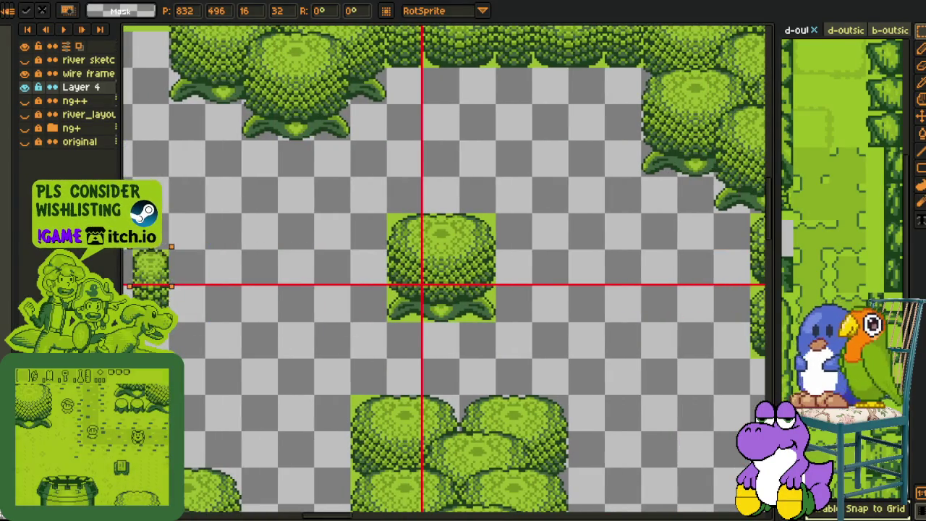
key("h")
scroll(275, 270, "down", 2)
scroll(461, 270, "down", 2)
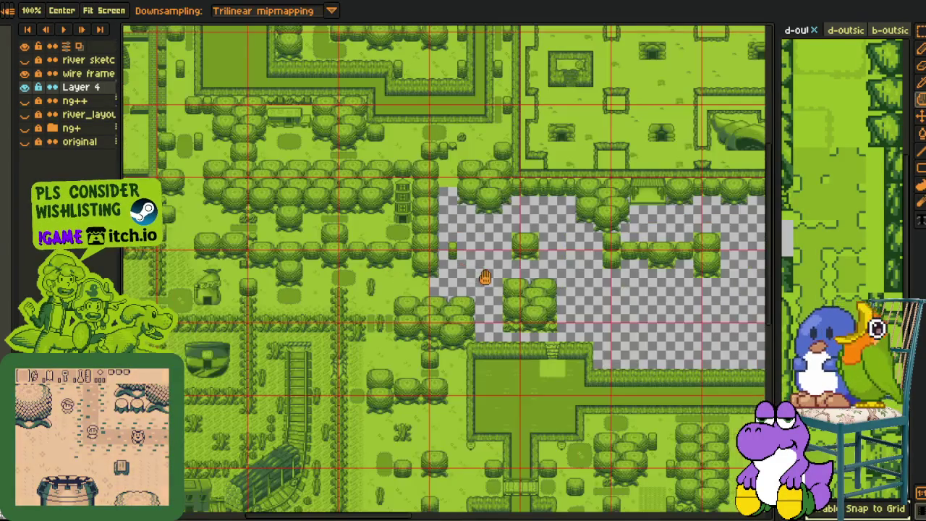
mouse_move(492, 277)
left_mouse_down()
mouse_move(408, 327)
mouse_move(383, 303)
left_mouse_up()
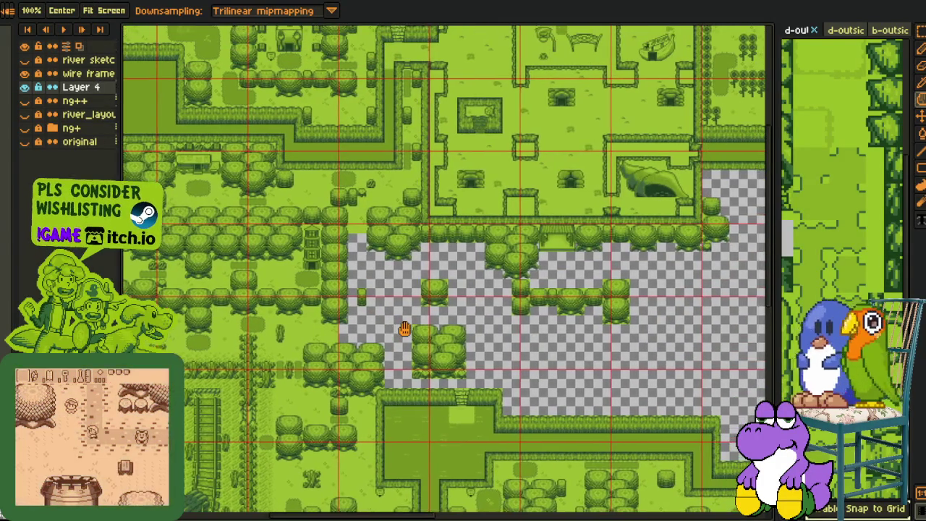
- Copy a single 32×32 bush into the middle bush row's gap
key("r")
scroll(715, 291, "up", 3)
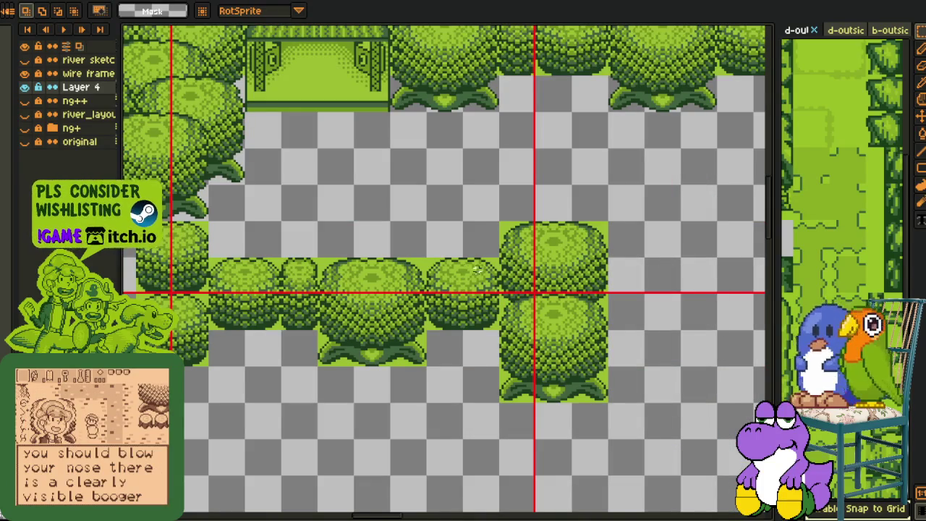
left_click_drag(425, 259, 496, 330)
scroll(475, 314, "right", 3)
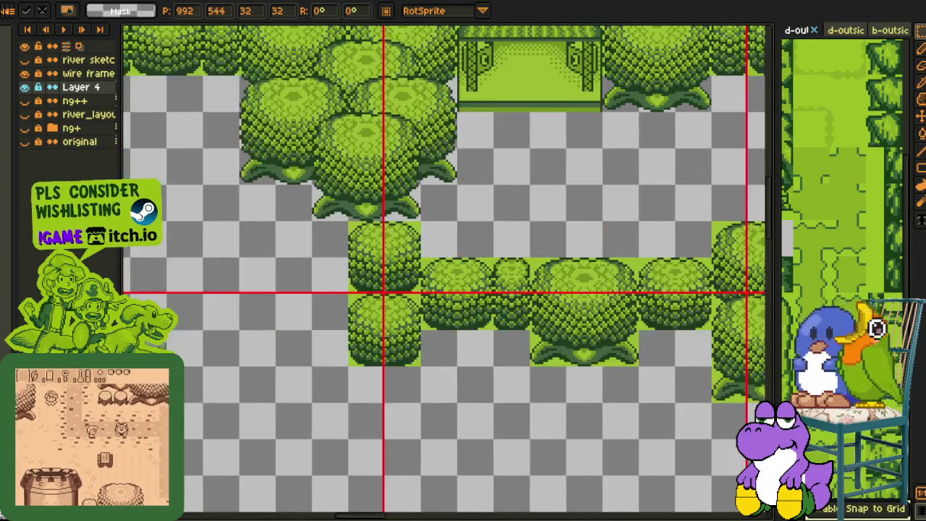
scroll(444, 272, "left", 2)
scroll(444, 272, "right", 3)
left_click_drag(738, 366, 595, 294)
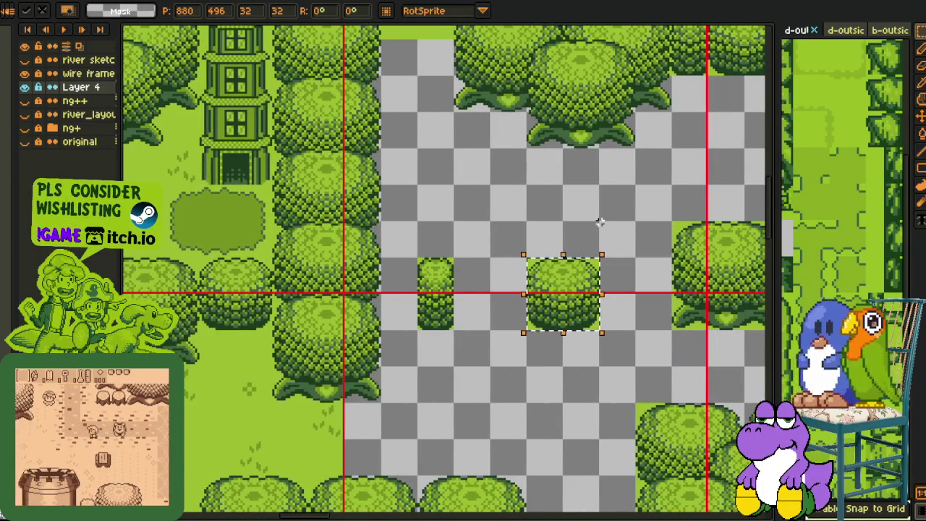
- Pan across the map to check the gap above the hedge
scroll(594, 238, "down", 2)
left_click_drag(594, 237, 449, 299)
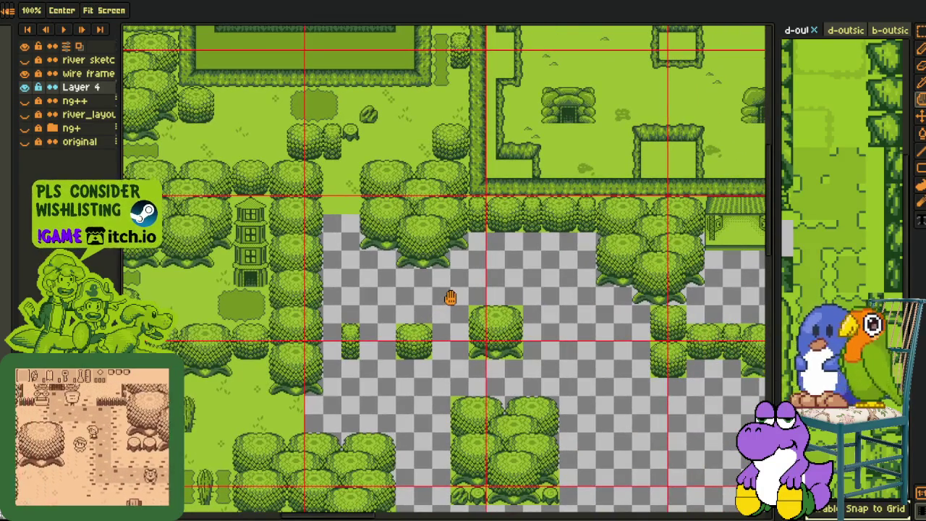
scroll(449, 299, "down", 2)
left_click_drag(526, 296, 510, 298)
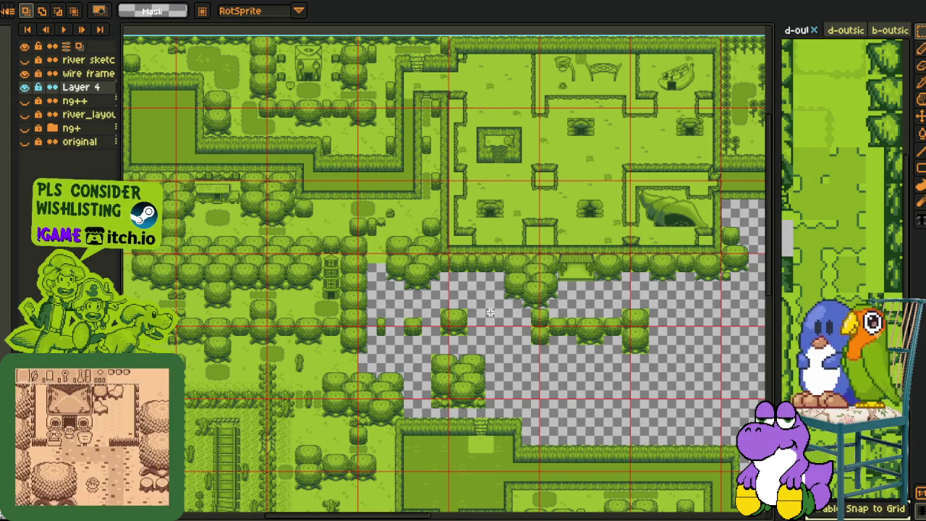
scroll(491, 312, "up", 1)
left_click_drag(413, 289, 417, 323)
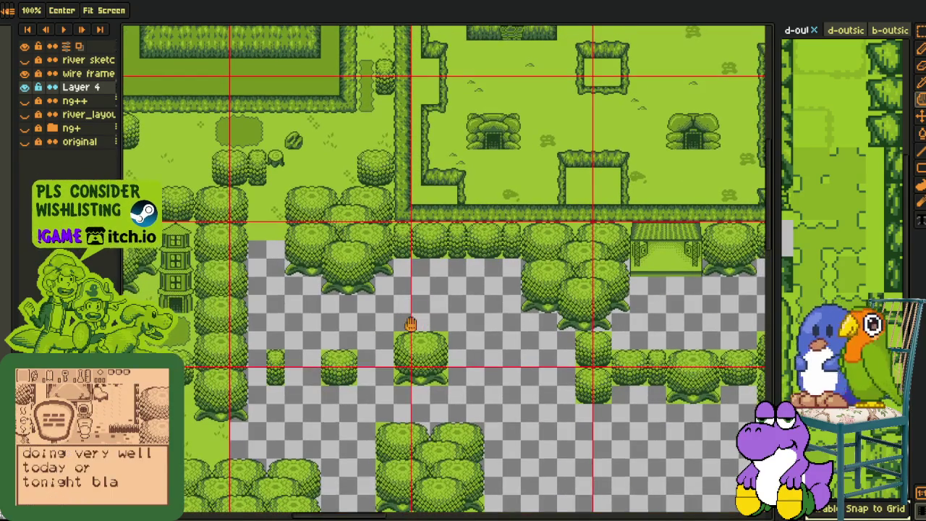
left_click_drag(490, 427, 490, 320)
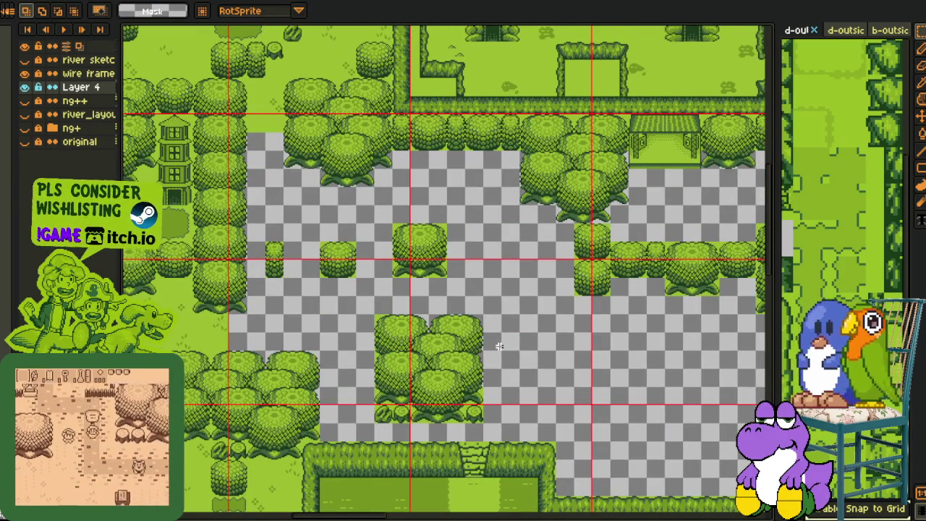
left_click_drag(477, 409, 482, 373)
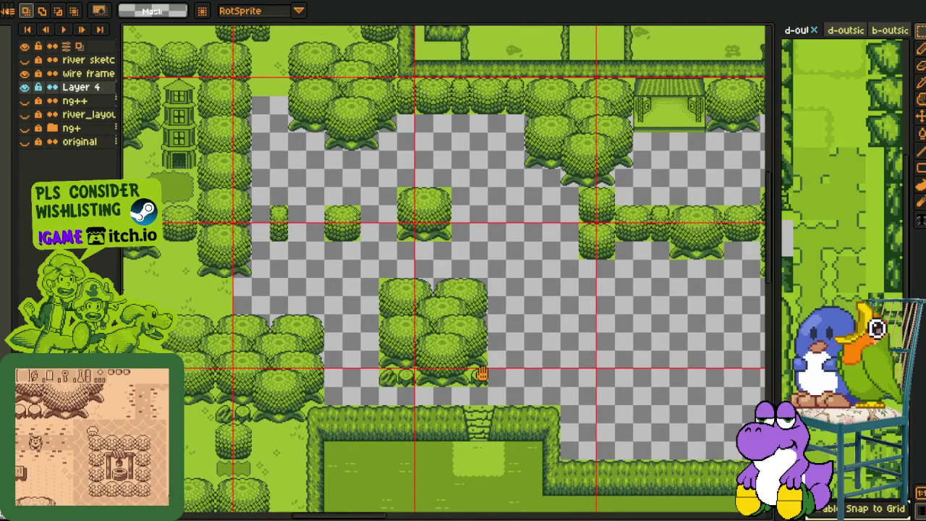
- Save the map again and drag another bush copy further right
left_click_drag(488, 316, 483, 388)
key("ctrl+s")
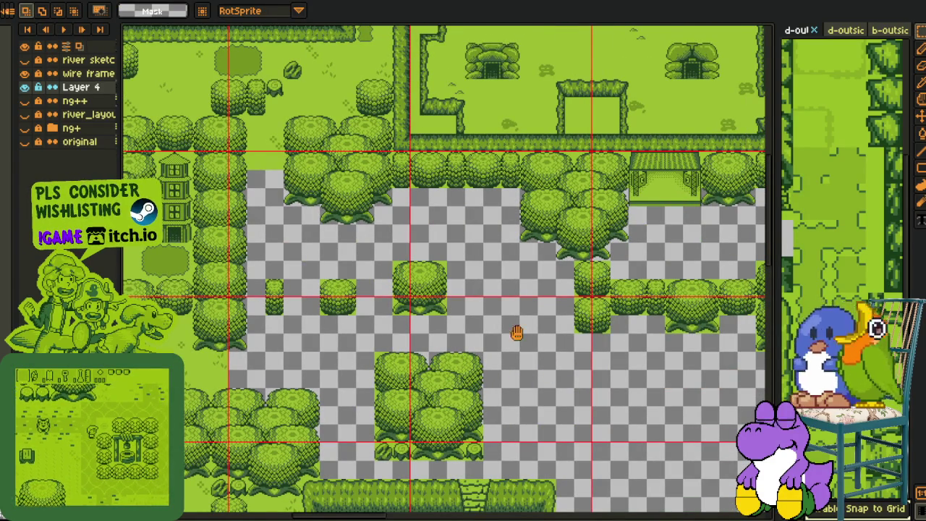
left_click_drag(318, 284, 242, 284)
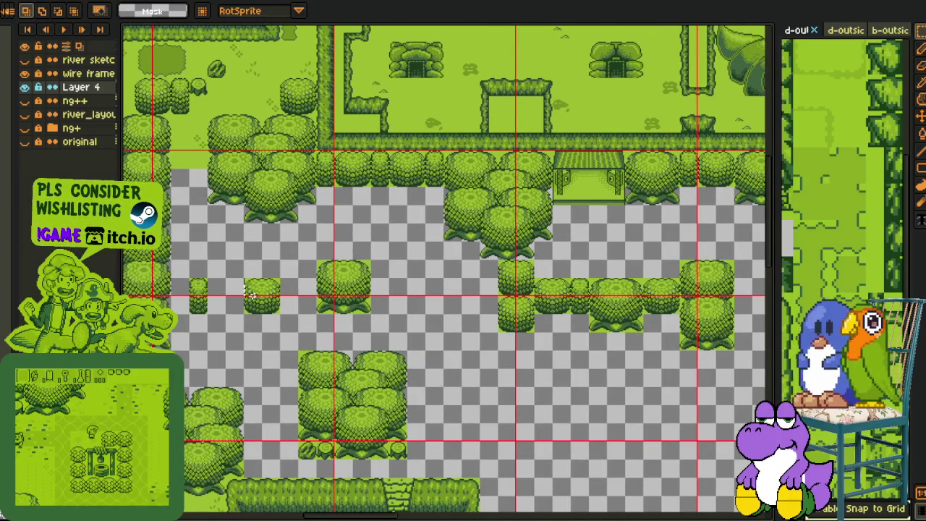
left_click_drag(271, 311, 443, 311)
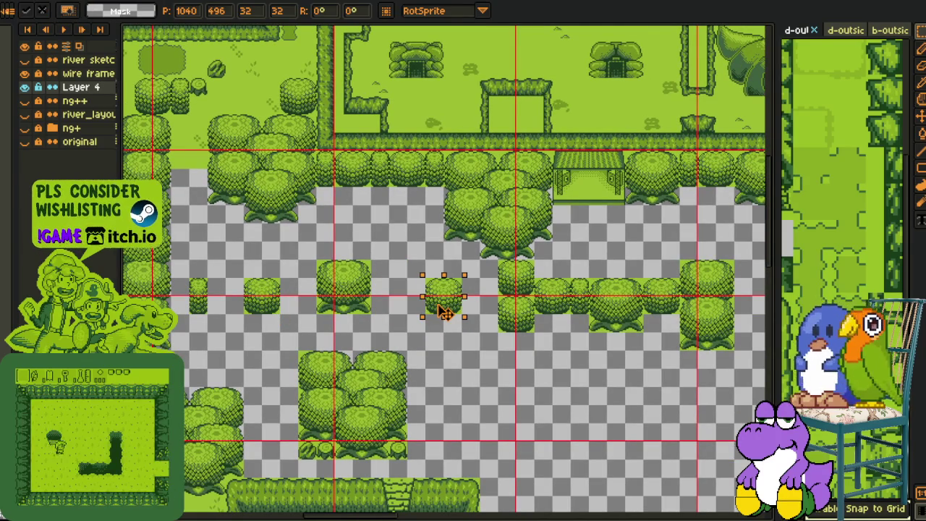
- Copy the two-tall tree column down into the lower empty gap and deselect it
scroll(531, 278, "down", 1)
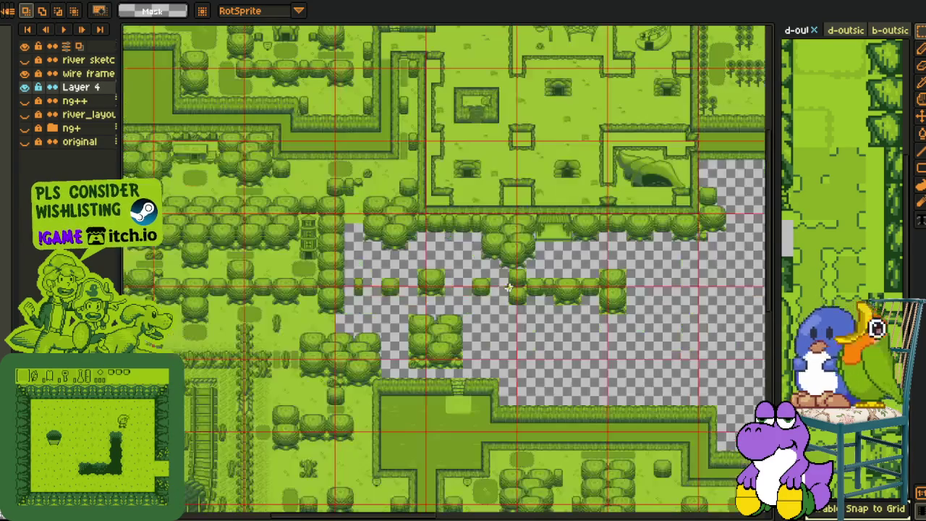
scroll(481, 330, "up", 1)
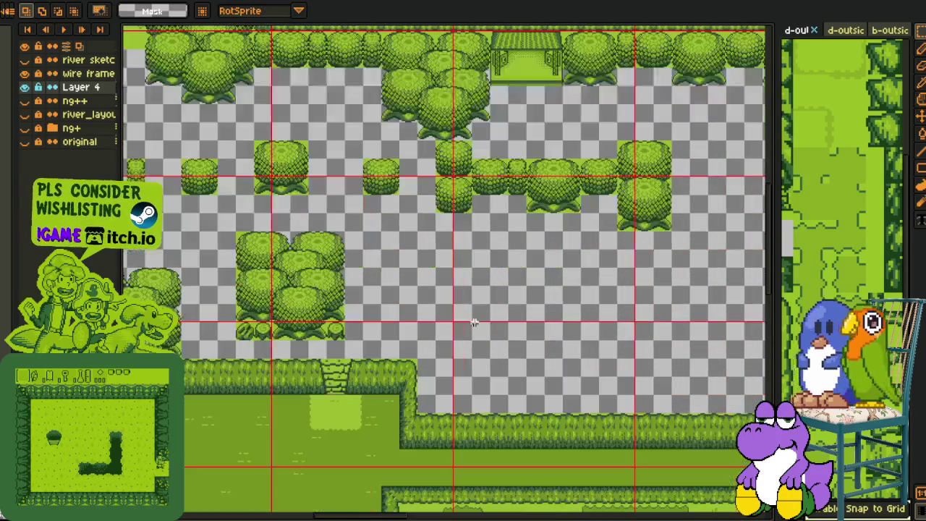
left_click_drag(459, 325, 407, 306)
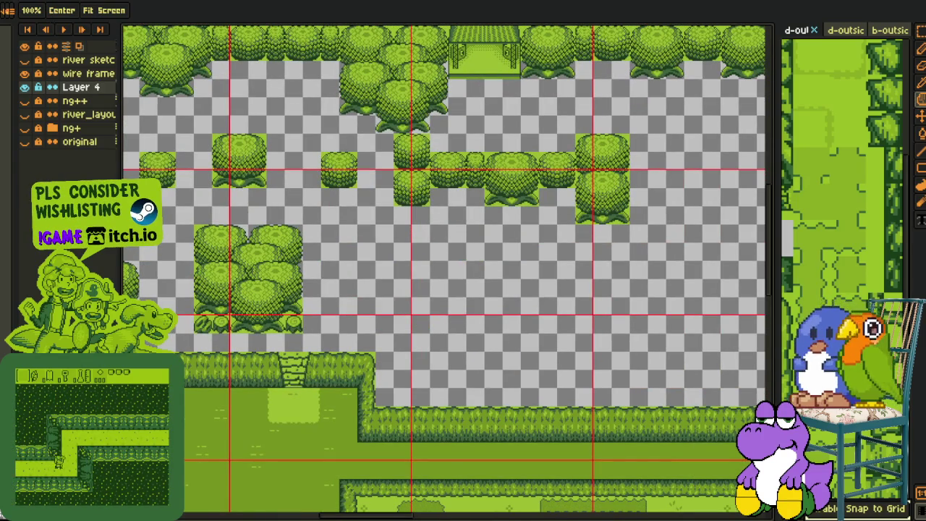
key("m")
mouse_move(570, 137)
left_mouse_down()
mouse_move(629, 223)
mouse_move(426, 359)
mouse_move(437, 330)
left_mouse_up()
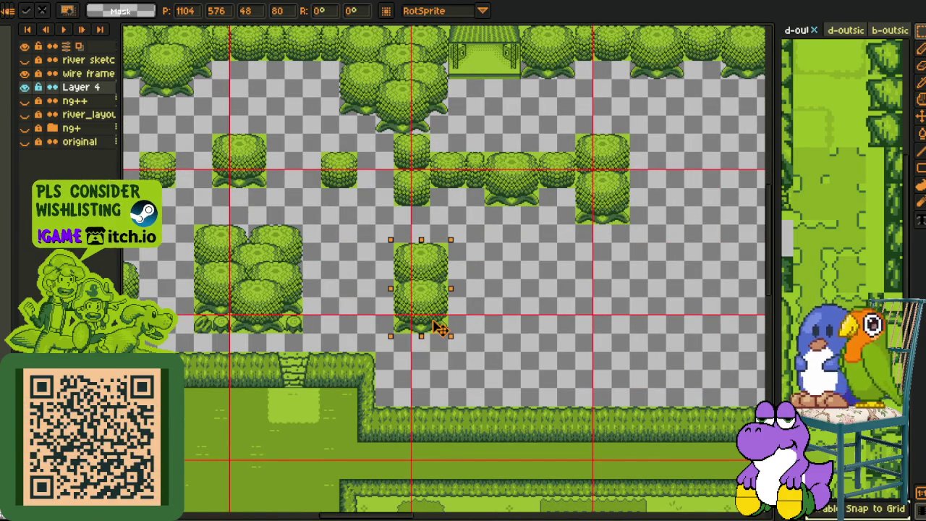
key("ctrl+d")
- Pan the map to bring its top edge into view
scroll(470, 318, "down", 2)
scroll(499, 317, "up", 2)
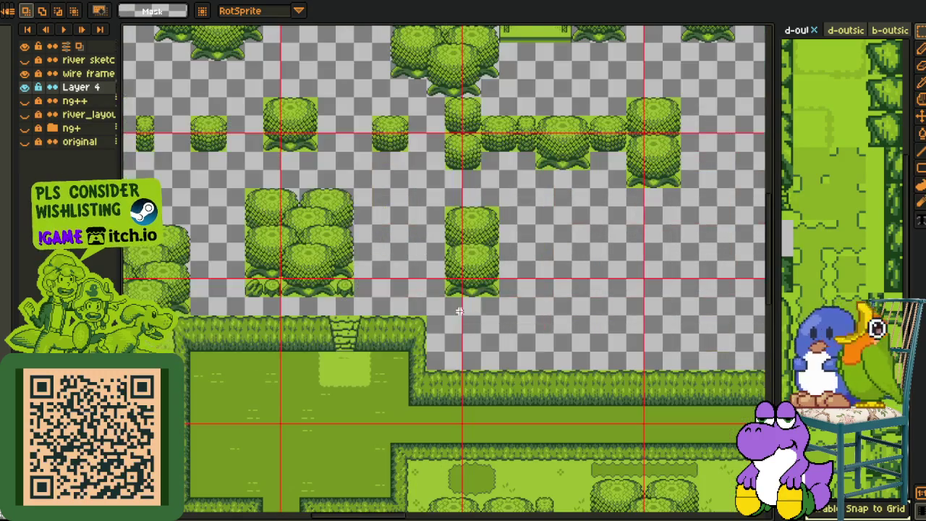
scroll(597, 306, "down", 1)
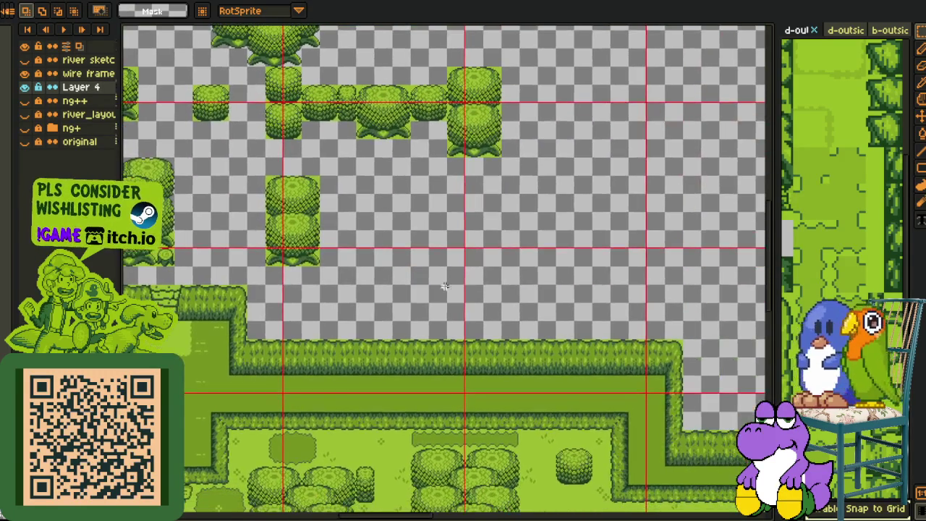
scroll(438, 285, "down", 1)
mouse_move(486, 304)
left_mouse_down()
mouse_move(438, 248)
mouse_move(413, 347)
mouse_move(439, 330)
left_mouse_up()
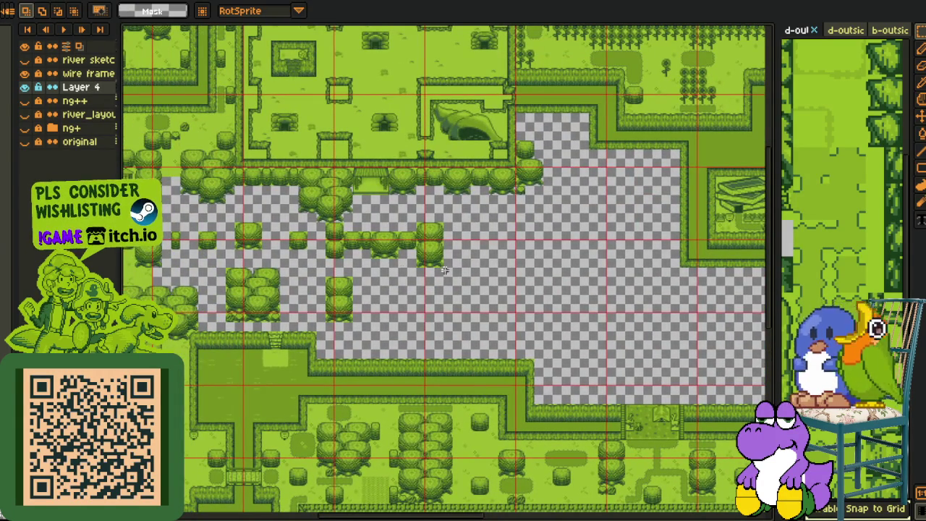
left_click_drag(361, 268, 437, 504)
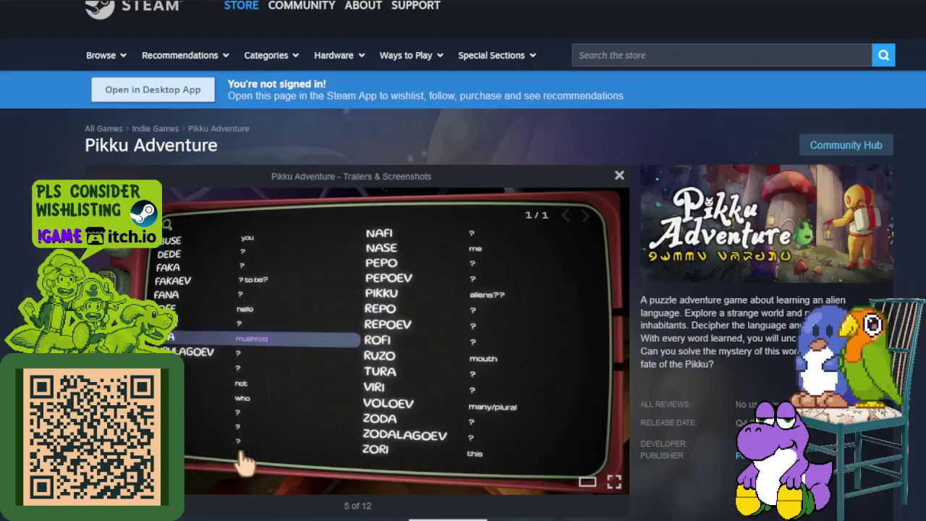
- Show the second Pikku Adventure screenshot and select the start of the game description
scroll(224, 363, "down", 1)
mouse_move(358, 261)
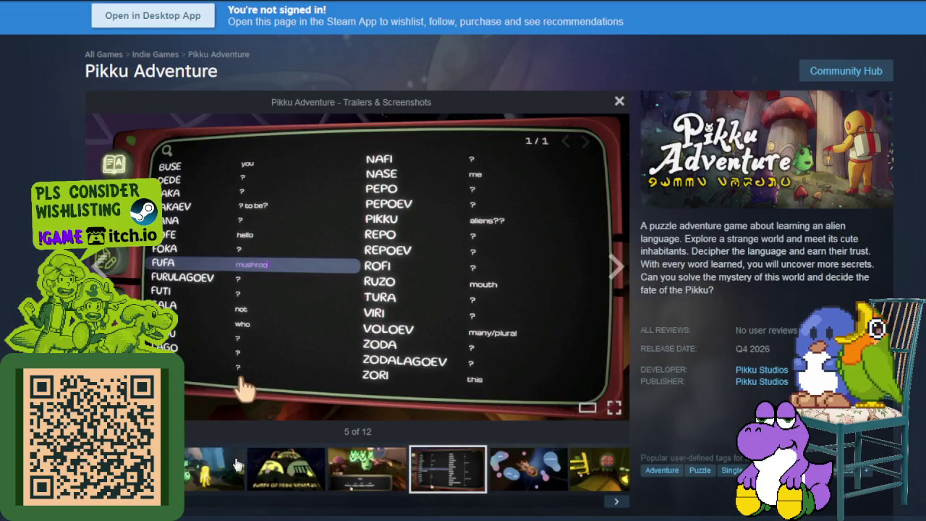
left_click(214, 471)
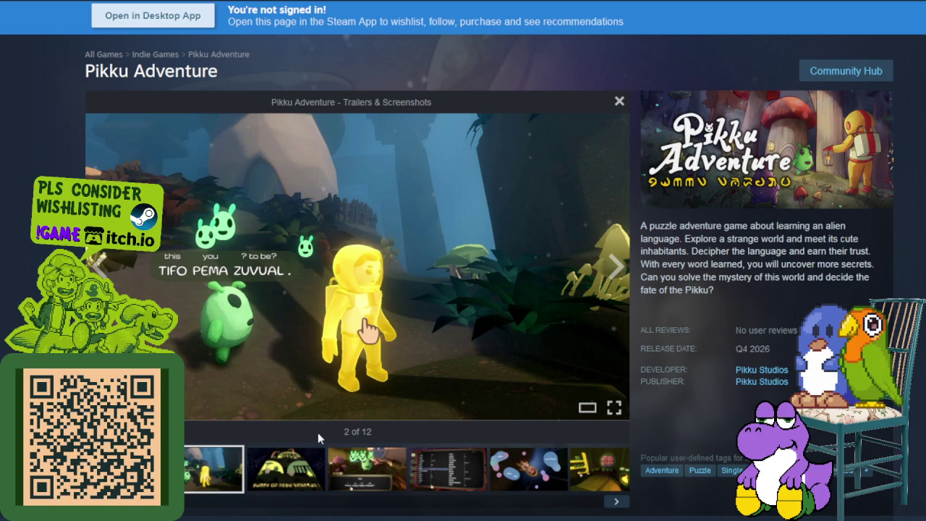
left_click_drag(688, 225, 732, 239)
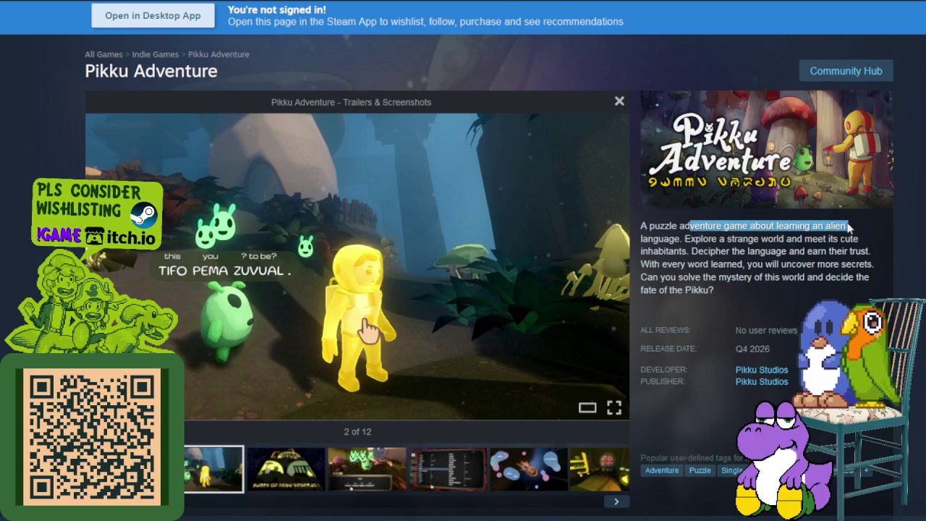
mouse_move(732, 239)
left_mouse_down()
mouse_move(836, 250)
mouse_move(824, 265)
mouse_move(859, 277)
left_mouse_up()
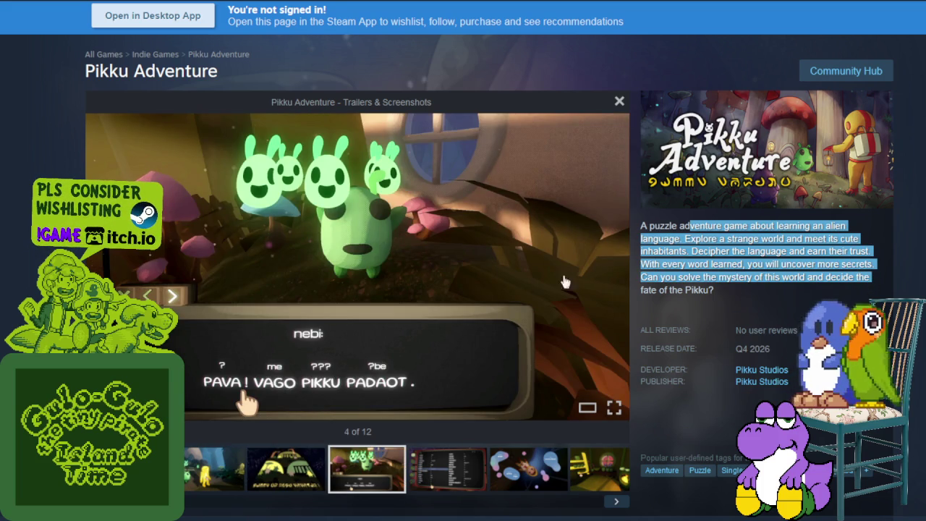
mouse_move(347, 248)
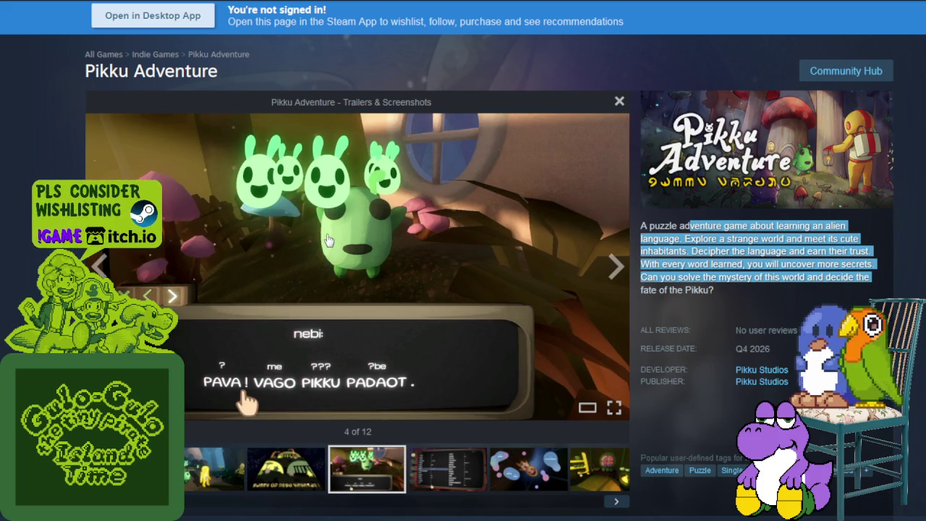
- Page through screenshots three to nine, including the treehouse interior and forest scene
left_click(298, 474)
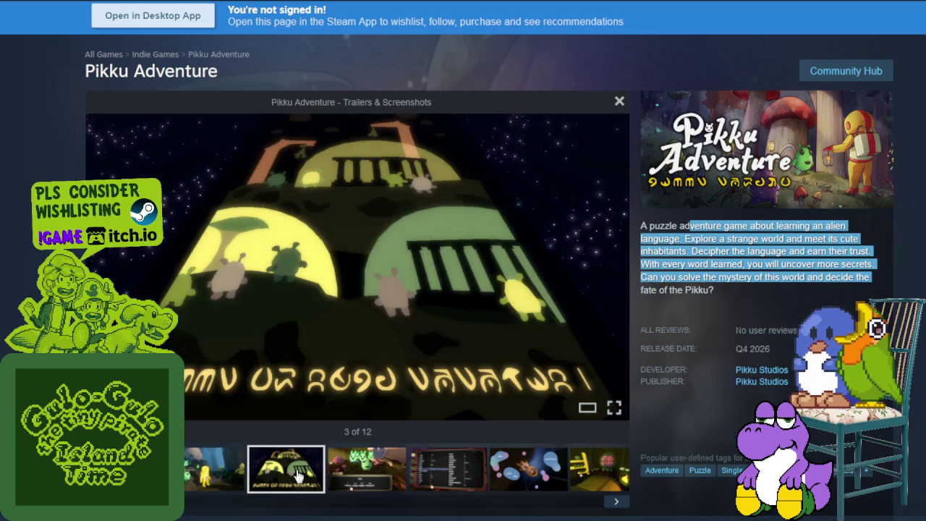
left_click(455, 475)
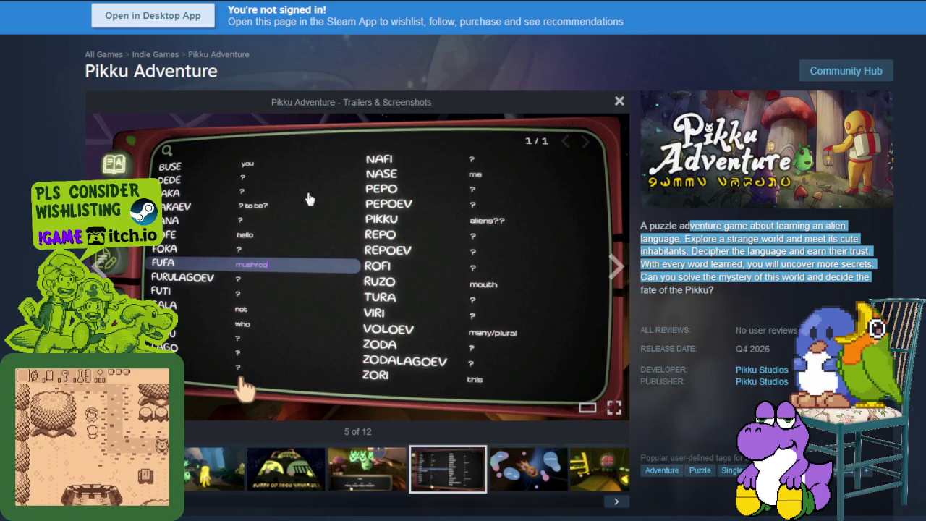
left_click(515, 468)
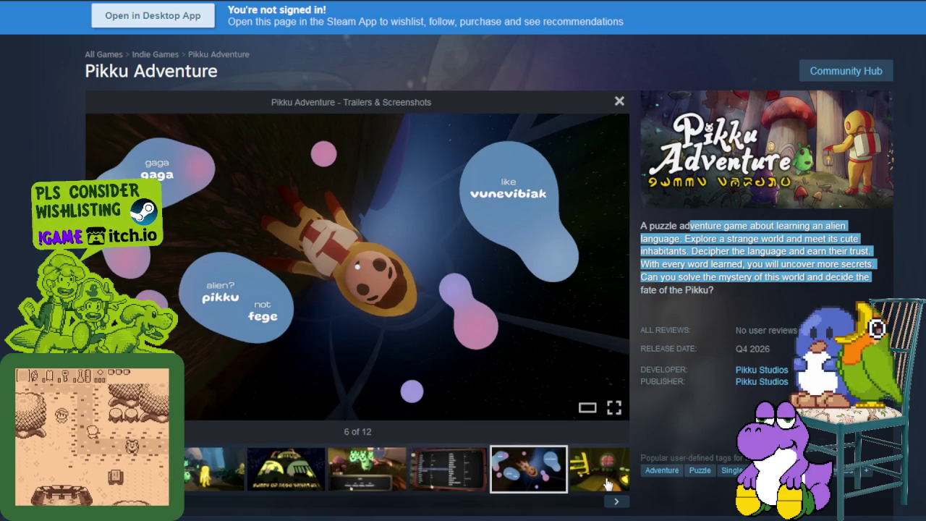
left_click(610, 485)
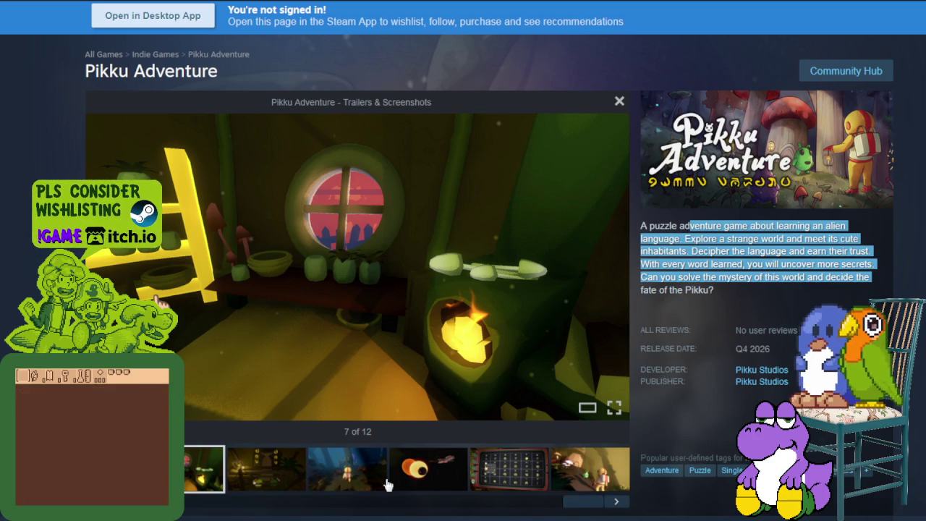
left_click(295, 479)
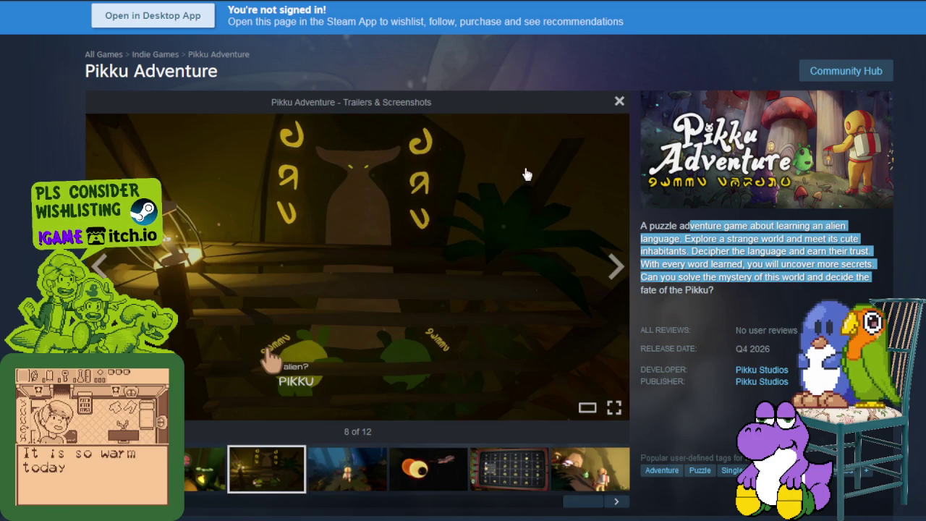
left_click(344, 463)
- Select the Q4 2026 release date and Pikku Studios developer, then advance to the alphabet chart
triple_click(780, 352)
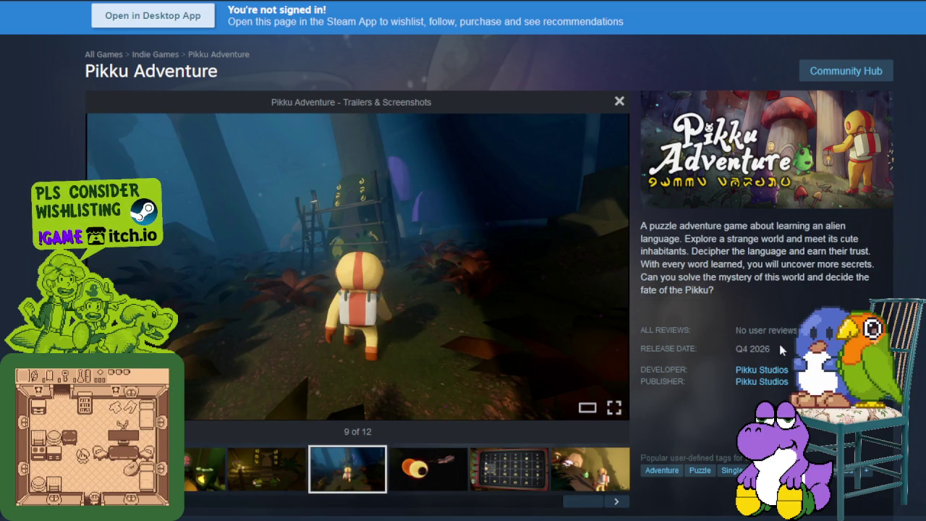
left_click(438, 470)
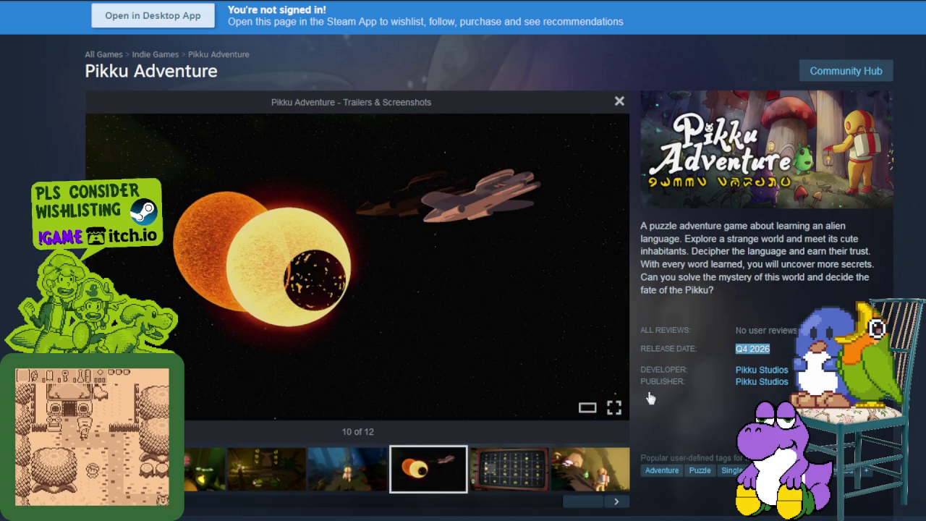
triple_click(735, 371)
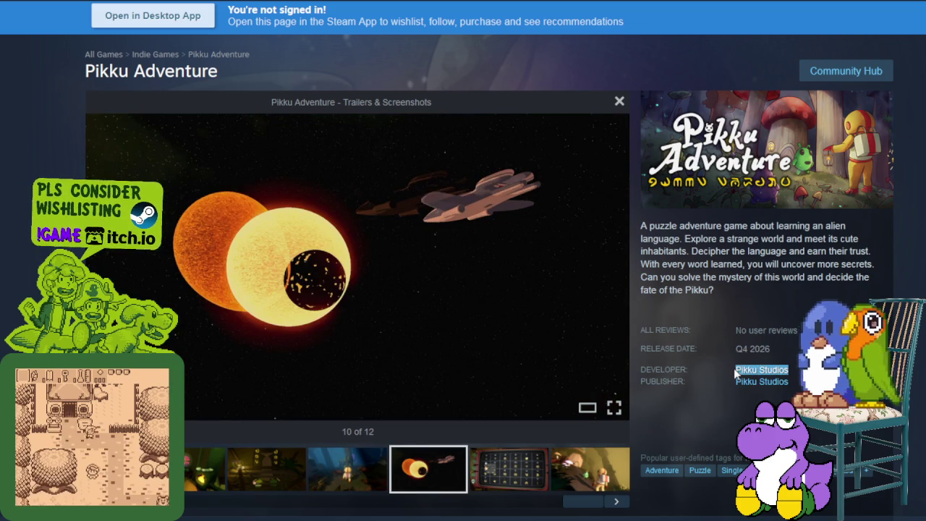
triple_click(752, 349)
left_click(751, 304)
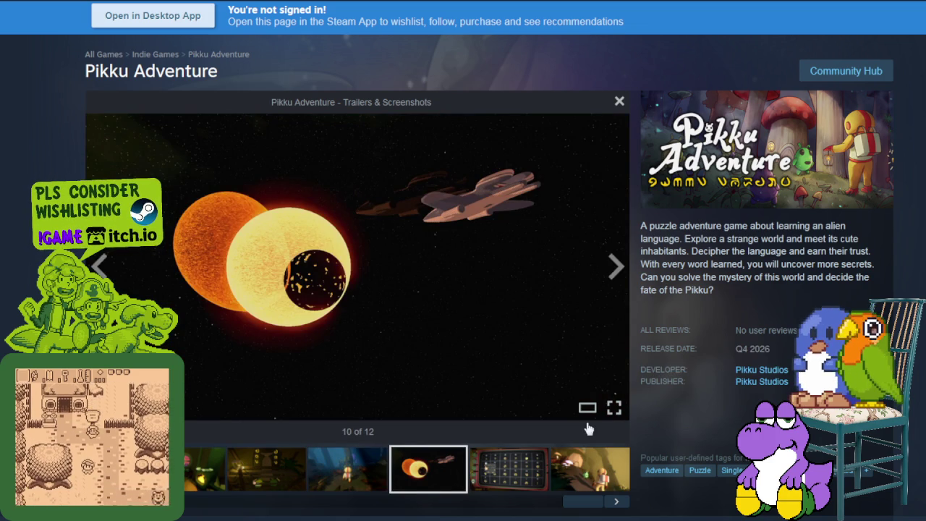
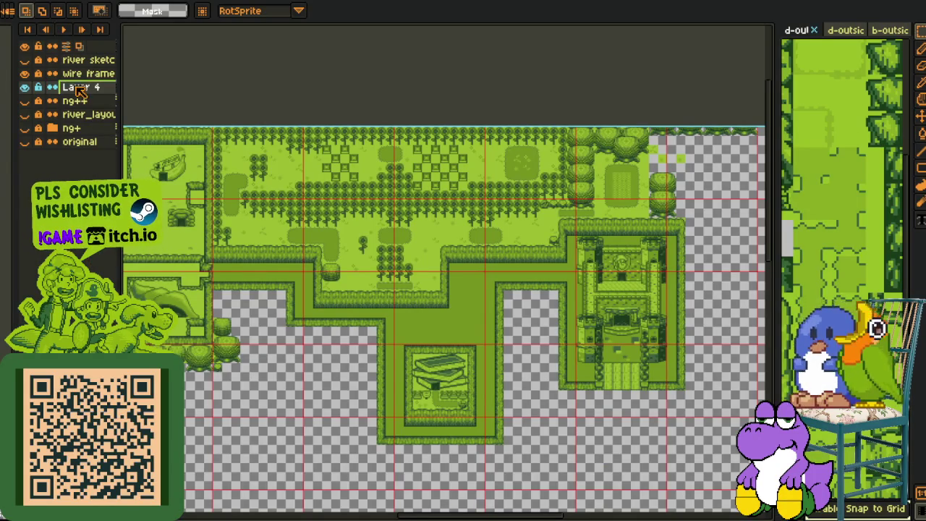
- Zoom in, raise the pencil to 10px, and paint the character 你 on Layer 4
scroll(306, 330, "up", 2)
scroll(320, 312, "up", 1)
scroll(318, 253, "up", 2)
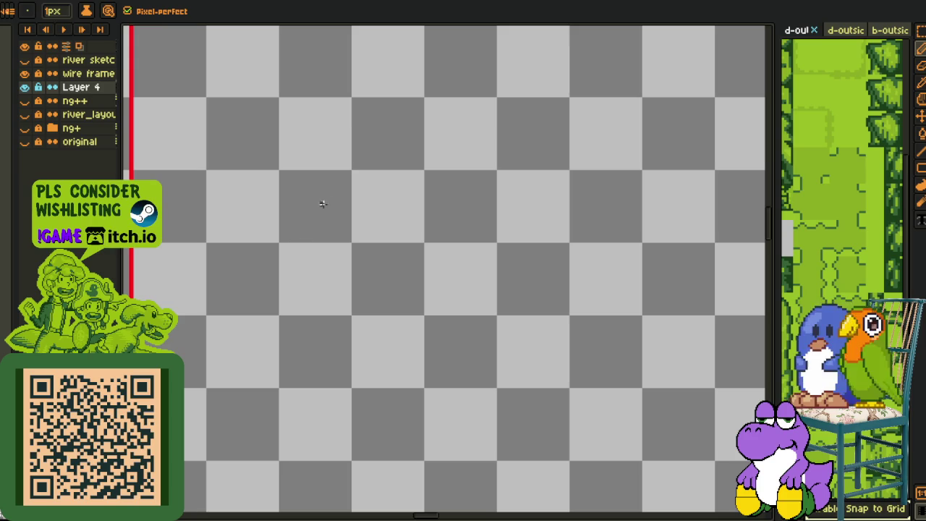
left_click(340, 277)
key("ctrl+z")
key("plus")
key("plus")
key("plus")
mouse_move(397, 80)
left_mouse_down()
mouse_move(320, 248)
mouse_move(311, 438)
left_mouse_up()
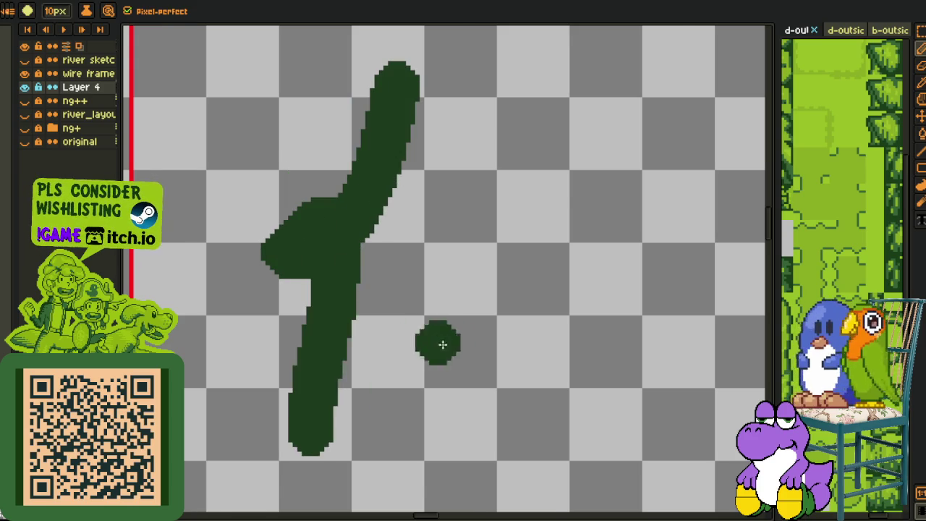
left_click_drag(418, 346, 393, 297)
left_click_drag(368, 165, 535, 187)
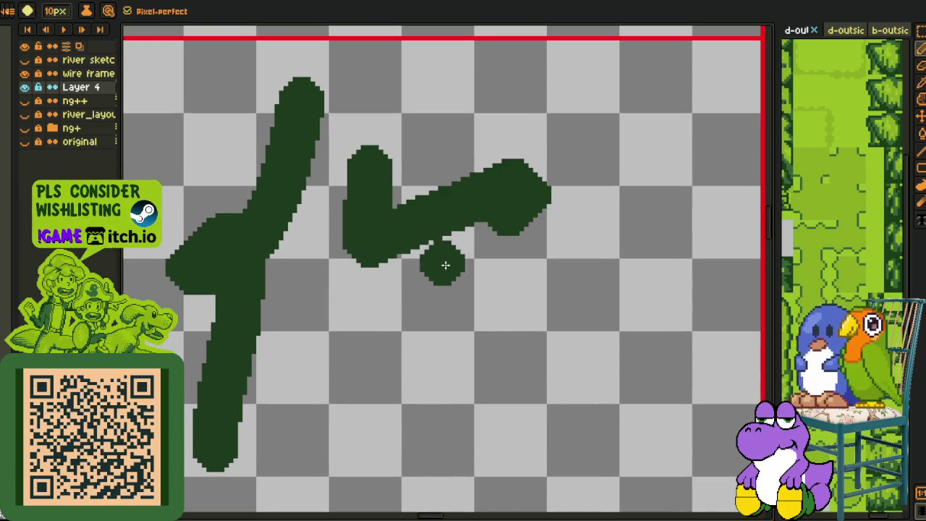
mouse_move(442, 246)
left_mouse_down()
mouse_move(366, 372)
mouse_move(345, 329)
left_mouse_up()
mouse_move(486, 288)
left_mouse_down()
mouse_move(506, 366)
mouse_move(470, 363)
left_mouse_up()
- Paint the character 们 beside it in the same thick dark-green strokes
scroll(463, 340, "down", 2)
scroll(506, 307, "up", 1)
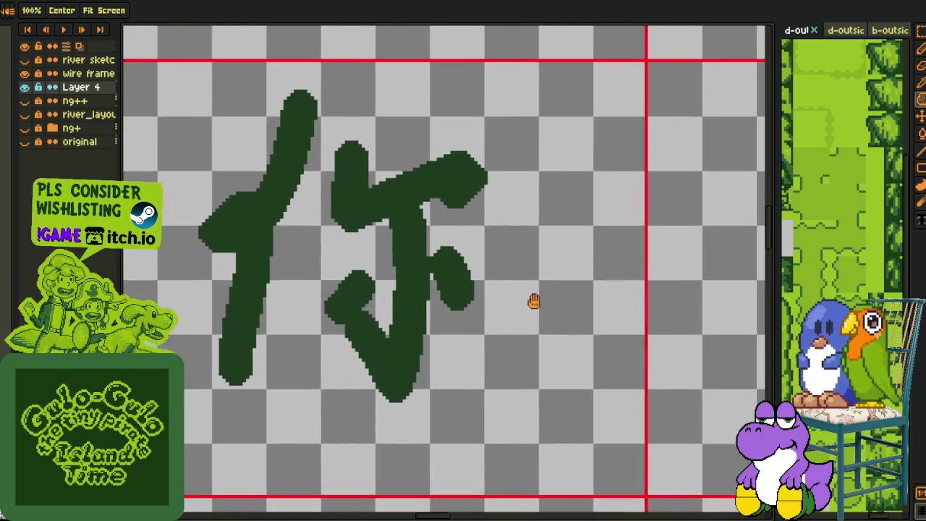
scroll(499, 314, "up", 1)
scroll(506, 289, "up", 1)
mouse_move(539, 162)
left_mouse_down()
mouse_move(490, 244)
mouse_move(513, 368)
left_mouse_up()
mouse_move(549, 238)
left_mouse_down()
mouse_move(557, 190)
mouse_move(594, 224)
left_mouse_up()
left_click_drag(567, 246, 583, 353)
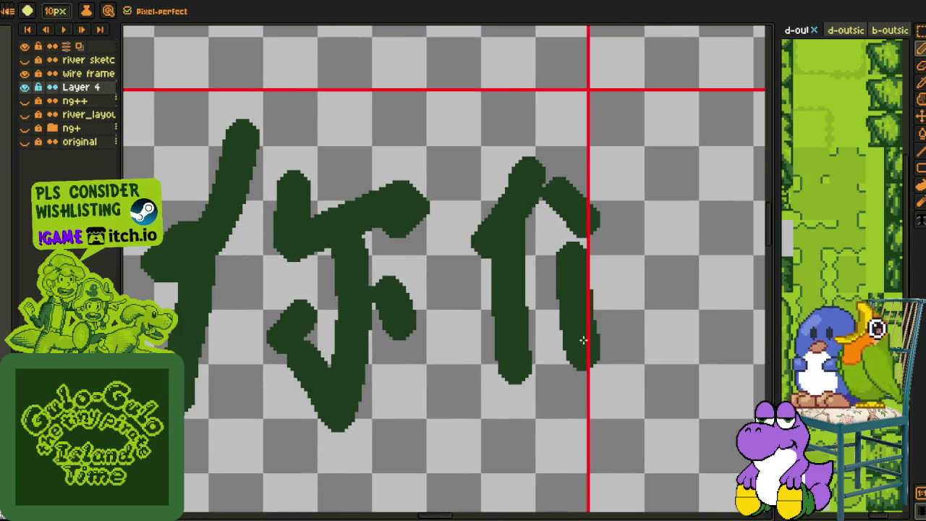
left_click_drag(606, 190, 680, 347)
- Pan across the finished characters and marquee-select the character 你
key("h")
left_click_drag(570, 450, 518, 395)
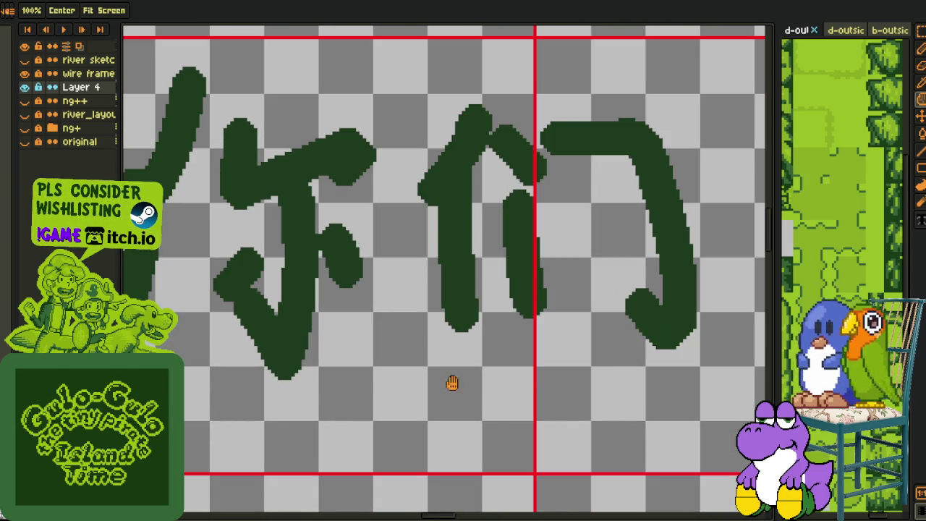
scroll(506, 358, "down", 1)
scroll(463, 376, "up", 2)
key("b")
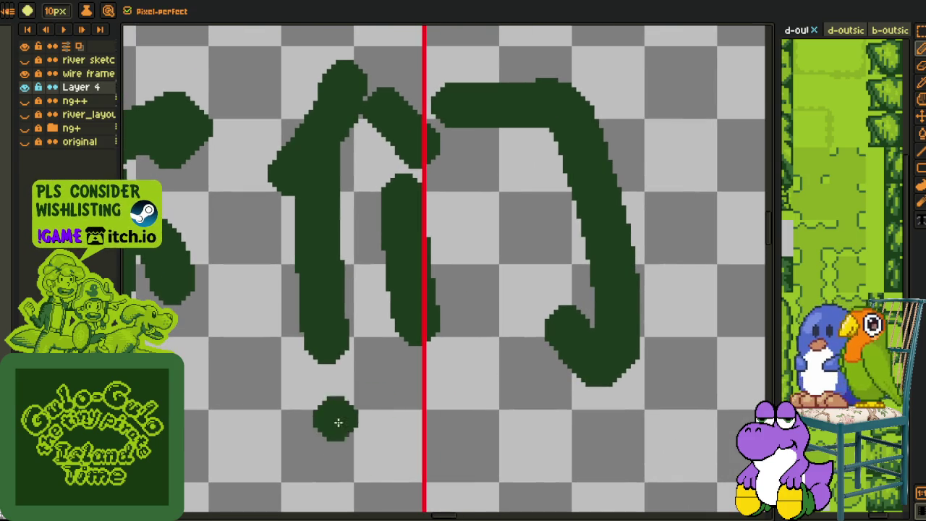
scroll(367, 442, "down", 1)
scroll(268, 434, "up", 2)
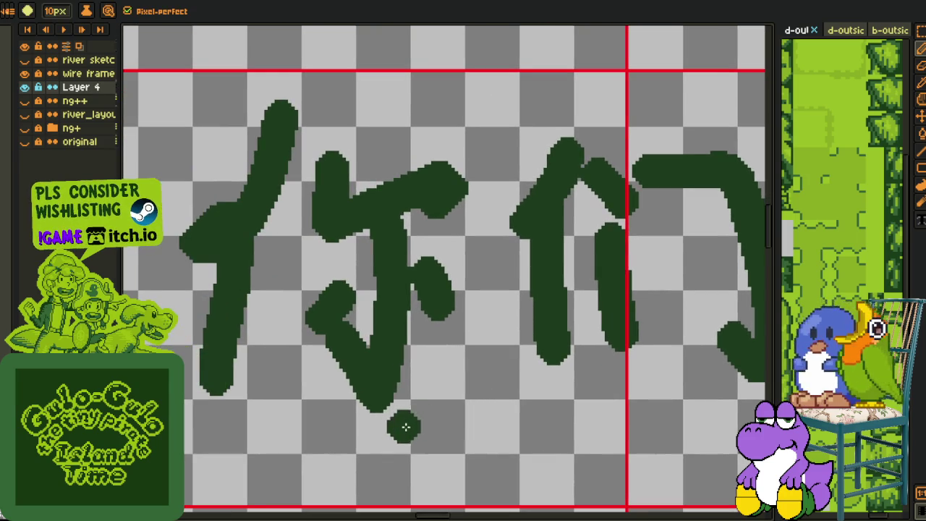
key("h")
left_click_drag(466, 432, 391, 427)
key("b")
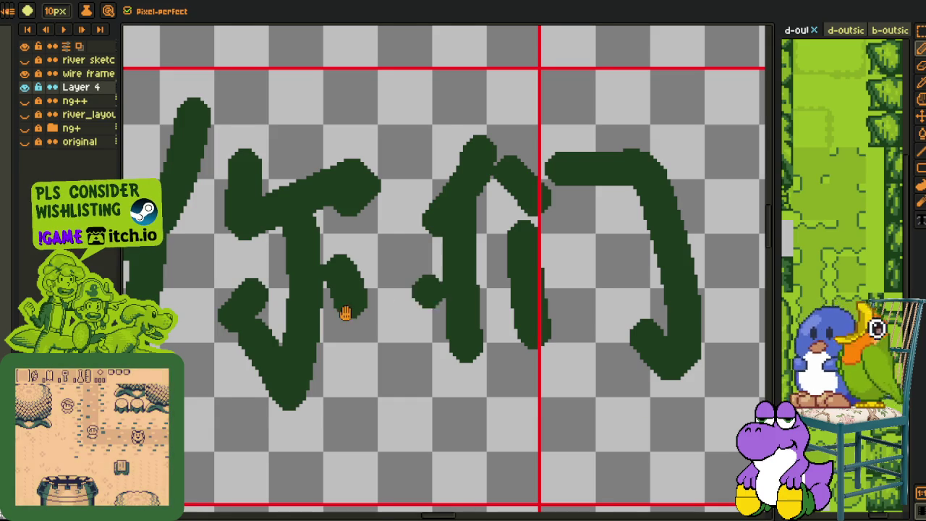
left_click_drag(195, 295, 288, 292)
key("m")
left_click_drag(169, 87, 492, 440)
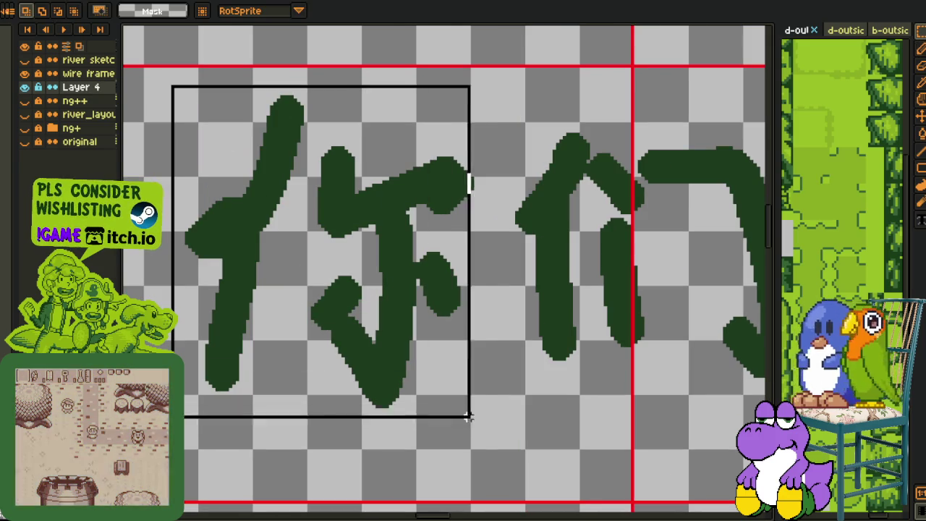
- Deselect 你, select the whole canvas with Ctrl+A, and delete both painted characters
left_click_drag(562, 403, 455, 438)
key("ctrl+d")
left_click_drag(697, 140, 752, 148)
key("ctrl+a")
scroll(337, 421, "down", 1)
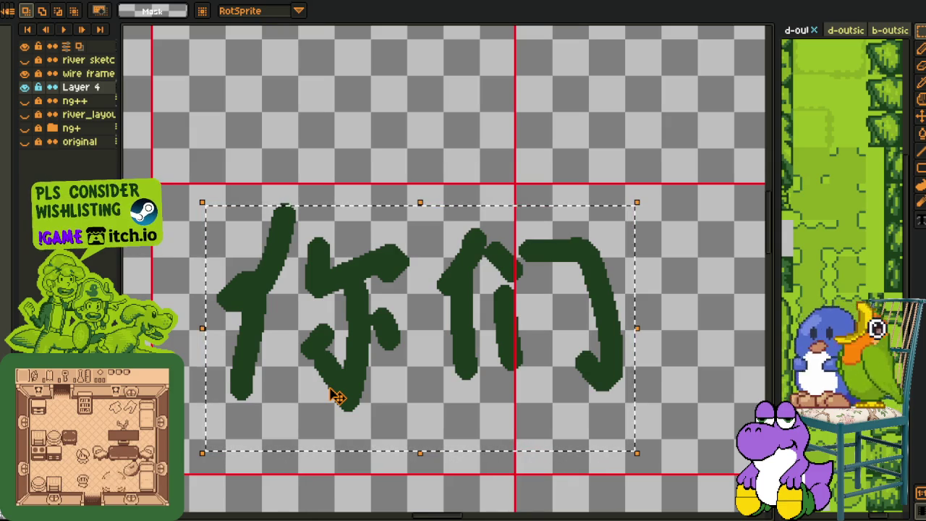
scroll(344, 394, "down", 2)
scroll(345, 392, "up", 2)
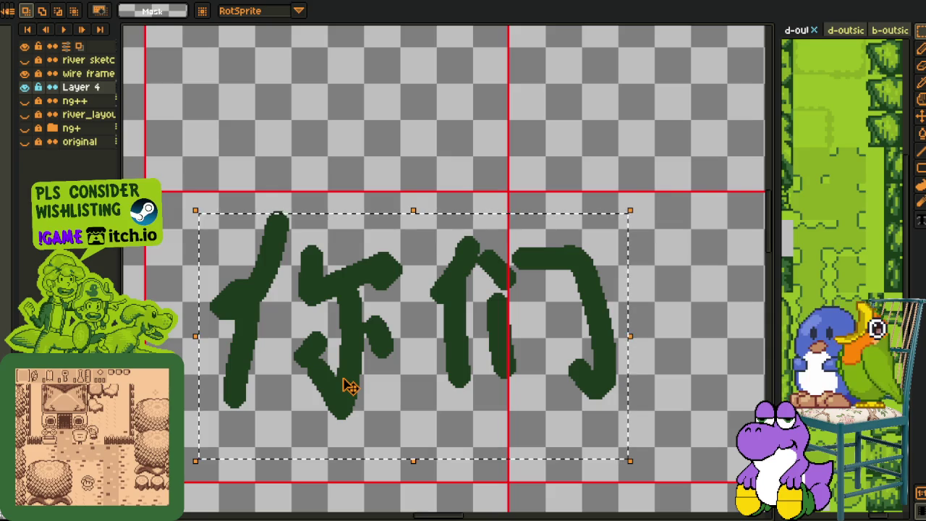
key("Delete")
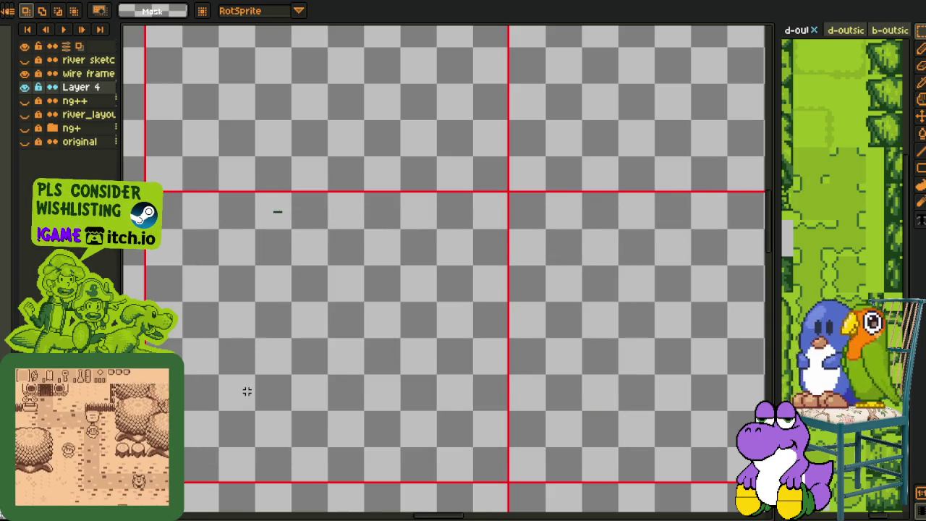
- Delete the leftover dash and draw the letters C, a and r with the 10px pencil
left_click_drag(227, 171, 587, 398)
key("Delete")
key("b")
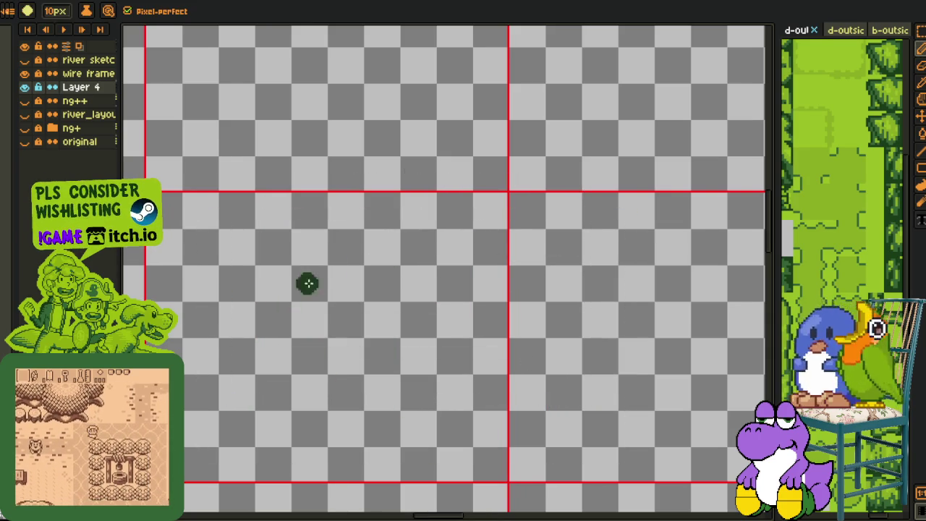
left_click_drag(342, 261, 307, 387)
left_click_drag(434, 286, 512, 360)
left_click_drag(557, 289, 654, 298)
- Draw the s to complete Cars, redoing a misdrawn first attempt
mouse_move(541, 441)
left_mouse_down()
mouse_move(541, 348)
mouse_move(485, 403)
mouse_move(557, 352)
mouse_move(546, 322)
left_mouse_up()
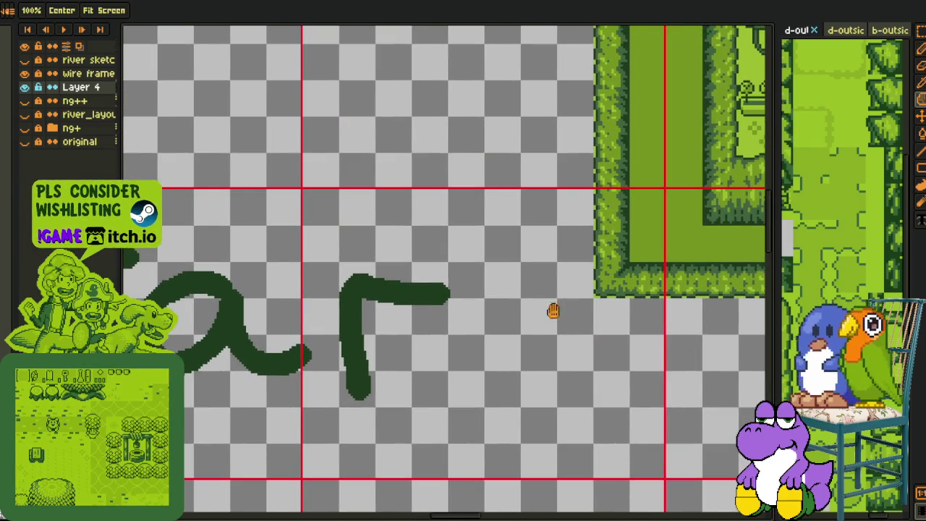
left_click(546, 273)
left_click_drag(586, 361, 527, 368)
key("ctrl+z")
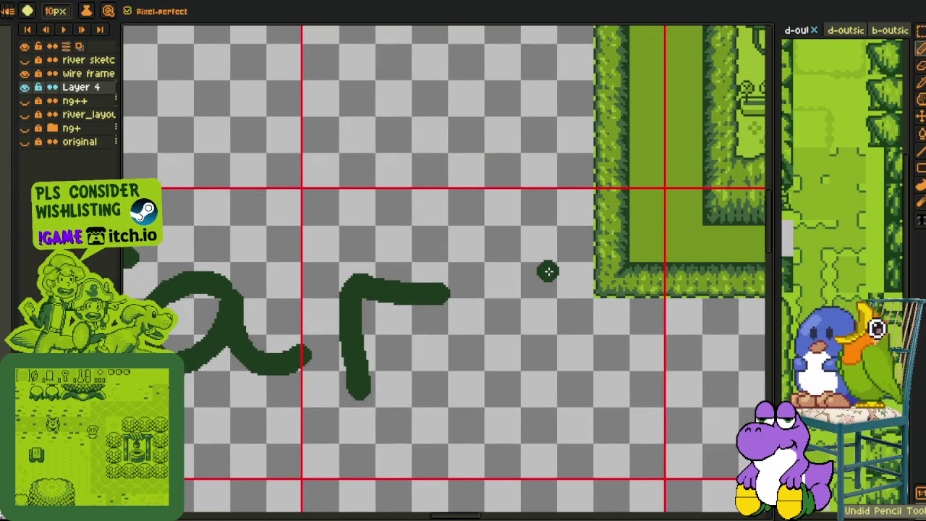
left_click_drag(548, 271, 498, 392)
scroll(453, 418, "down", 1)
left_click_drag(453, 417, 458, 374)
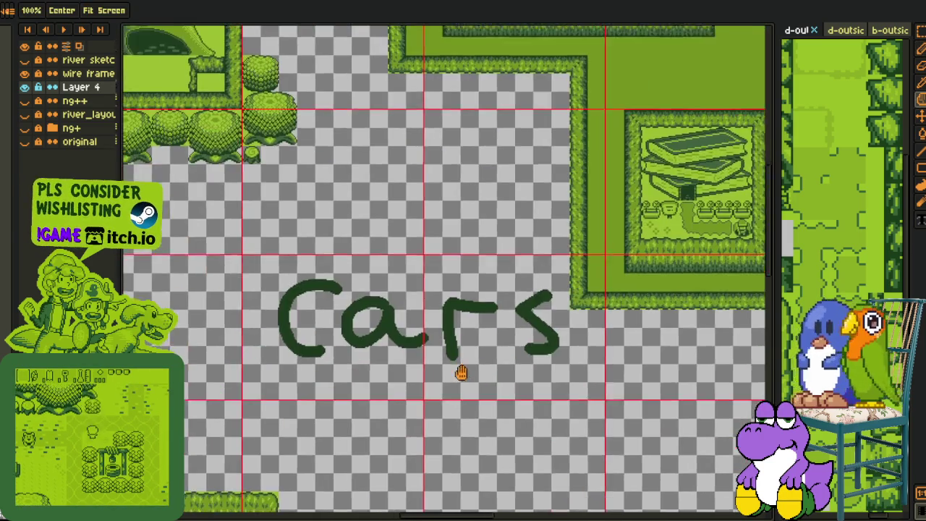
scroll(420, 367, "up", 1)
- Underline Cars with two strokes, then undo the last underline stroke
left_click_drag(340, 381, 389, 392)
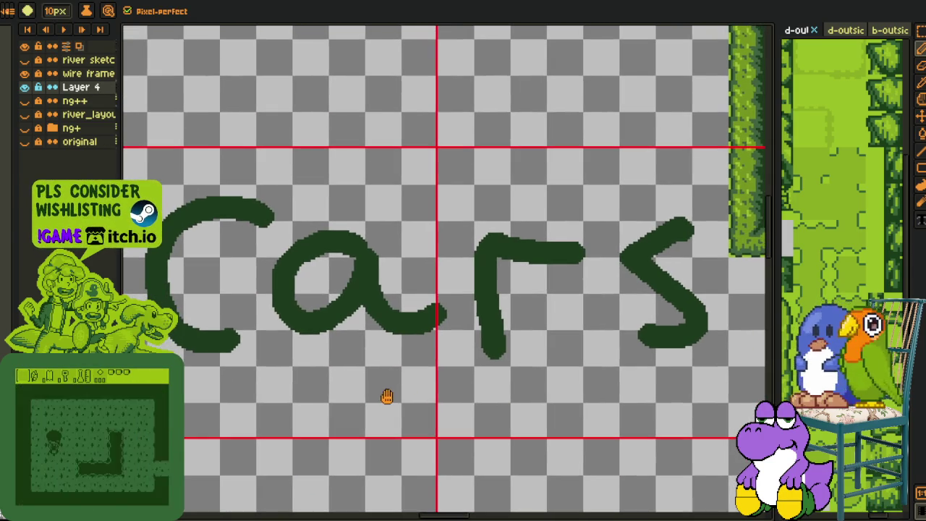
left_click_drag(201, 392, 496, 383)
mouse_move(578, 402)
left_mouse_down()
mouse_move(460, 385)
mouse_move(587, 383)
left_mouse_up()
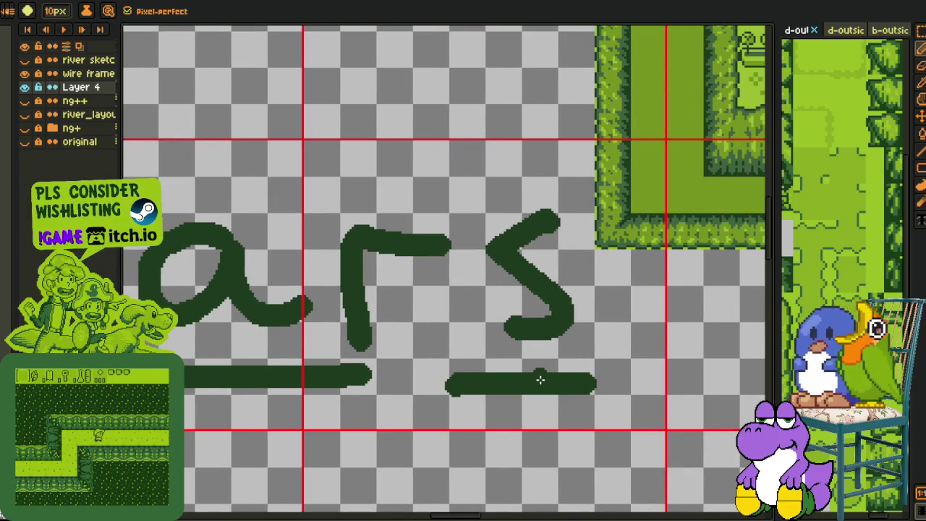
left_click_drag(568, 380, 620, 382)
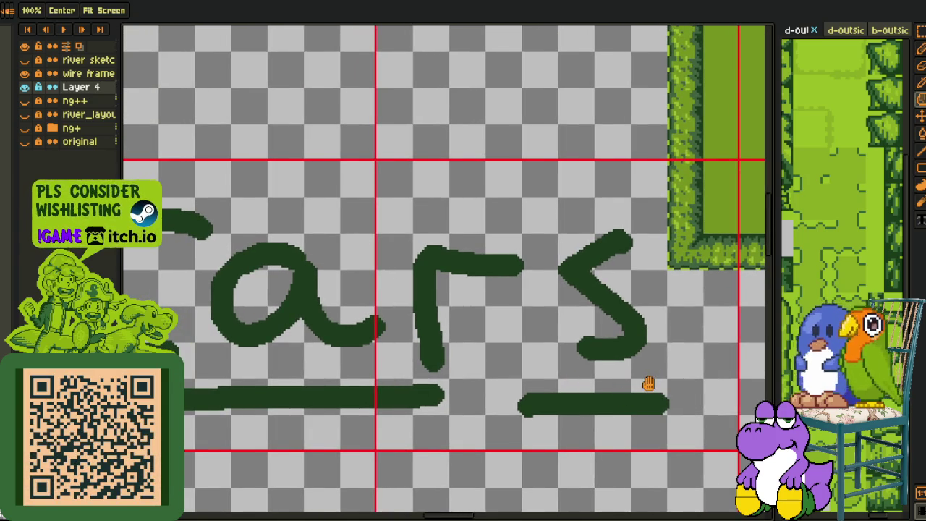
scroll(612, 384, "down", 2)
key("m")
key("ctrl+z")
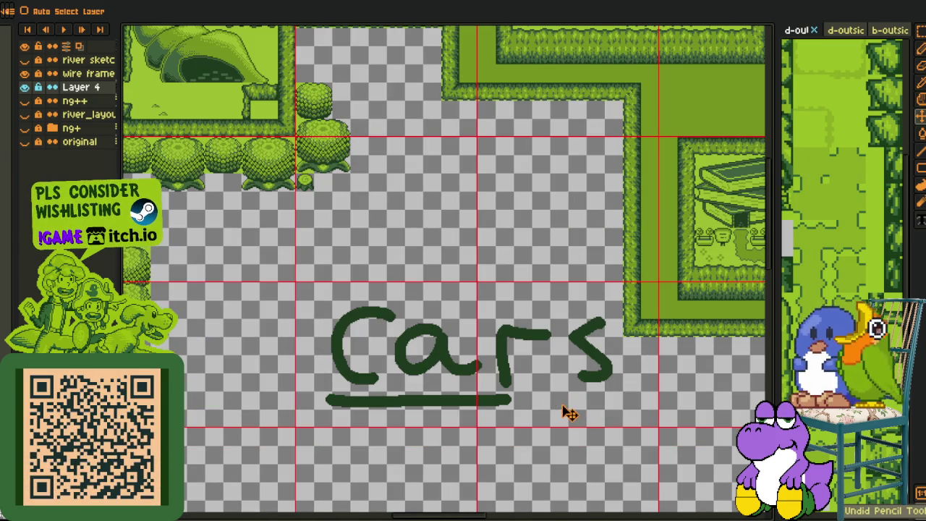
- Undo the underline and the s, r, a and C strokes one by one until the area is blank
key("ctrl+z")
key("ctrl+z")
key("ctrl+z")
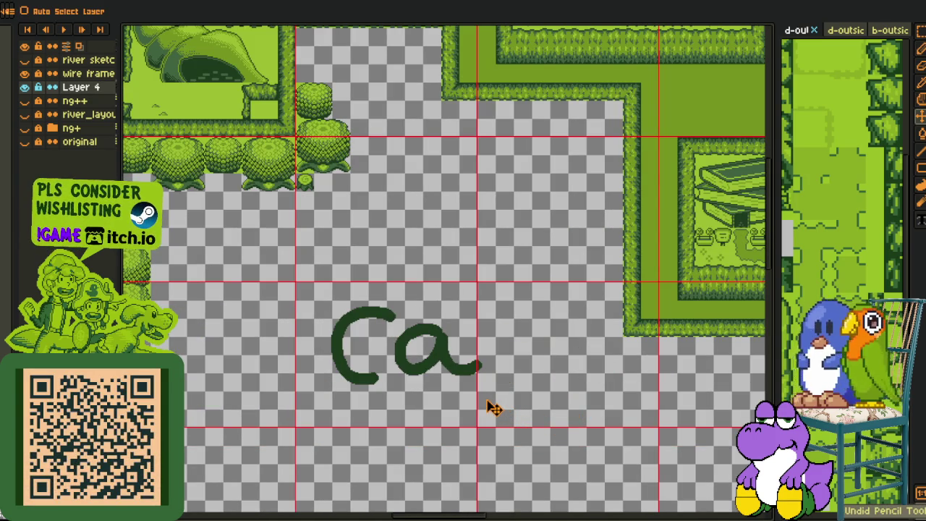
key("ctrl+z")
key("b")
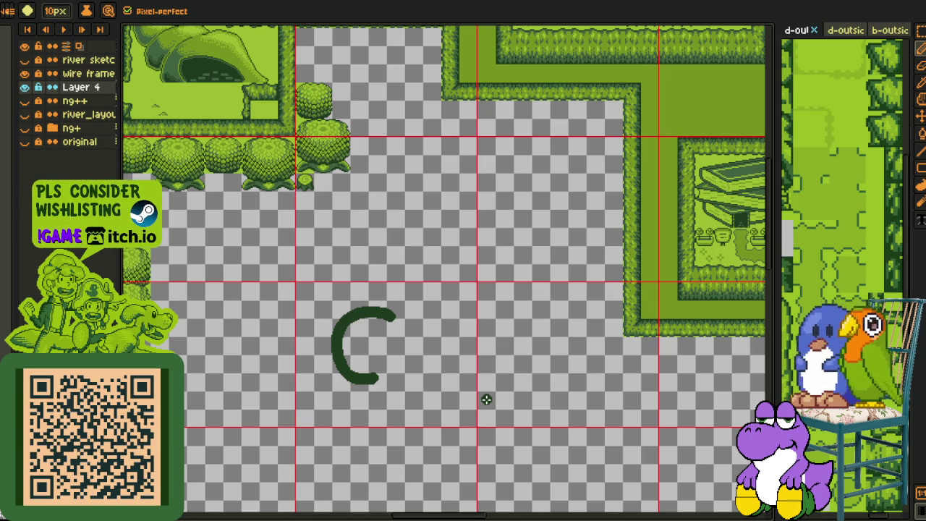
key("m")
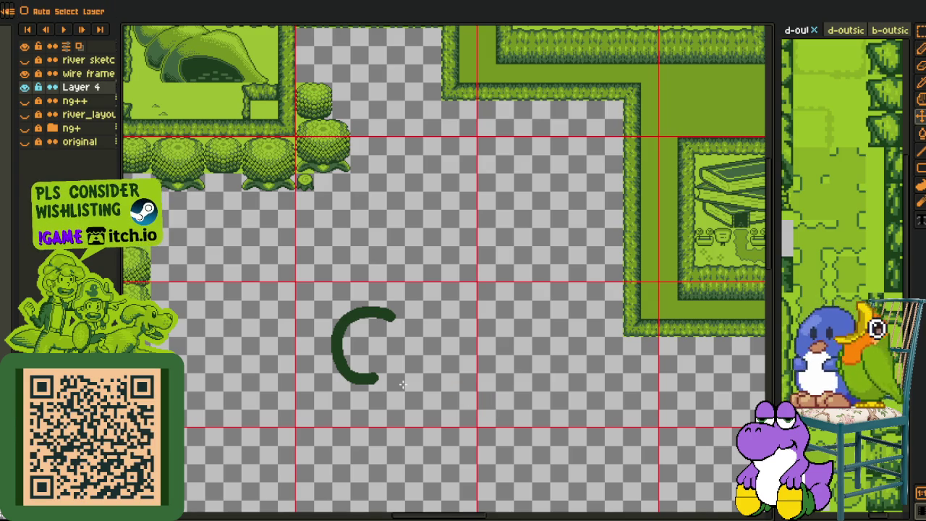
key("ctrl+z")
key("b")
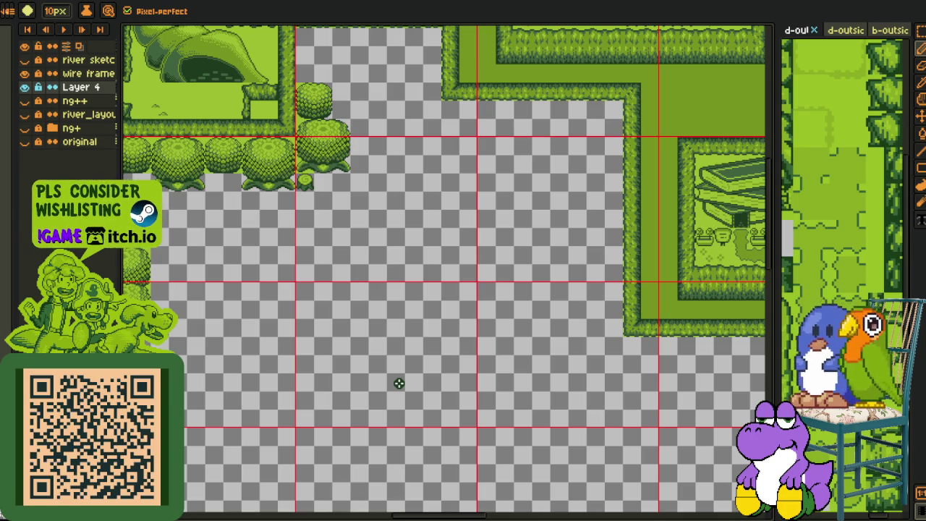
scroll(406, 348, "up", 2)
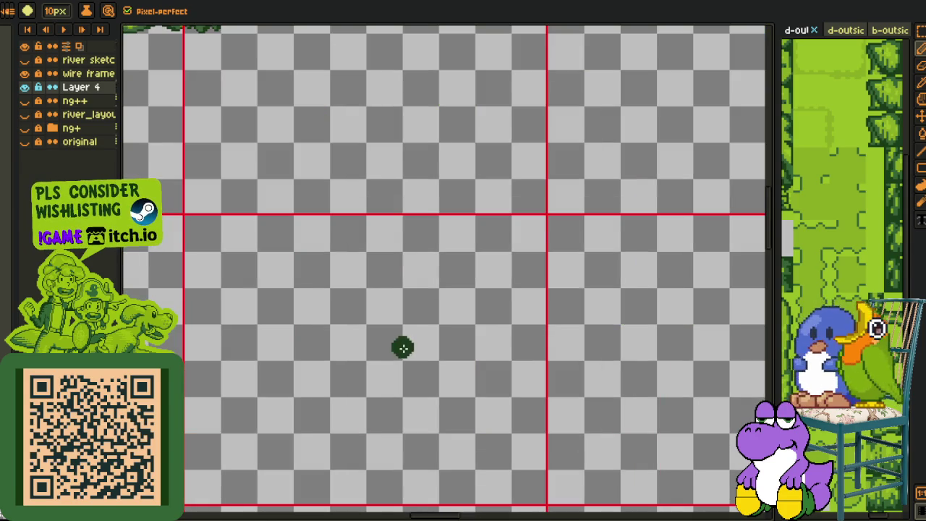
- Paint a cursive glyph of two curved strokes joined by a stem, plus a blob and dot above
mouse_move(217, 243)
left_mouse_down()
mouse_move(537, 223)
mouse_move(538, 250)
left_mouse_up()
left_click_drag(205, 364, 517, 350)
mouse_move(379, 264)
left_mouse_down()
mouse_move(365, 354)
mouse_move(407, 378)
left_mouse_up()
key("b")
mouse_move(382, 191)
left_mouse_down()
mouse_move(366, 217)
mouse_move(399, 248)
left_mouse_up()
scroll(420, 293, "down", 1)
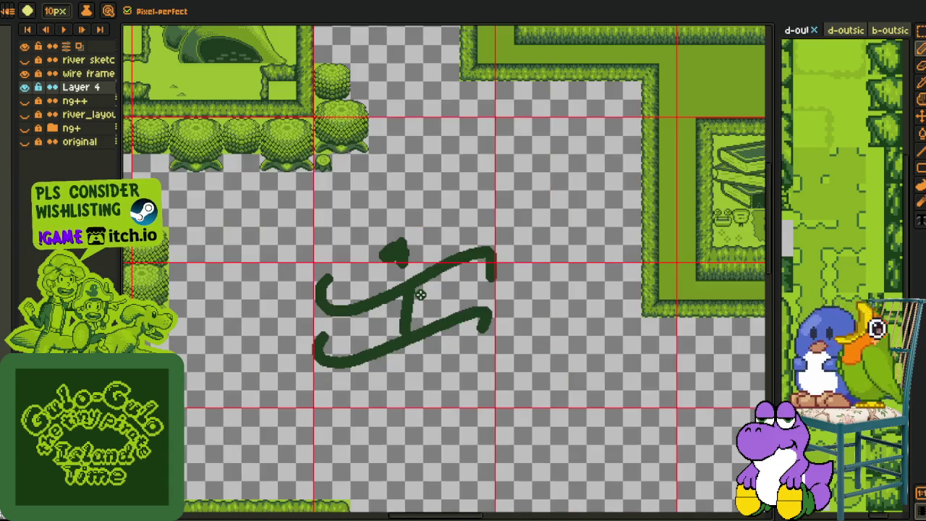
scroll(419, 294, "up", 1)
left_click_drag(442, 223, 461, 249)
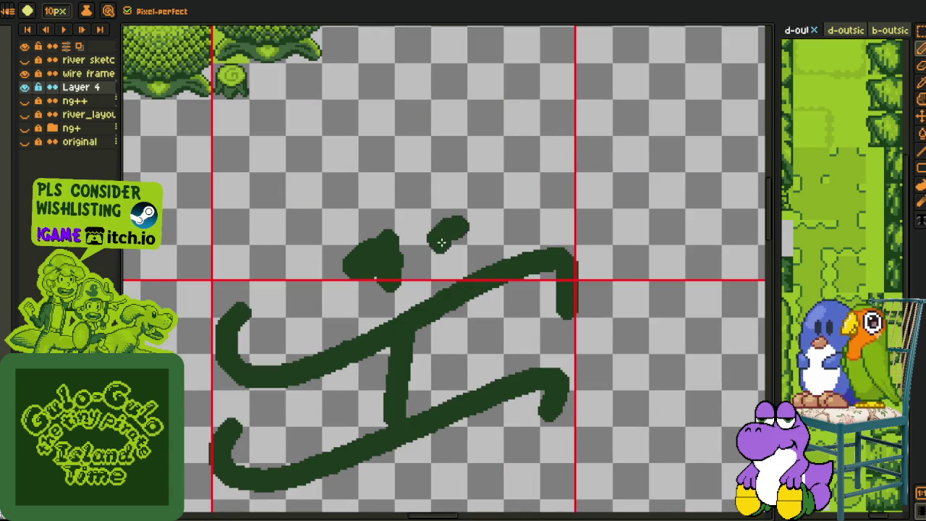
scroll(425, 329, "down", 1)
scroll(423, 337, "up", 1)
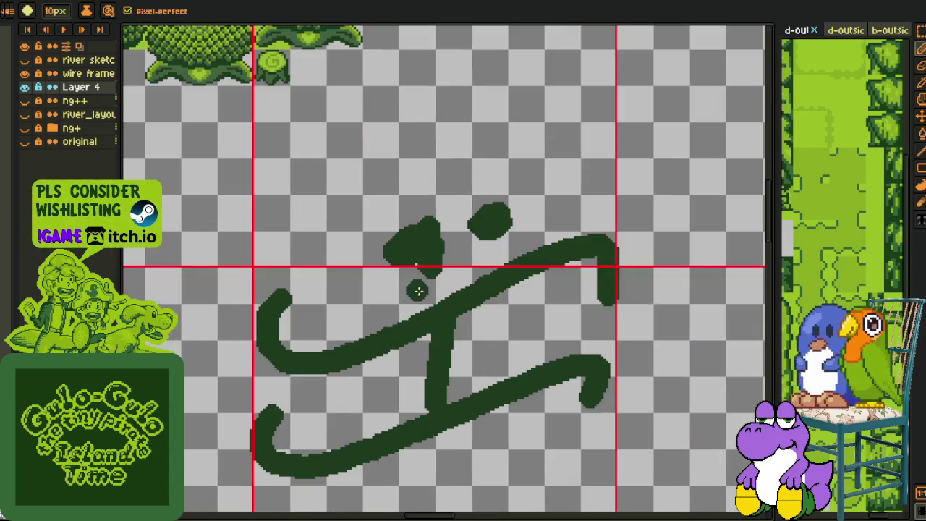
- Marquee-select and delete the two top blobs, then the whole green sketch
key("m")
left_click_drag(350, 181, 437, 266)
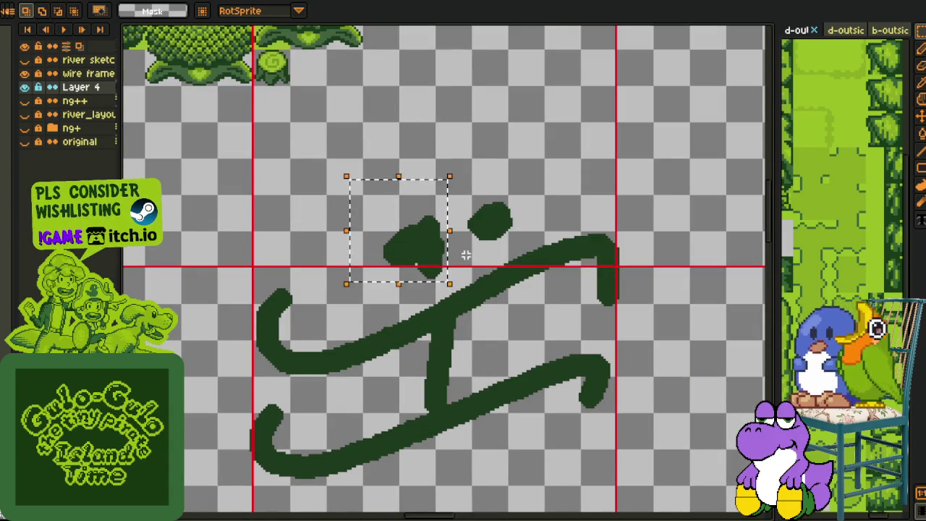
key("Delete")
left_click_drag(444, 178, 526, 245)
key("Delete")
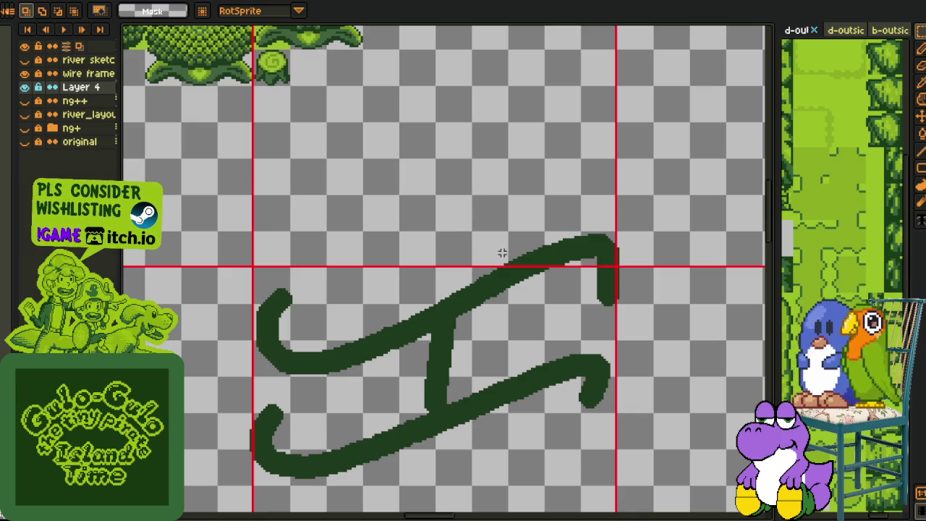
left_click_drag(271, 189, 604, 492)
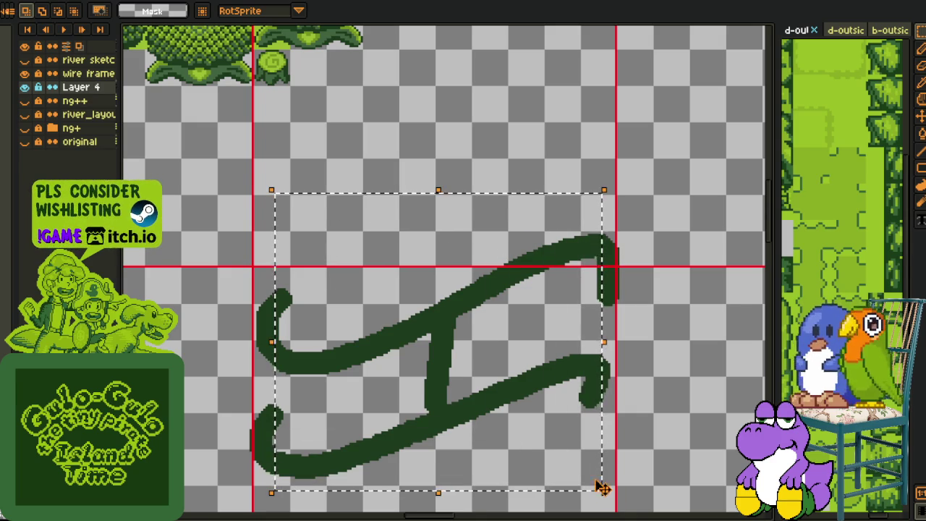
key("ctrl+d")
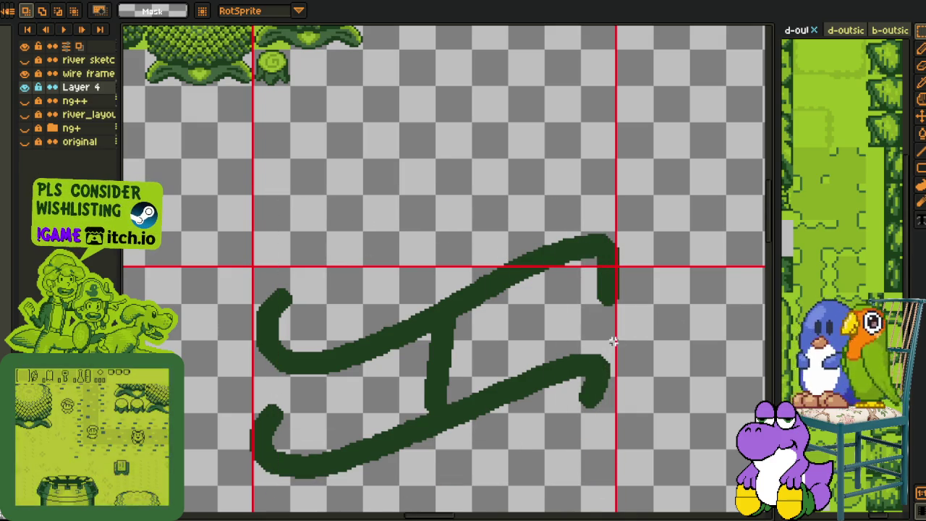
left_click_drag(195, 200, 651, 512)
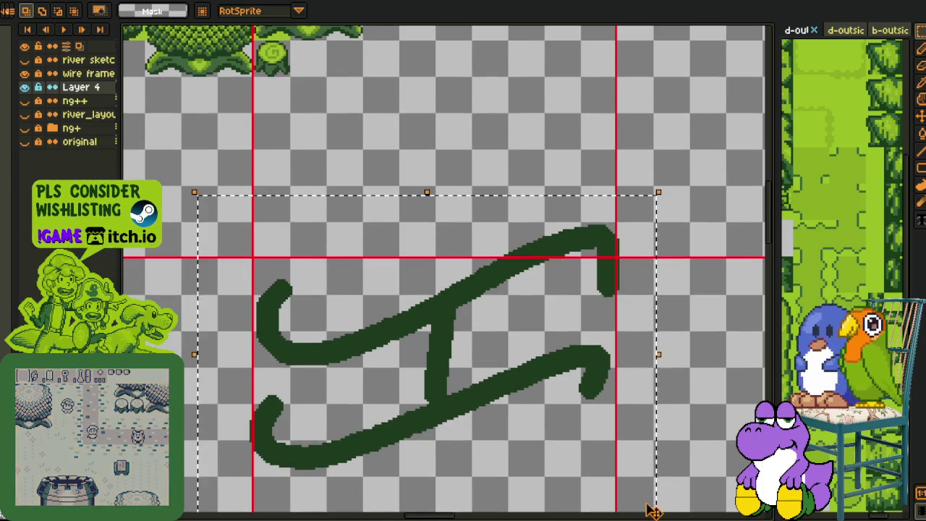
key("Delete")
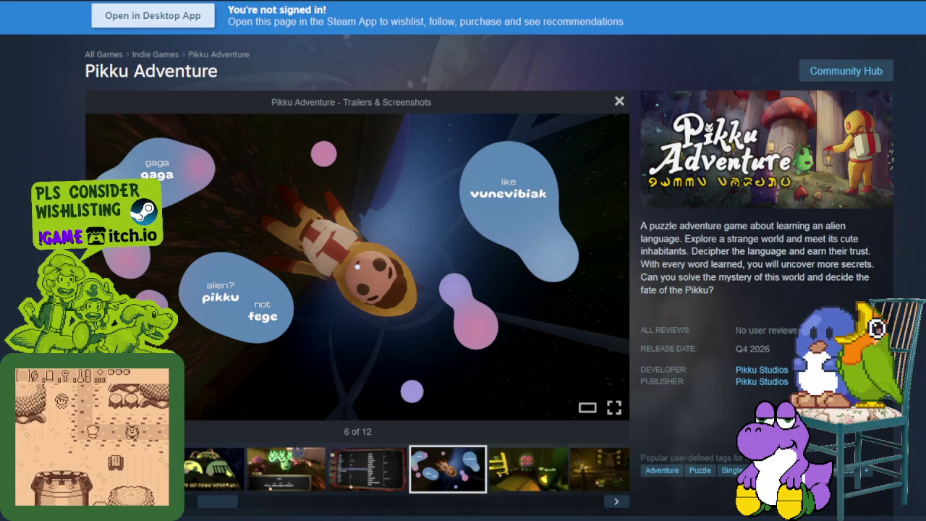
- Step through the Pikku Adventure screenshots 8 and 11 to the last one, 12 of 12
left_click(586, 479)
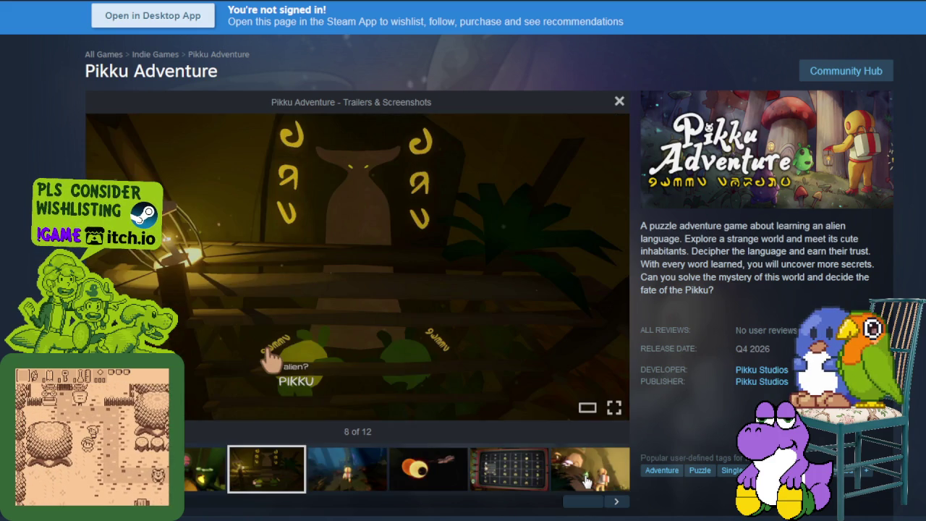
left_click(522, 475)
mouse_move(358, 267)
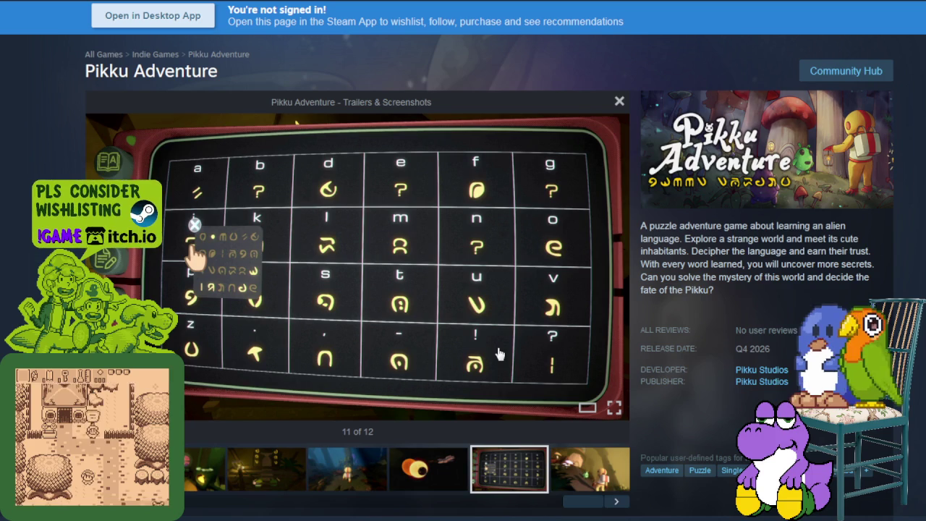
mouse_move(471, 331)
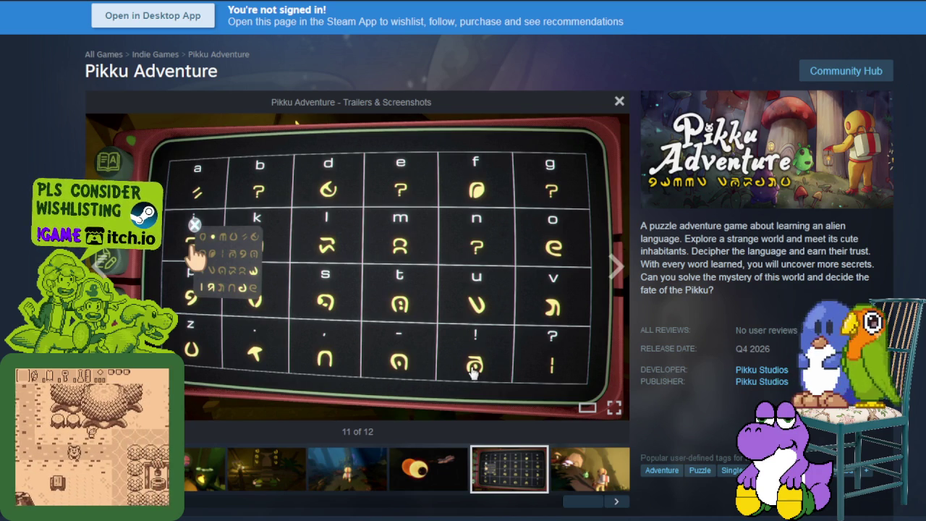
left_click(597, 483)
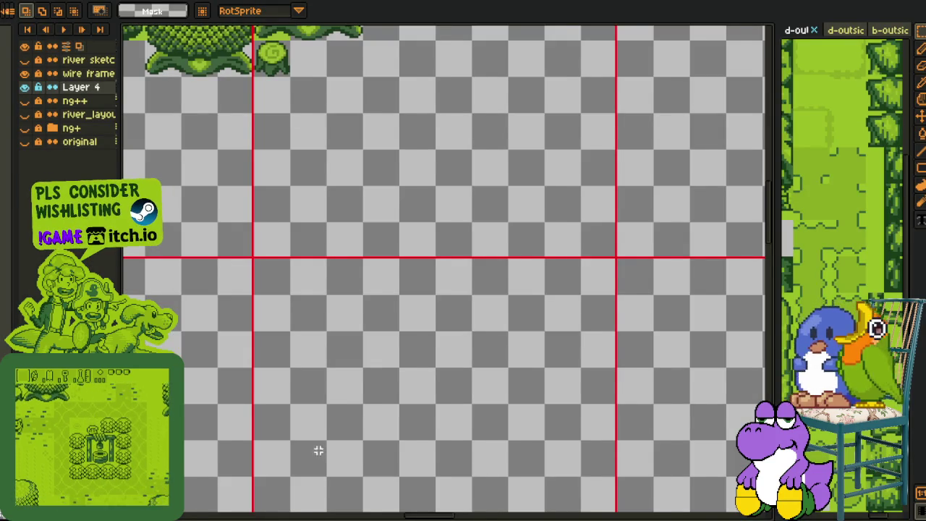
scroll(432, 355, "down", 2)
left_click_drag(432, 354, 479, 333)
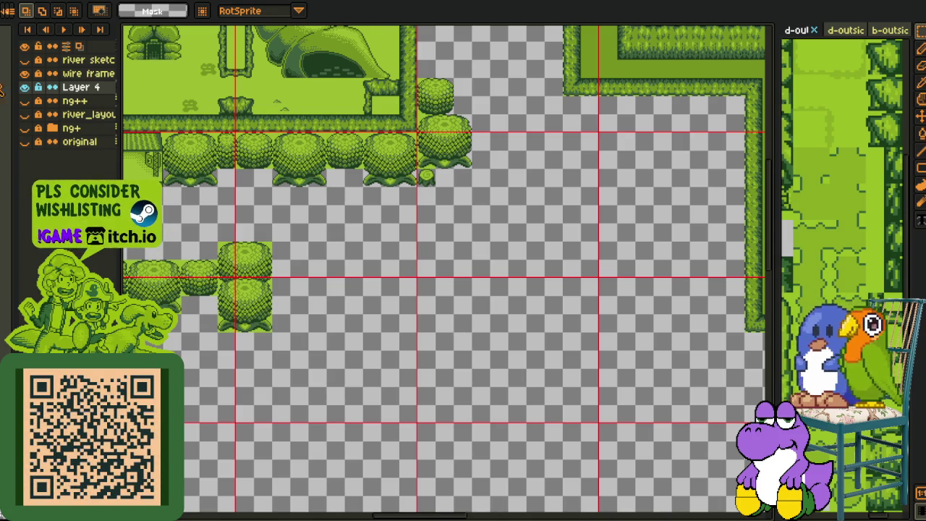
left_click(24, 100)
left_click(24, 115)
left_click(24, 114)
left_click(24, 100)
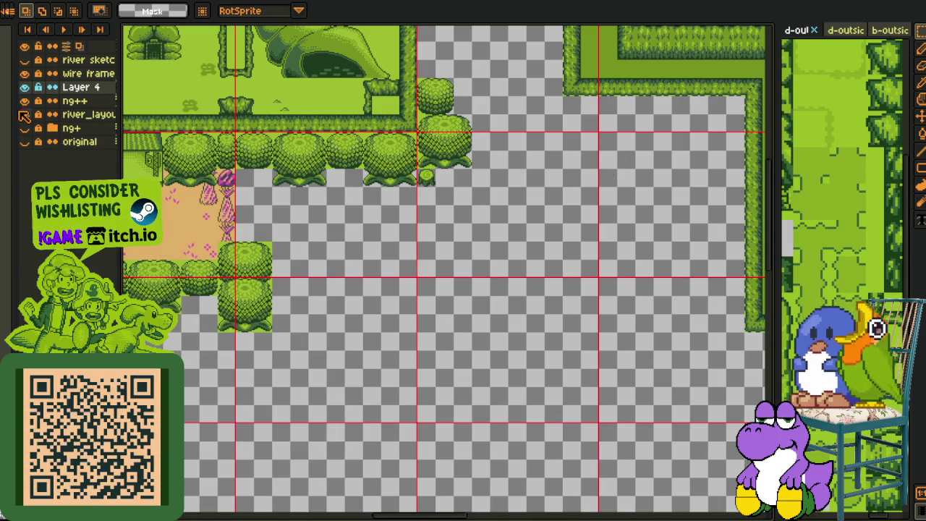
scroll(539, 213, "down", 2)
scroll(539, 253, "up", 2)
scroll(511, 262, "up", 1)
scroll(512, 322, "up", 2)
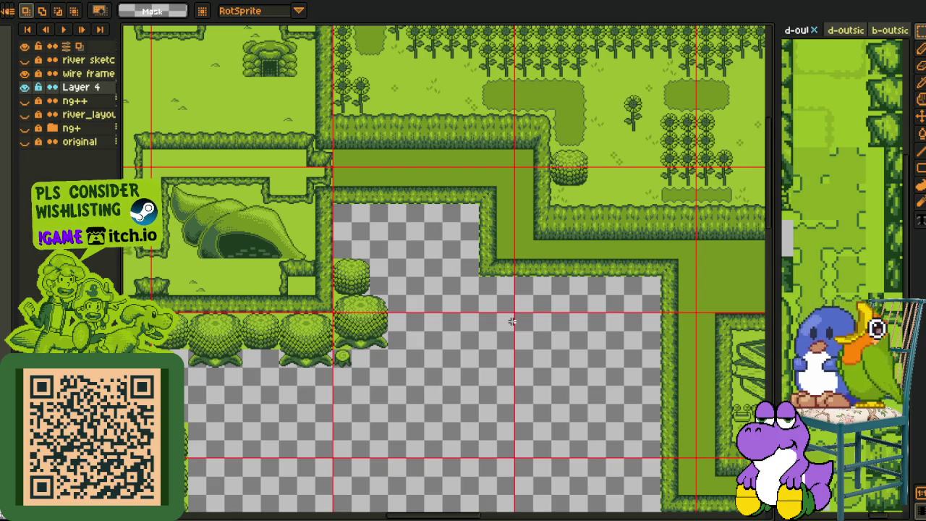
- Pan and zoom around the tile map's empty gaps, then save the file with Ctrl+S
left_click_drag(491, 316, 402, 248)
scroll(399, 234, "up", 3)
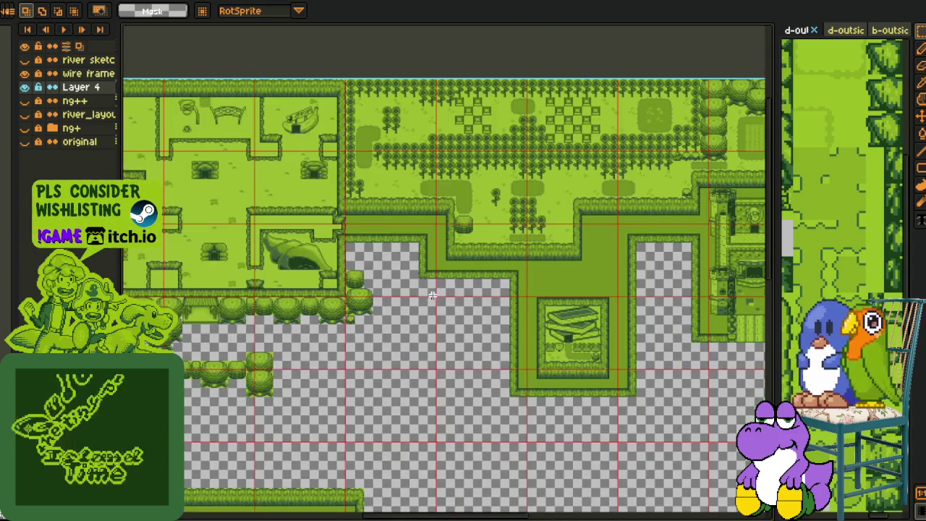
scroll(436, 301, "down", 2)
scroll(428, 309, "up", 1)
left_click_drag(427, 309, 368, 310)
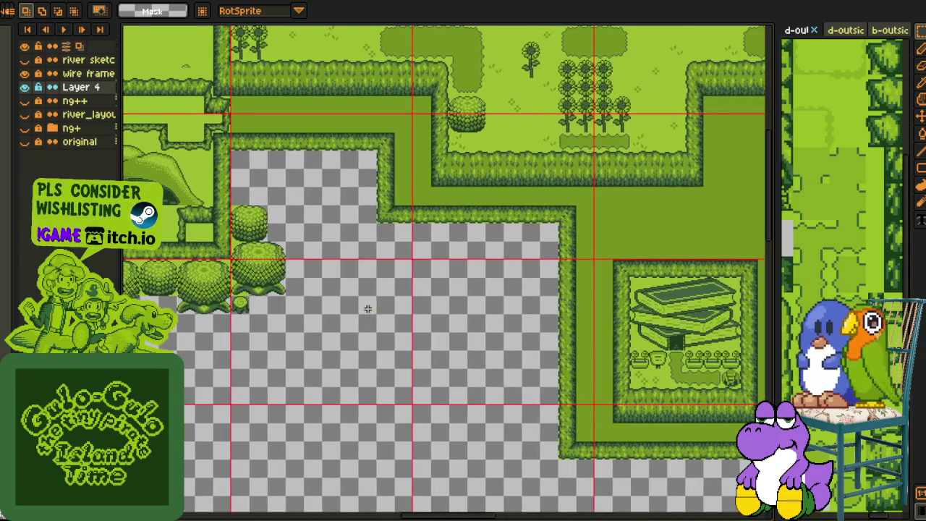
scroll(363, 294, "up", 1)
left_click_drag(323, 287, 409, 285)
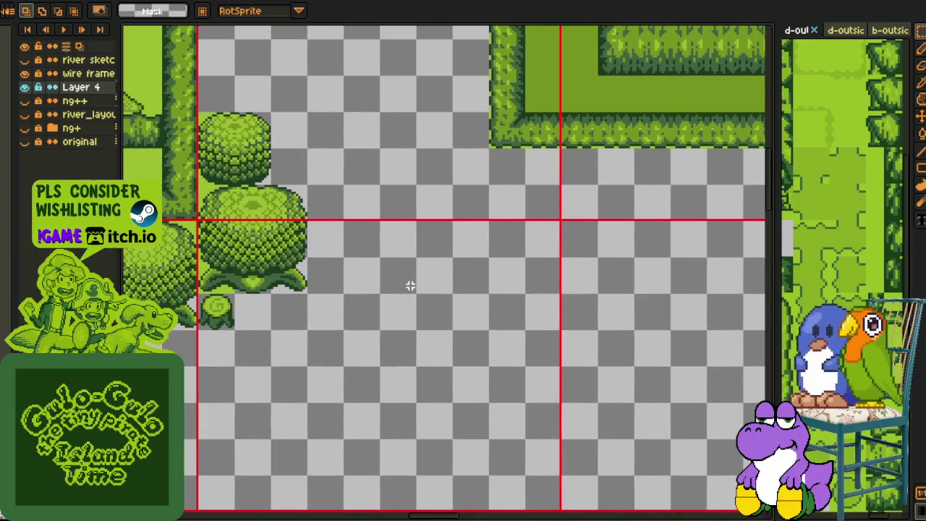
key("ctrl+s")
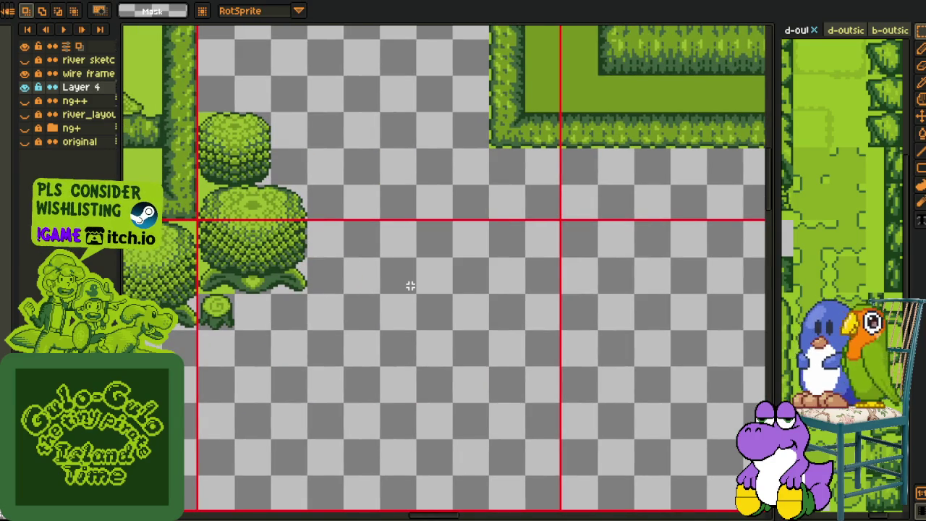
- Pan and zoom across the map to look over the remaining gaps
scroll(410, 285, "down", 2)
scroll(420, 262, "up", 1)
mouse_move(465, 223)
left_mouse_down()
mouse_move(446, 244)
mouse_move(390, 252)
mouse_move(413, 212)
left_mouse_up()
left_click_drag(358, 229, 375, 275)
left_click_drag(272, 295, 332, 283)
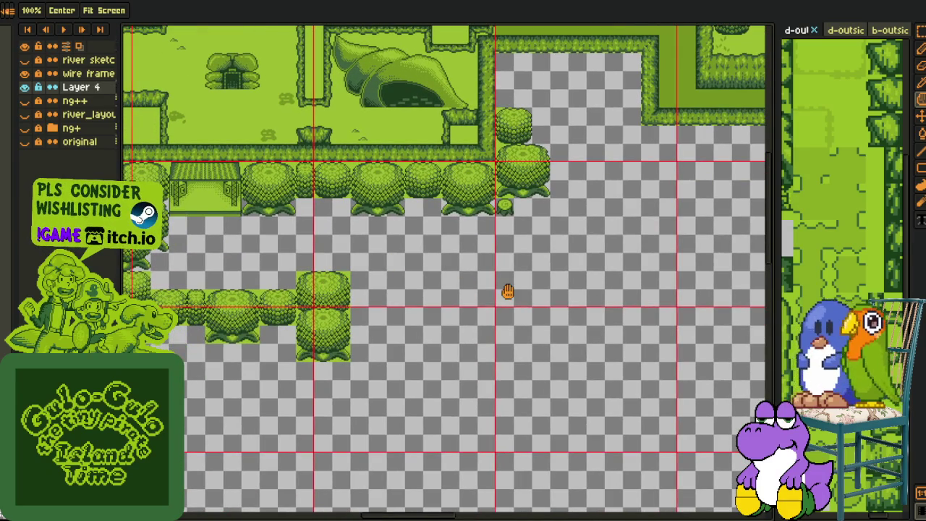
scroll(453, 304, "up", 1)
scroll(477, 201, "up", 1)
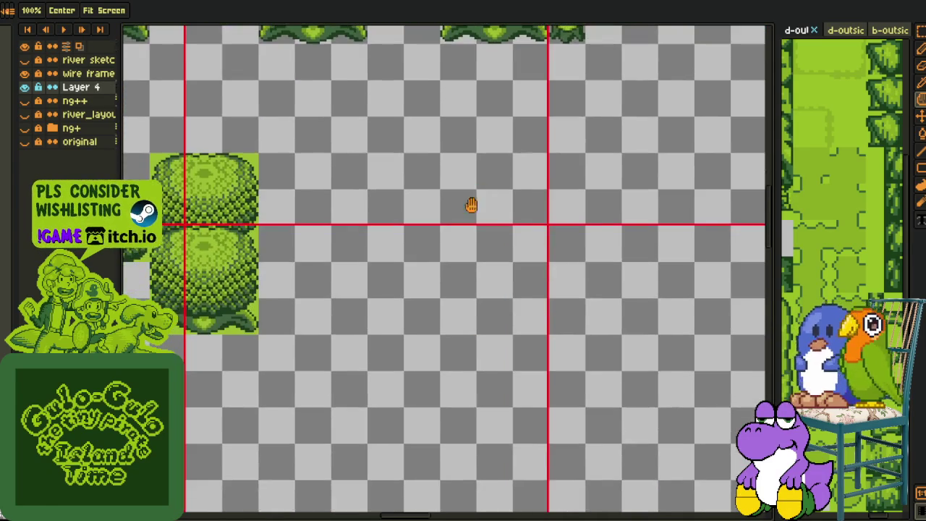
scroll(439, 222, "down", 3)
mouse_move(383, 248)
left_mouse_down()
mouse_move(365, 261)
mouse_move(293, 272)
left_mouse_up()
scroll(367, 282, "up", 2)
scroll(355, 275, "down", 1)
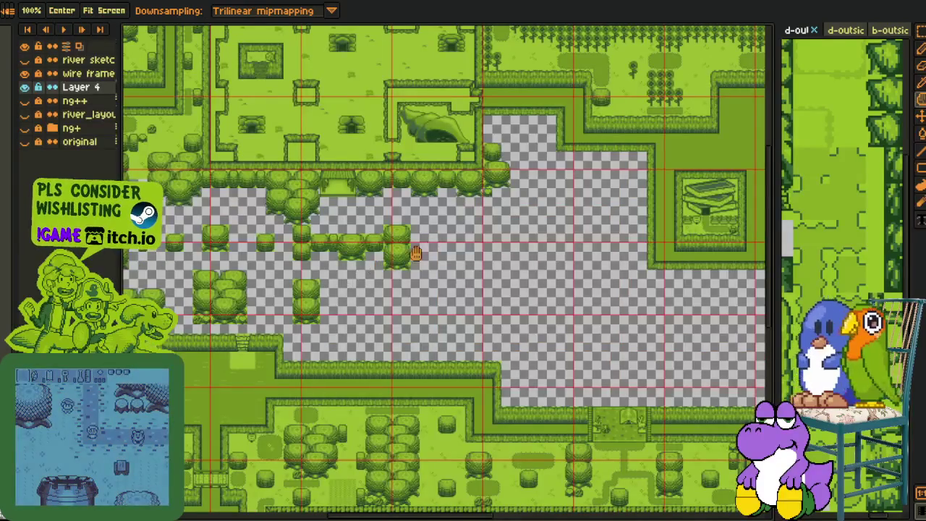
scroll(429, 245, "down", 1)
scroll(347, 246, "up", 1)
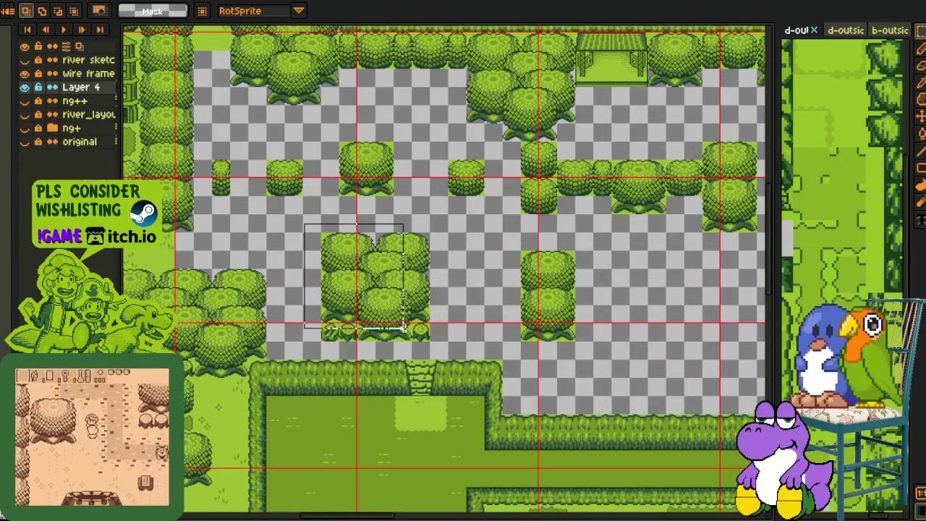
- Select the tree cluster, turn on Snap to Grid, and move it into the empty gap
left_click_drag(301, 221, 437, 341)
key("shift+s")
left_click(369, 326)
left_click_drag(368, 327, 329, 372)
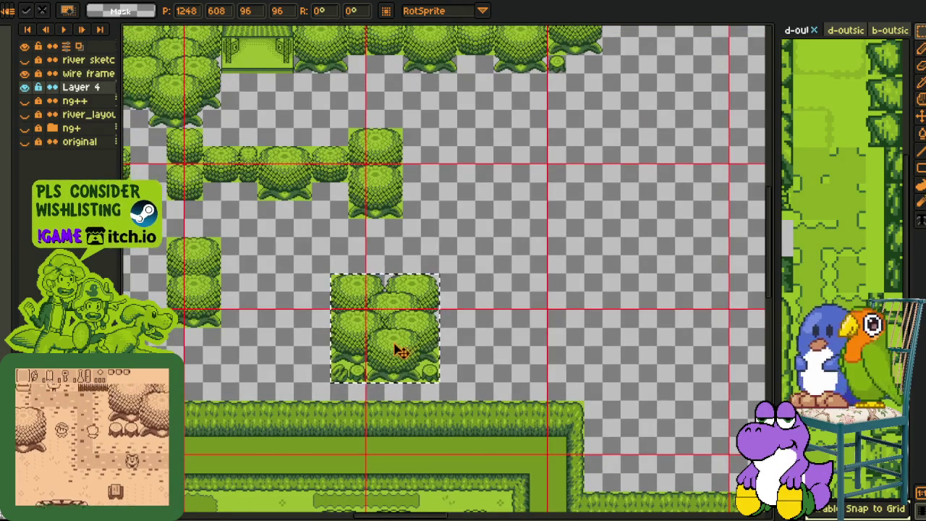
left_click_drag(398, 351, 382, 351)
key("Return")
- Delete the small bush tile below the moved trees
scroll(345, 363, "up", 2)
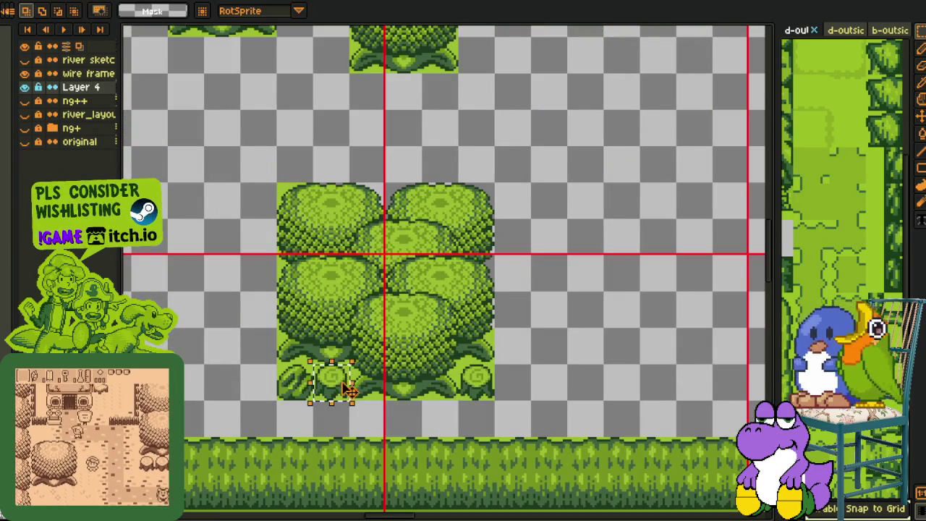
left_click(300, 377)
key("Delete")
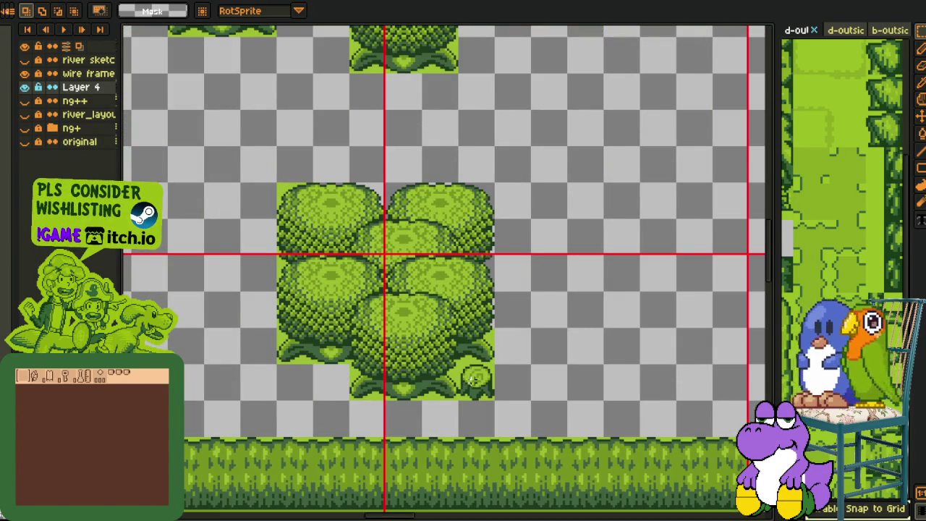
scroll(535, 304, "down", 2)
- Move the top strip of lower bushes and copy the bush block upward into a stacked cluster
mouse_move(517, 253)
left_mouse_down()
mouse_move(430, 341)
mouse_move(458, 340)
left_mouse_up()
scroll(401, 340, "up", 2)
mouse_move(301, 323)
left_mouse_down()
mouse_move(519, 361)
mouse_move(619, 281)
mouse_move(649, 283)
left_mouse_up()
mouse_move(301, 360)
left_mouse_down()
mouse_move(375, 394)
mouse_move(519, 506)
left_mouse_up()
left_click_drag(475, 429, 481, 374)
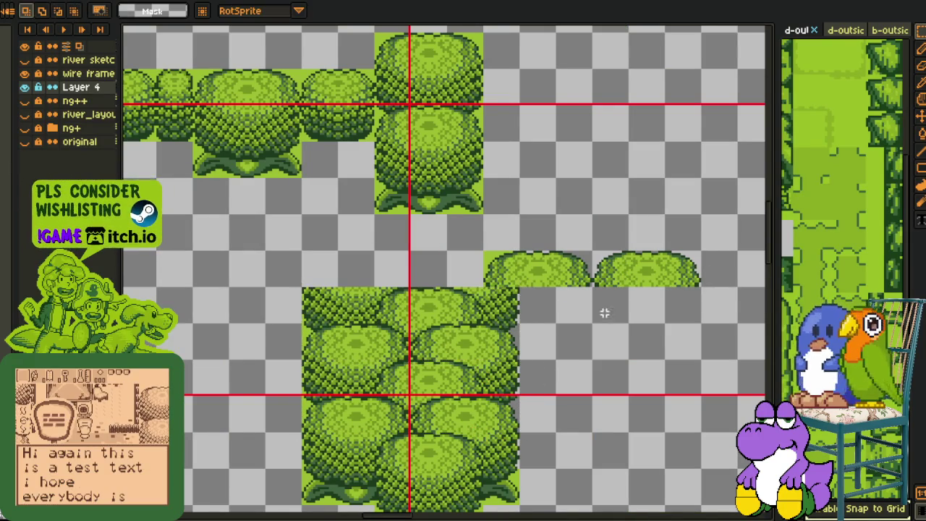
left_click_drag(630, 280, 451, 279)
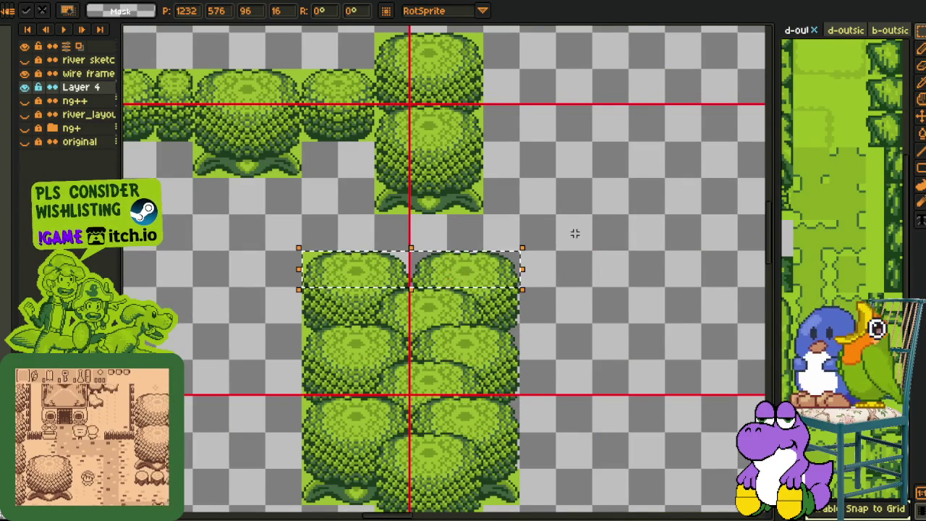
- Select a small bush near the lower hedge
scroll(573, 246, "down", 2)
left_click_drag(573, 246, 554, 253)
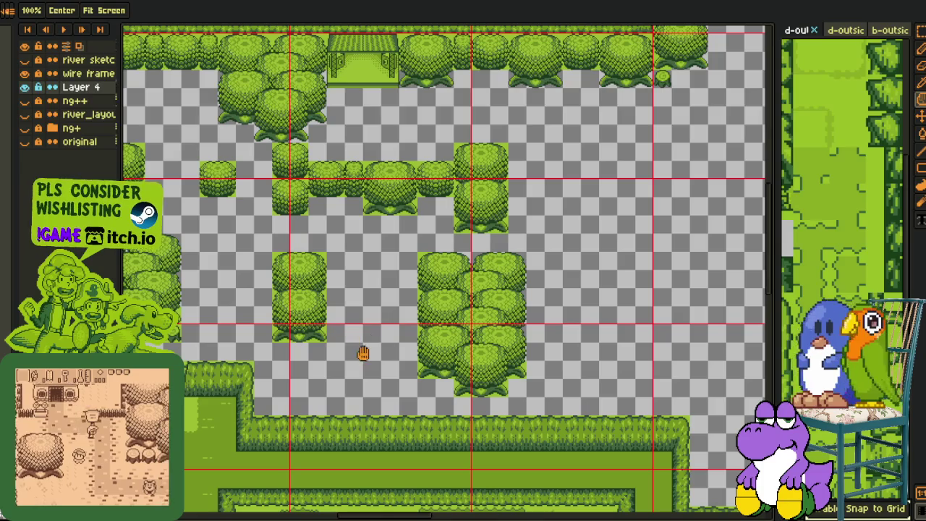
left_click_drag(350, 269, 366, 273)
mouse_move(217, 165)
left_mouse_down()
mouse_move(365, 337)
mouse_move(378, 331)
left_mouse_up()
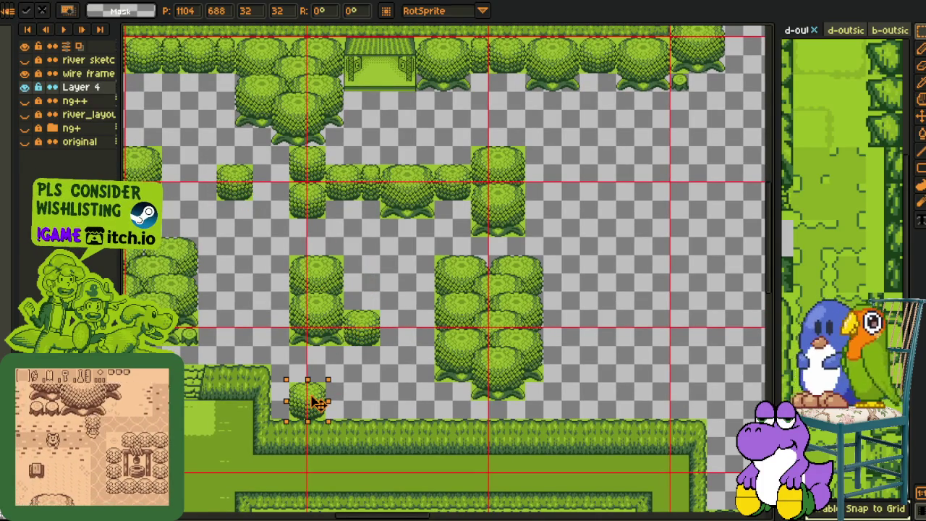
mouse_move(319, 326)
left_mouse_down()
mouse_move(439, 276)
mouse_move(465, 299)
mouse_move(418, 284)
left_mouse_up()
scroll(418, 284, "down", 3)
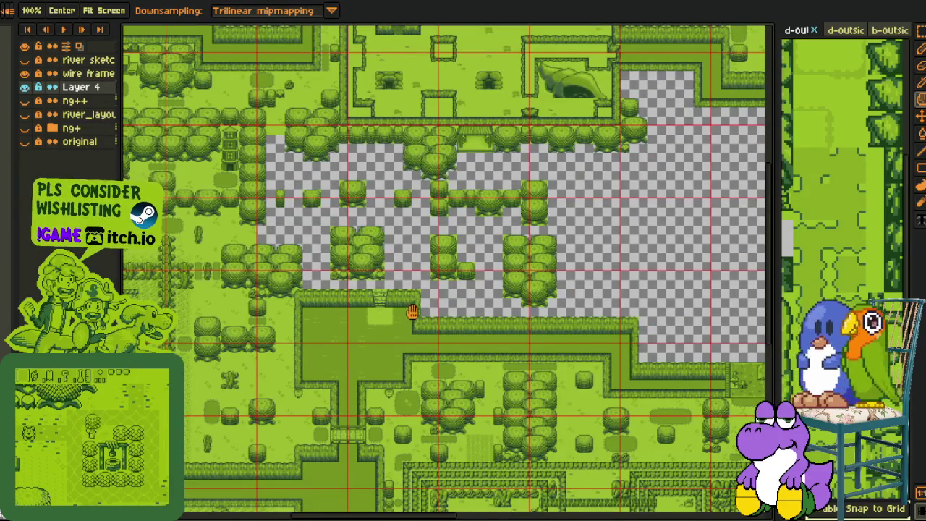
- Select a grass strip above the hedge and move it beside the stone steps
scroll(420, 405, "up", 3)
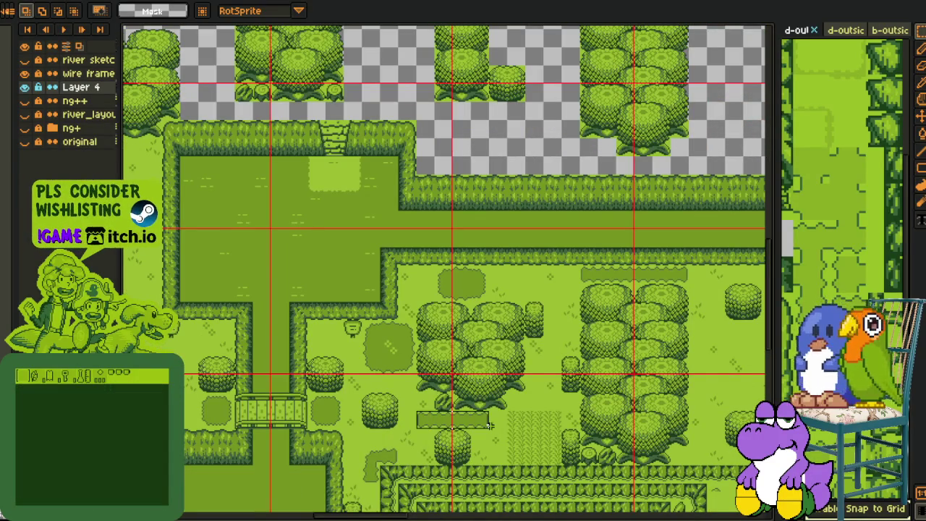
mouse_move(213, 135)
left_mouse_down()
mouse_move(291, 159)
mouse_move(291, 127)
left_mouse_up()
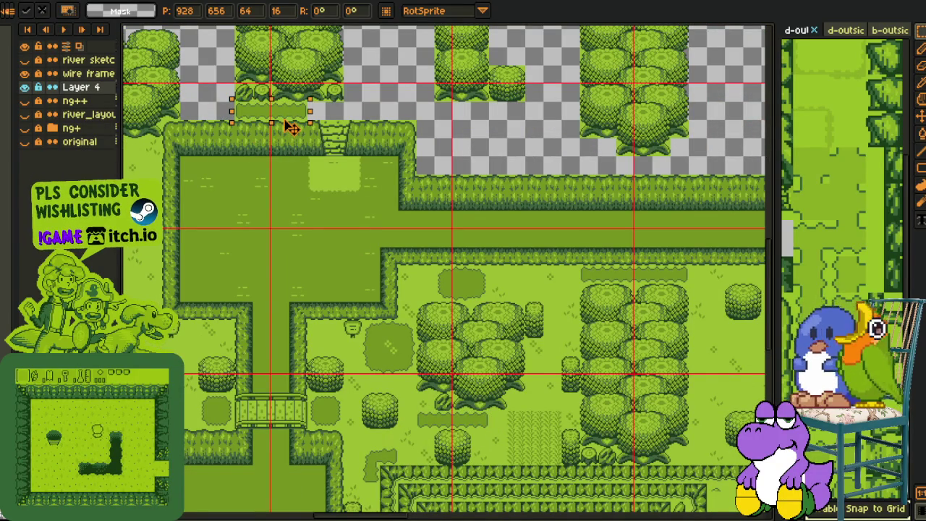
mouse_move(459, 265)
left_mouse_down()
mouse_move(438, 316)
mouse_move(476, 344)
mouse_move(441, 315)
mouse_move(328, 164)
mouse_move(392, 238)
left_mouse_up()
key("h")
scroll(326, 250, "up", 2)
key("m")
left_click_drag(302, 250, 346, 261)
key("ctrl+z")
key("ctrl+z")
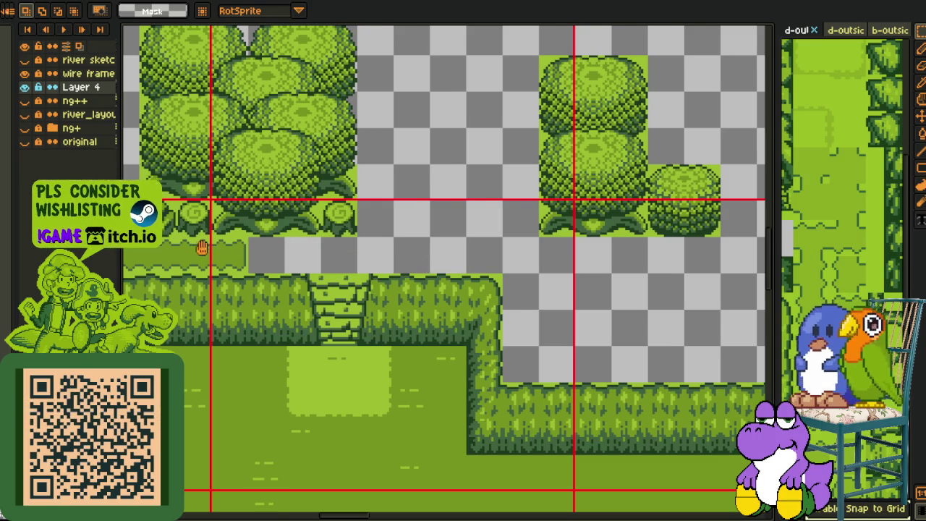
- Copy the green ground strip to the other side of the steps and save the map
left_click_drag(201, 247, 232, 263)
mouse_move(320, 294)
left_mouse_down()
mouse_move(410, 277)
mouse_move(355, 279)
left_mouse_up()
scroll(503, 237, "down", 2)
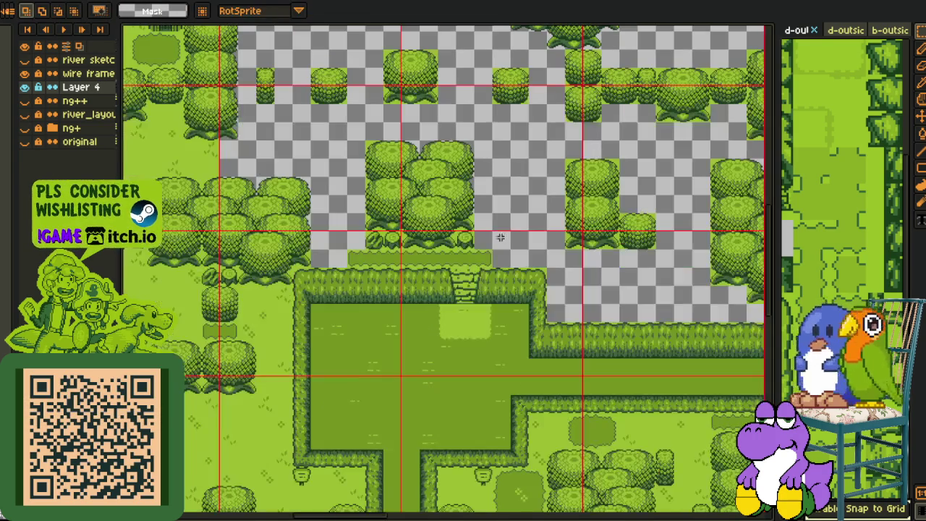
left_click_drag(484, 238, 411, 266)
scroll(428, 268, "down", 2)
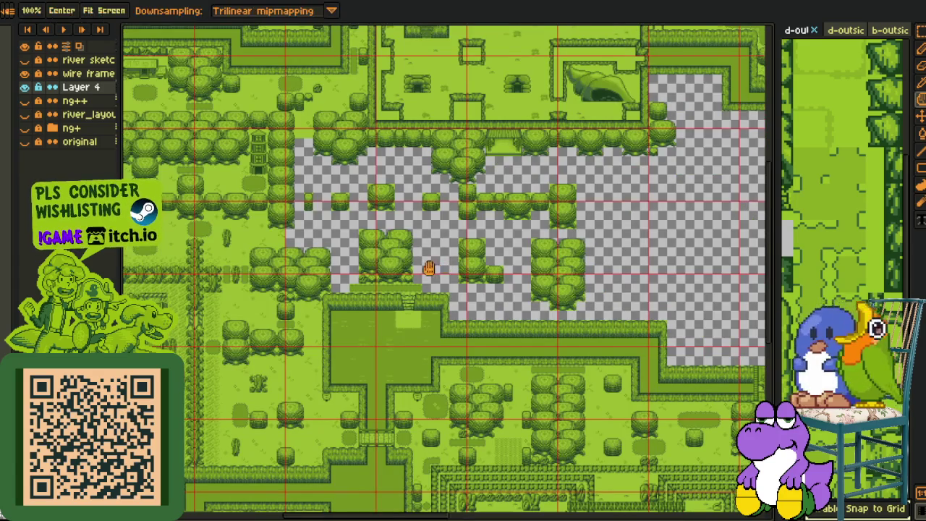
key("ctrl+s")
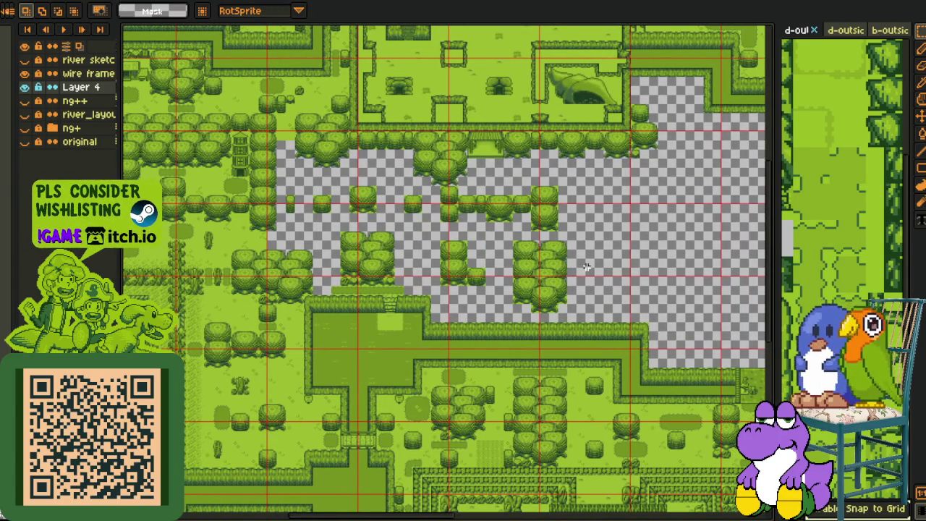
- Drop a 16x16 grass tile into an empty gap in the unfinished tree area
left_click_drag(496, 275, 450, 311)
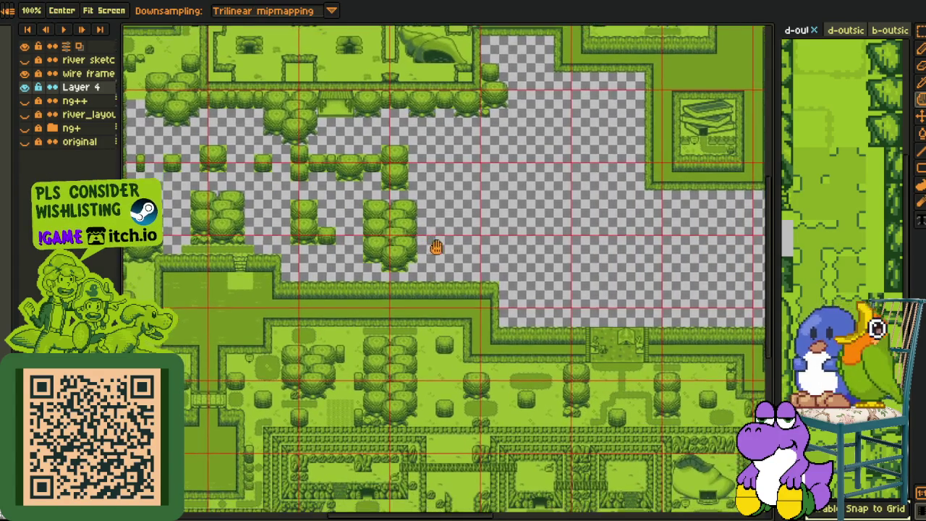
scroll(384, 342, "up", 2)
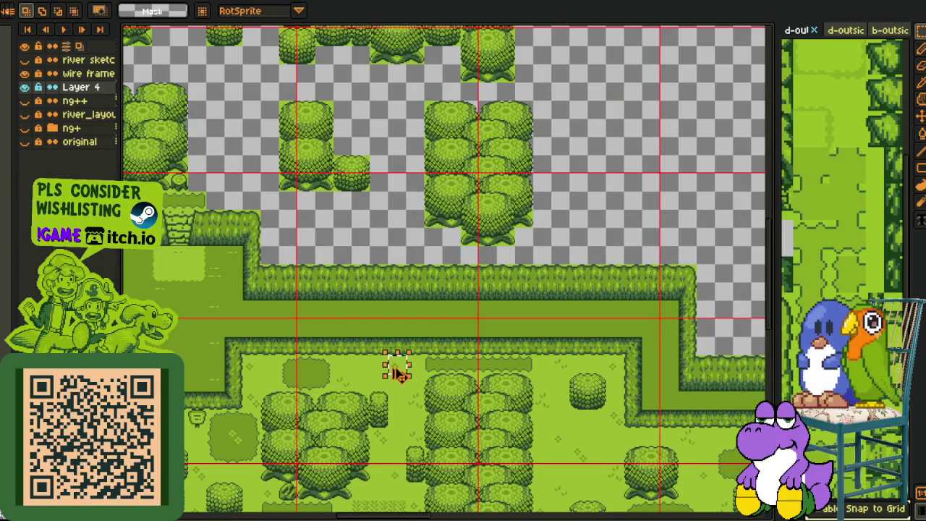
mouse_move(393, 367)
left_mouse_down()
mouse_move(397, 258)
mouse_move(329, 260)
left_mouse_up()
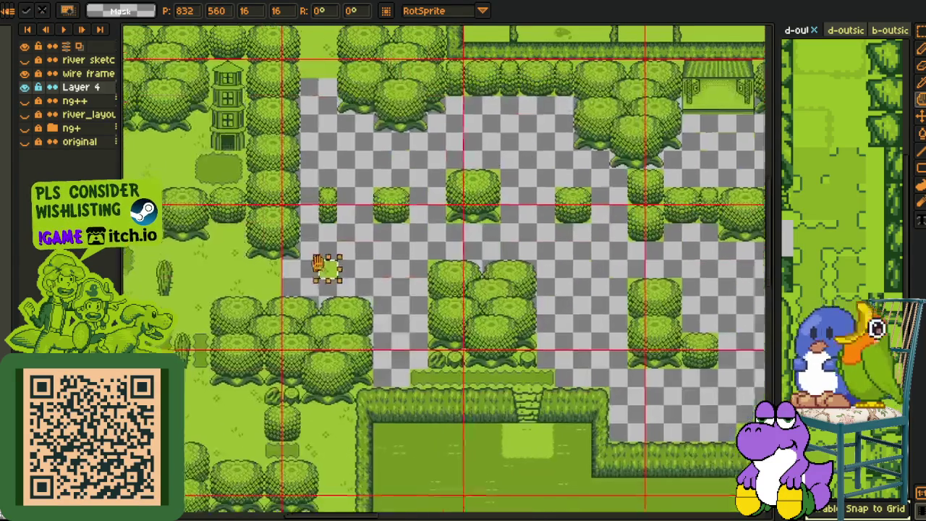
key("Return")
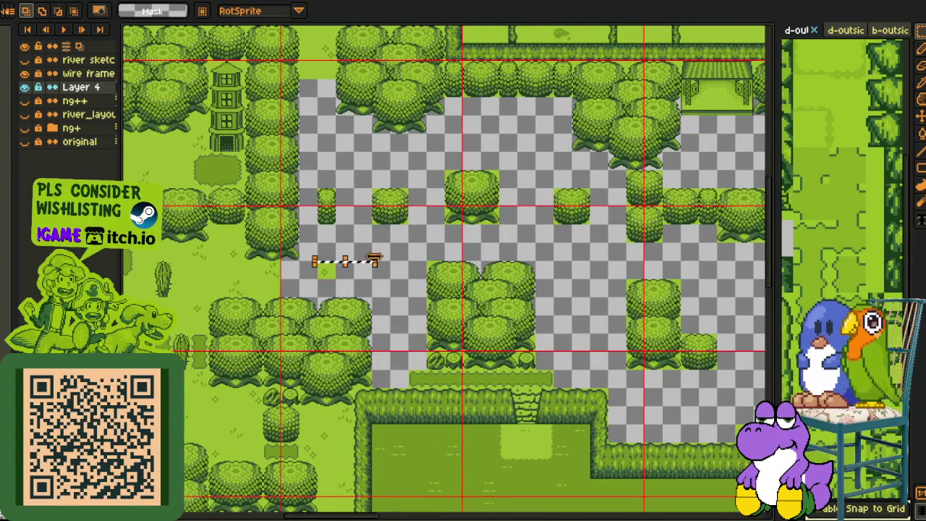
- Move grass tiles into further gaps, including one committed beside the hedge
left_click_drag(275, 277, 402, 252)
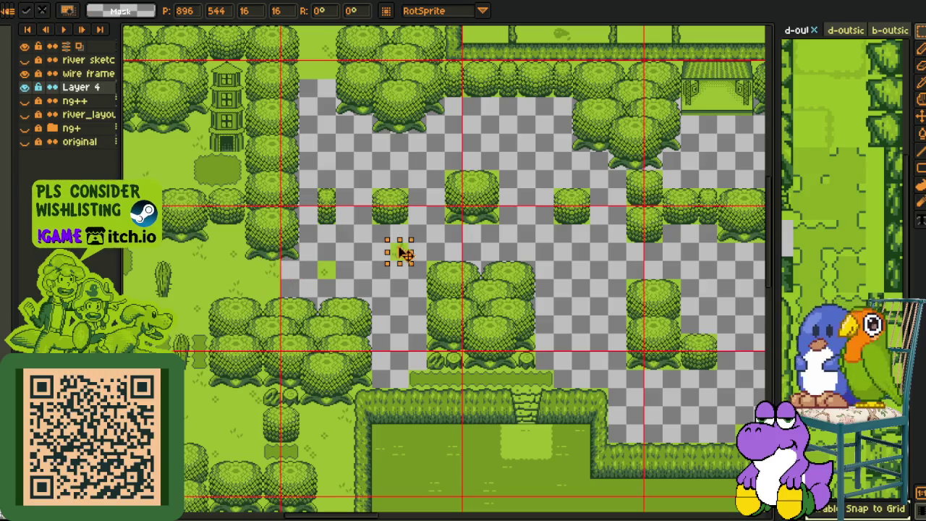
left_click_drag(196, 194, 239, 230)
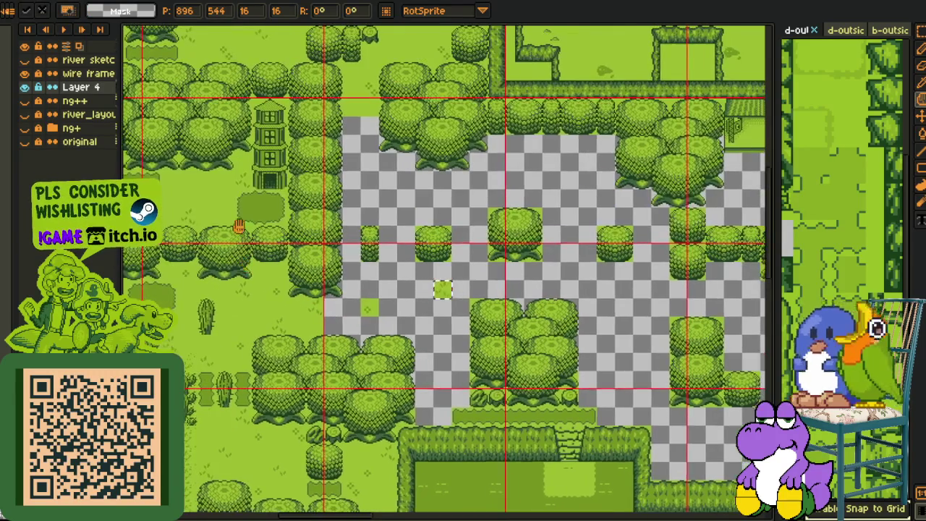
left_click_drag(238, 320, 255, 300)
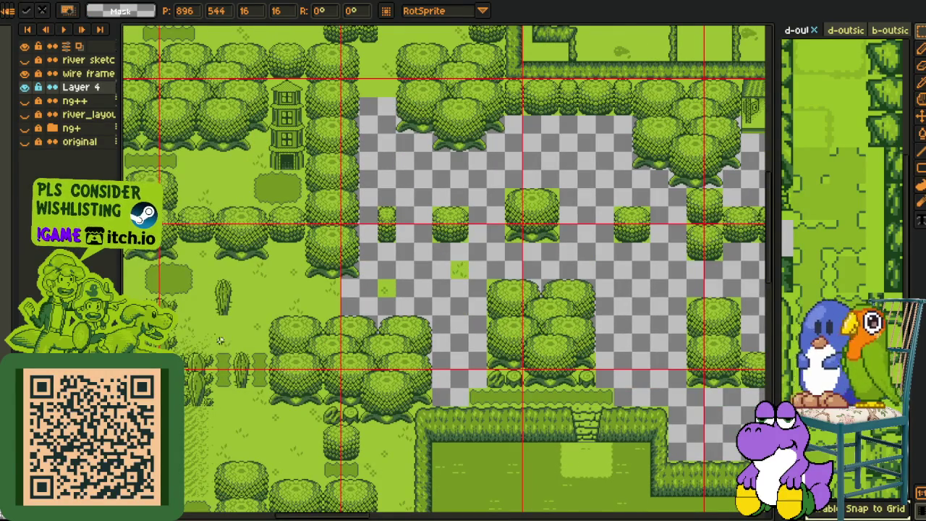
left_click_drag(465, 270, 448, 397)
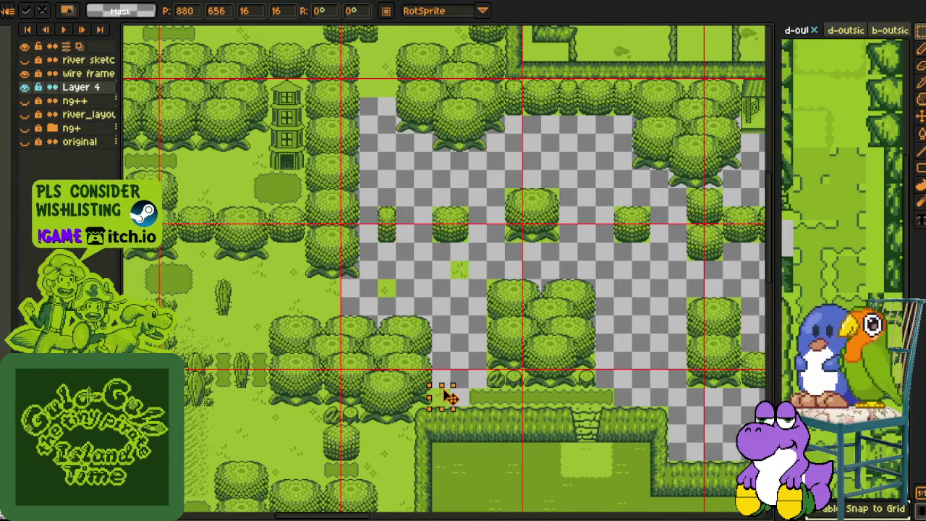
key("Return")
mouse_move(434, 396)
left_mouse_down()
mouse_move(483, 353)
mouse_move(419, 289)
mouse_move(414, 262)
mouse_move(390, 313)
mouse_move(374, 237)
mouse_move(393, 323)
left_mouse_up()
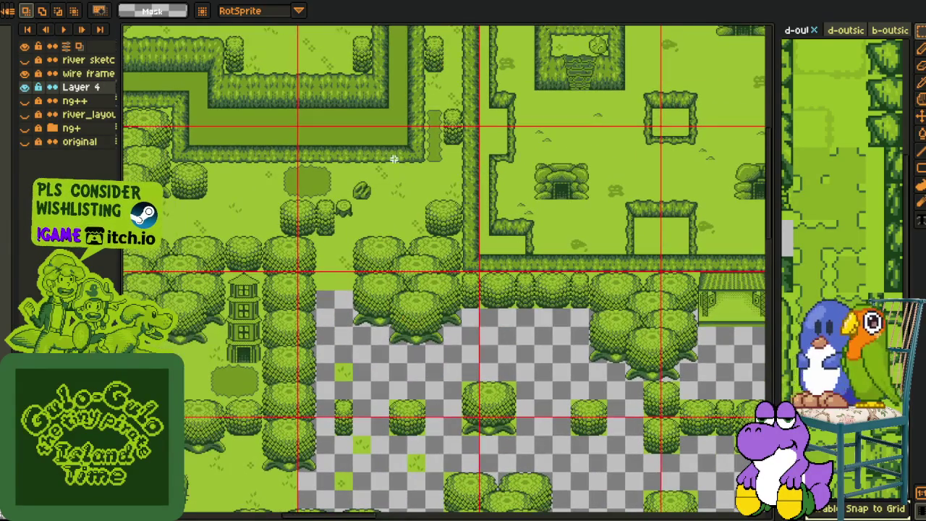
- Move a dark grass patch into a gap below the trees and commit it
scroll(329, 175, "up", 1)
left_click_drag(293, 195, 322, 405)
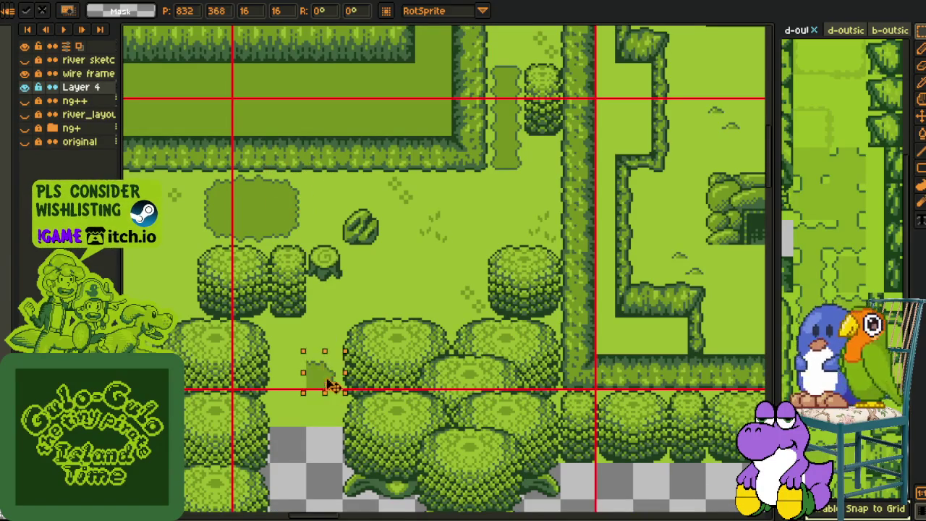
key("ctrl+z")
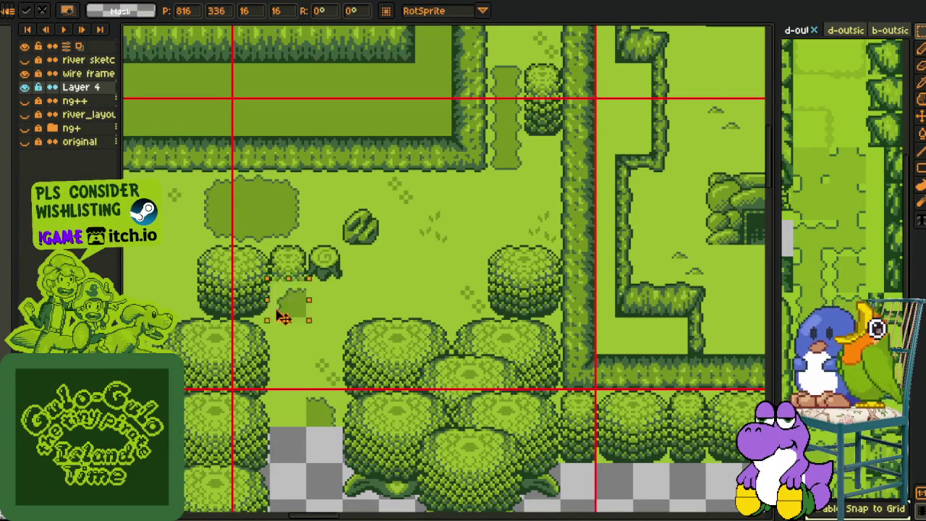
mouse_move(324, 401)
left_mouse_down()
mouse_move(355, 237)
mouse_move(355, 352)
left_mouse_up()
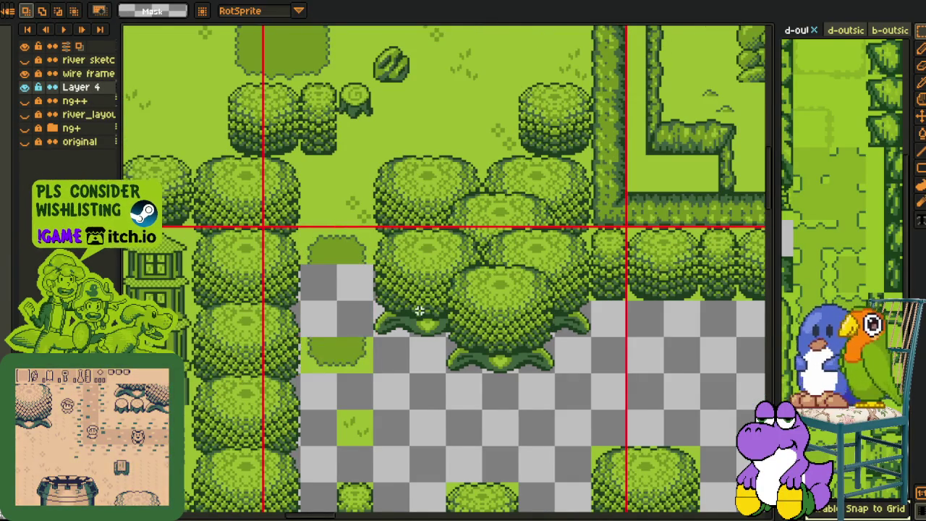
scroll(461, 338, "down", 3)
scroll(376, 333, "up", 2)
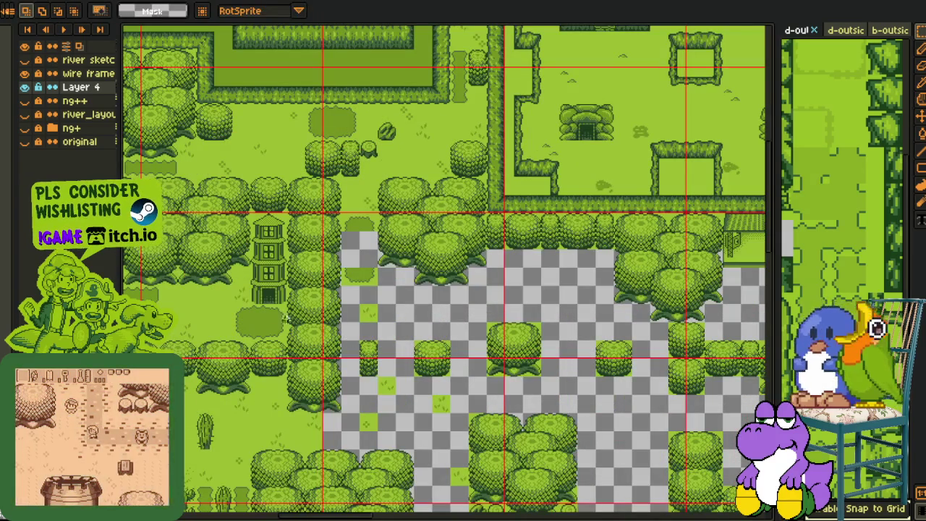
scroll(337, 328, "up", 1)
scroll(338, 328, "down", 2)
scroll(318, 315, "down", 1)
scroll(297, 303, "down", 1)
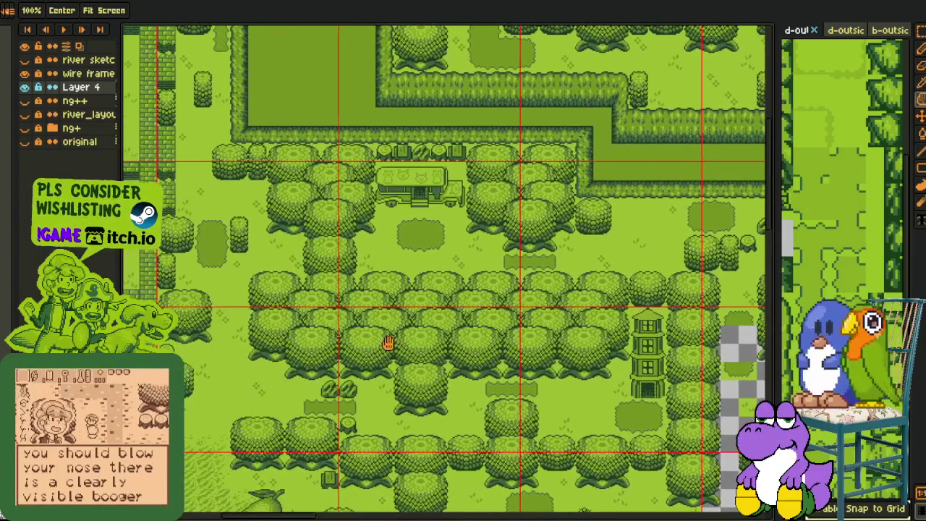
scroll(274, 289, "down", 1)
scroll(274, 289, "up", 1)
key("m")
mouse_move(306, 269)
left_mouse_down()
mouse_move(326, 318)
mouse_move(246, 371)
left_mouse_up()
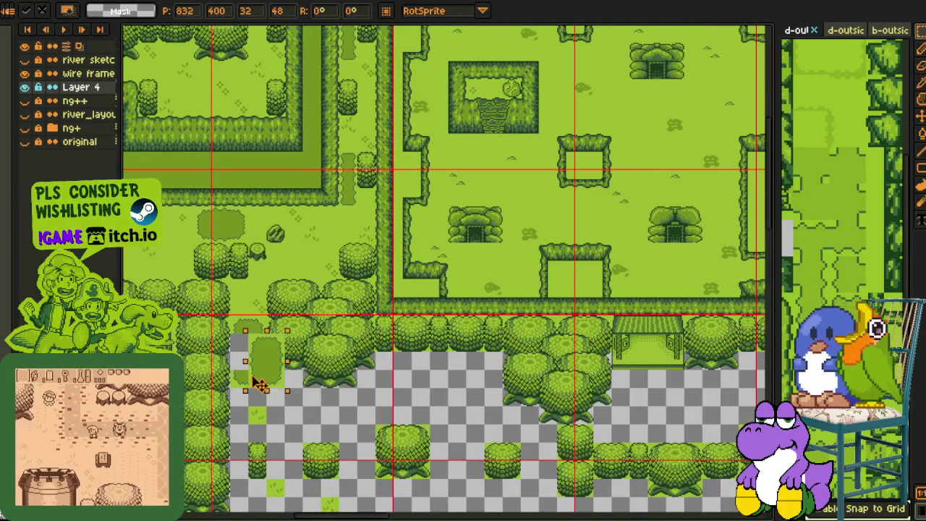
key("Return")
- Carry a 48x48 tall-grass block from the map's top-left into a gap beside a bush cluster
scroll(246, 371, "up", 1)
left_click_drag(206, 303, 282, 341)
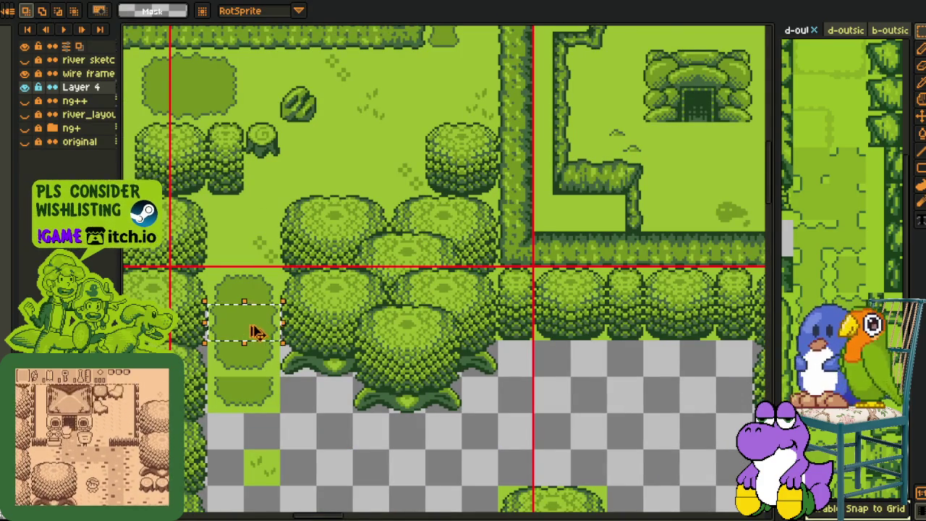
scroll(255, 331, "down", 3)
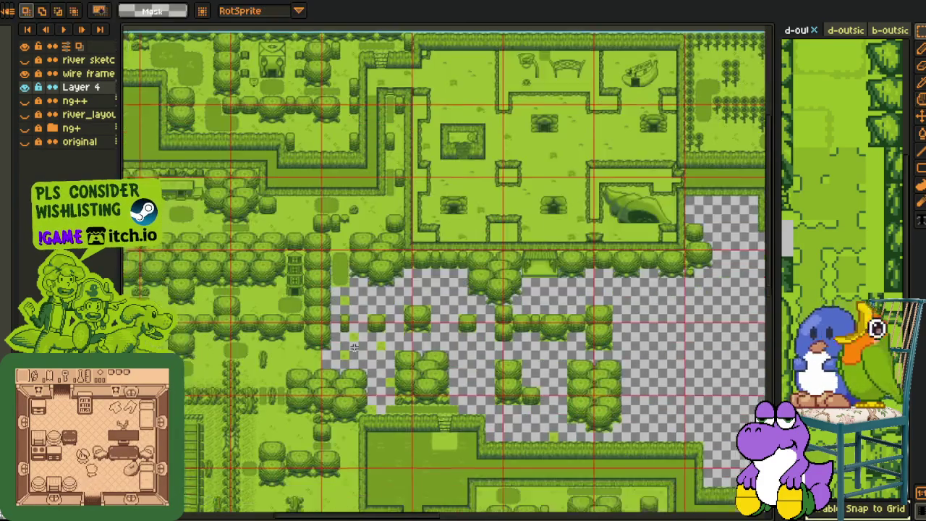
scroll(389, 302, "up", 1)
scroll(389, 302, "up", 1)
mouse_move(389, 303)
left_mouse_down()
mouse_move(348, 314)
mouse_move(353, 286)
left_mouse_up()
scroll(341, 292, "down", 2)
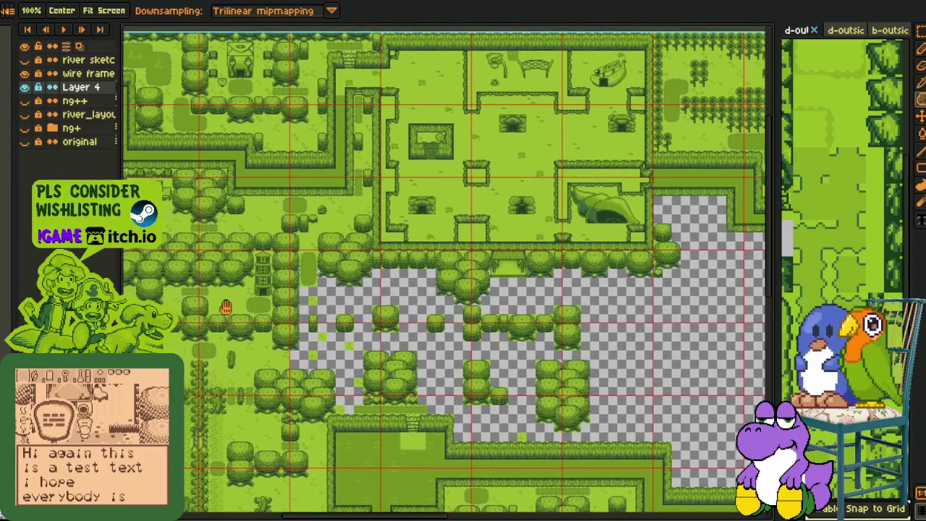
left_click_drag(417, 369, 289, 277)
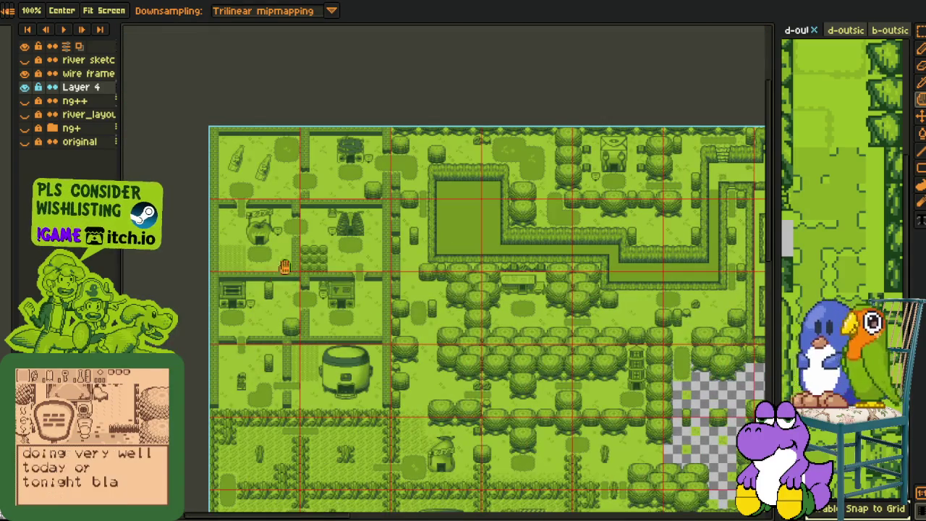
scroll(232, 261, "up", 4)
left_click_drag(246, 246, 186, 399)
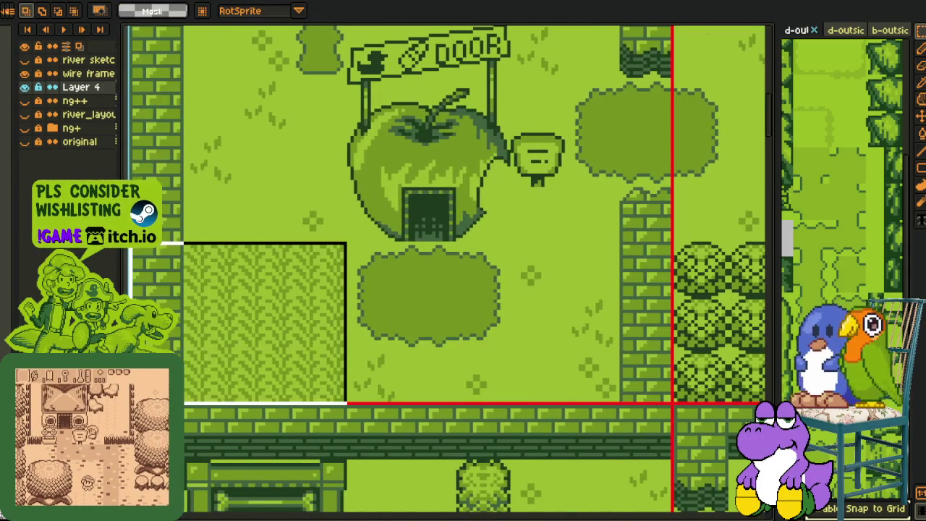
mouse_move(231, 361)
left_mouse_down()
mouse_move(738, 515)
mouse_move(528, 485)
mouse_move(196, 411)
left_mouse_up()
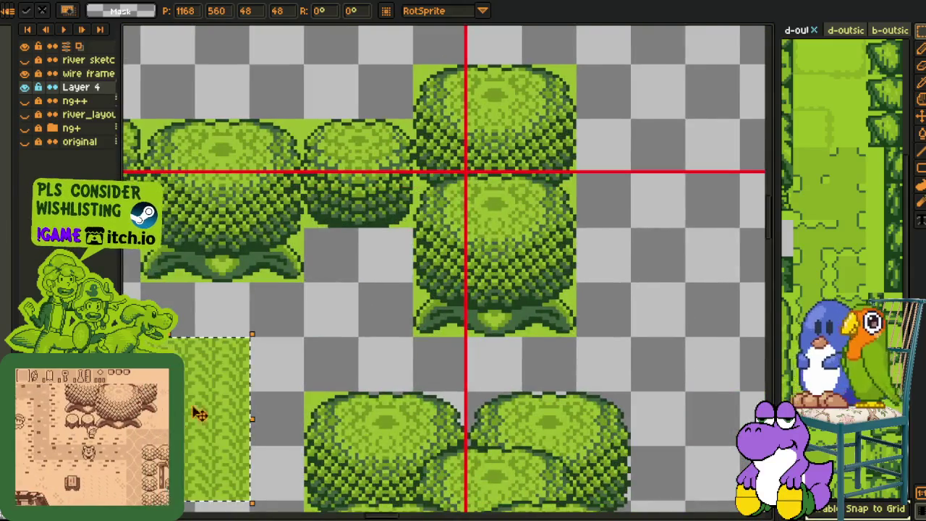
scroll(196, 412, "down", 2)
scroll(402, 305, "down", 1)
mouse_move(402, 305)
left_mouse_down()
mouse_move(299, 306)
mouse_move(344, 323)
left_mouse_up()
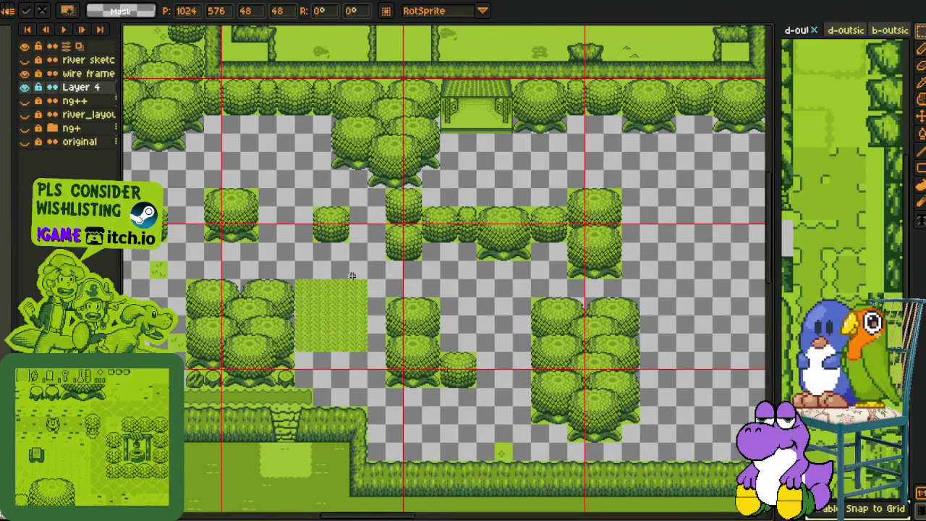
left_click(293, 275)
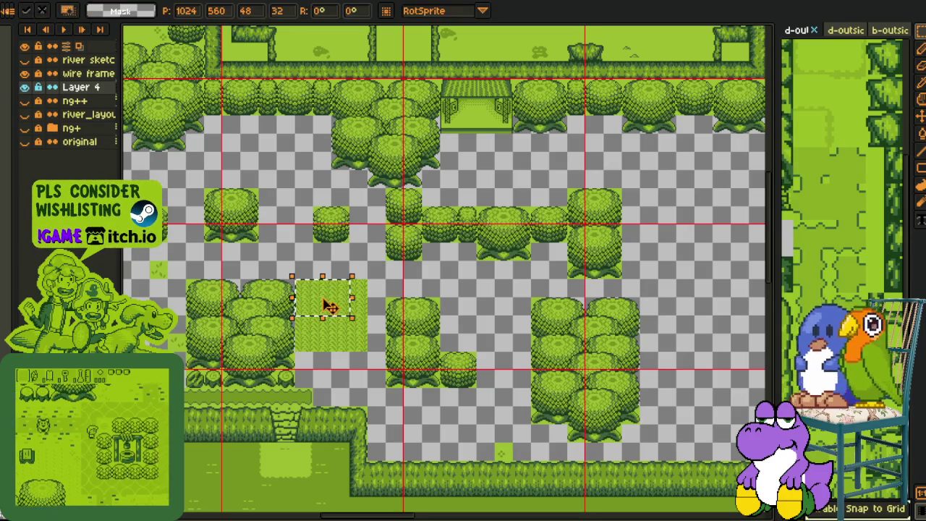
left_click_drag(348, 315, 329, 291)
key("Return")
- Save the updated tile map
scroll(347, 291, "down", 2)
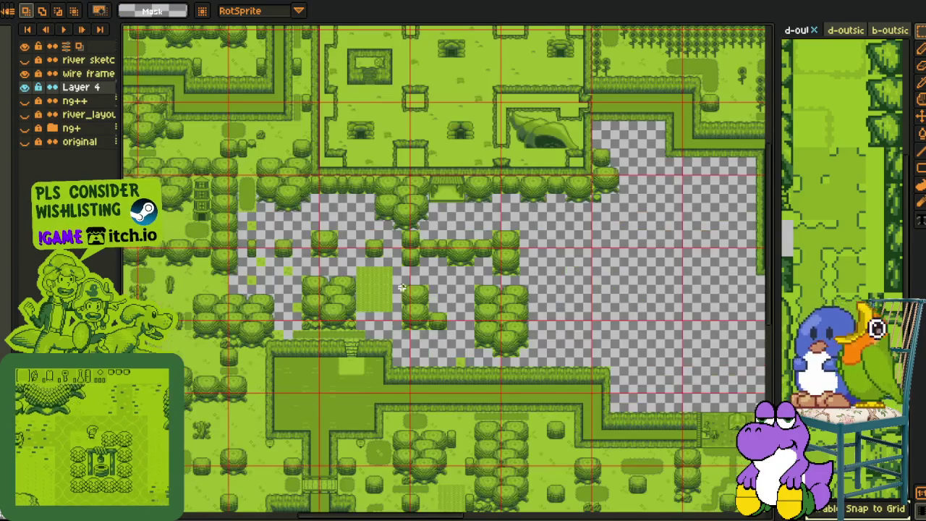
scroll(385, 281, "up", 2)
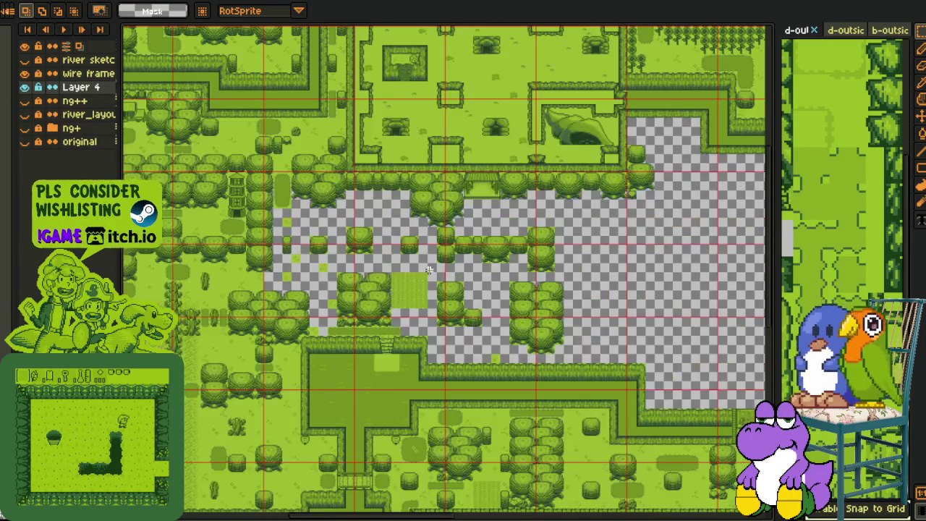
scroll(452, 274, "down", 2)
left_click_drag(413, 279, 434, 309)
scroll(405, 269, "up", 2)
key("ctrl+s")
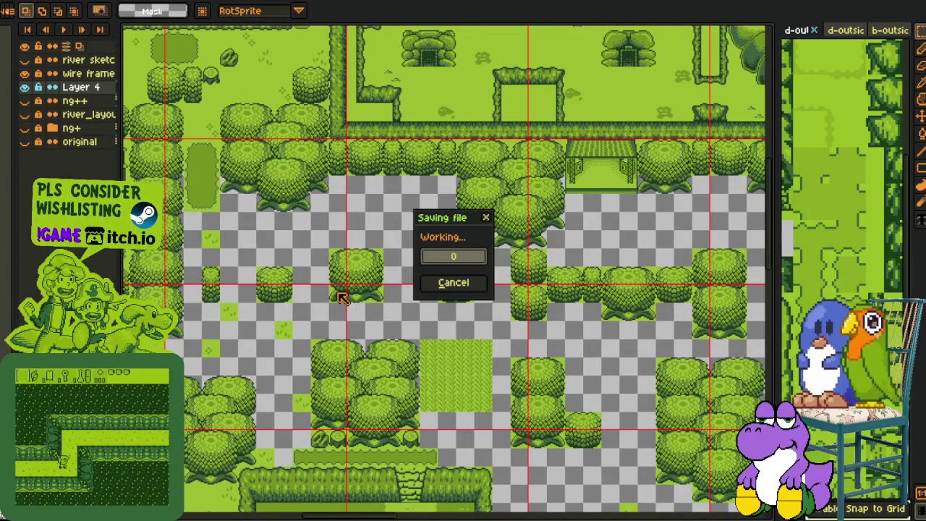
- Move a green grass strip into the empty gap below the tree line
left_click_drag(333, 292, 196, 262)
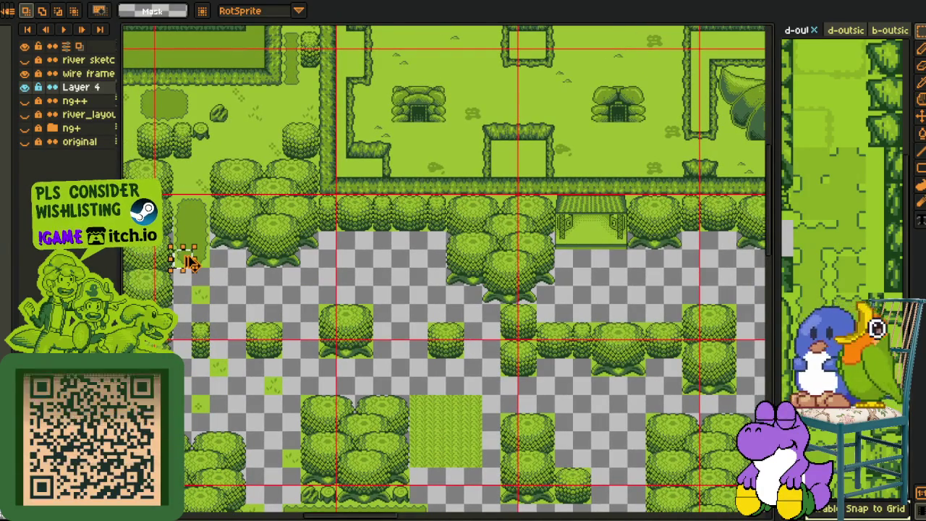
left_click_drag(335, 283, 358, 292)
left_click(185, 242)
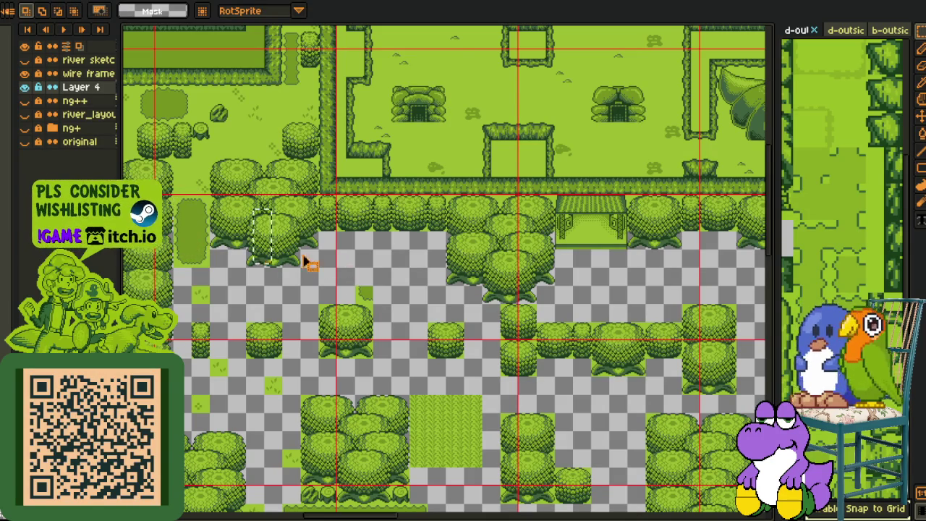
left_click_drag(369, 276, 357, 274)
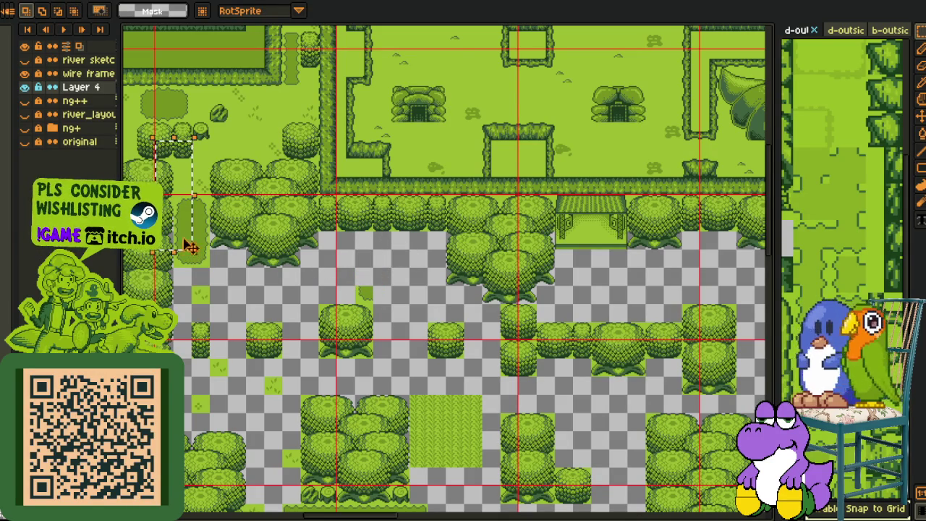
left_click_drag(186, 248, 374, 293)
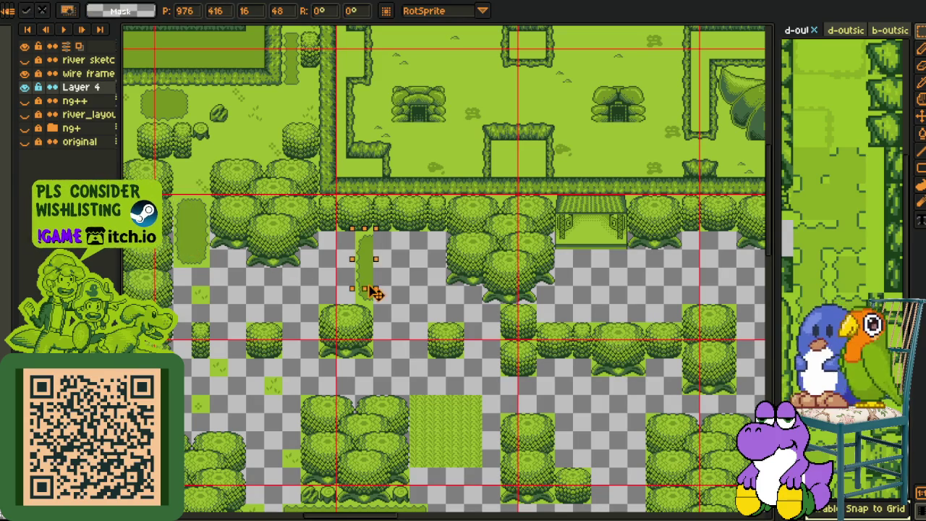
left_click(350, 243)
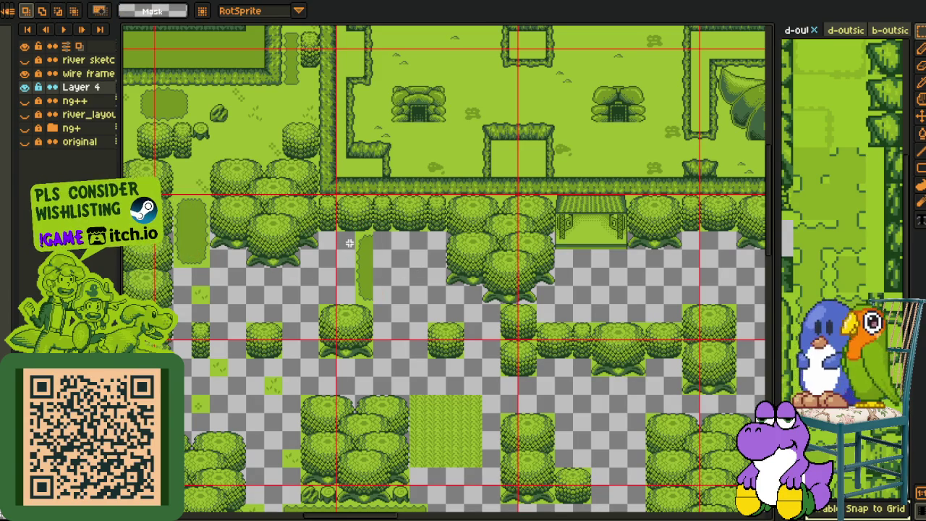
- Place a copy of the strip to the right and shift the green pieces downward
left_click(390, 301)
left_click_drag(368, 298, 434, 303)
key("Return")
scroll(367, 291, "up", 1)
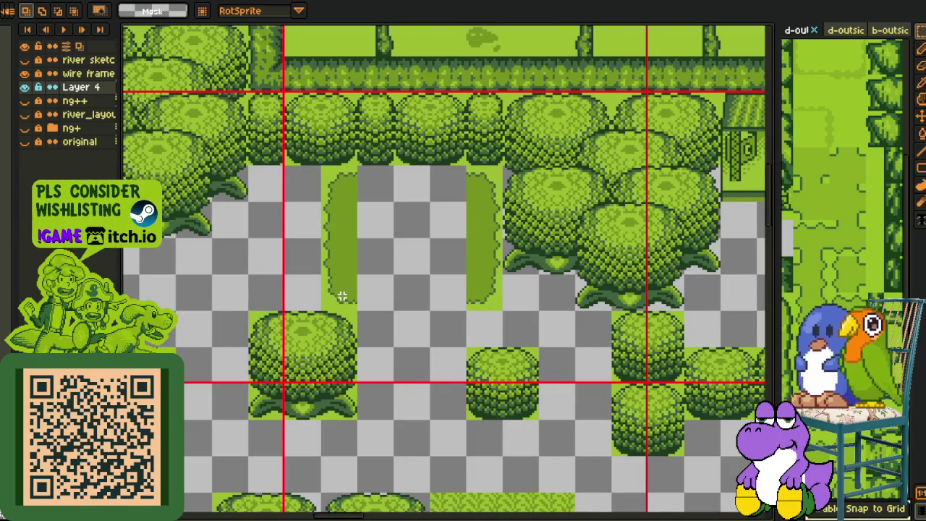
left_click_drag(348, 304, 381, 337)
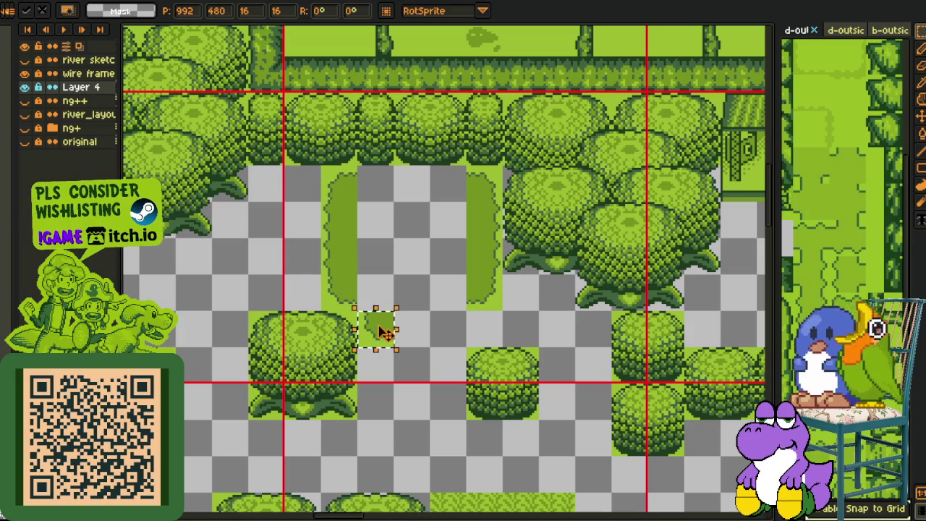
key("Return")
left_click_drag(494, 297, 497, 334)
key("Return")
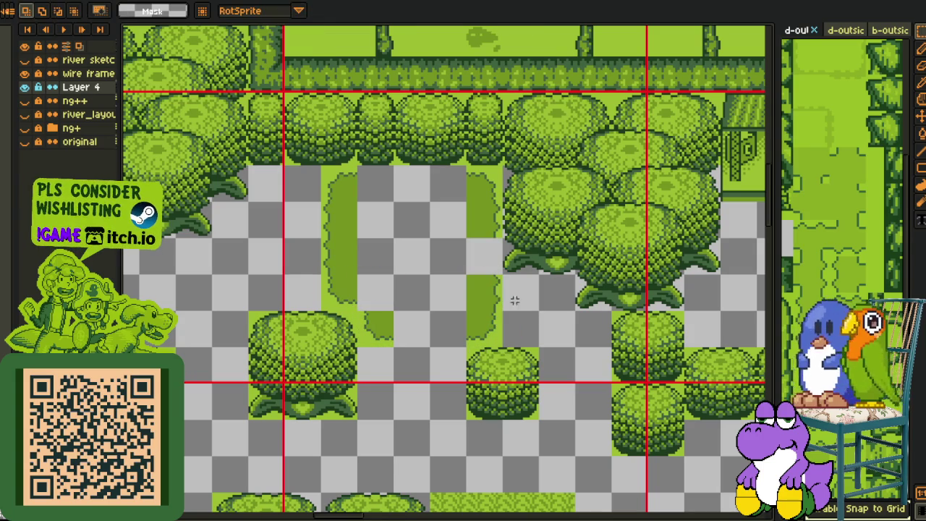
left_click_drag(489, 227, 496, 260)
key("Return")
- Carry a green piece to the patch's right side and nudge it down into place
scroll(496, 264, "down", 2)
scroll(200, 238, "up", 3)
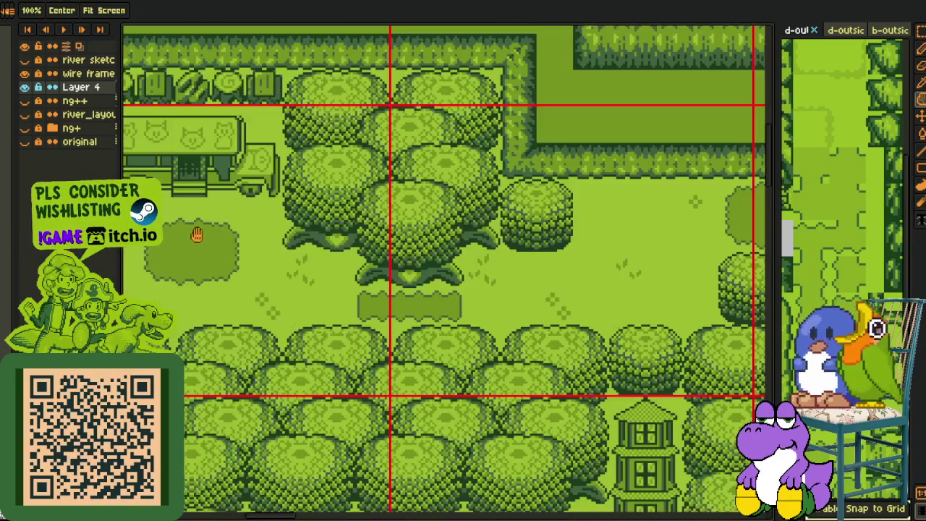
left_click_drag(194, 238, 539, 254)
left_click(457, 245)
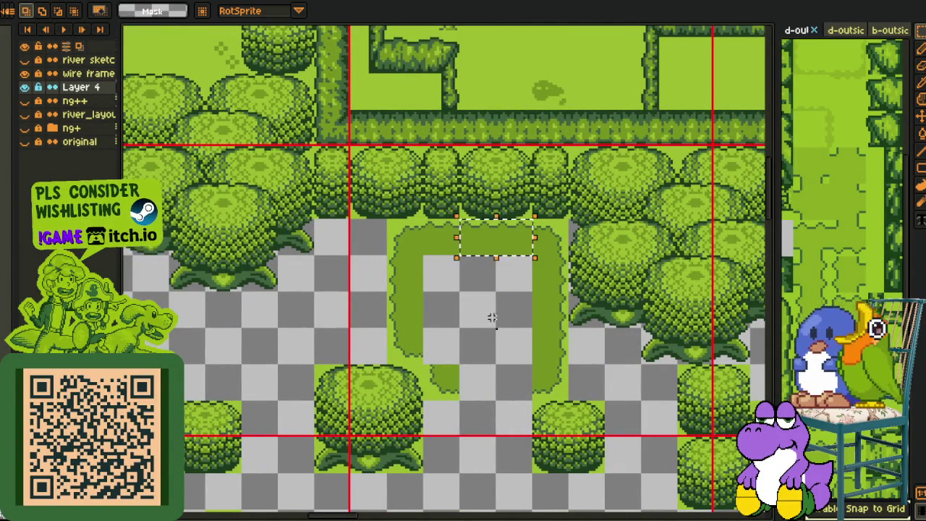
key("Down")
key("Down")
key("Down")
key("Down")
key("Return")
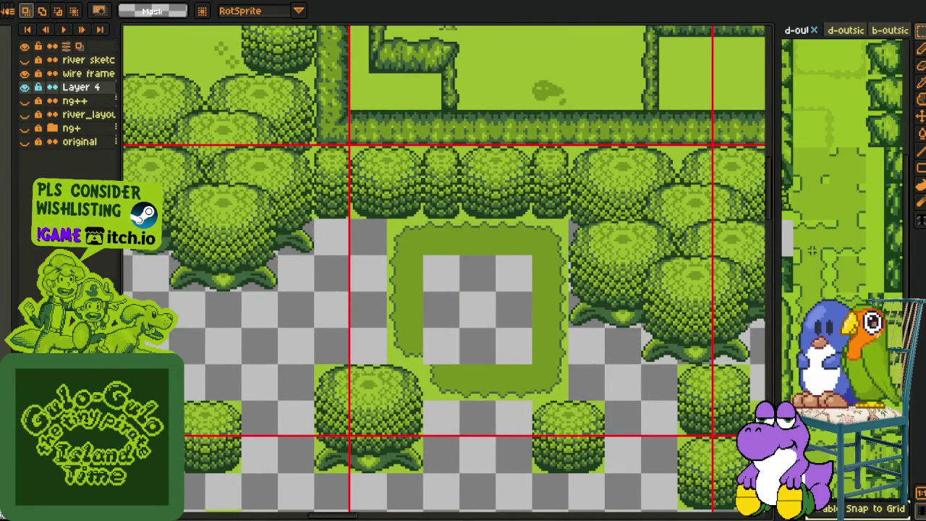
- Move a small grass tile into the patch's inner corner to close the loop
scroll(489, 317, "down", 2)
scroll(314, 189, "down", 2)
scroll(338, 188, "down", 2)
left_click_drag(335, 255, 361, 265)
scroll(456, 196, "up", 3)
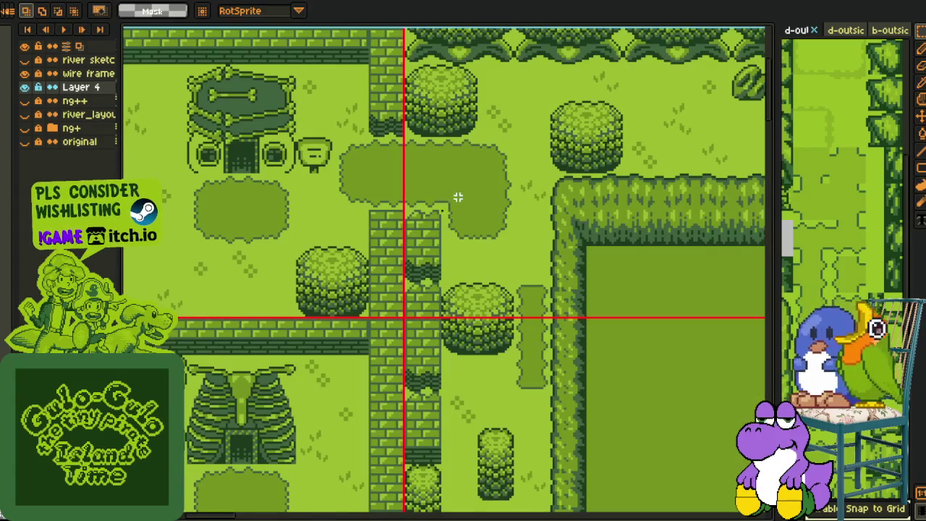
mouse_move(465, 200)
left_mouse_down()
mouse_move(653, 371)
mouse_move(770, 512)
mouse_move(490, 368)
mouse_move(574, 368)
left_mouse_up()
left_click_drag(630, 330, 485, 258)
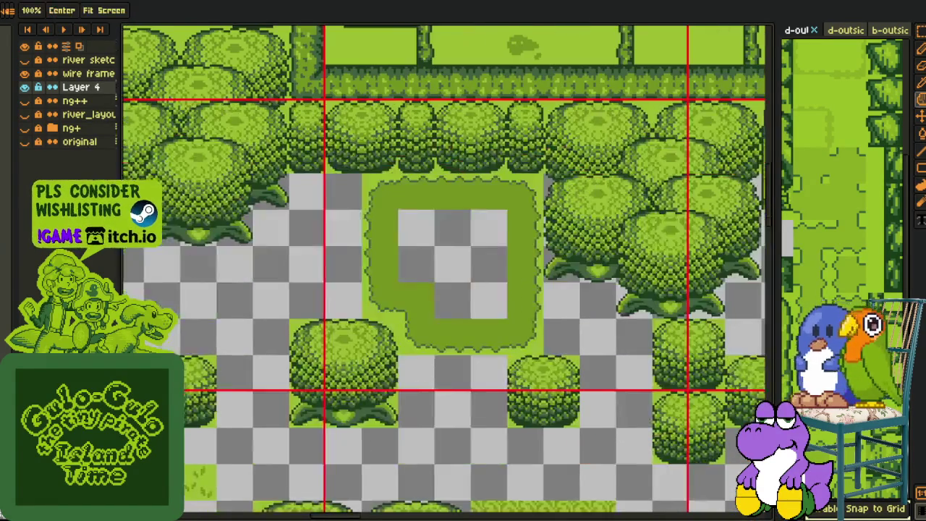
scroll(535, 217, "down", 3)
key("space")
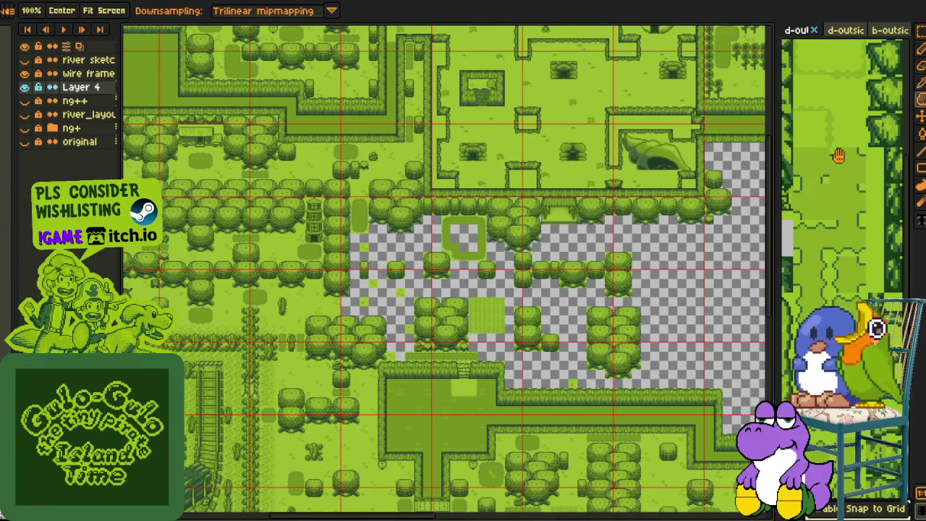
- Widen the tileset panel, select two grass tiles and paste them into the patch
left_click_drag(811, 144, 773, 223)
left_click_drag(809, 264, 854, 231)
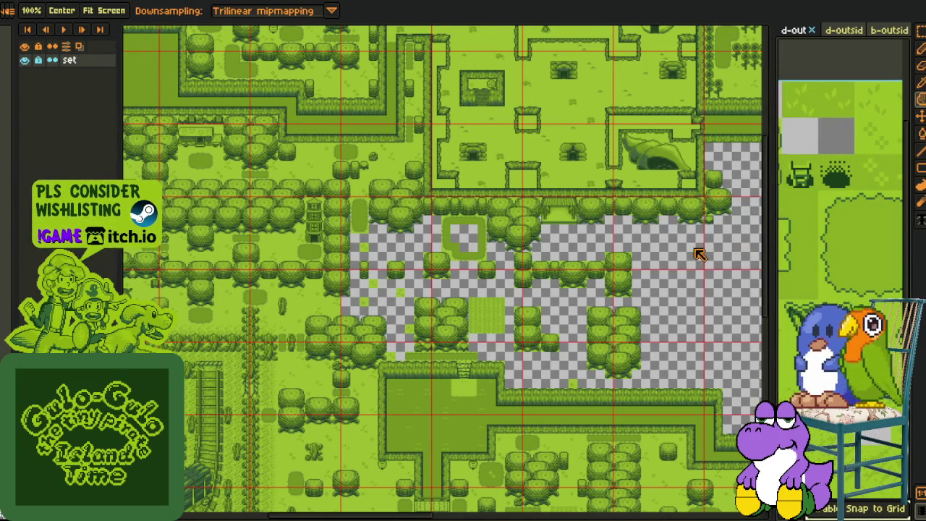
left_click_drag(774, 245, 695, 250)
left_click_drag(762, 206, 762, 247)
scroll(792, 132, "up", 1)
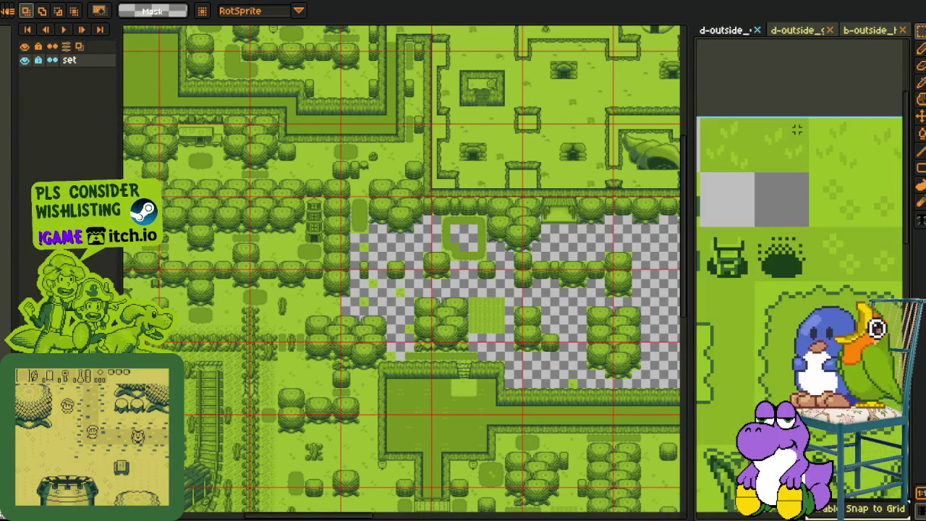
left_click_drag(763, 152, 723, 148)
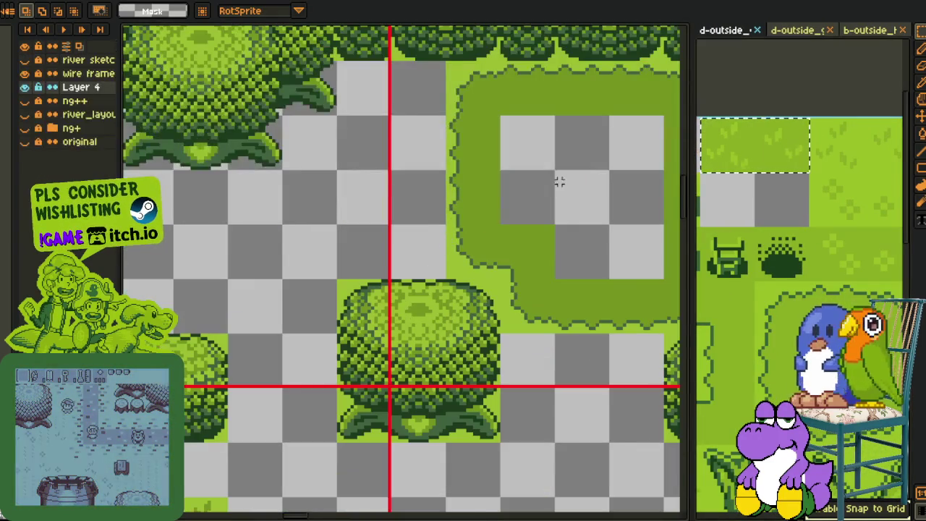
mouse_move(559, 182)
left_mouse_down()
mouse_move(400, 276)
mouse_move(421, 243)
left_mouse_up()
key("ctrl+v")
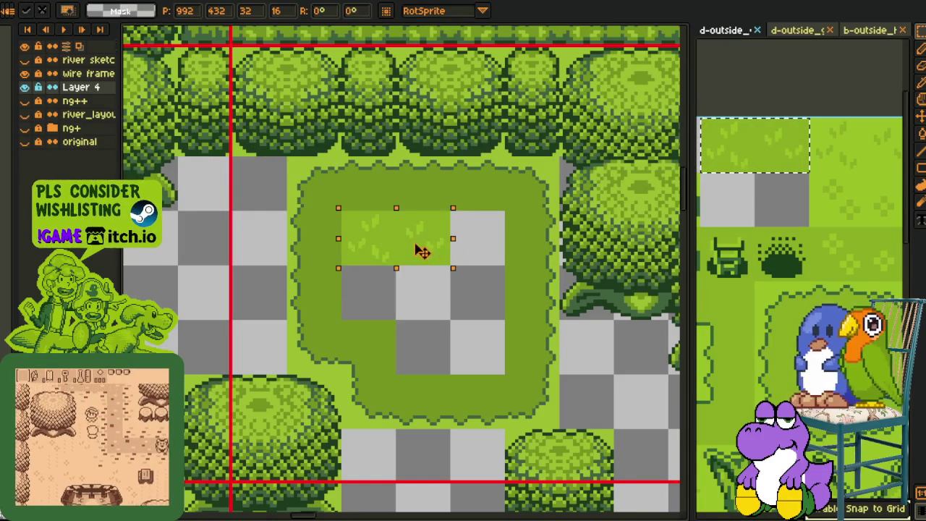
left_click(854, 253)
- Paste another pair of grass tiles into the patch centre, then eyedrop its dark green
key("ctrl+v")
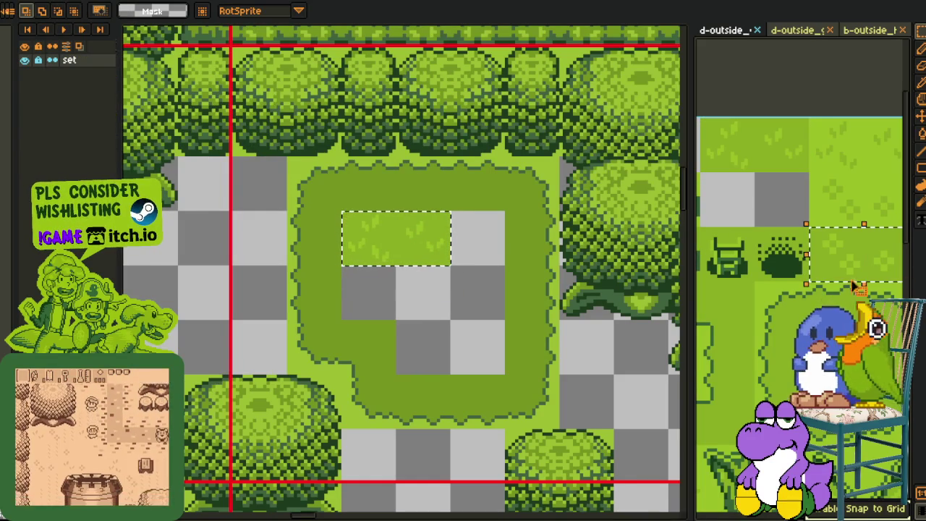
left_click(469, 288)
key("ctrl+v")
left_click_drag(424, 295, 462, 324)
key("Return")
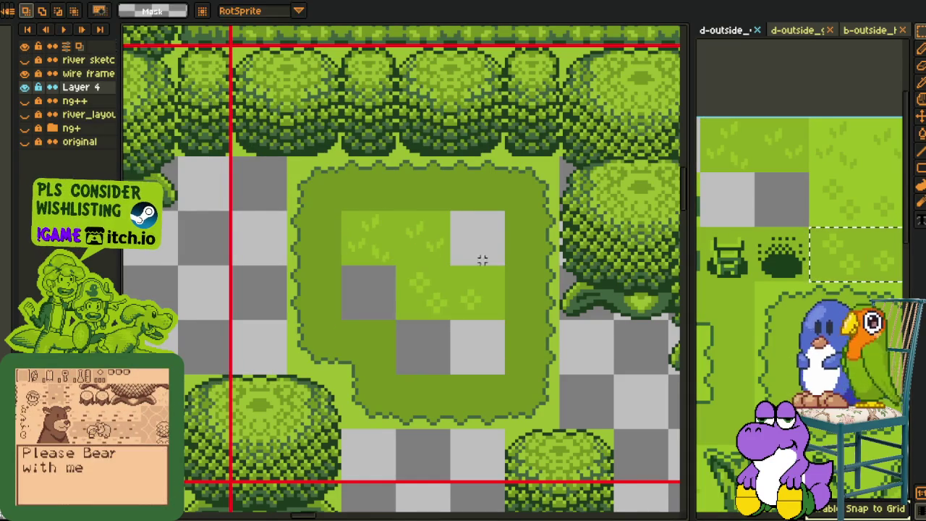
left_click_drag(481, 256, 392, 209)
key("i")
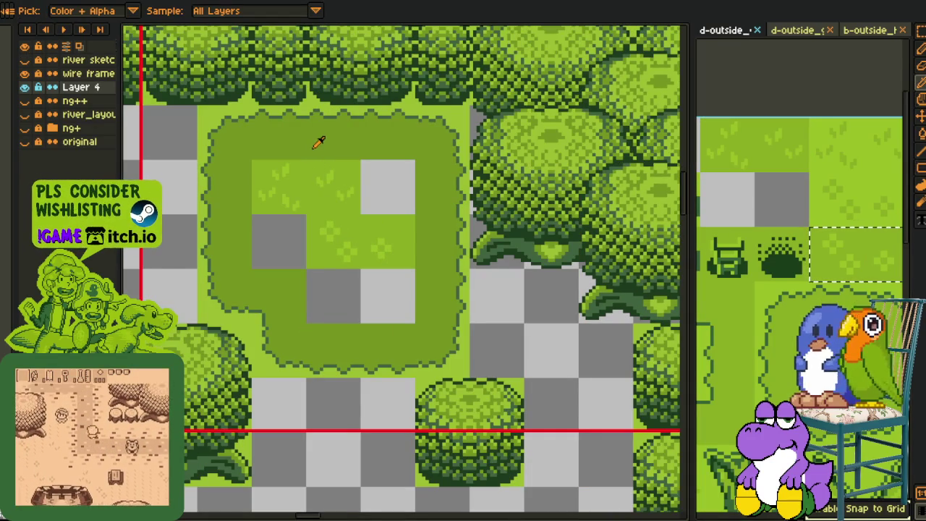
left_click(318, 142)
- Bucket-fill the grass patch interior with dark green, then apply Replace Color
key("g")
left_click(313, 171)
scroll(326, 169, "up", 2)
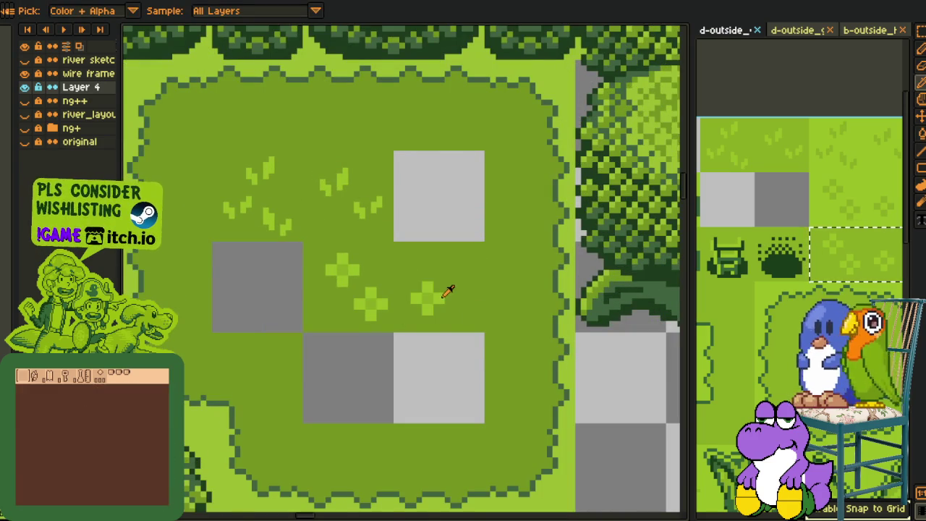
key("shift+r")
left_click(361, 406)
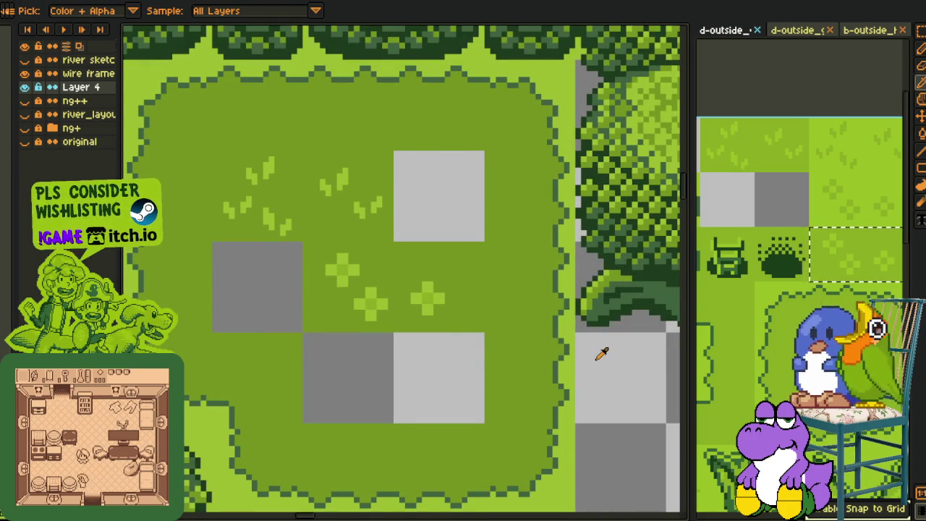
- Sample a canvas colour and move a selected tile block down-left into the patch
key("g")
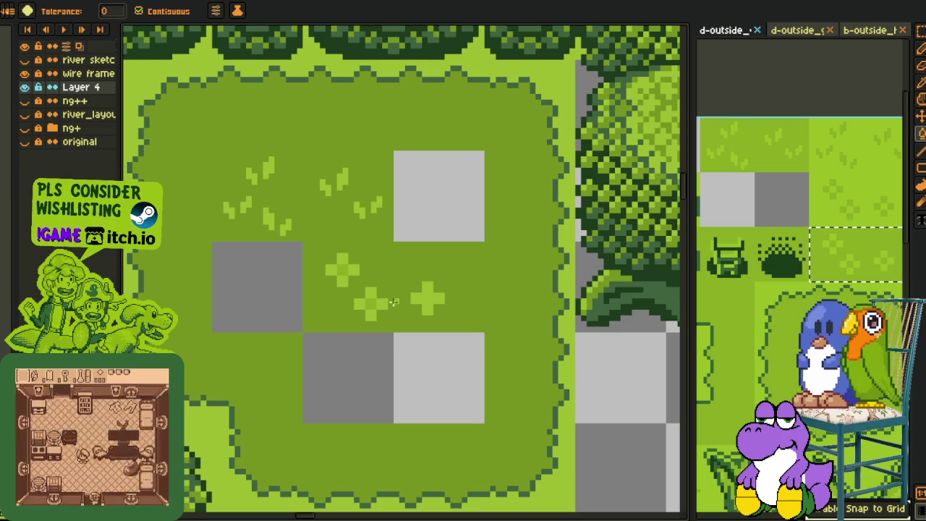
key("o")
key("g")
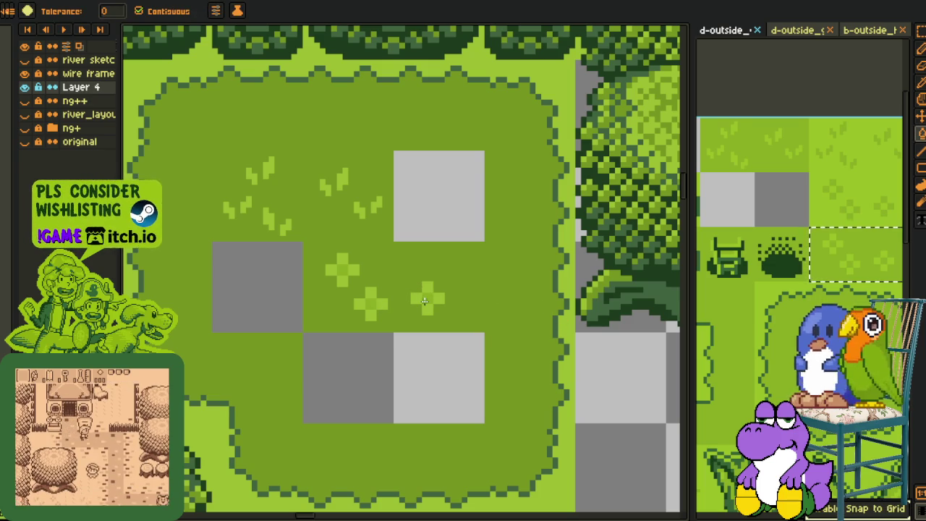
scroll(344, 271, "down", 4)
key("alt")
key("m")
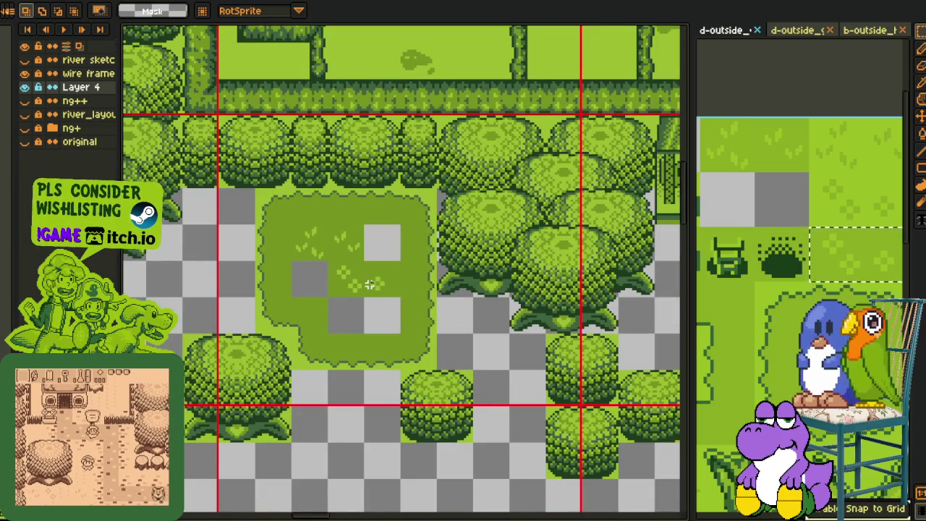
left_click_drag(383, 291, 348, 327)
left_click(353, 249)
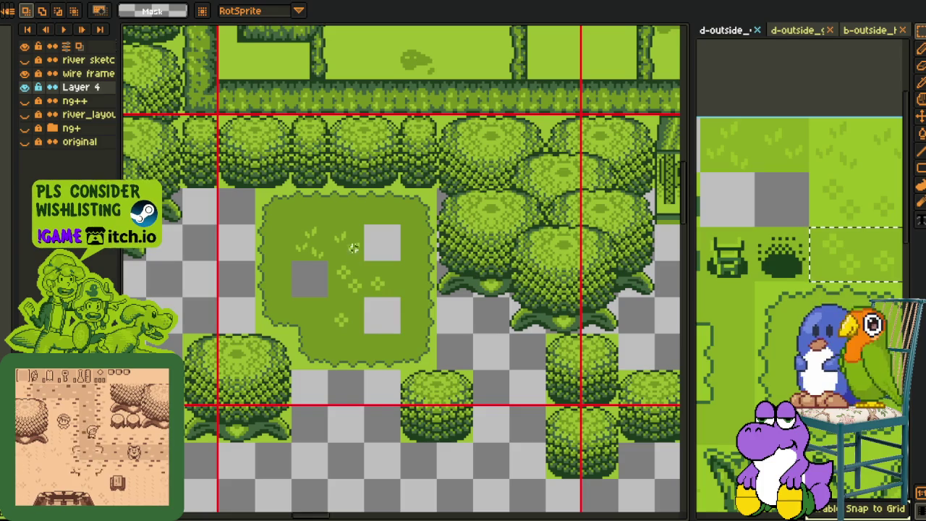
- Undo a stray grass-block move and bucket-fill the transparent hole in the grass
mouse_move(331, 227)
left_mouse_down()
mouse_move(362, 259)
mouse_move(383, 253)
left_mouse_up()
key("Escape")
key("i")
key("g")
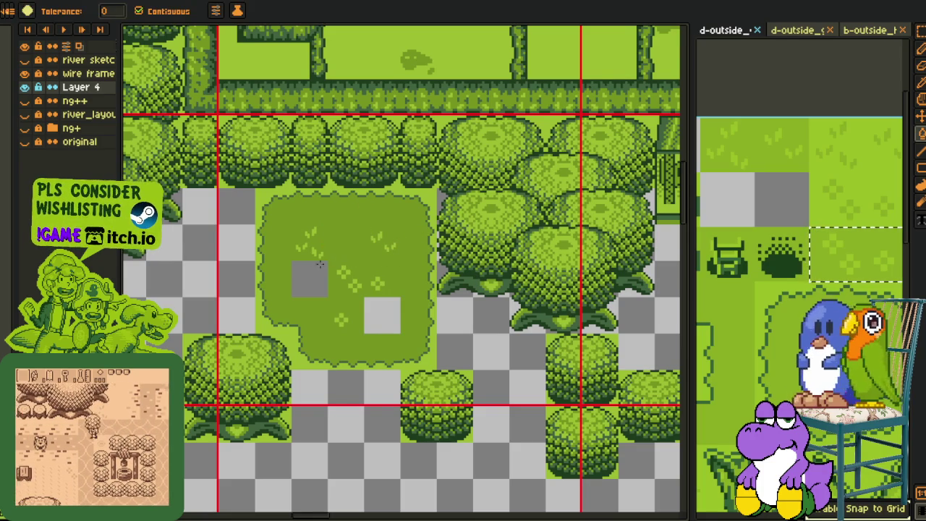
left_click(372, 304)
scroll(373, 308, "down", 2)
key("i")
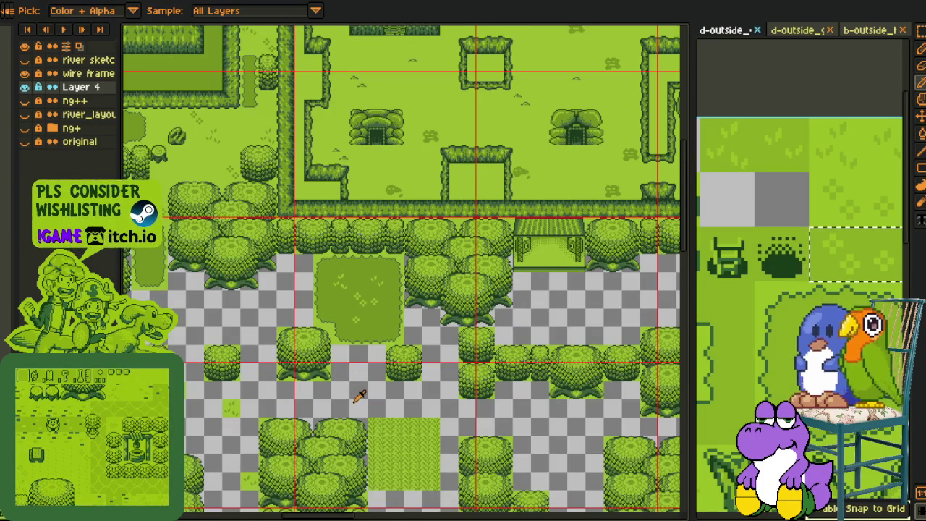
left_click_drag(357, 396, 348, 299)
- Select a small area of grass and paste it as a tile into the patch
key("m")
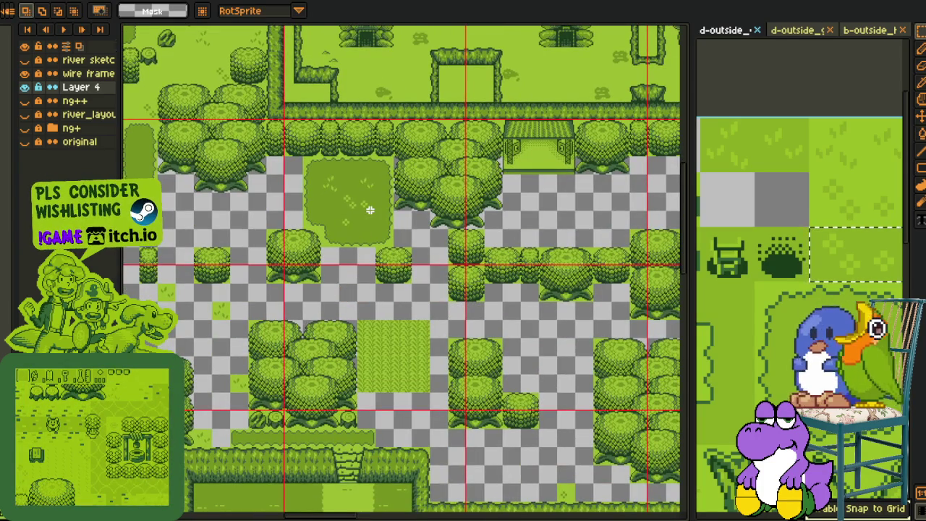
scroll(369, 209, "up", 2)
left_click_drag(305, 175, 349, 216)
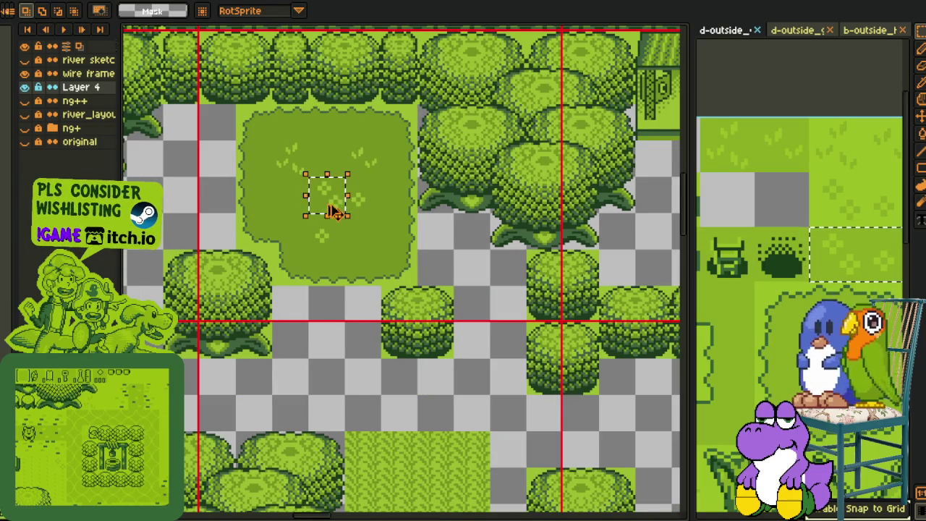
scroll(423, 197, "down", 1)
scroll(423, 198, "down", 1)
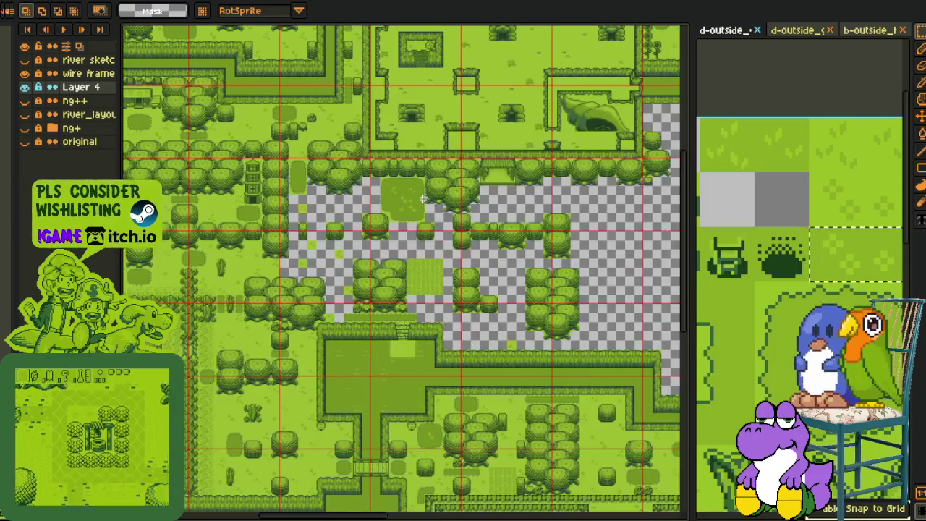
scroll(424, 198, "up", 1)
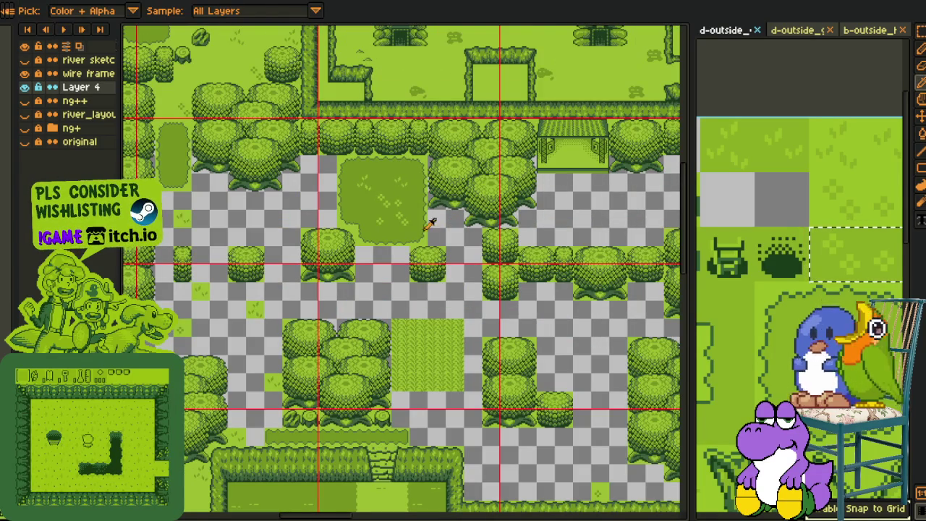
scroll(423, 210, "up", 1)
scroll(355, 221, "down", 1)
mouse_move(296, 291)
left_mouse_down()
mouse_move(340, 353)
mouse_move(326, 281)
mouse_move(381, 252)
left_mouse_up()
key("ctrl+v")
- Pan and zoom around the map to review the finished grass patch
left_click_drag(345, 319, 360, 277)
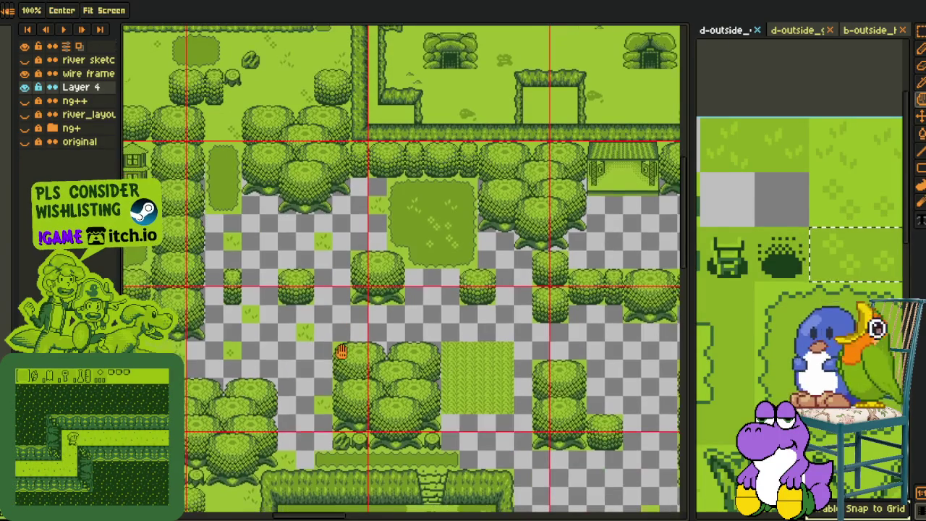
scroll(309, 316, "down", 3)
scroll(308, 316, "down", 3)
mouse_move(308, 316)
left_mouse_down()
mouse_move(320, 314)
mouse_move(233, 294)
mouse_move(264, 304)
left_mouse_up()
scroll(265, 303, "up", 4)
- Slide a grass tile into empty gaps and commit its final placement
mouse_move(378, 242)
left_mouse_down()
mouse_move(484, 229)
mouse_move(321, 252)
left_mouse_up()
scroll(261, 301, "down", 2)
scroll(331, 295, "down", 1)
scroll(306, 313, "down", 1)
scroll(268, 302, "up", 1)
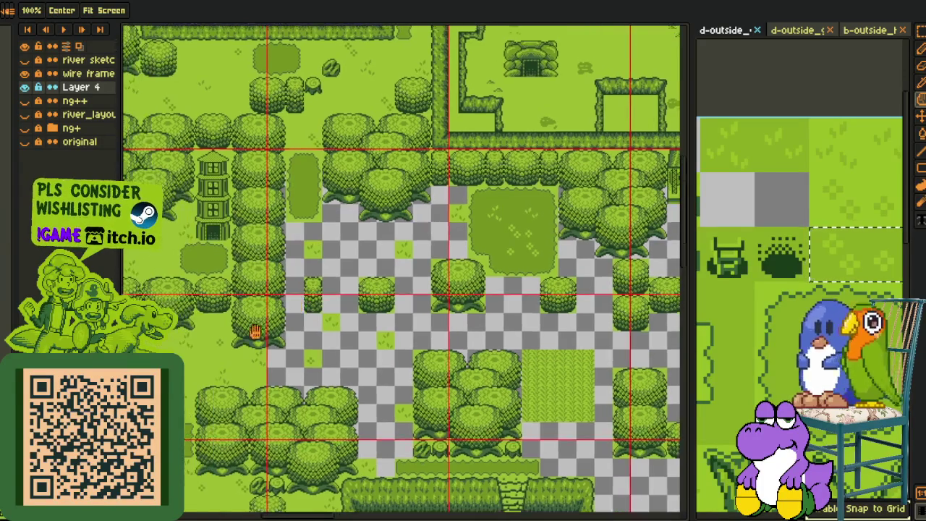
scroll(184, 355, "up", 1)
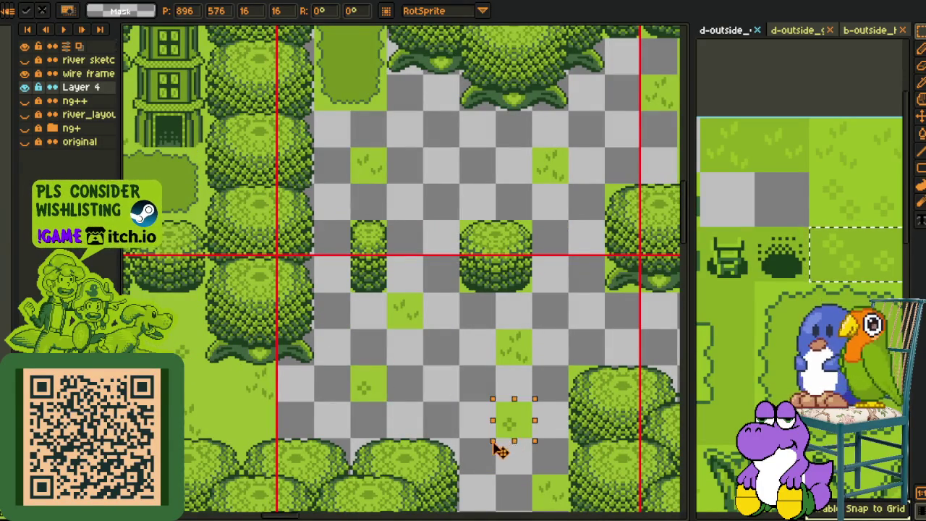
scroll(437, 186, "down", 1)
scroll(437, 189, "up", 1)
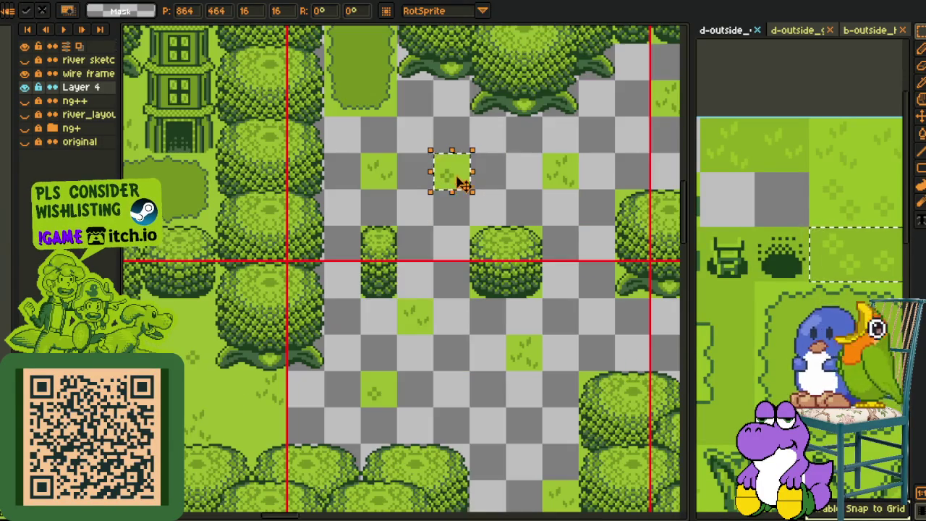
scroll(391, 278, "down", 1)
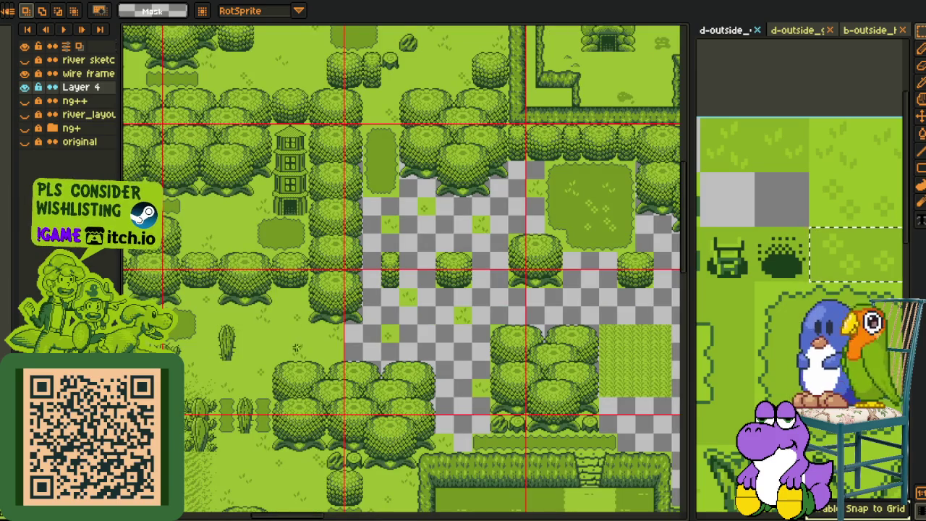
left_click_drag(340, 343, 481, 277)
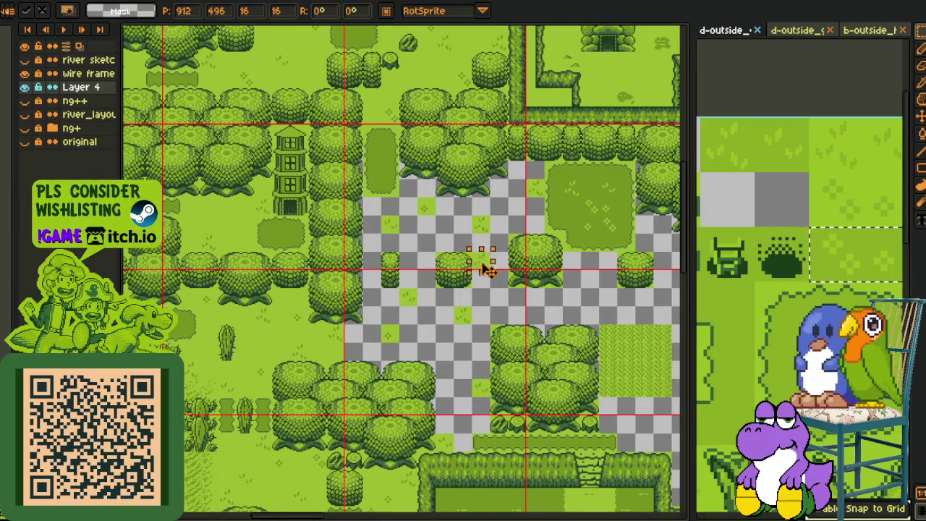
scroll(488, 259, "up", 1)
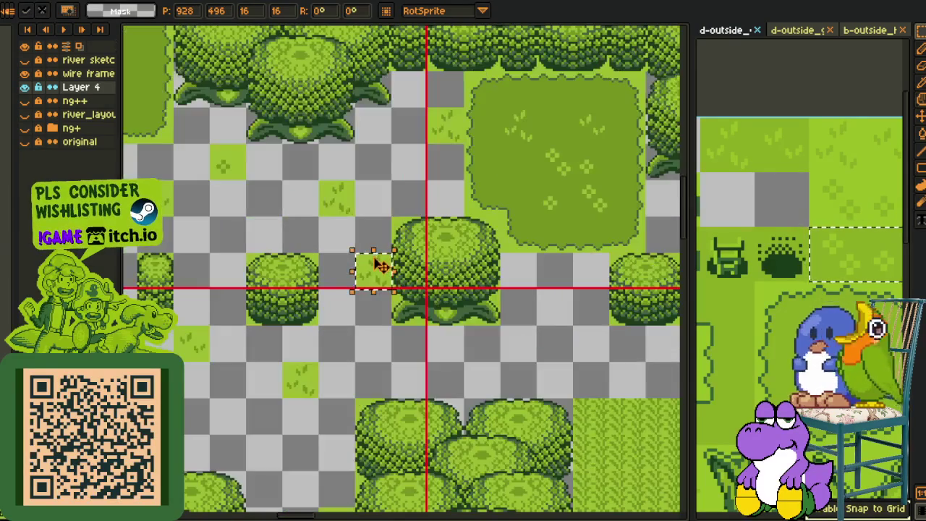
left_click_drag(381, 270, 528, 355)
left_click_drag(250, 410, 263, 298)
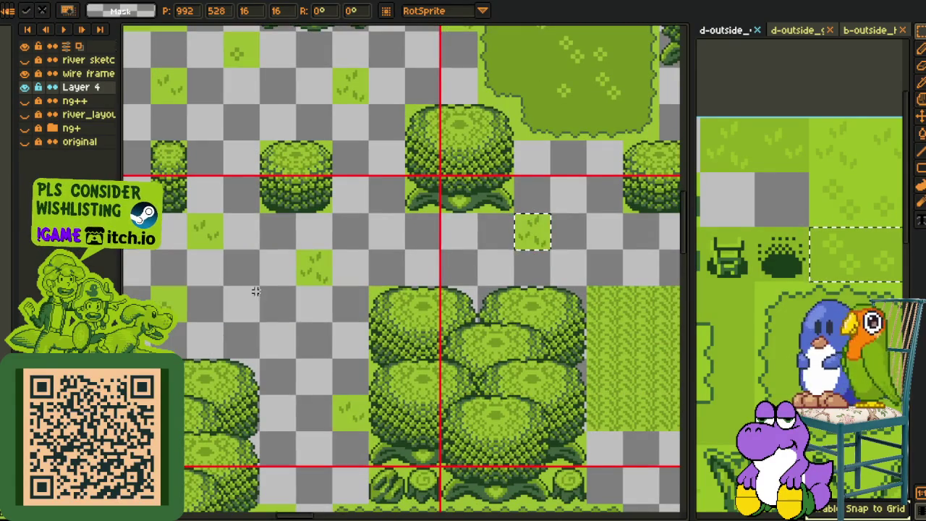
mouse_move(213, 246)
left_mouse_down()
mouse_move(538, 256)
mouse_move(503, 313)
mouse_move(427, 94)
mouse_move(691, 391)
left_mouse_up()
key("ctrl+d")
- Place a copy of a grass tile into another gap and commit it
scroll(691, 390, "down", 1)
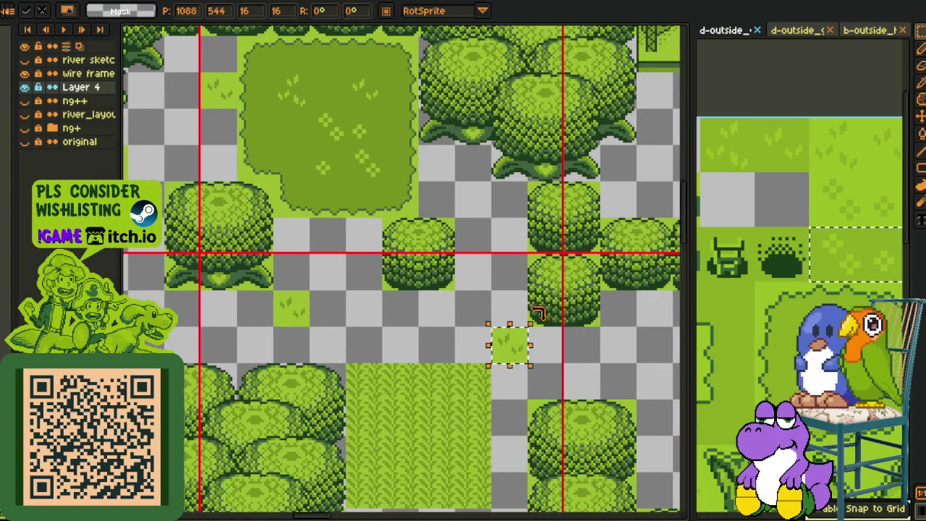
scroll(526, 347, "down", 1)
scroll(453, 294, "up", 1)
scroll(321, 246, "up", 1)
mouse_move(320, 244)
left_mouse_down()
mouse_move(650, 383)
mouse_move(599, 330)
mouse_move(605, 303)
mouse_move(287, 344)
mouse_move(295, 347)
mouse_move(283, 331)
mouse_move(287, 356)
mouse_move(302, 358)
left_mouse_up()
key("Return")
- Move the grass tile into a gap between the trees
scroll(391, 294, "down", 3)
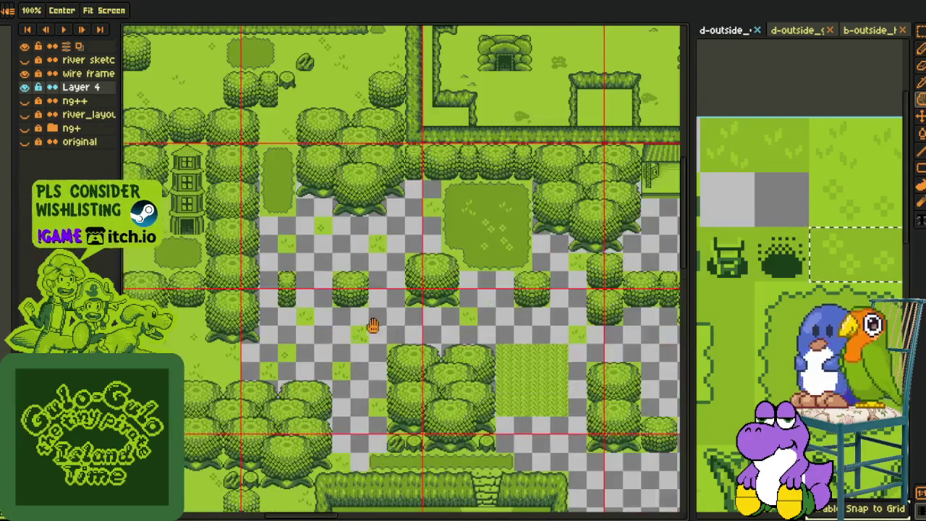
scroll(374, 324, "up", 3)
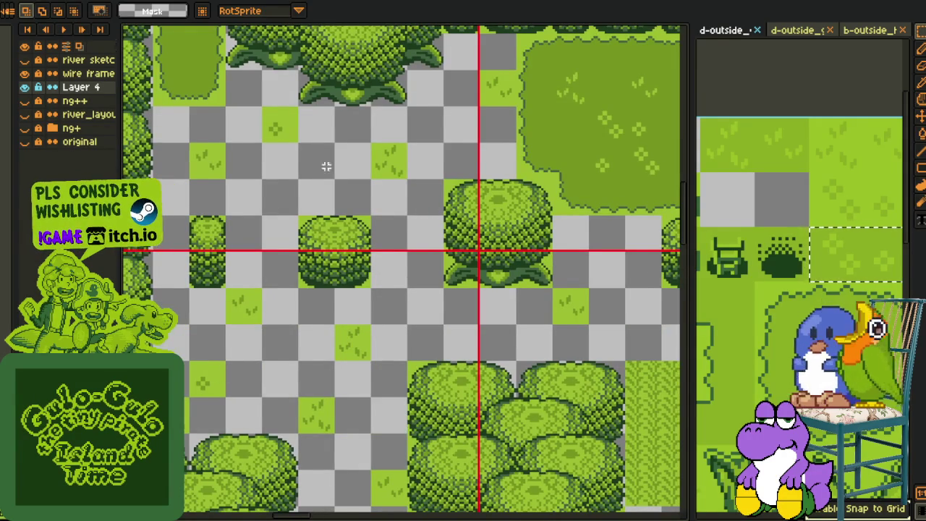
scroll(326, 173, "down", 2)
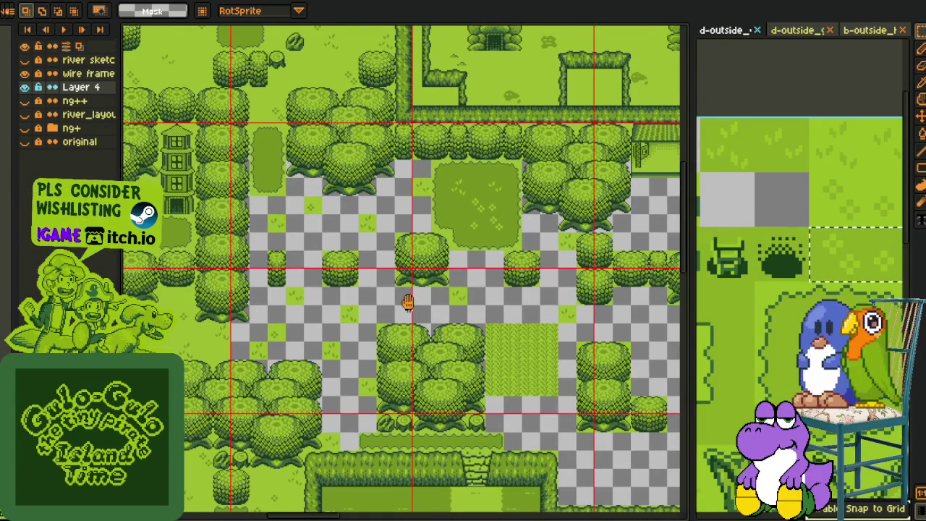
scroll(408, 303, "left", 5)
scroll(243, 297, "down", 3)
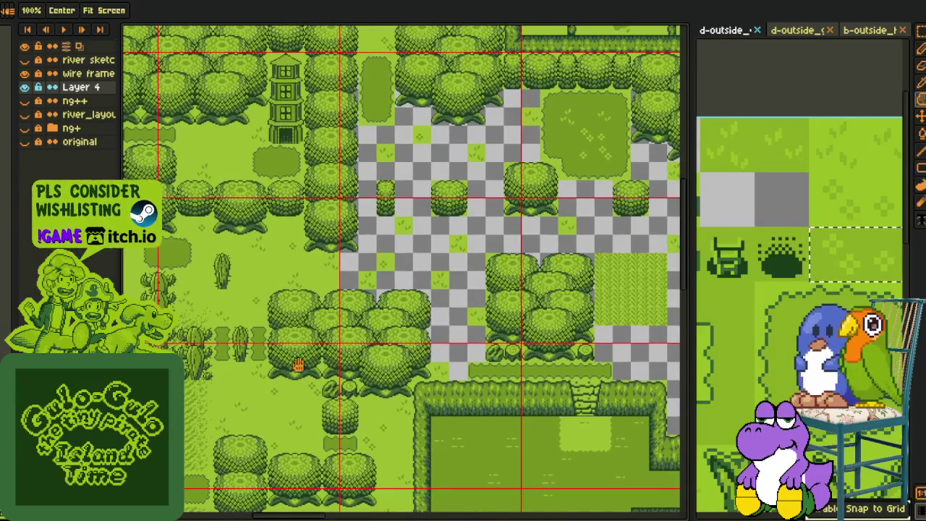
left_click_drag(313, 396, 414, 250)
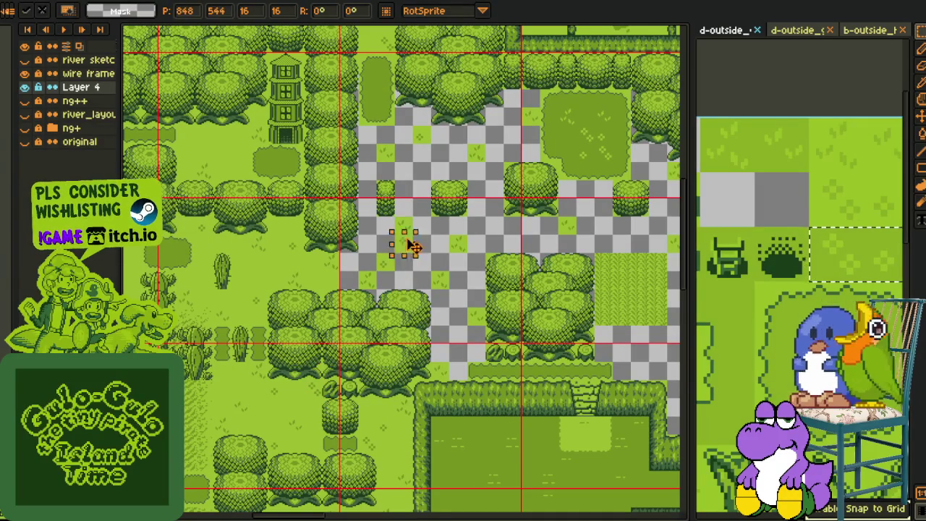
scroll(458, 212, "up", 2)
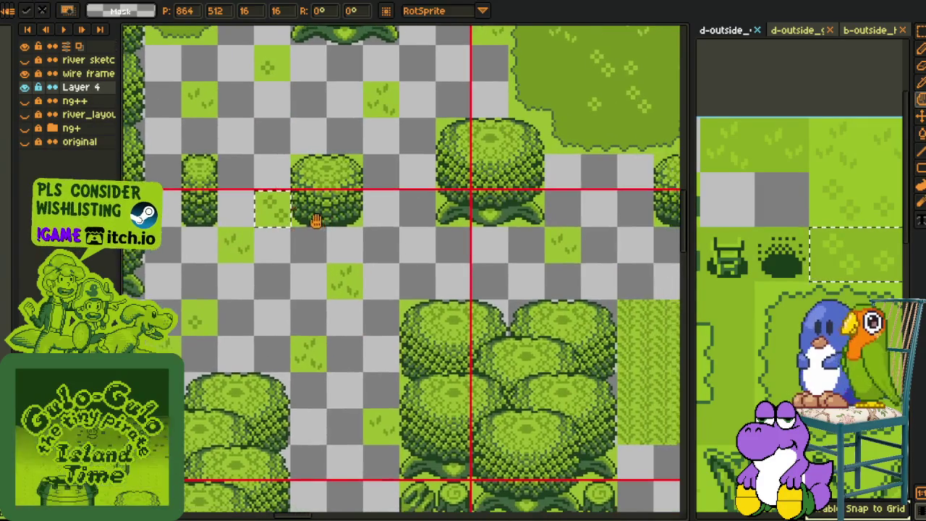
- Paste another copy of the grass tile and commit it in a gap
left_click_drag(254, 191, 363, 510)
scroll(365, 508, "down", 2)
mouse_move(275, 141)
left_mouse_down()
mouse_move(385, 453)
mouse_move(528, 455)
left_mouse_up()
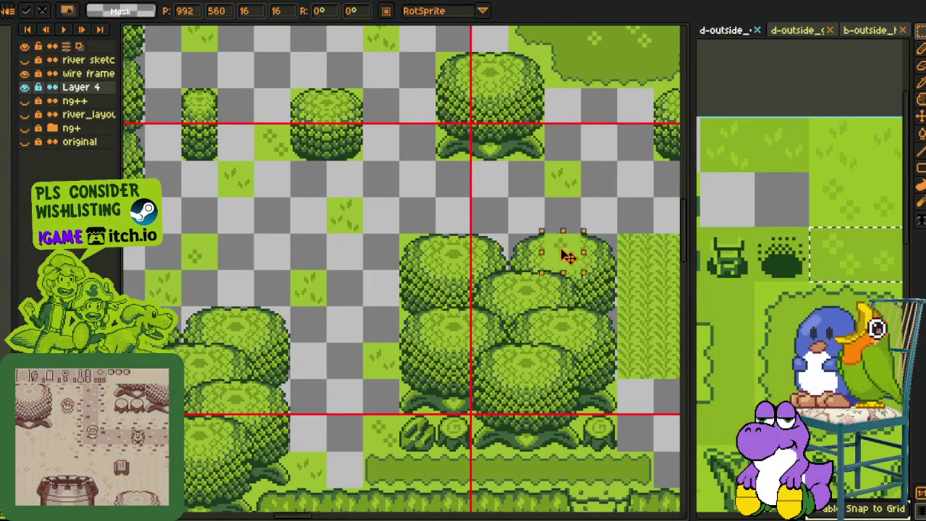
scroll(535, 253, "right", 3)
scroll(506, 405, "down", 1)
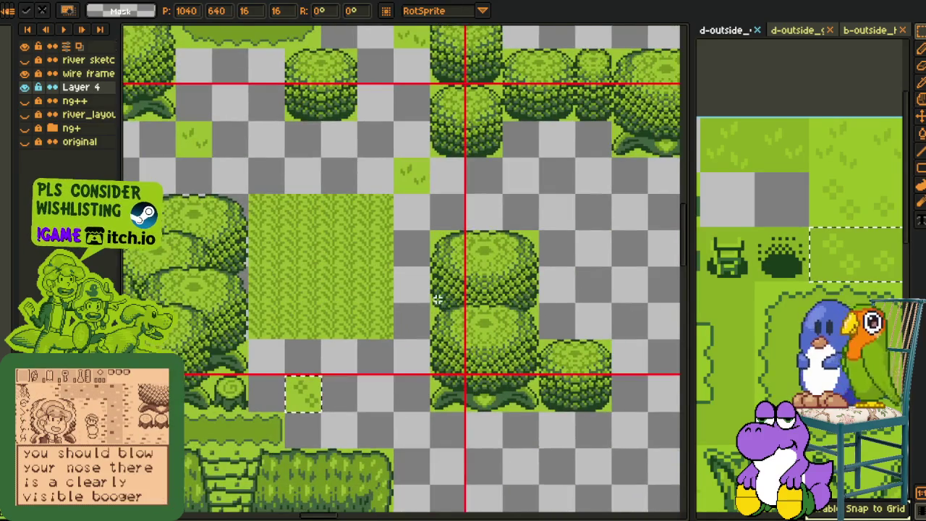
scroll(444, 300, "down", 2)
scroll(443, 300, "up", 2)
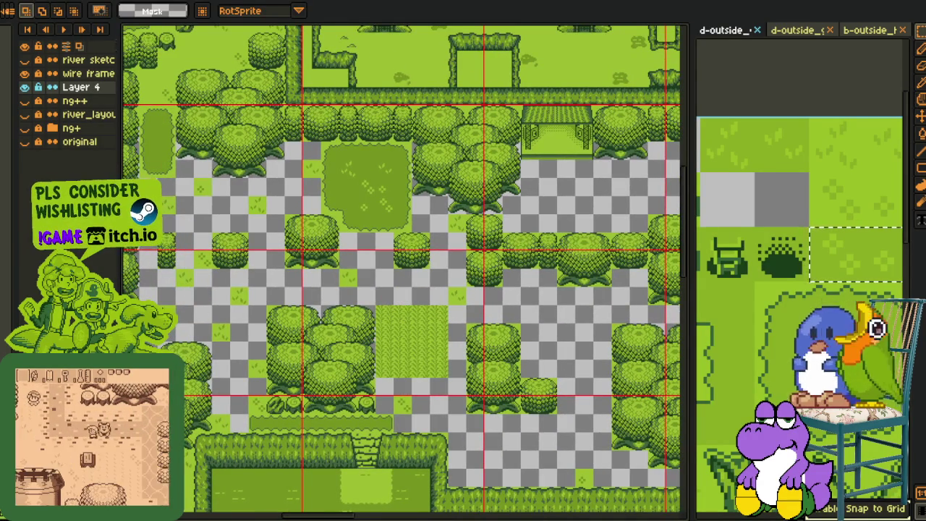
key("ctrl+v")
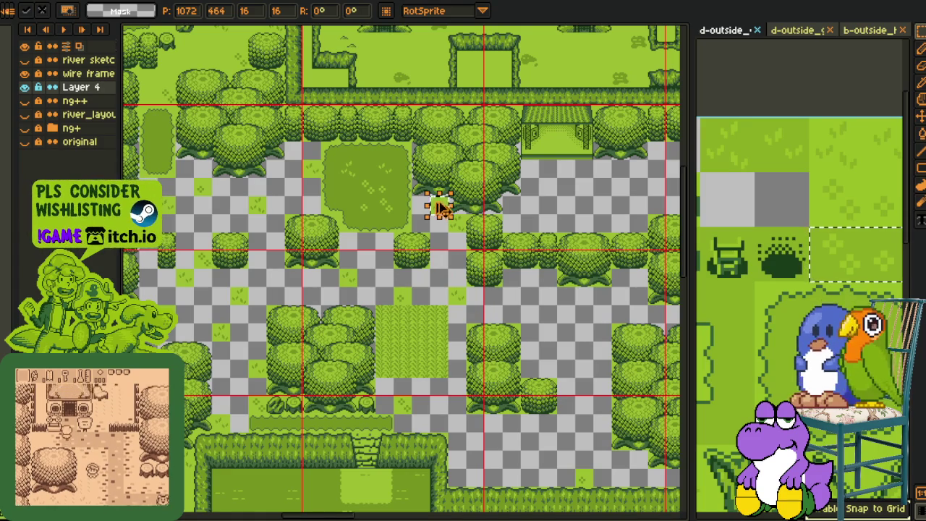
key("Return")
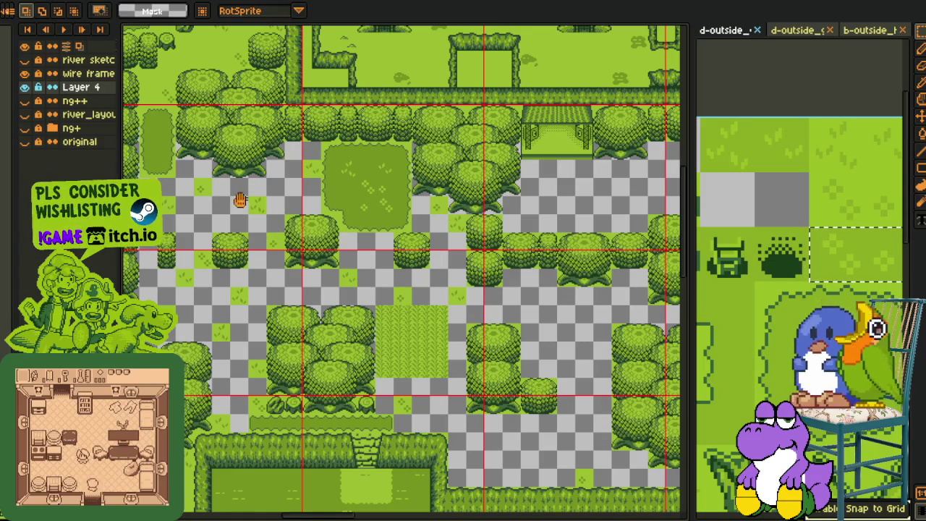
- Reposition a grass tile within its gap, then move another right and down
scroll(243, 199, "up", 2)
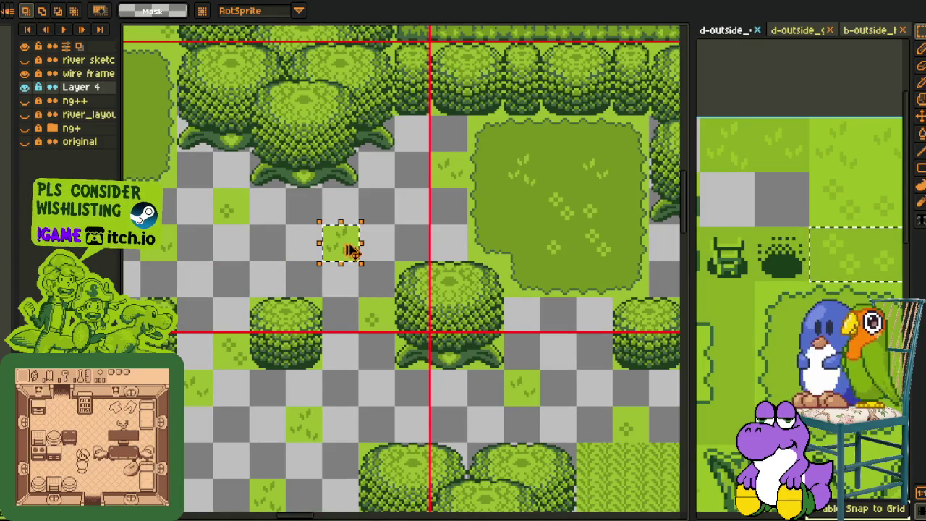
left_click_drag(349, 250, 346, 257)
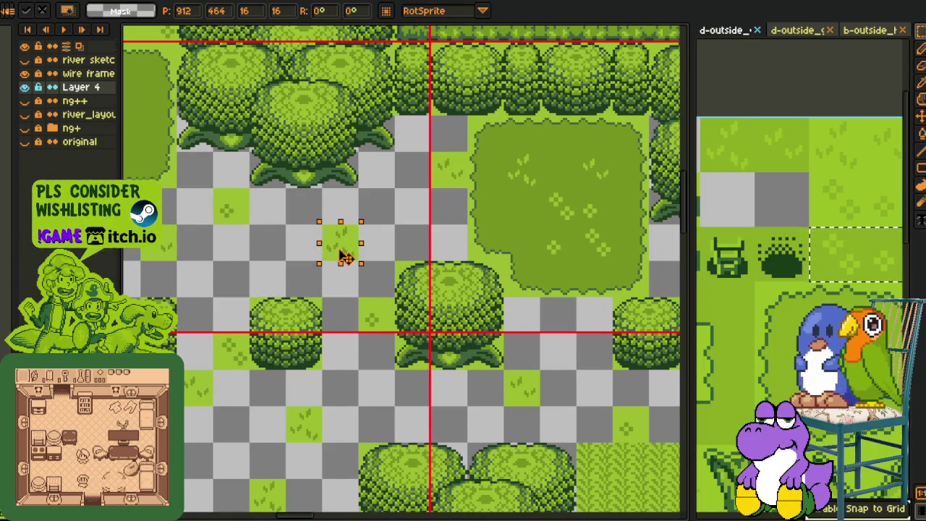
key("Return")
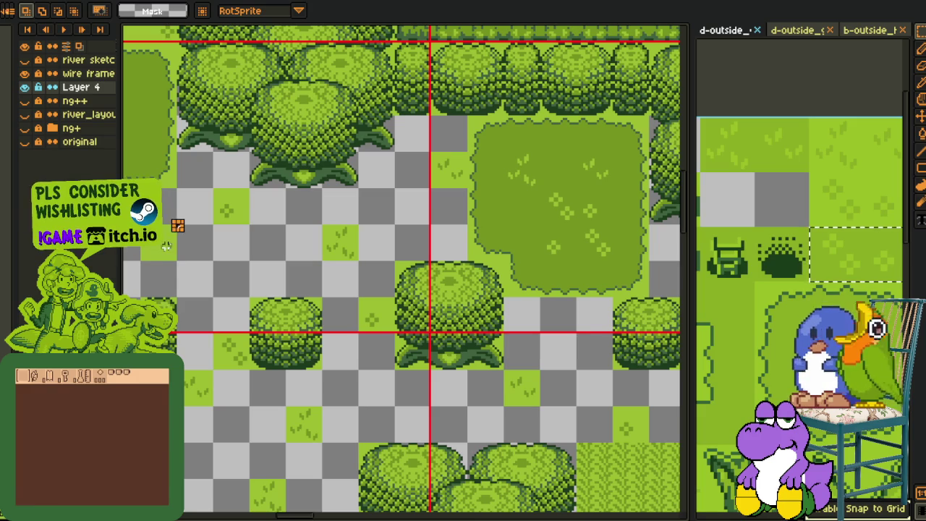
mouse_move(174, 252)
left_mouse_down()
mouse_move(232, 296)
mouse_move(405, 230)
left_mouse_up()
key("Return")
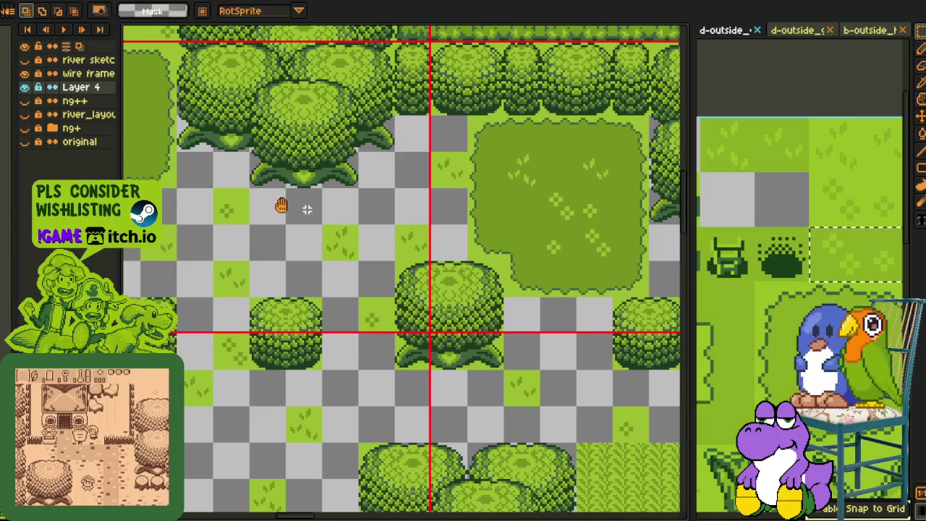
- Move a grass tile up-left into a gap and shift the view toward the lower gaps
left_click_drag(285, 208, 424, 209)
left_click_drag(483, 253, 340, 195)
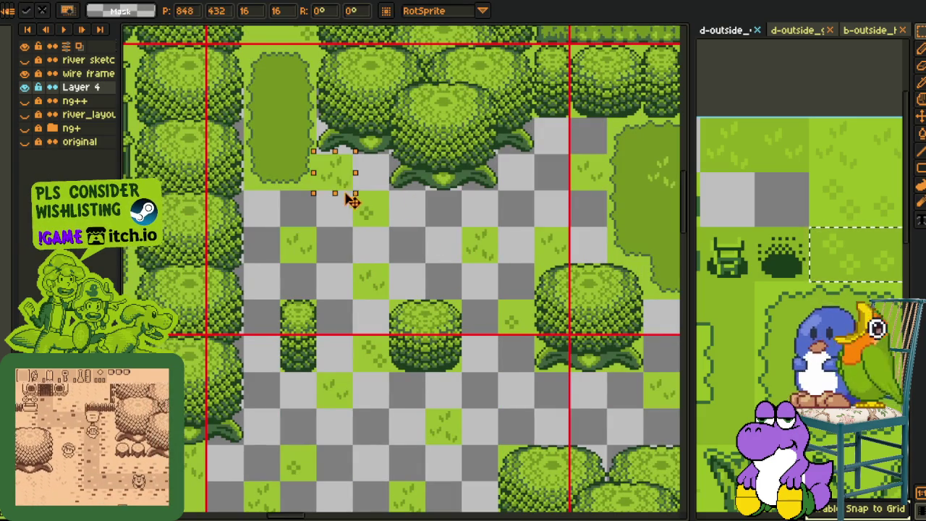
scroll(407, 221, "down", 2)
mouse_move(407, 221)
left_mouse_down()
mouse_move(288, 245)
mouse_move(260, 217)
left_mouse_up()
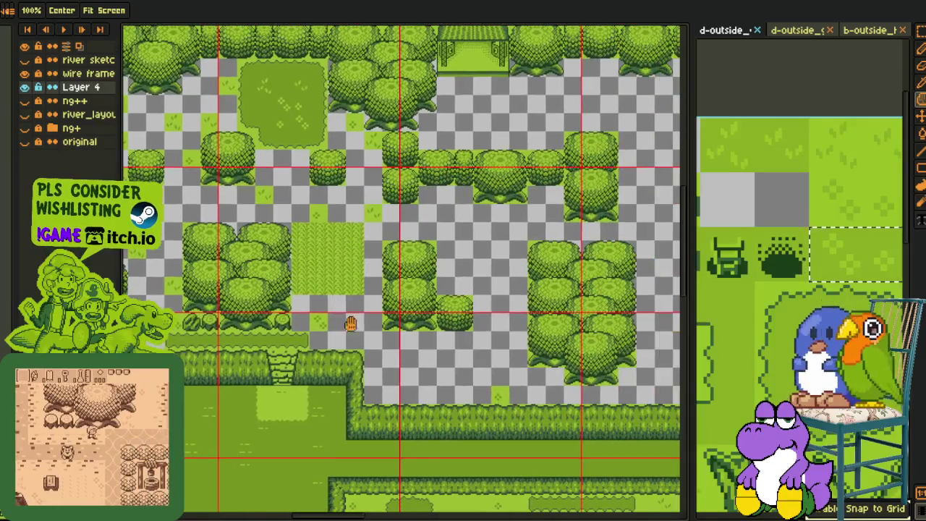
scroll(363, 313, "up", 2)
left_click_drag(290, 320, 256, 342)
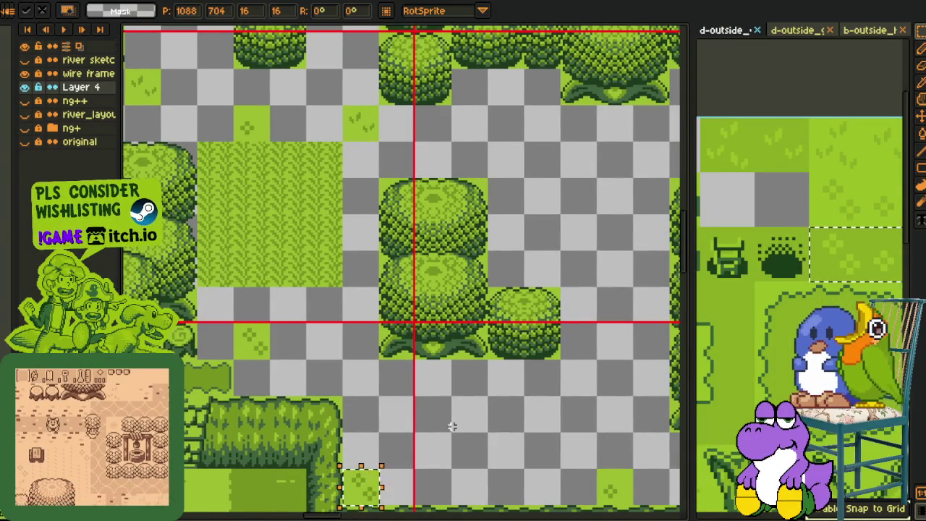
left_click_drag(345, 175, 269, 228)
scroll(269, 229, "down", 2)
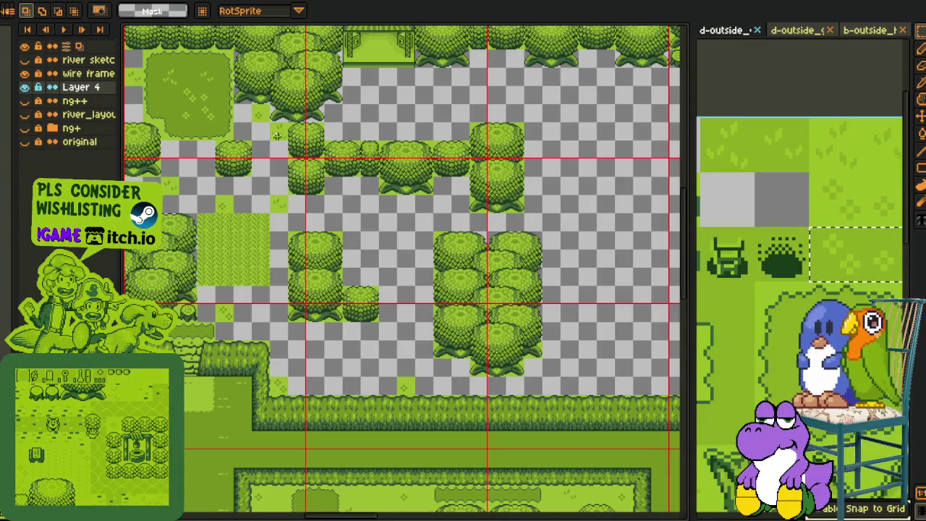
- Move a grass tile down into a gap and commit it in another gap
left_click_drag(285, 142, 282, 176)
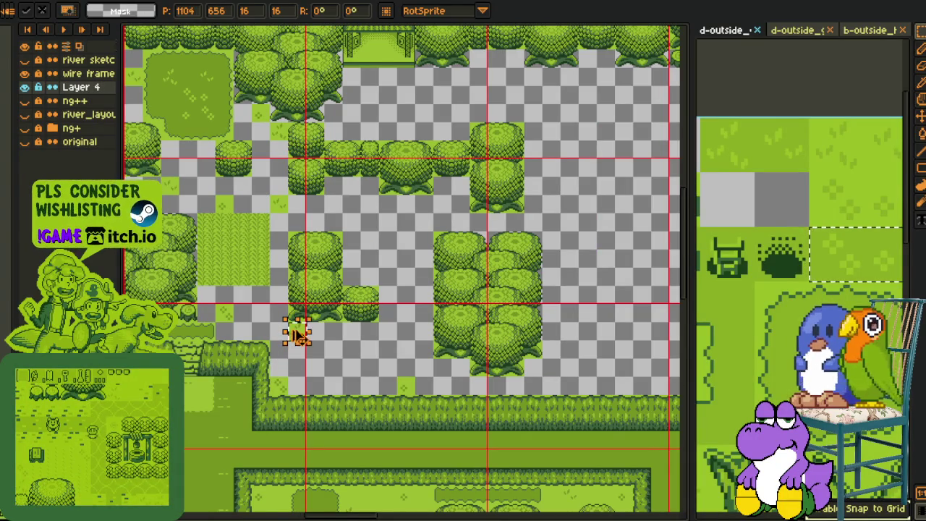
left_click_drag(297, 332, 368, 346)
key("Return")
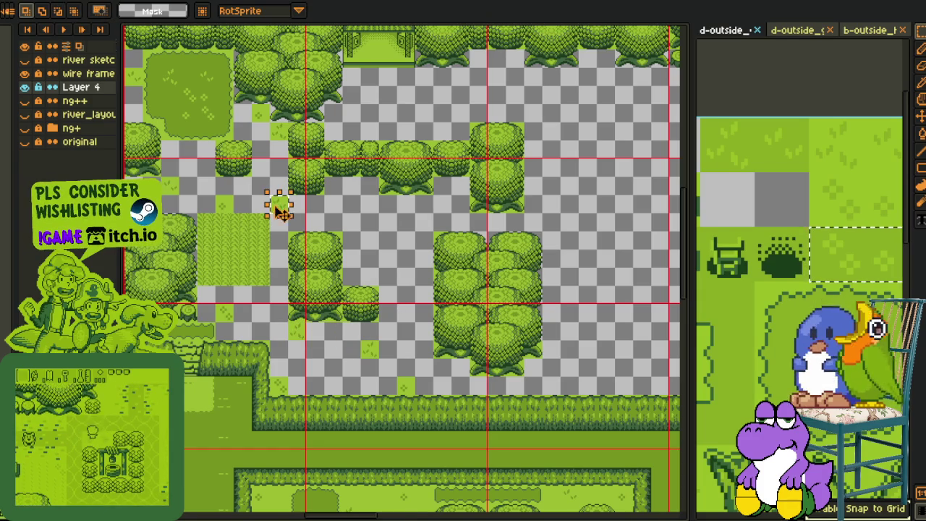
left_click_drag(350, 139, 350, 233)
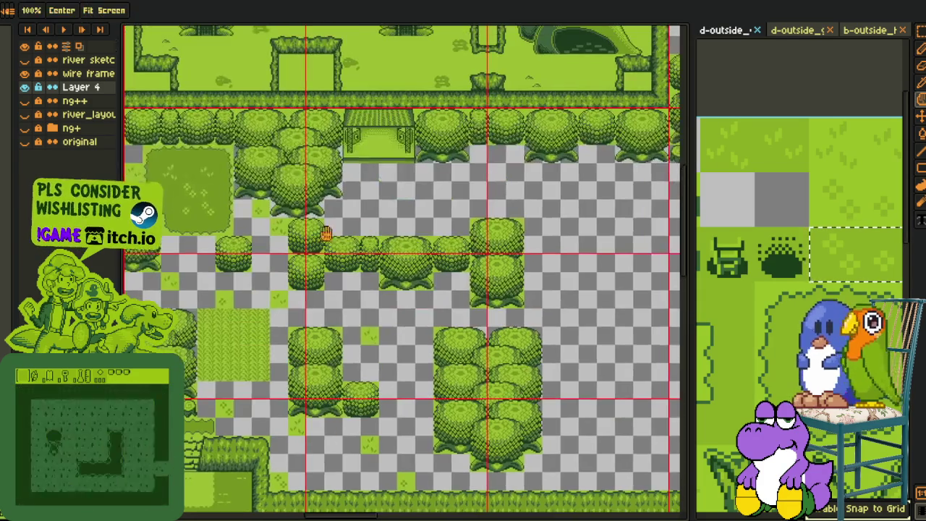
scroll(281, 238, "up", 1)
- Place the grass tile into gaps among the trees in the upper-right of the map
mouse_move(283, 221)
left_mouse_down()
mouse_move(451, 206)
mouse_move(603, 142)
left_mouse_up()
left_click_drag(540, 183, 453, 227)
scroll(454, 227, "down", 2)
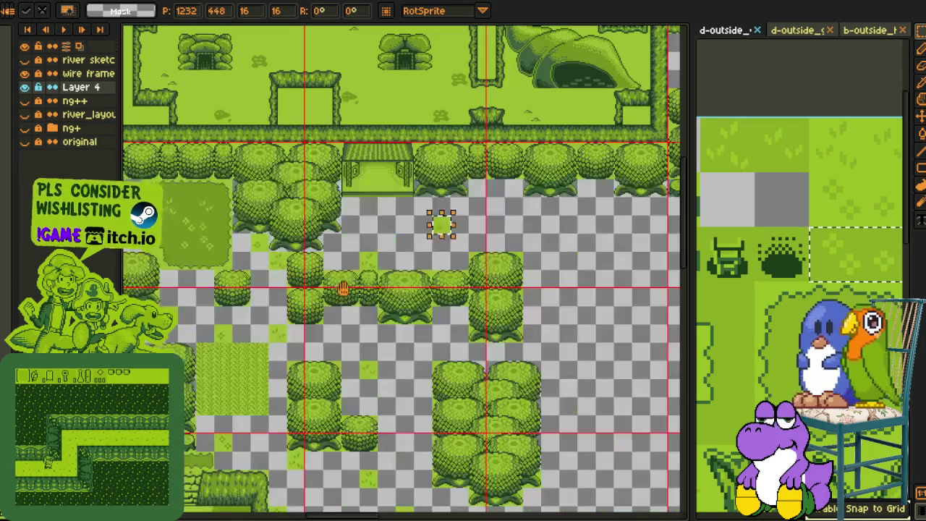
mouse_move(430, 465)
left_mouse_down()
mouse_move(529, 390)
mouse_move(485, 414)
left_mouse_up()
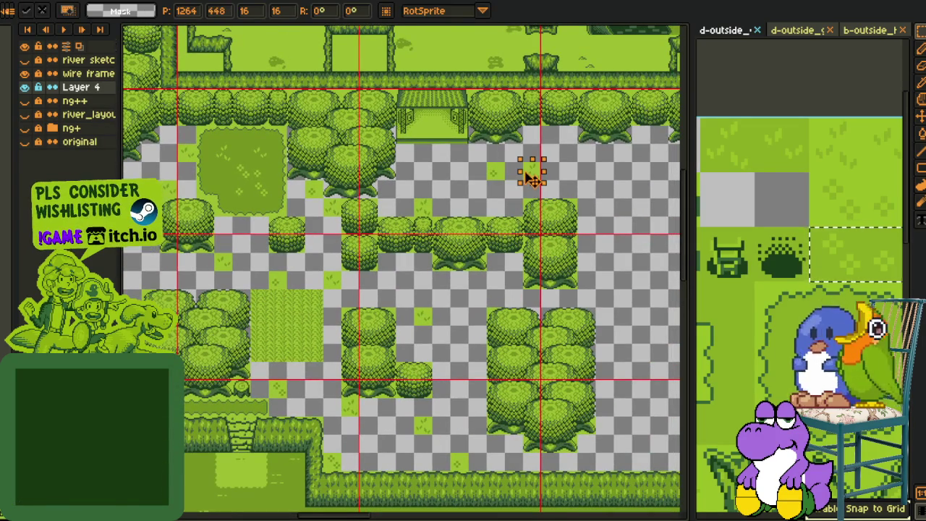
scroll(470, 289, "up", 1)
scroll(420, 361, "up", 1)
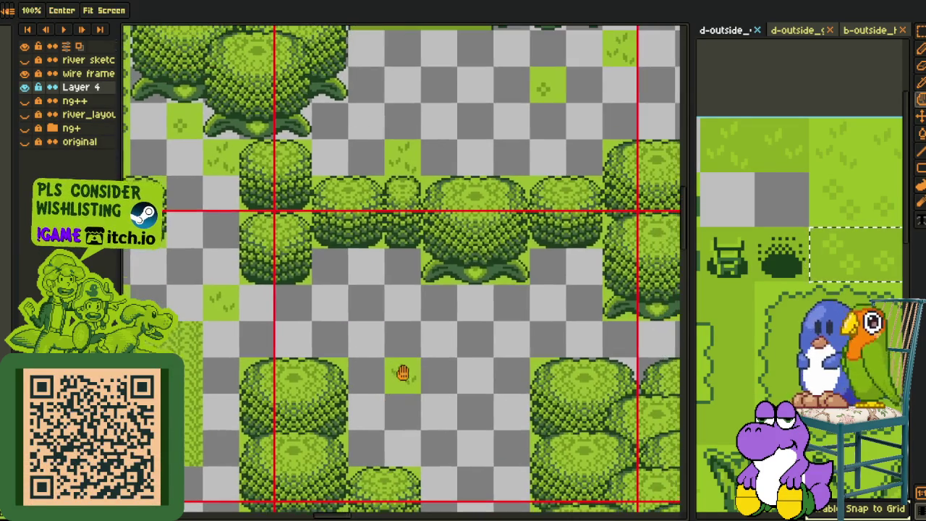
left_click_drag(405, 390, 477, 129)
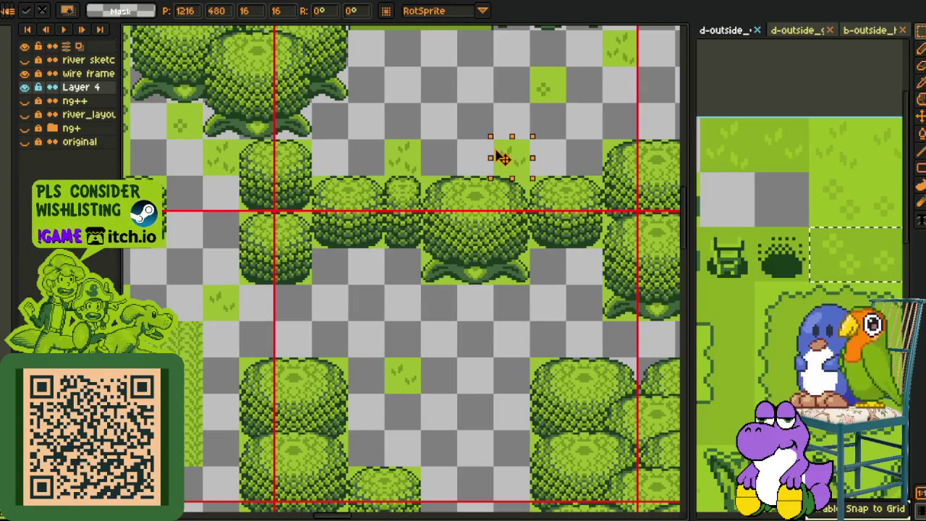
scroll(572, 159, "down", 1)
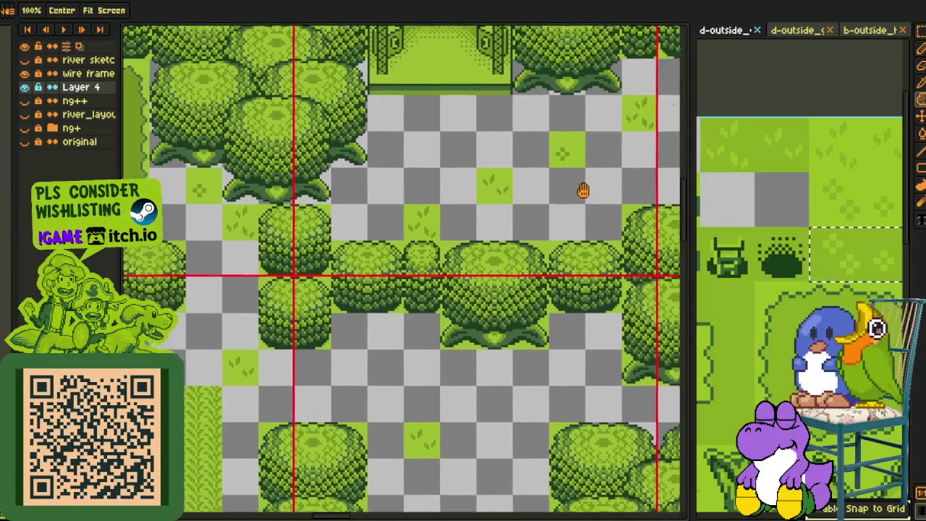
scroll(264, 355, "down", 1)
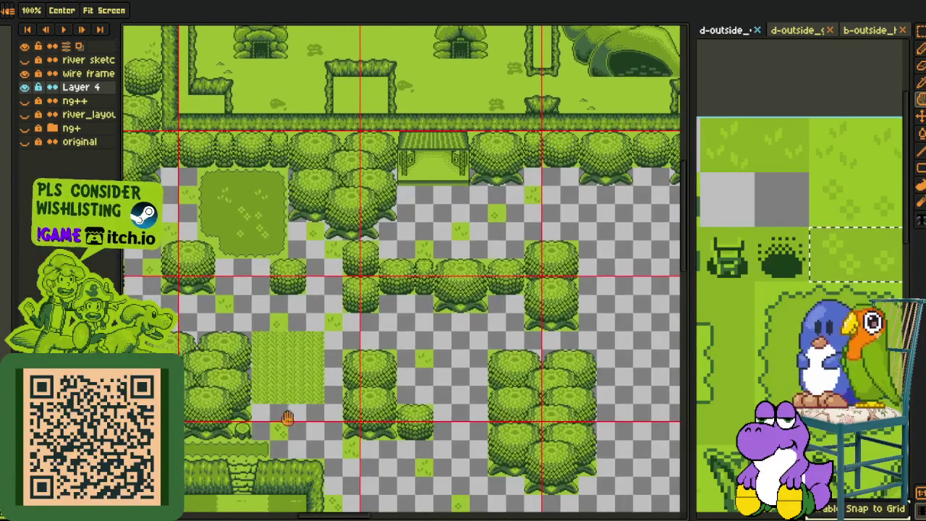
- Fill the gap below the gate and another empty spot with grass tile copies
left_click_drag(286, 439, 443, 239)
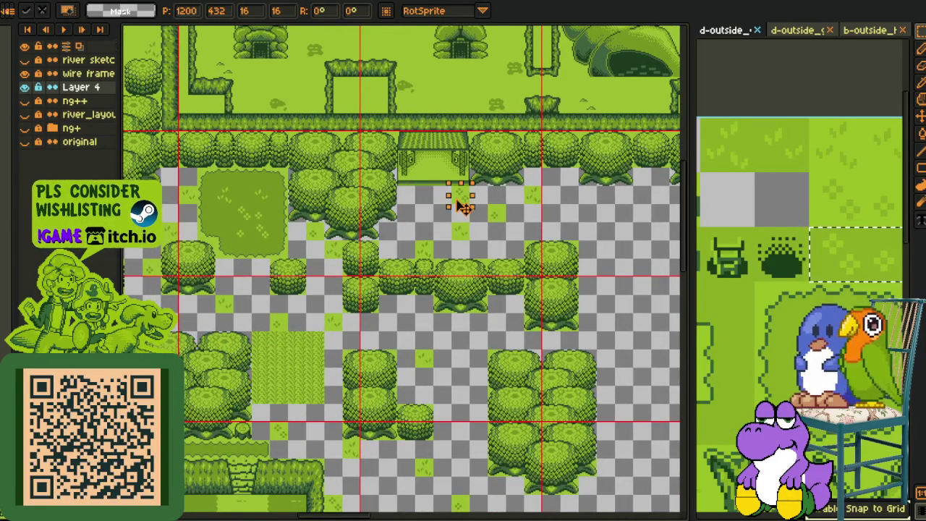
scroll(411, 201, "up", 2)
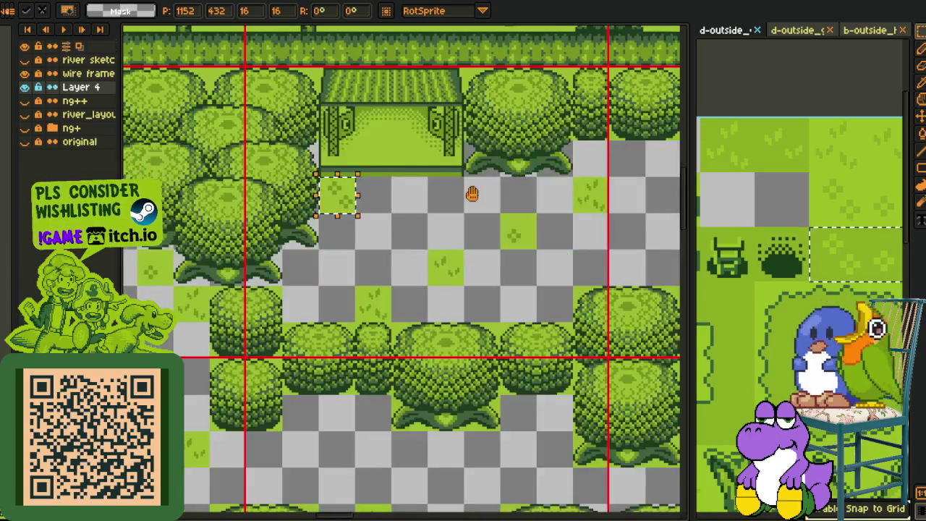
mouse_move(373, 254)
left_mouse_down()
mouse_move(600, 244)
mouse_move(322, 160)
left_mouse_up()
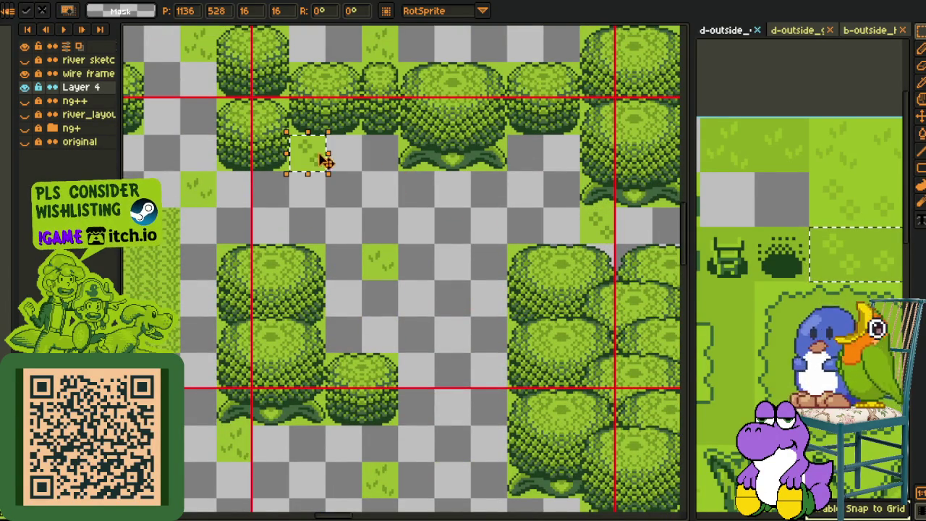
left_click_drag(430, 190, 378, 266)
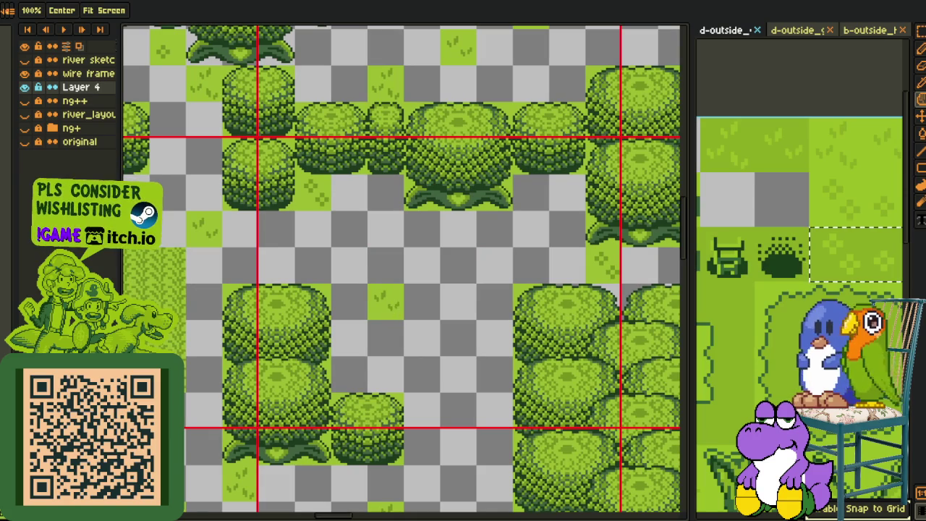
mouse_move(387, 311)
left_mouse_down()
mouse_move(488, 385)
mouse_move(501, 258)
left_mouse_up()
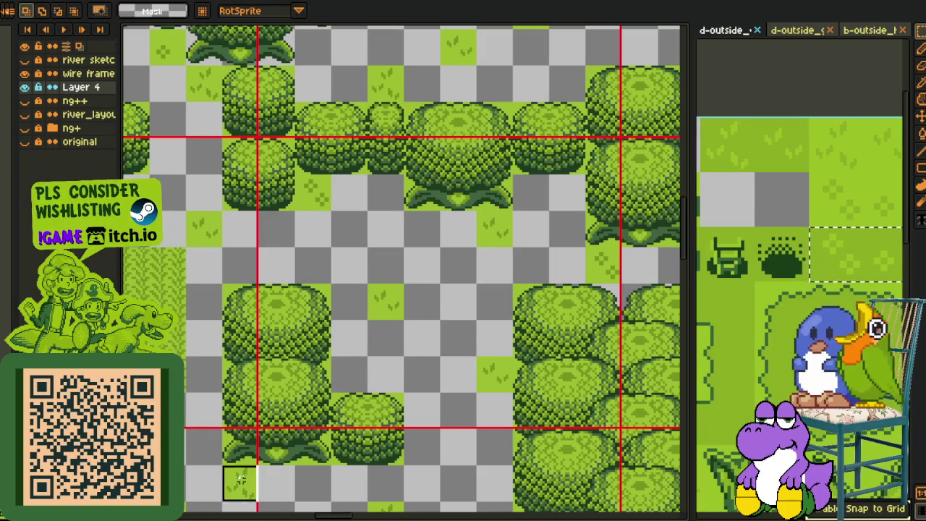
mouse_move(562, 190)
left_mouse_down()
mouse_move(507, 335)
mouse_move(489, 238)
left_mouse_up()
key("m")
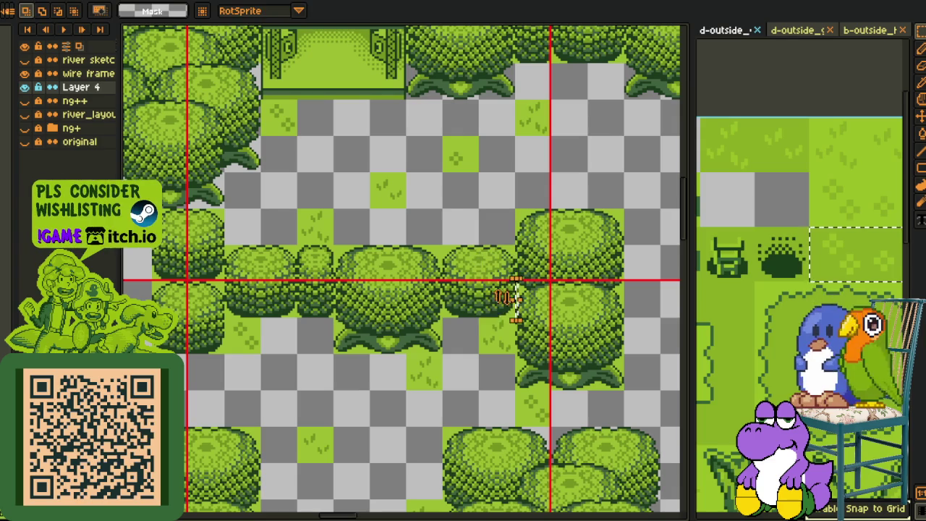
- Move grass tiles into a gap up-left and beside the tree column, committing each
mouse_move(496, 330)
left_mouse_down()
mouse_move(388, 261)
mouse_move(506, 217)
left_mouse_up()
key("Return")
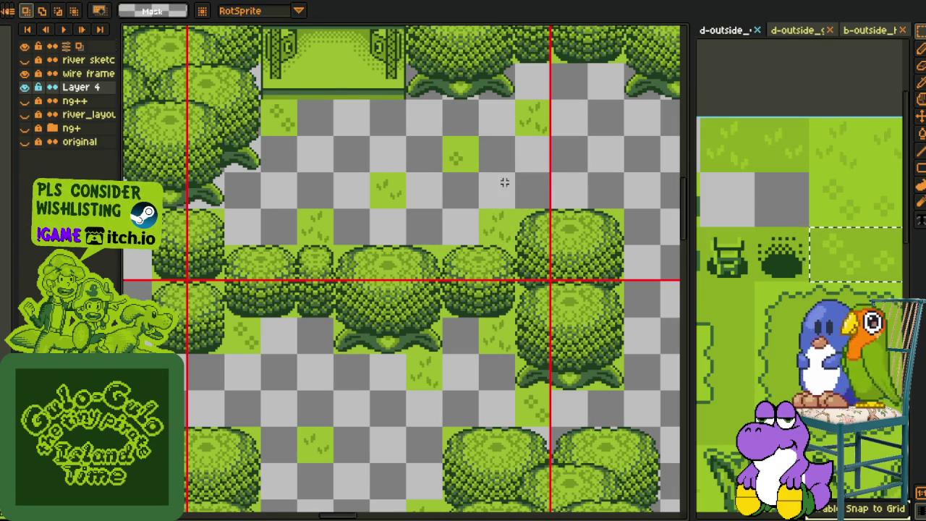
mouse_move(286, 127)
left_mouse_down()
mouse_move(503, 229)
mouse_move(568, 235)
mouse_move(528, 197)
left_mouse_up()
scroll(497, 229, "down", 7)
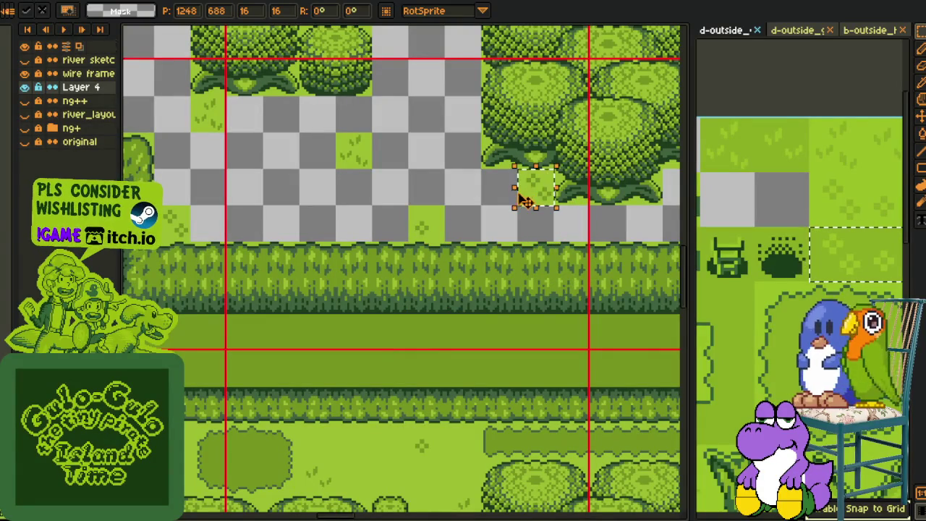
key("Return")
mouse_move(371, 141)
left_mouse_down()
mouse_move(362, 217)
mouse_move(352, 221)
mouse_move(321, 334)
mouse_move(290, 353)
left_mouse_up()
key("m")
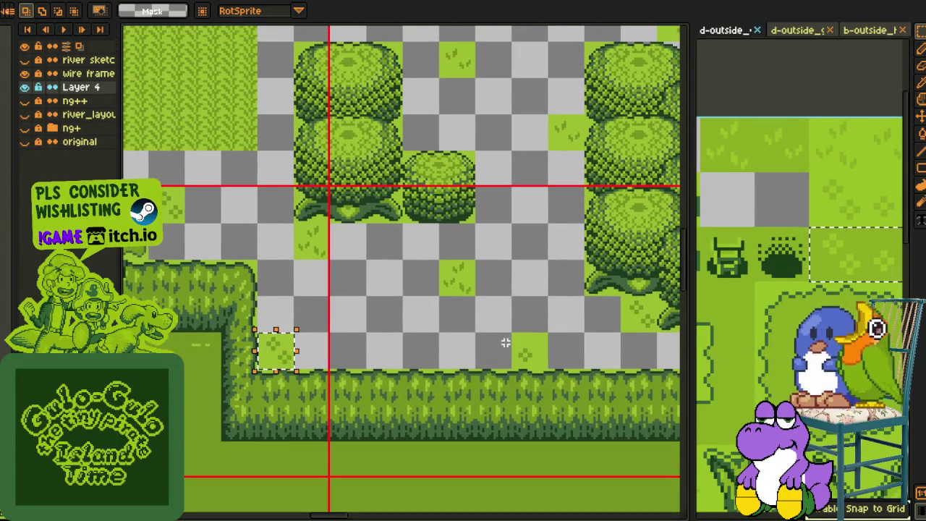
- Fit a grass tile into a gap near the lower hedge and clear the selection
mouse_move(540, 361)
left_mouse_down()
mouse_move(391, 267)
mouse_move(562, 250)
mouse_move(561, 275)
mouse_move(571, 242)
left_mouse_up()
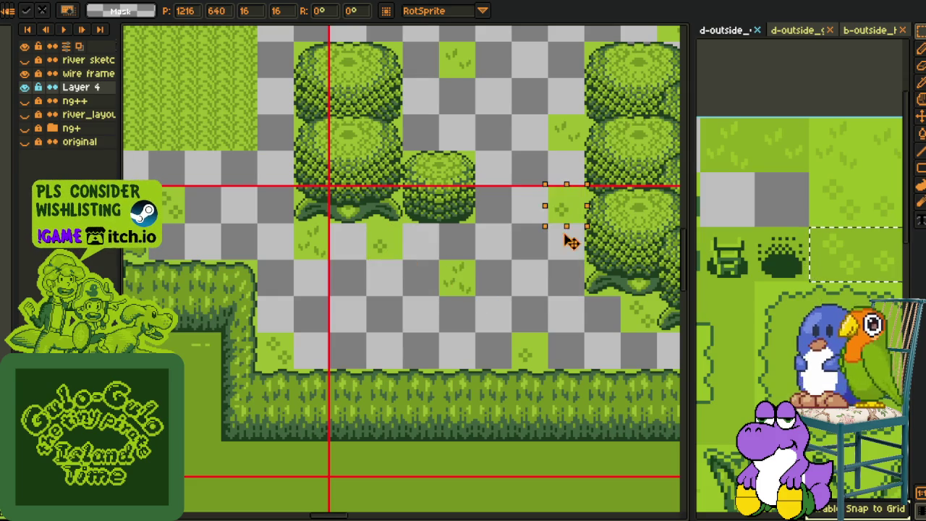
left_click_drag(571, 210, 535, 210)
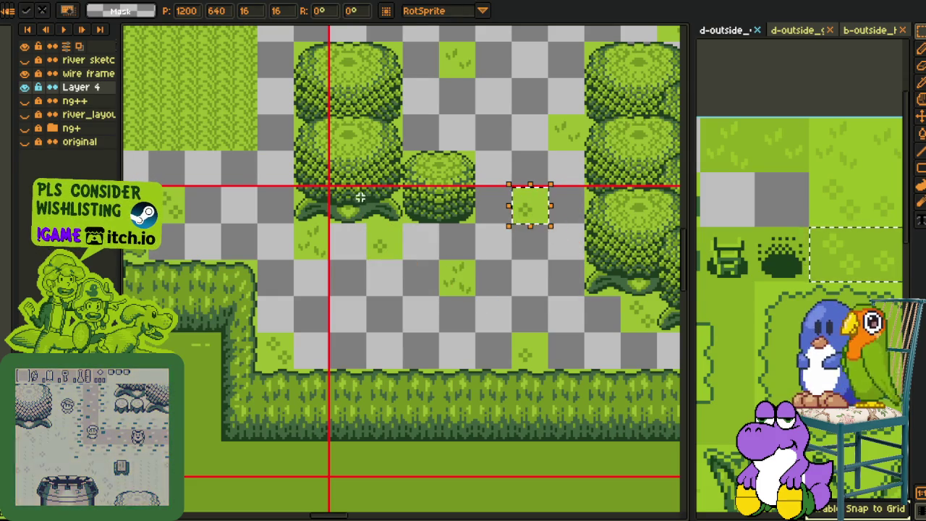
scroll(395, 199, "down", 1)
scroll(397, 203, "down", 1)
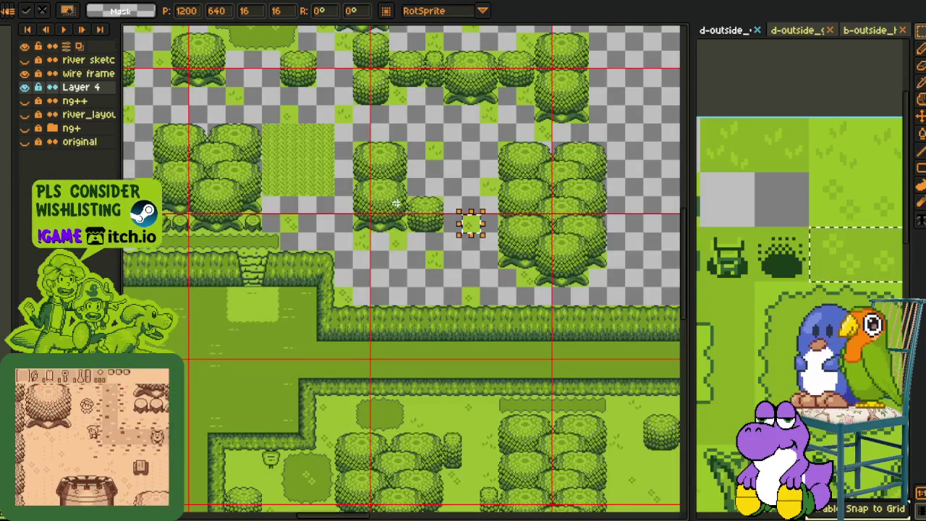
scroll(419, 186, "up", 2)
left_click_drag(419, 186, 419, 244)
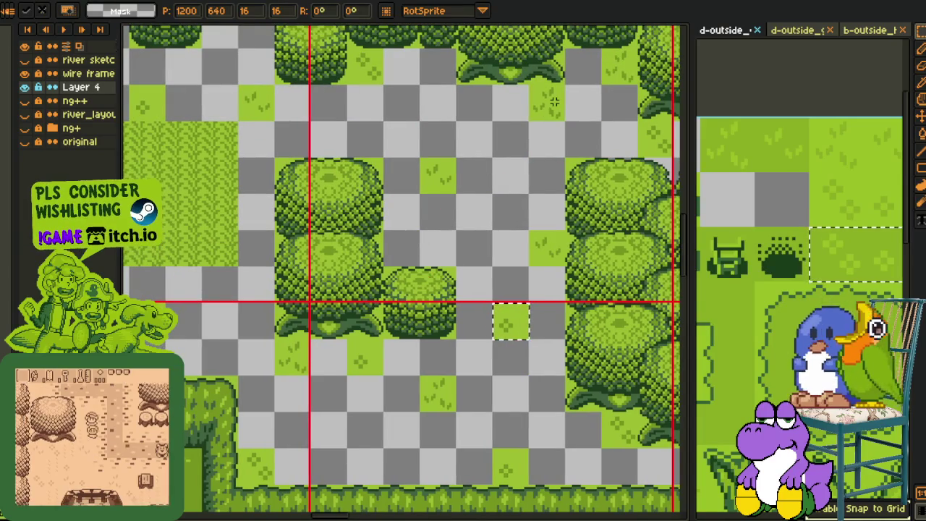
key("ctrl+d")
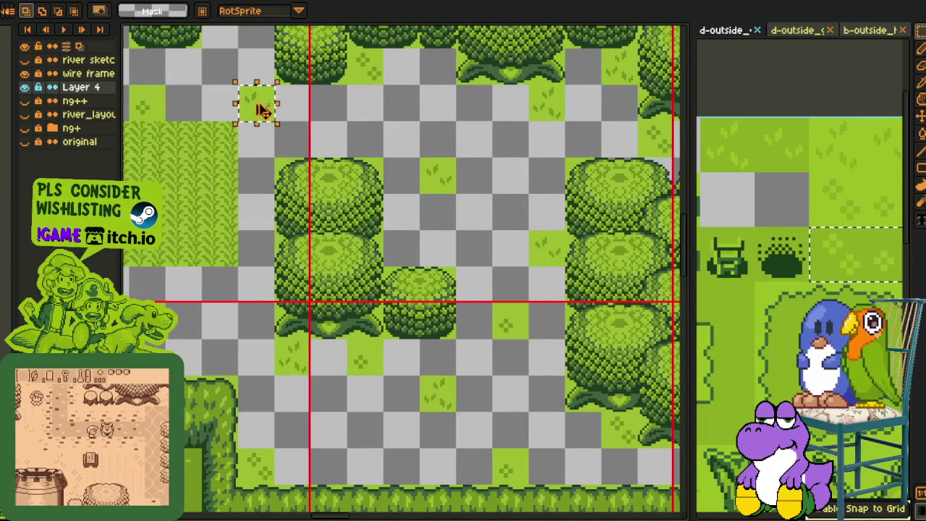
- Pan and zoom across the map to check for remaining transparent gaps
scroll(473, 203, "down", 1)
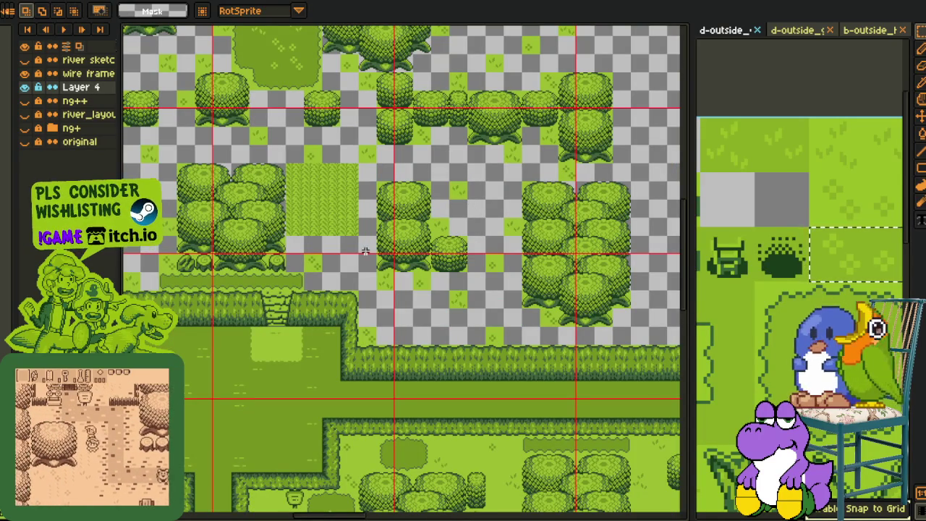
scroll(351, 145, "up", 1)
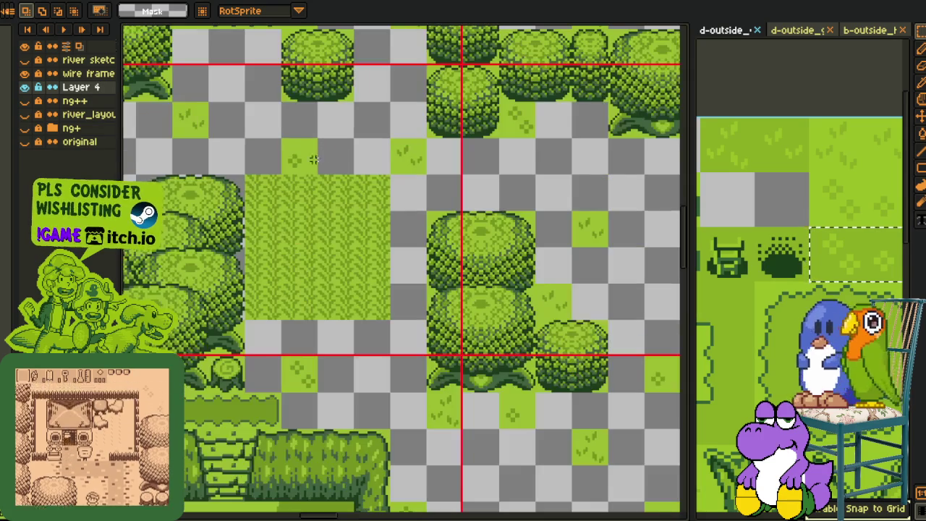
scroll(369, 175, "down", 1)
left_click_drag(370, 218, 393, 250)
scroll(393, 249, "up", 1)
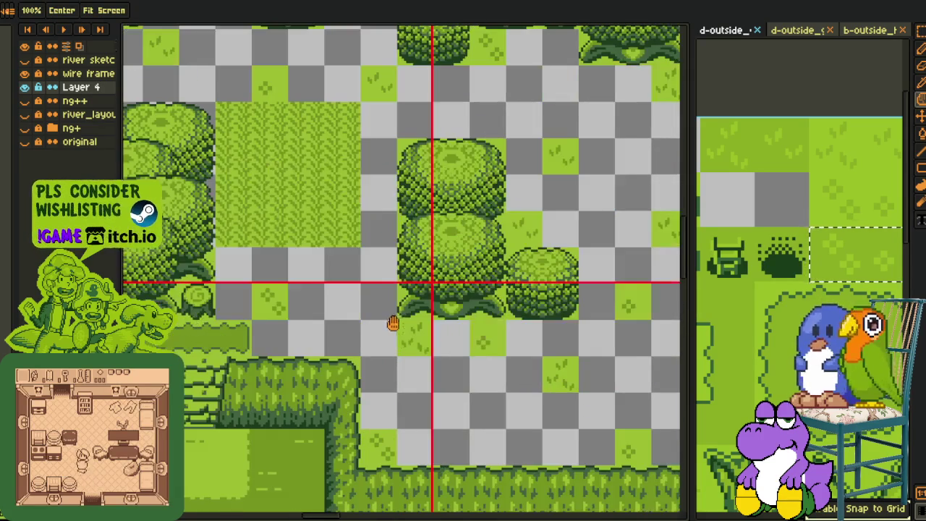
left_click_drag(284, 292, 303, 325)
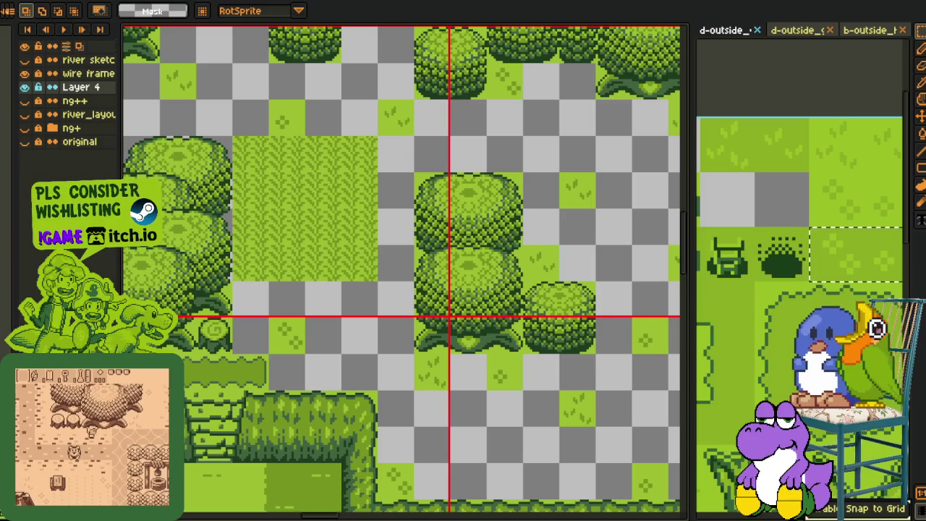
scroll(496, 254, "down", 3)
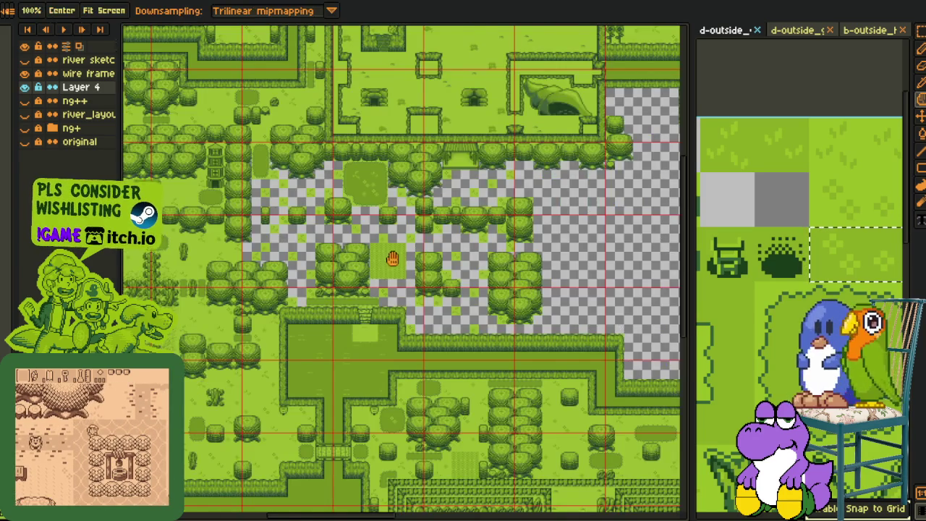
- Move a grass tile into an open gap among the trees near the gatehouse and commit it
scroll(496, 254, "up", 2)
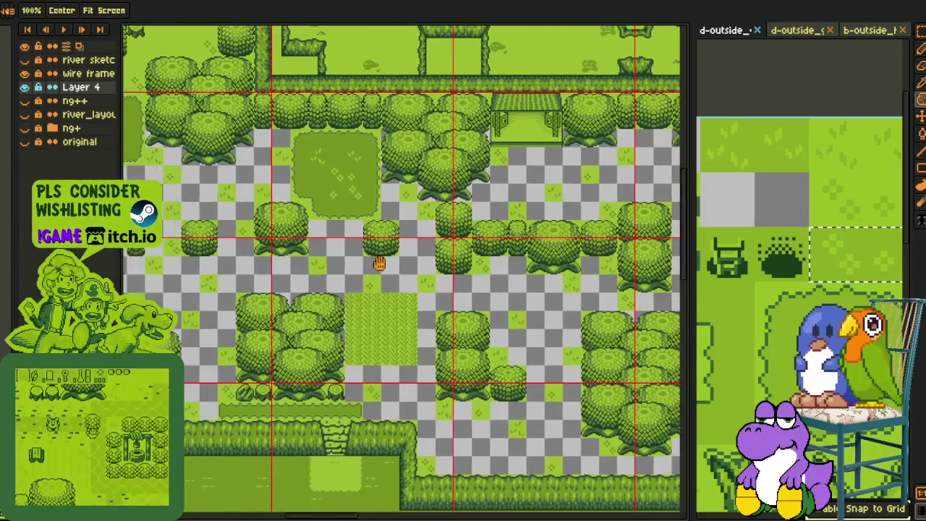
scroll(328, 262, "up", 2)
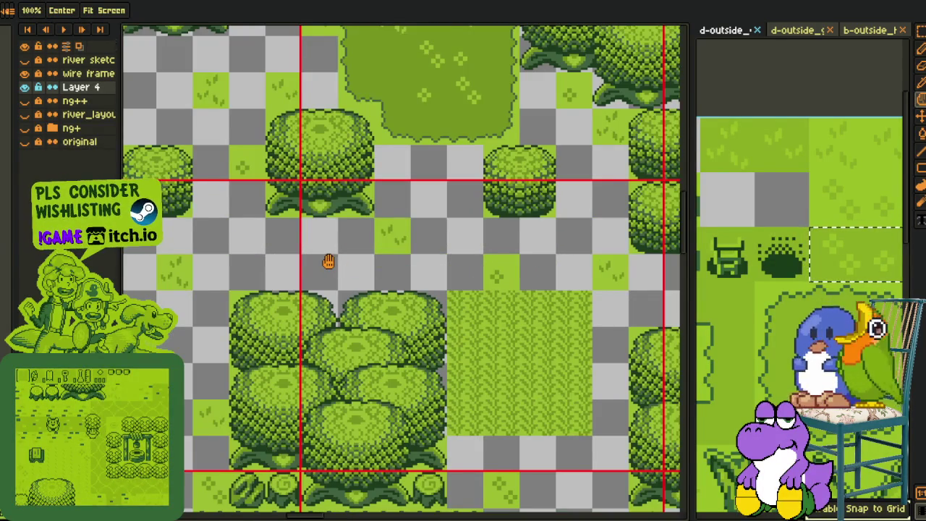
scroll(328, 261, "down", 1)
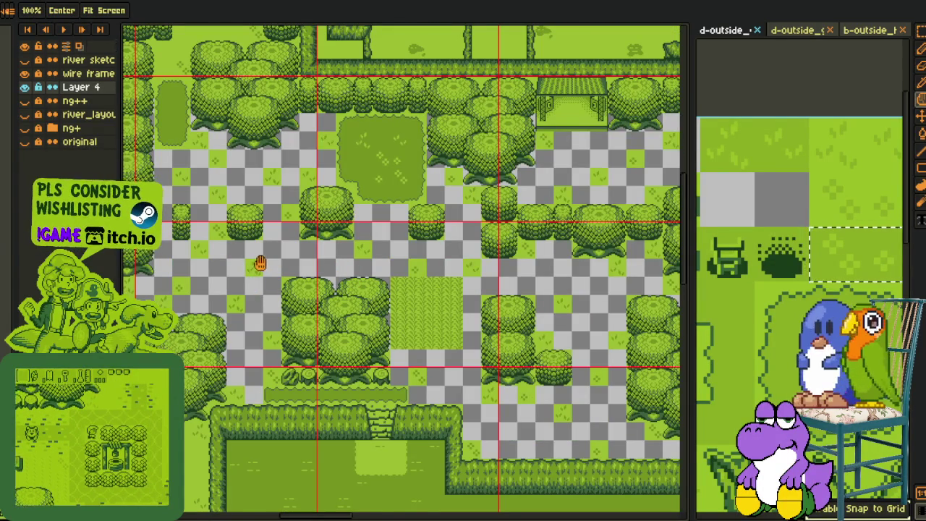
left_click_drag(260, 262, 287, 289)
scroll(300, 223, "up", 1)
mouse_move(300, 223)
left_mouse_down()
mouse_move(364, 211)
mouse_move(356, 223)
left_mouse_up()
scroll(364, 211, "up", 1)
scroll(263, 215, "down", 1)
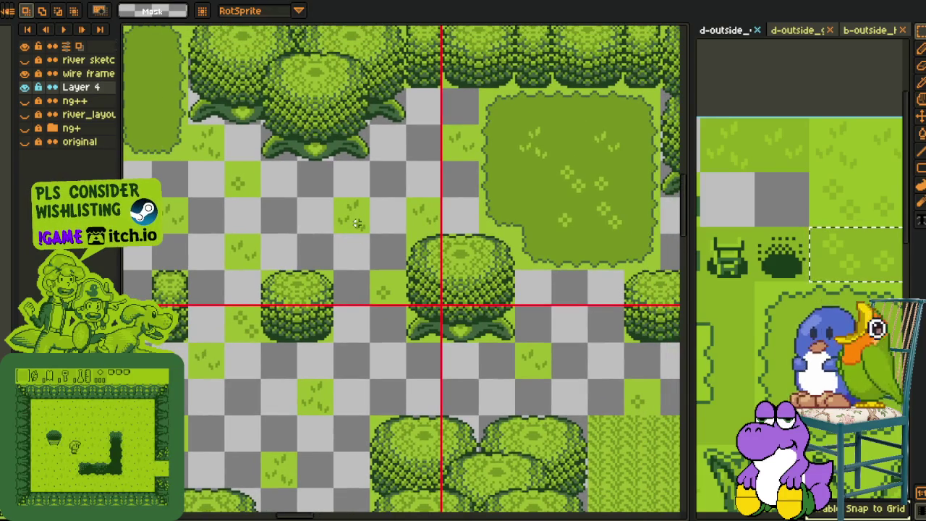
scroll(454, 235, "down", 2)
mouse_move(269, 217)
left_mouse_down()
mouse_move(263, 244)
mouse_move(340, 267)
mouse_move(370, 249)
mouse_move(416, 176)
left_mouse_up()
scroll(349, 238, "up", 2)
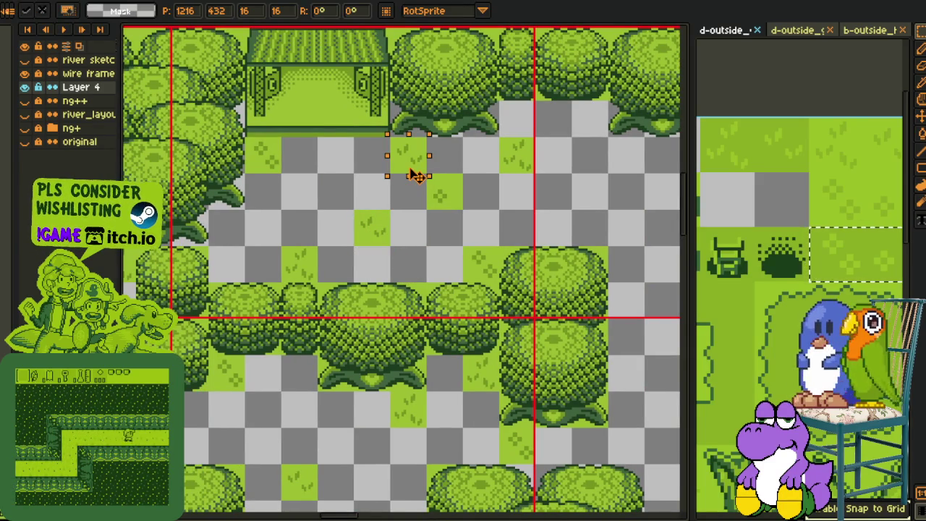
key("Return")
- Commit a second grass tile, paste another copy, and zoom out to view the whole map
scroll(389, 341, "down", 2)
mouse_move(379, 468)
left_mouse_down()
mouse_move(430, 352)
mouse_move(404, 291)
mouse_move(407, 234)
mouse_move(396, 211)
left_mouse_up()
scroll(390, 240, "up", 2)
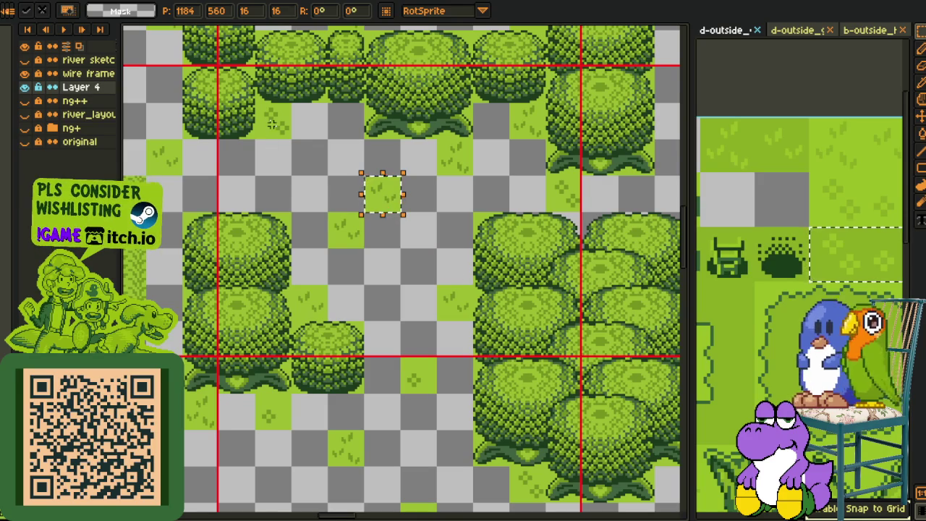
key("Return")
key("ctrl+v")
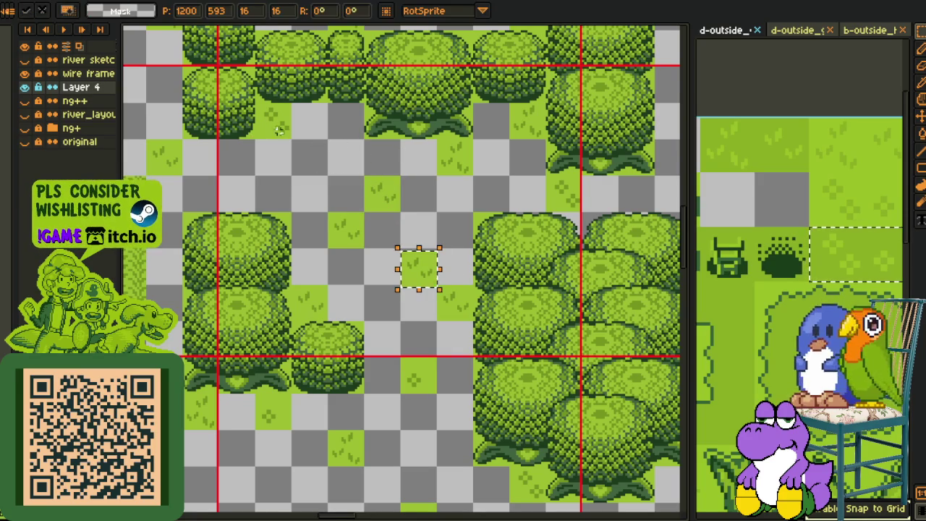
scroll(283, 128, "down", 5)
mouse_move(395, 286)
left_mouse_down()
mouse_move(277, 272)
mouse_move(423, 270)
left_mouse_up()
scroll(432, 269, "down", 1)
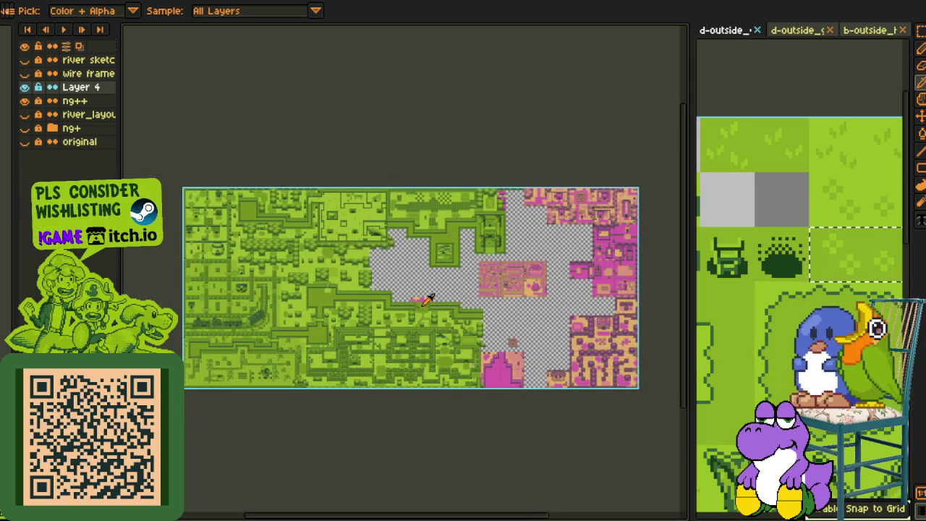
- Show the wire frame layer and pan across the map to inspect the empty gap
left_click(25, 74)
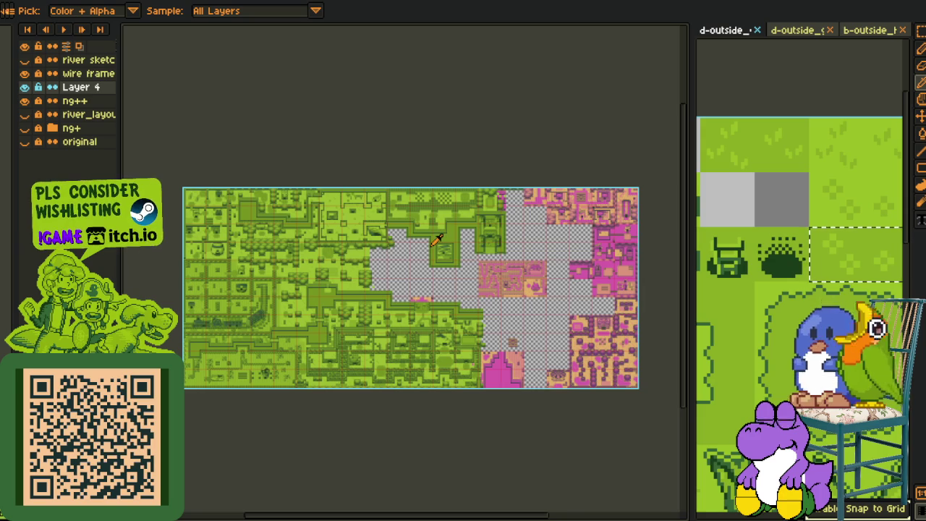
scroll(437, 239, "up", 2)
scroll(419, 224, "up", 2)
scroll(386, 202, "up", 2)
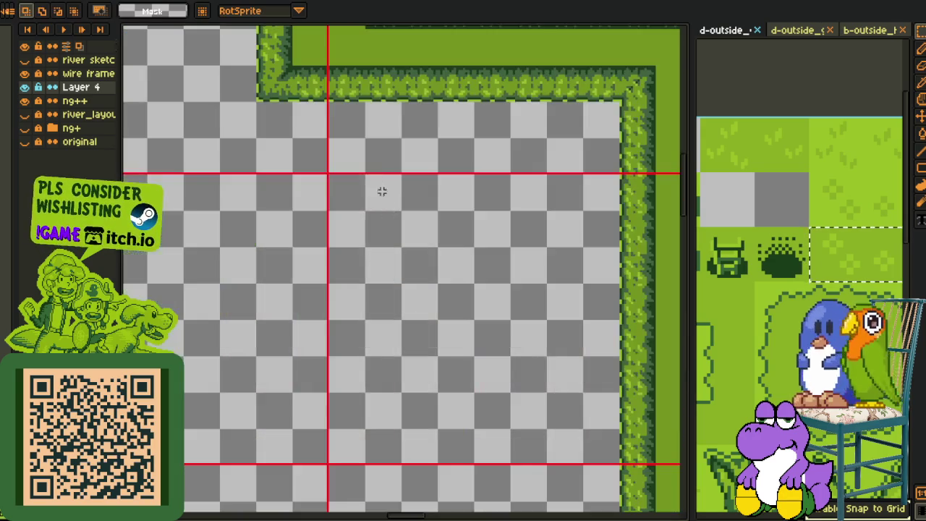
scroll(463, 316, "down", 2)
scroll(492, 316, "down", 2)
scroll(535, 316, "down", 2)
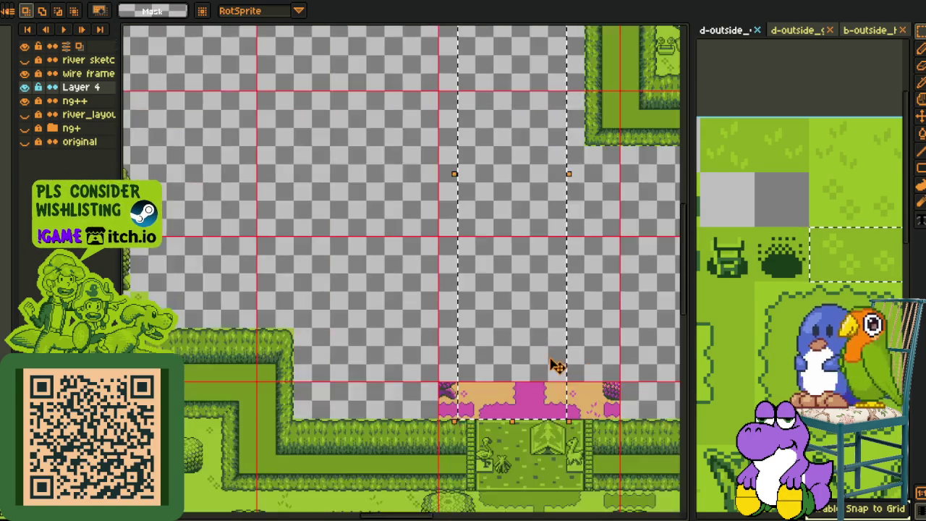
scroll(559, 316, "down", 1)
mouse_move(559, 316)
left_mouse_down()
mouse_move(530, 381)
mouse_move(330, 432)
left_mouse_up()
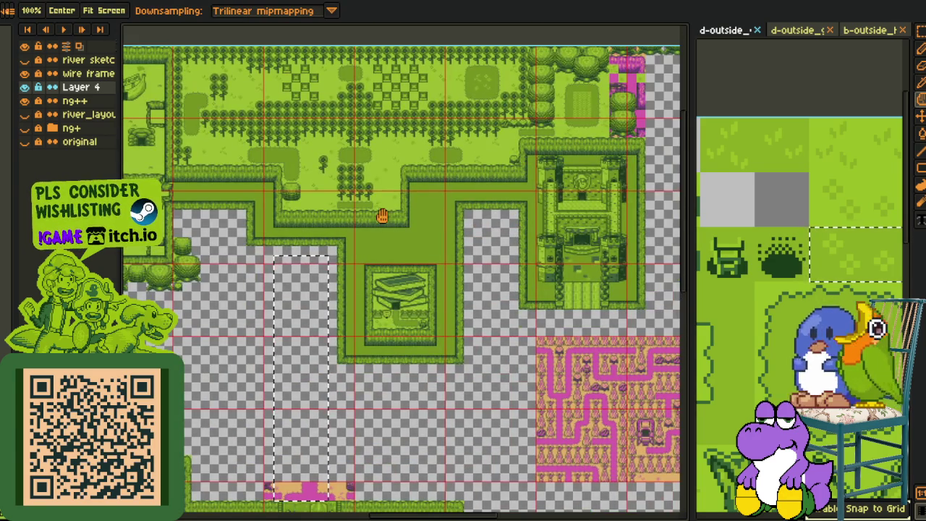
left_click_drag(382, 215, 365, 56)
scroll(399, 259, "down", 1)
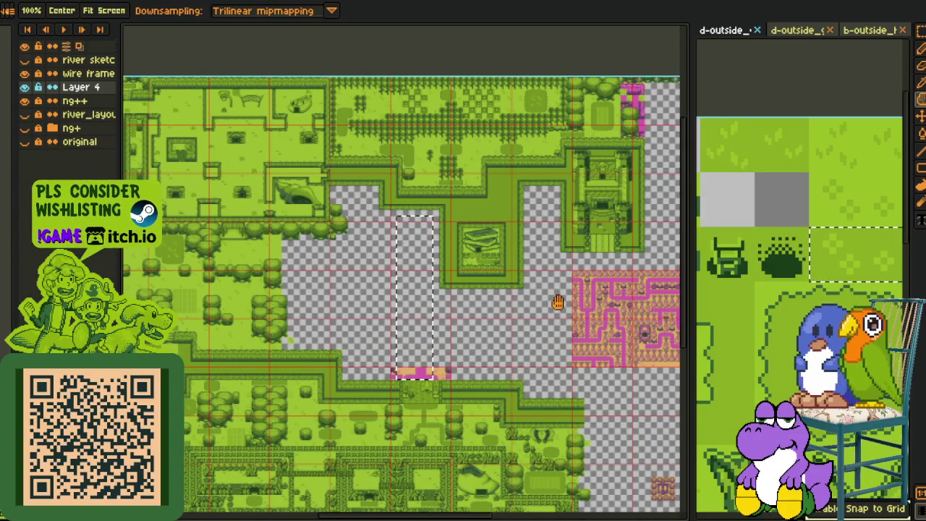
left_click_drag(557, 302, 303, 233)
left_click_drag(637, 280, 575, 249)
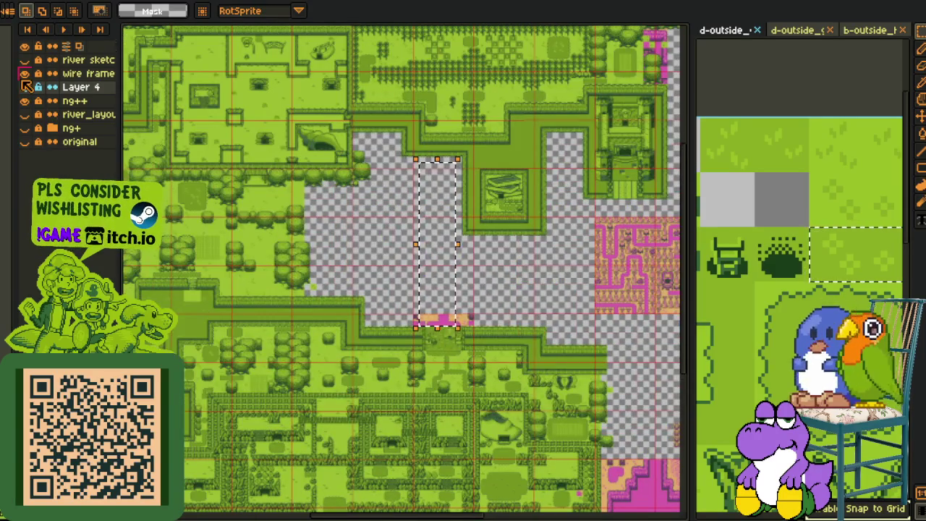
- Hide the wire frame grid layer and briefly toggle Layer 4's visibility
left_click(25, 74)
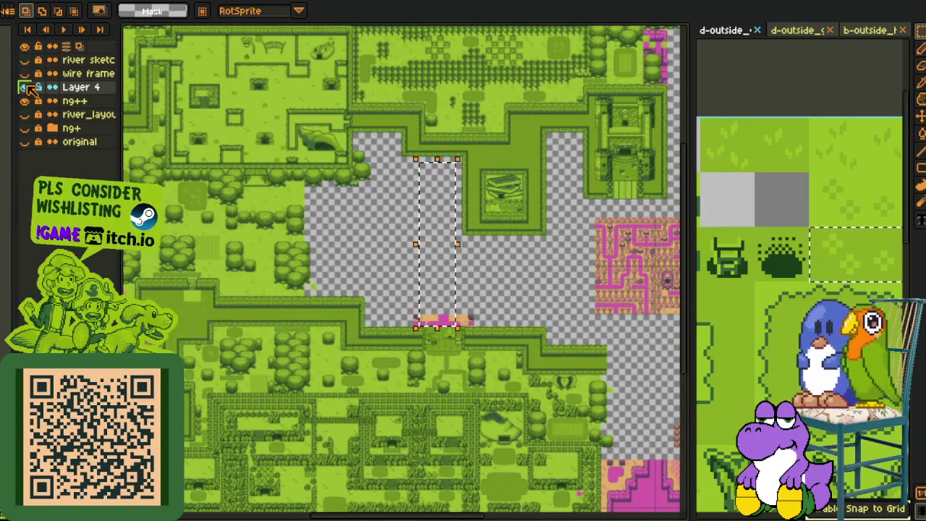
left_click(25, 87)
left_click(25, 88)
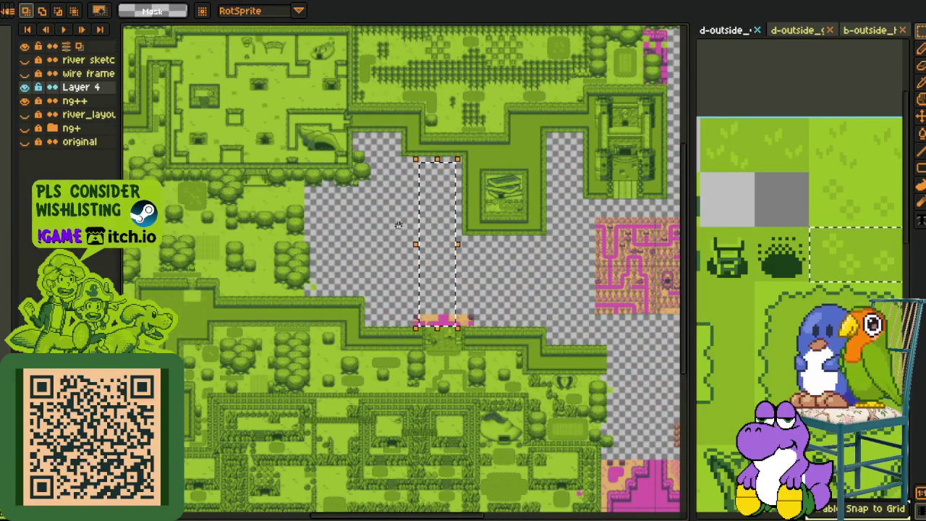
- Cancel the strip transform and save the tile map file
key("ctrl+t")
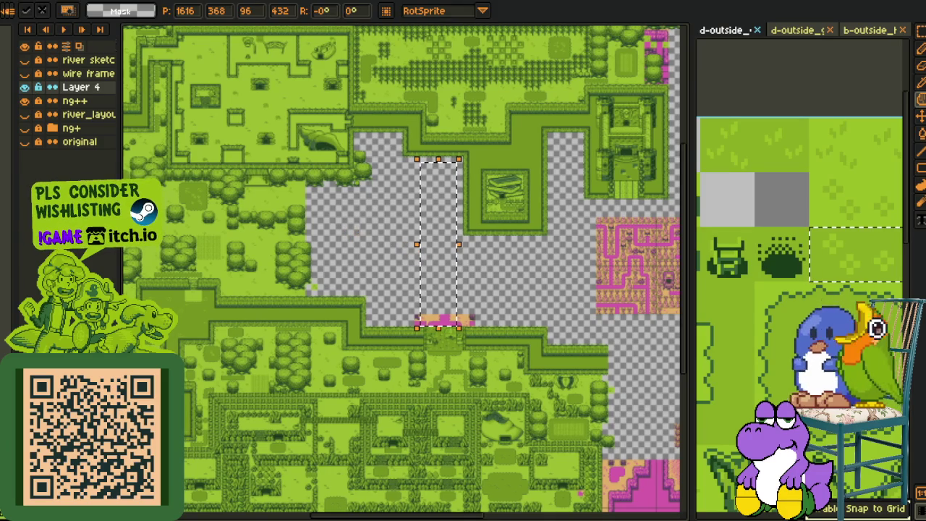
key("Escape")
mouse_move(337, 210)
left_mouse_down()
mouse_move(422, 241)
mouse_move(450, 262)
left_mouse_up()
key("ctrl+s")
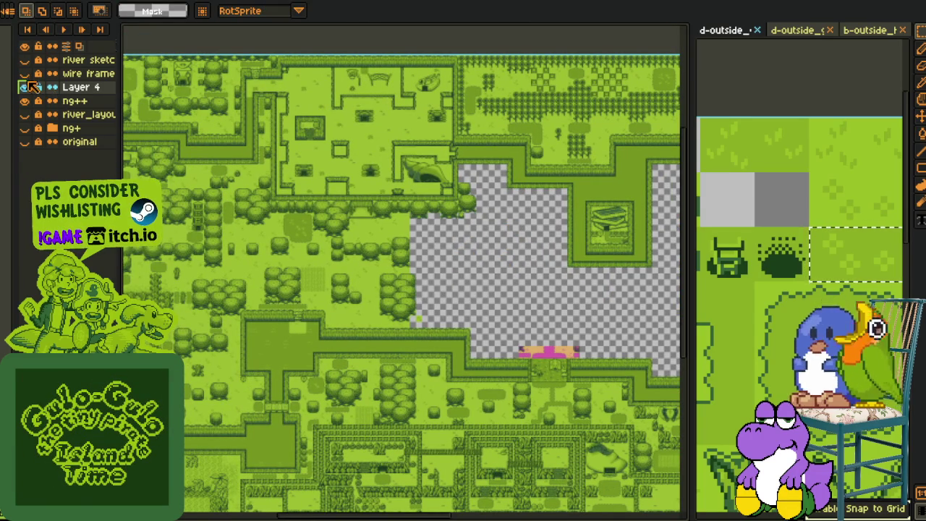
- Hide the river sketch layer and turn the wire frame grid layer back on
left_click(26, 74)
left_click(26, 74)
left_click(24, 74)
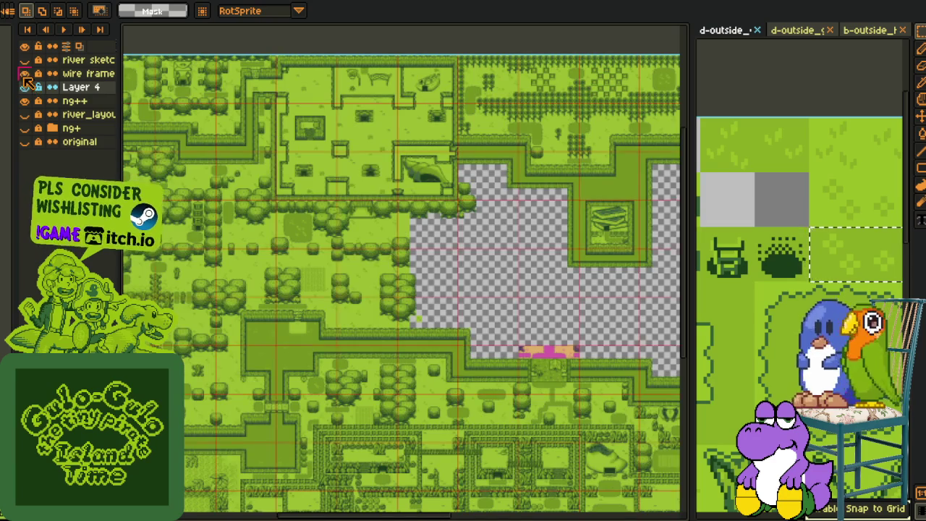
scroll(520, 262, "up", 1)
mouse_move(515, 236)
left_mouse_down()
mouse_move(491, 219)
mouse_move(471, 223)
left_mouse_up()
- Zoom to the hedge-bordered area, then mark and clear a rectangle inside the empty gap
scroll(450, 218, "up", 1)
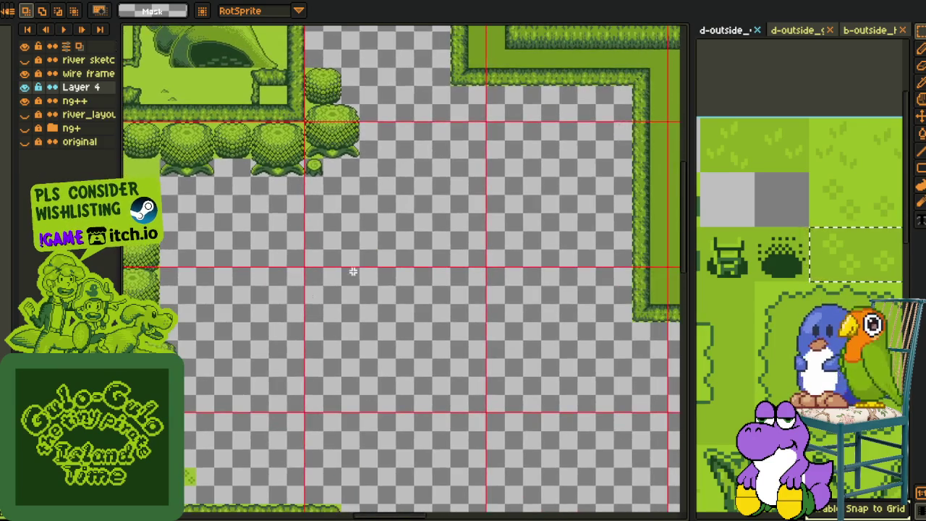
scroll(378, 324, "down", 2)
scroll(386, 176, "up", 2)
left_click_drag(386, 176, 404, 288)
scroll(404, 288, "up", 1)
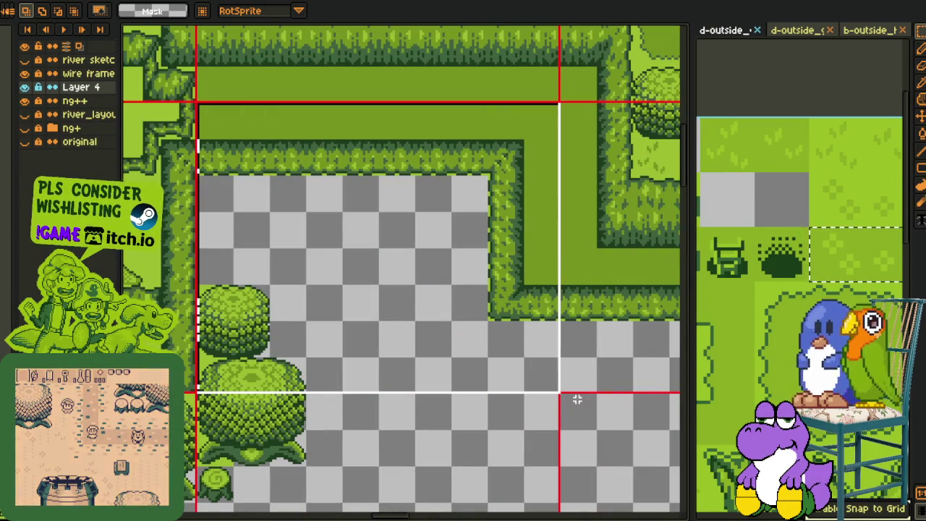
mouse_move(577, 399)
left_mouse_down()
mouse_move(524, 371)
mouse_move(510, 326)
mouse_move(478, 336)
mouse_move(473, 309)
left_mouse_up()
scroll(477, 407, "down", 1)
key("ctrl+d")
- Pan across the map to bring the empty gap and pink areas back into view
scroll(477, 336, "down", 1)
scroll(388, 192, "up", 1)
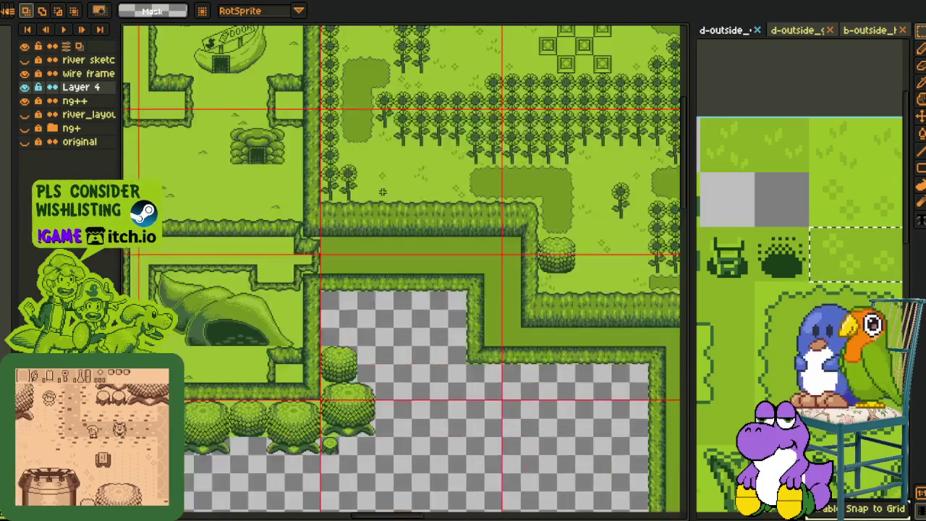
scroll(388, 191, "up", 1)
scroll(479, 376, "down", 1)
scroll(506, 379, "down", 1)
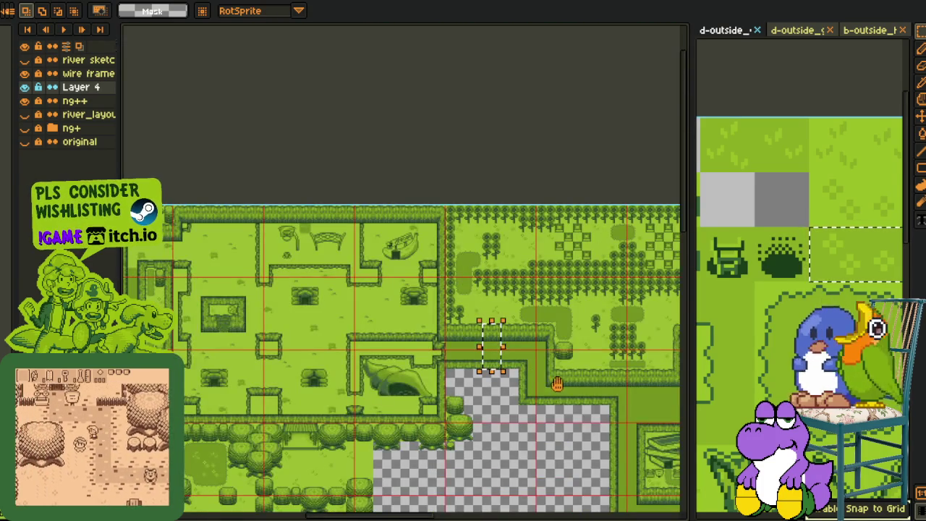
mouse_move(452, 308)
left_mouse_down()
mouse_move(419, 272)
mouse_move(378, 314)
mouse_move(475, 345)
mouse_move(507, 314)
mouse_move(381, 316)
left_mouse_up()
mouse_move(381, 376)
left_mouse_down()
mouse_move(542, 304)
mouse_move(419, 419)
mouse_move(423, 393)
left_mouse_up()
left_click_drag(467, 327, 514, 224)
left_click_drag(451, 368, 451, 360)
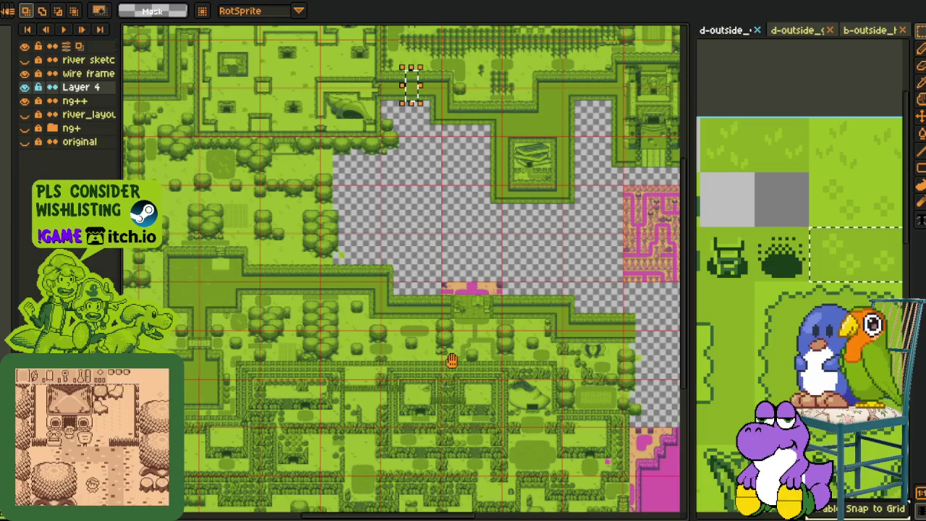
mouse_move(494, 306)
left_mouse_down()
mouse_move(402, 248)
mouse_move(214, 265)
left_mouse_up()
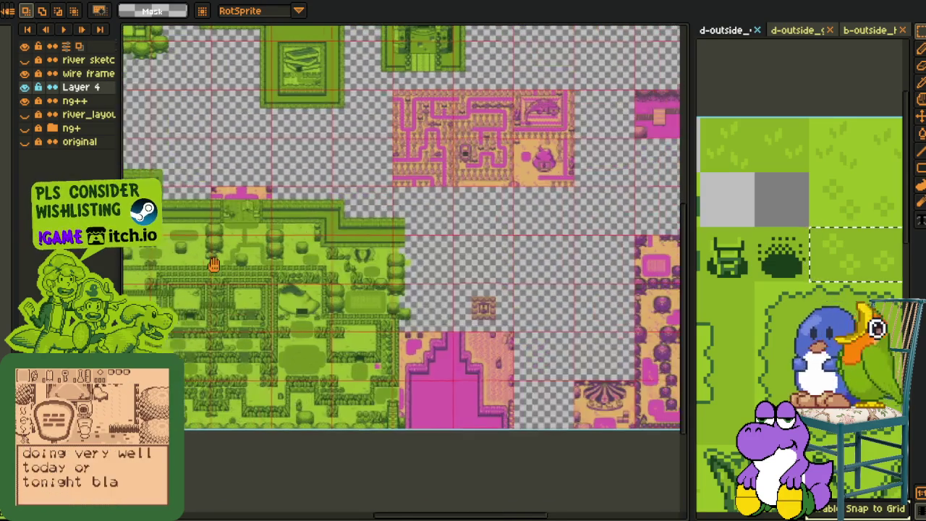
scroll(484, 304, "up", 6)
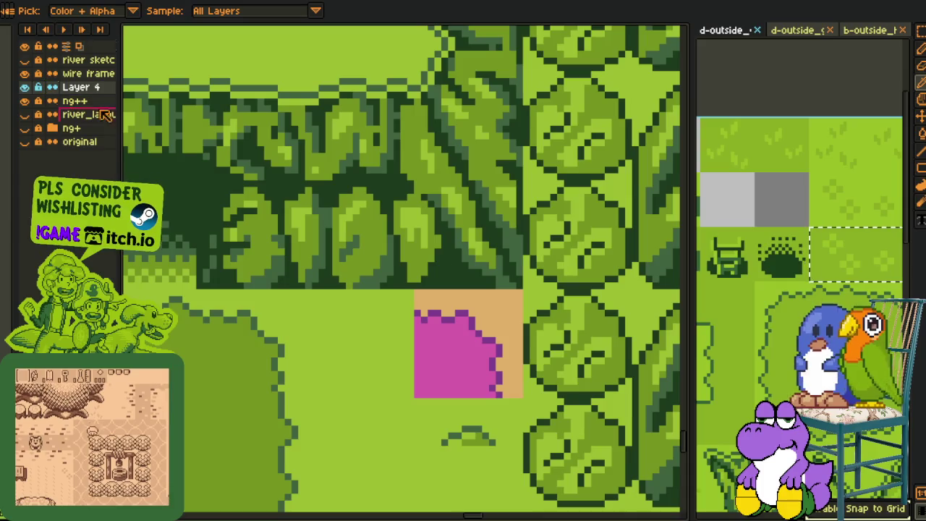
- With ng++ hidden, sample the grass green and fill the gap, then show ng++ again
key("g")
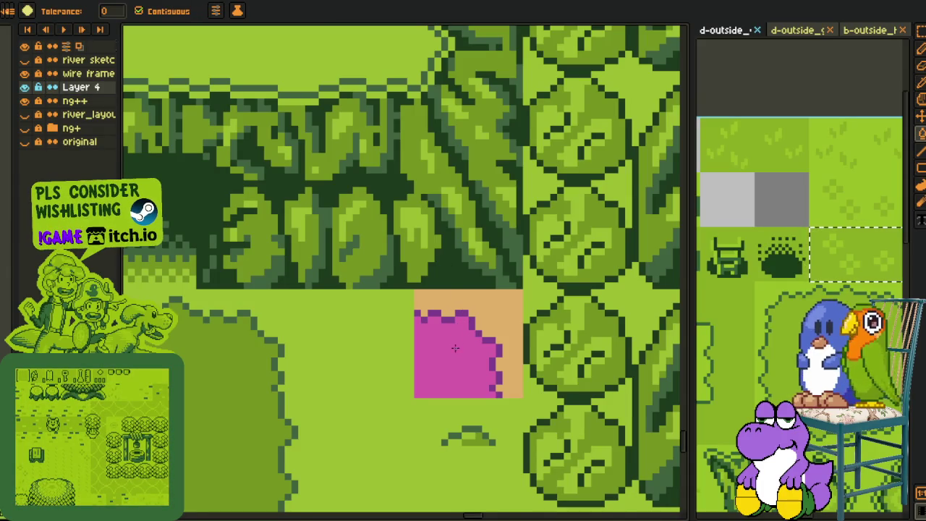
left_click(26, 102)
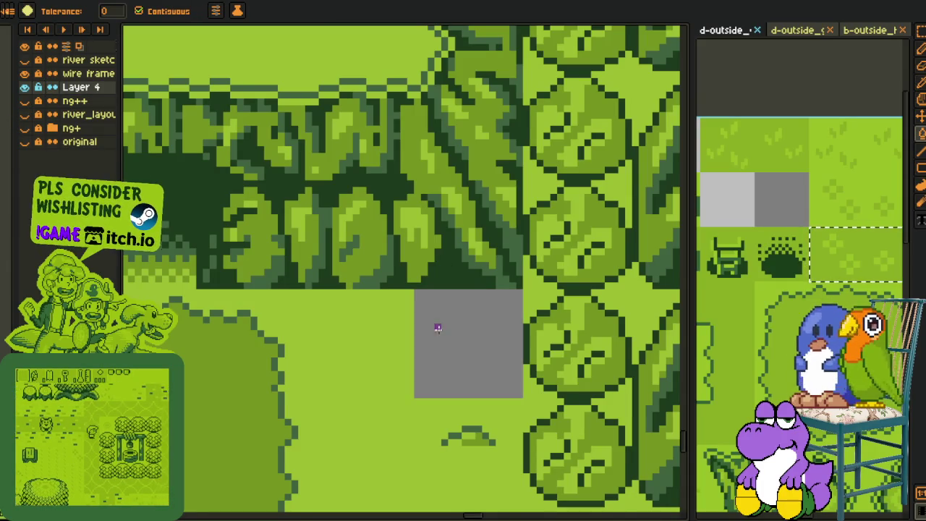
key("m")
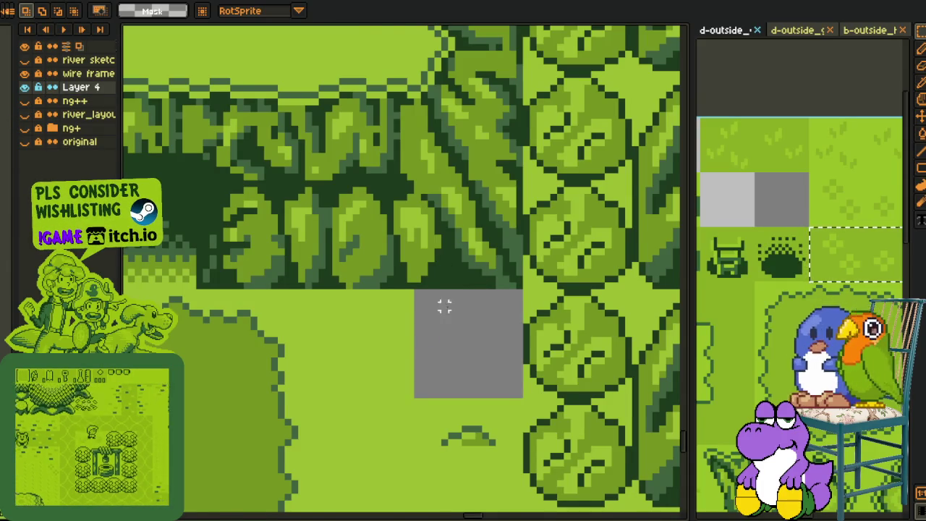
scroll(441, 321, "down", 2)
scroll(434, 318, "up", 1)
key("i")
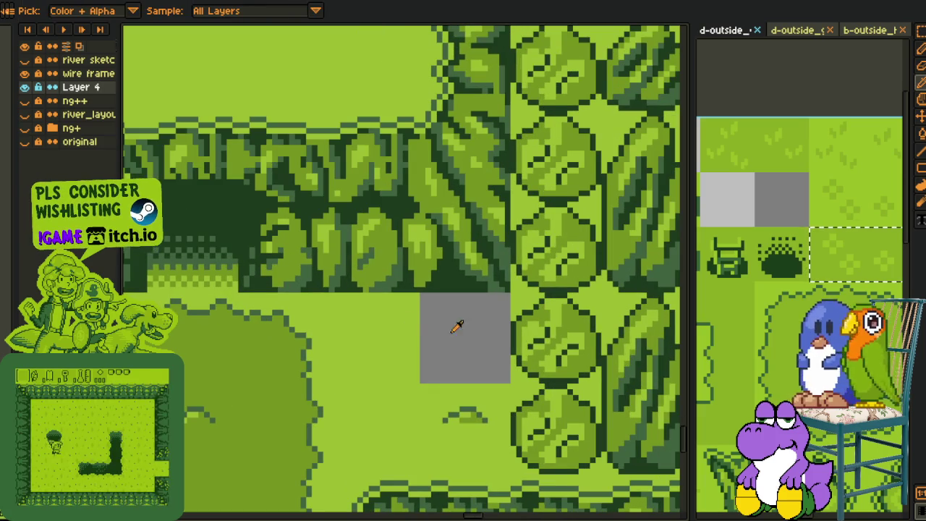
key("g")
left_click(444, 325)
scroll(444, 325, "down", 2)
scroll(525, 309, "down", 1)
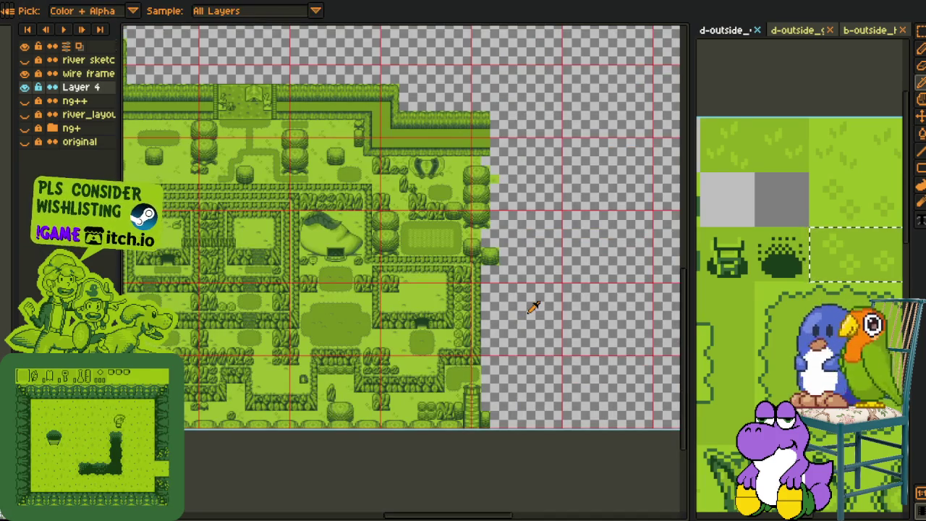
key("m")
left_click(29, 102)
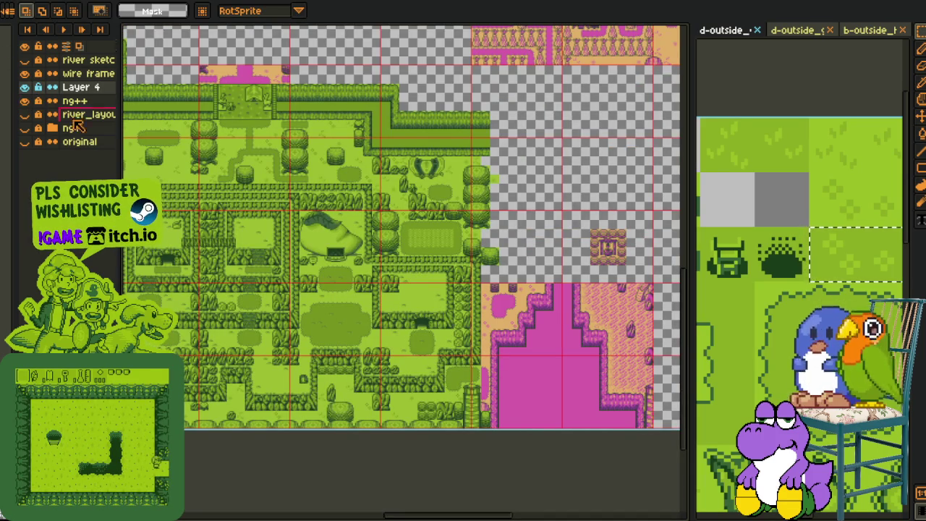
key("ctrl+s")
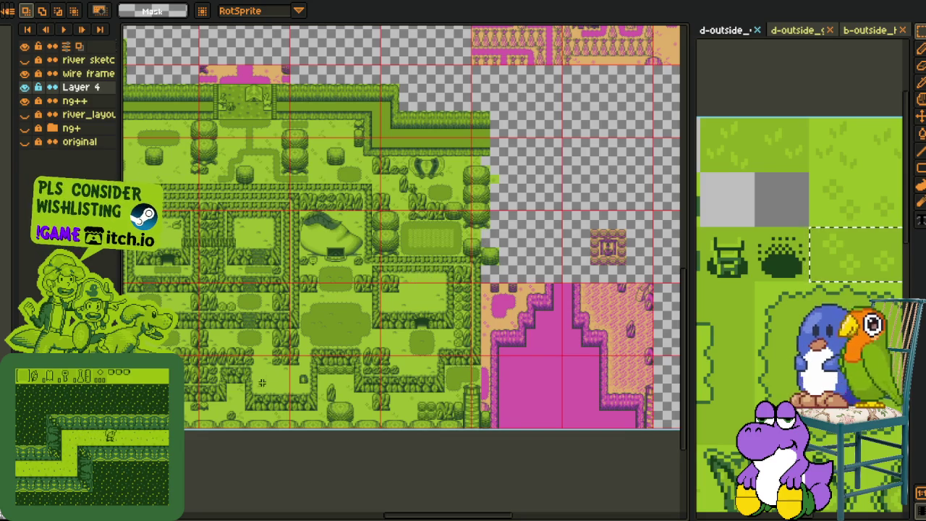
scroll(357, 368, "up", 2)
scroll(295, 402, "up", 1)
scroll(339, 284, "up", 1)
scroll(340, 284, "down", 3)
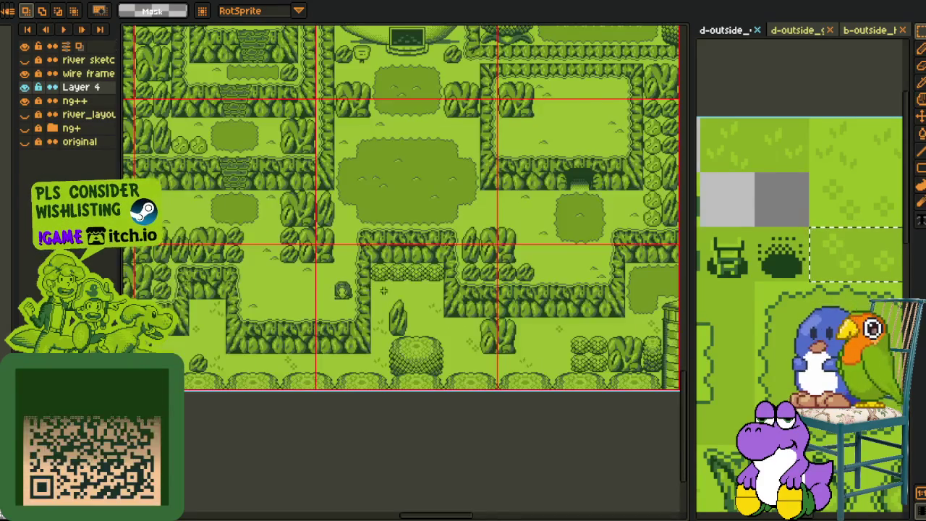
scroll(339, 285, "down", 2)
left_click_drag(475, 303, 499, 333)
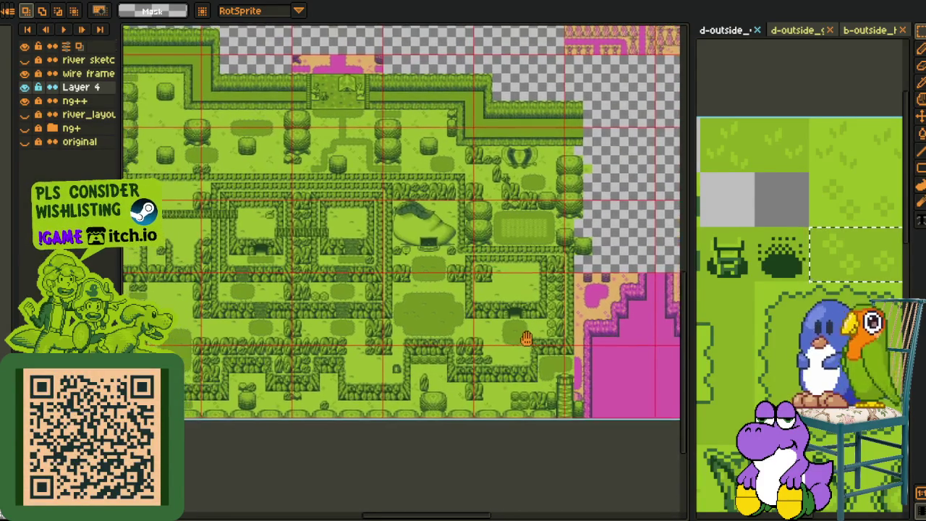
left_click_drag(249, 295, 450, 347)
scroll(363, 285, "up", 3)
scroll(378, 327, "up", 3)
scroll(382, 305, "up", 2)
scroll(404, 265, "up", 1)
scroll(366, 265, "up", 2)
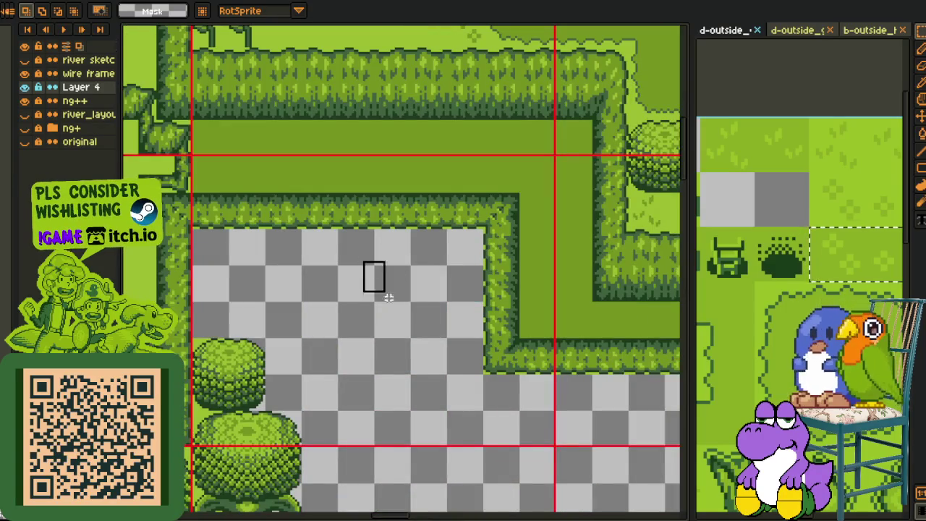
scroll(432, 343, "down", 3)
scroll(419, 321, "down", 2)
scroll(480, 235, "up", 1)
scroll(399, 316, "down", 2)
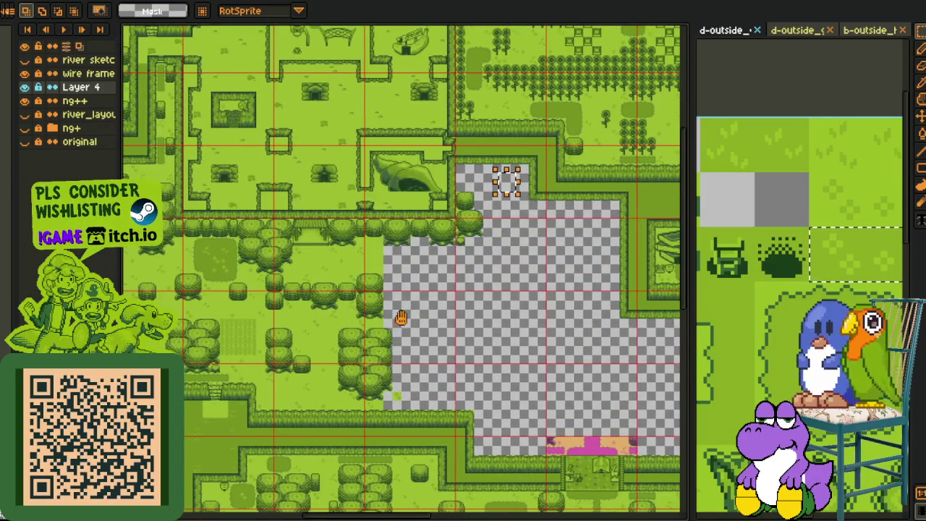
scroll(339, 212, "down", 2)
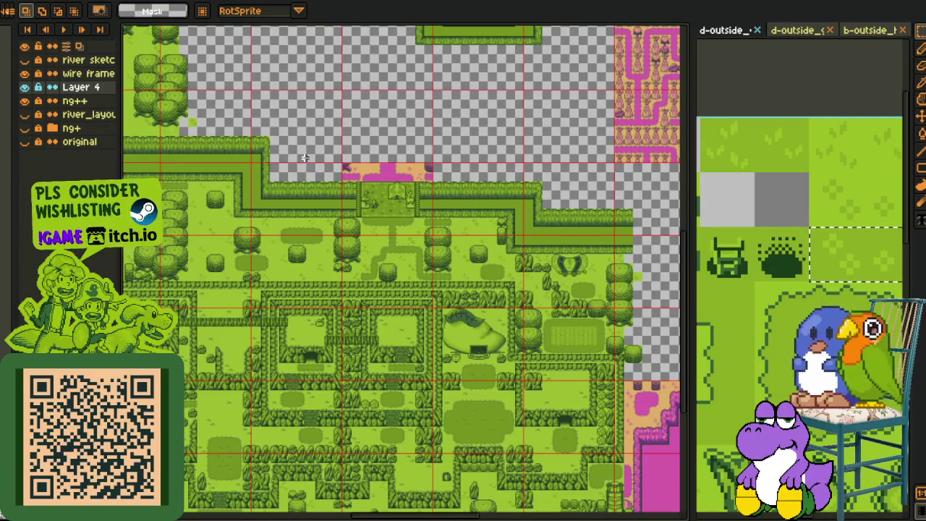
mouse_move(305, 158)
left_mouse_down()
mouse_move(456, 306)
mouse_move(459, 324)
left_mouse_up()
mouse_move(260, 168)
left_mouse_down()
mouse_move(286, 171)
mouse_move(409, 271)
mouse_move(387, 243)
left_mouse_up()
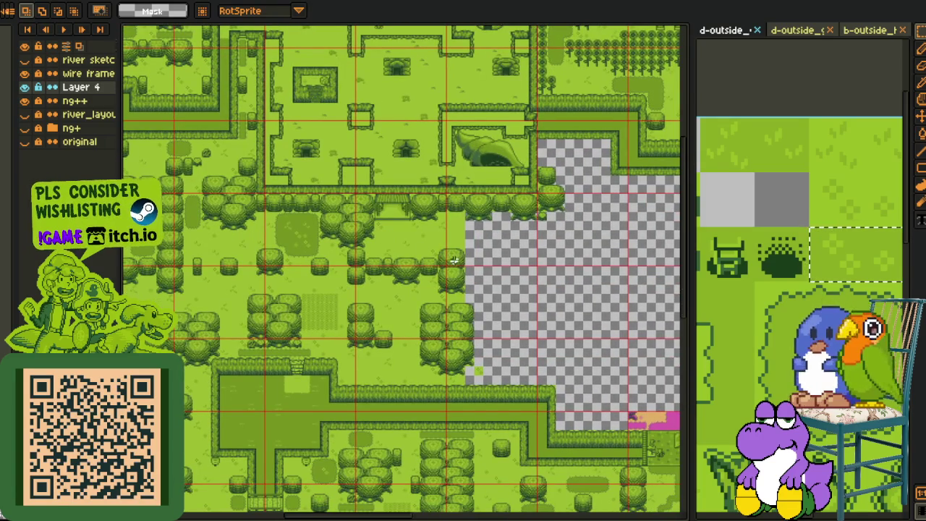
scroll(415, 250, "up", 1)
scroll(416, 247, "up", 1)
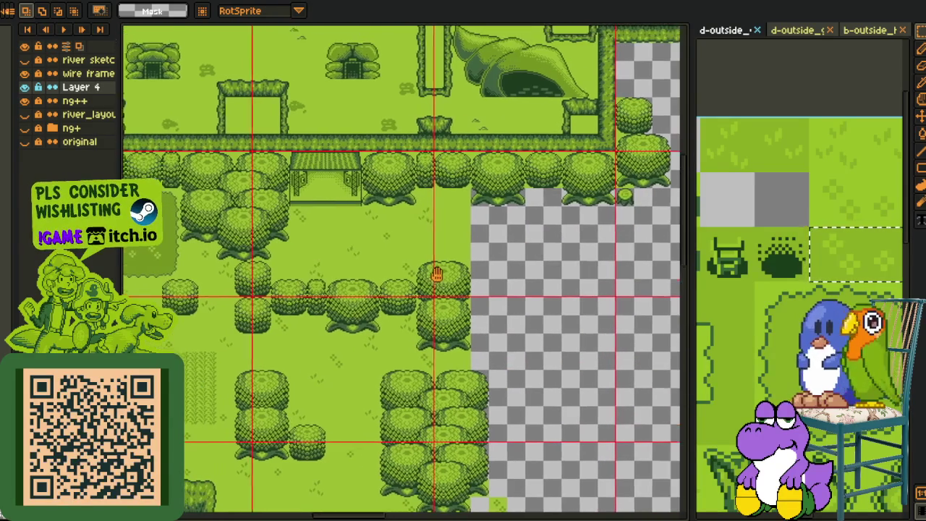
scroll(268, 226, "left", 3)
scroll(269, 225, "left", 2)
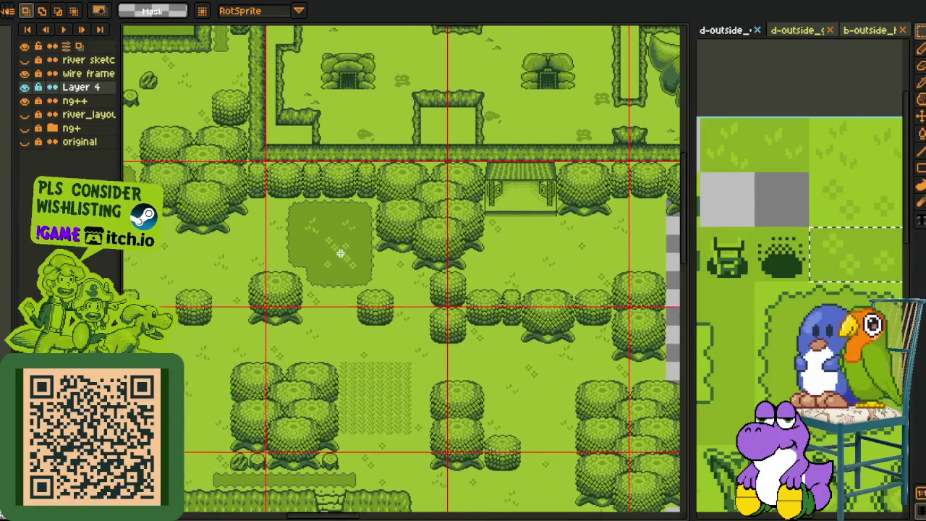
scroll(295, 215, "up", 1)
- Enlarge the selection and mark a first rectangle over the dark grass patch
left_click_drag(396, 214, 604, 388)
scroll(409, 314, "up", 1)
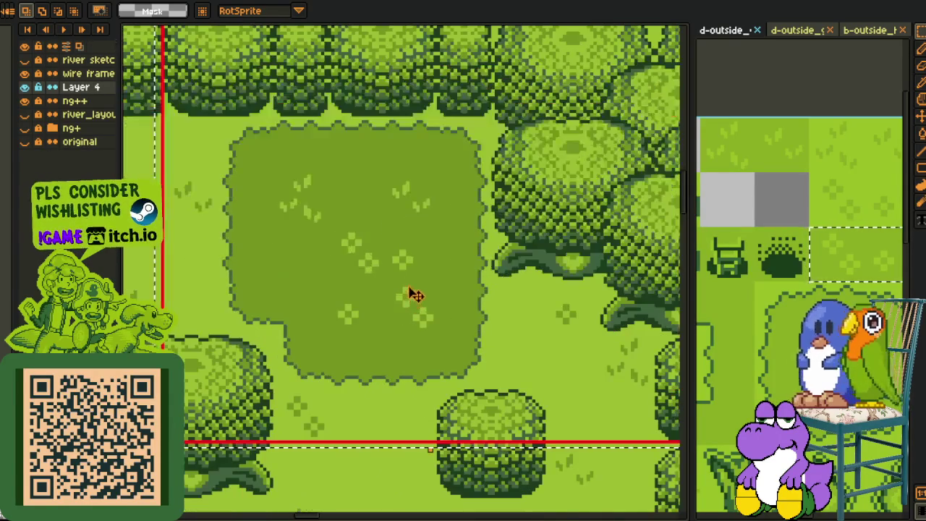
left_click_drag(411, 283, 407, 309)
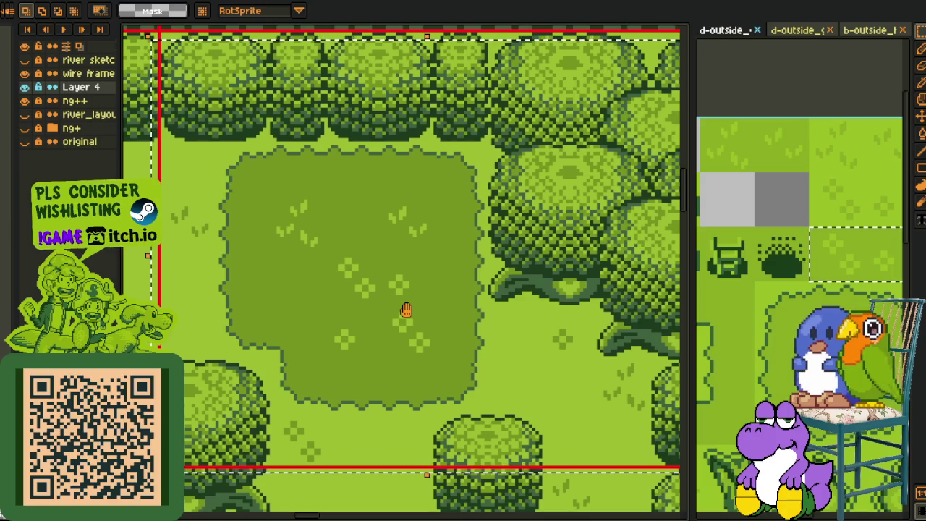
left_click_drag(405, 309, 404, 26)
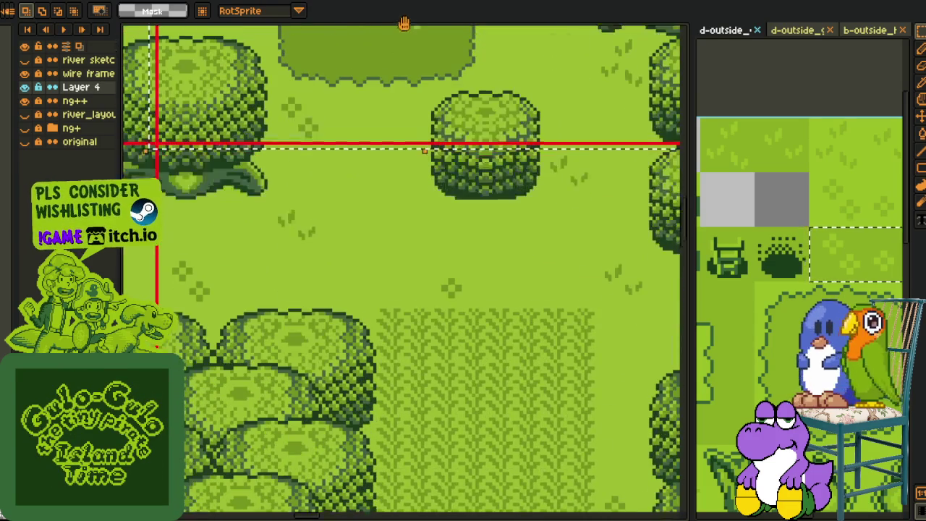
left_click_drag(400, 270, 572, 442)
left_click(479, 145)
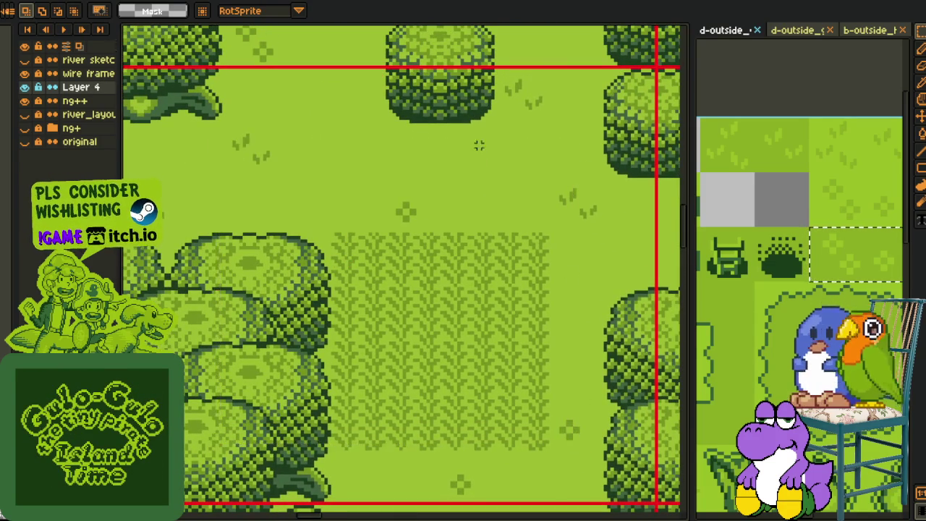
- Redraw the rectangle to cover the clearing down to the tall grass patch
left_click_drag(479, 145, 394, 259)
left_click_drag(183, 58, 680, 467)
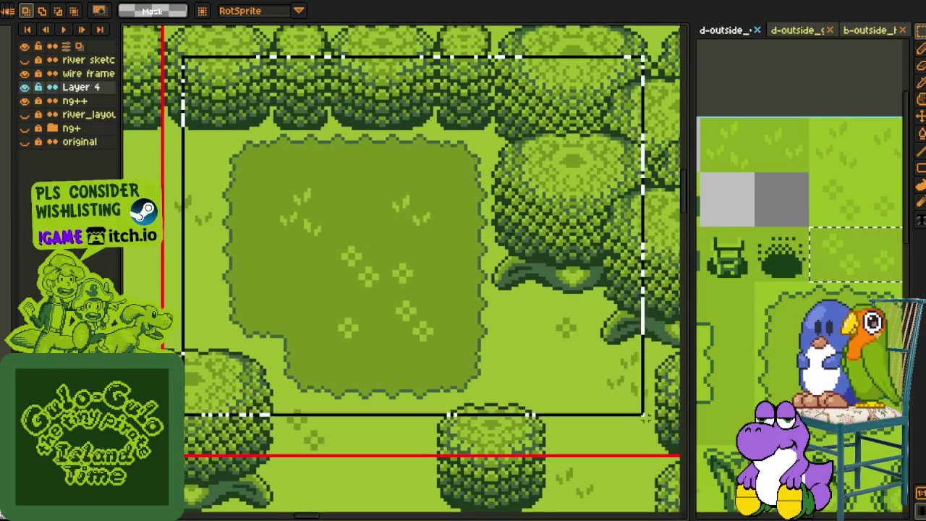
scroll(583, 428, "down", 1)
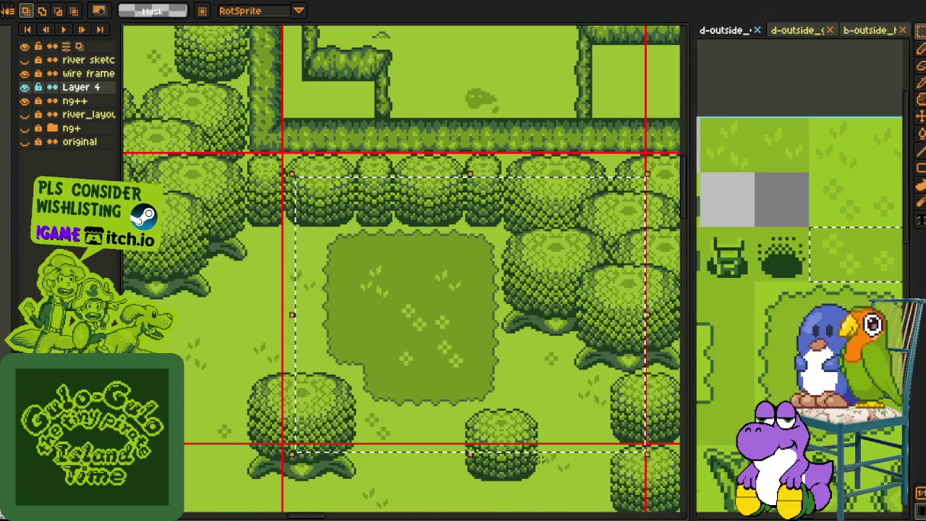
left_click_drag(381, 356, 630, 190)
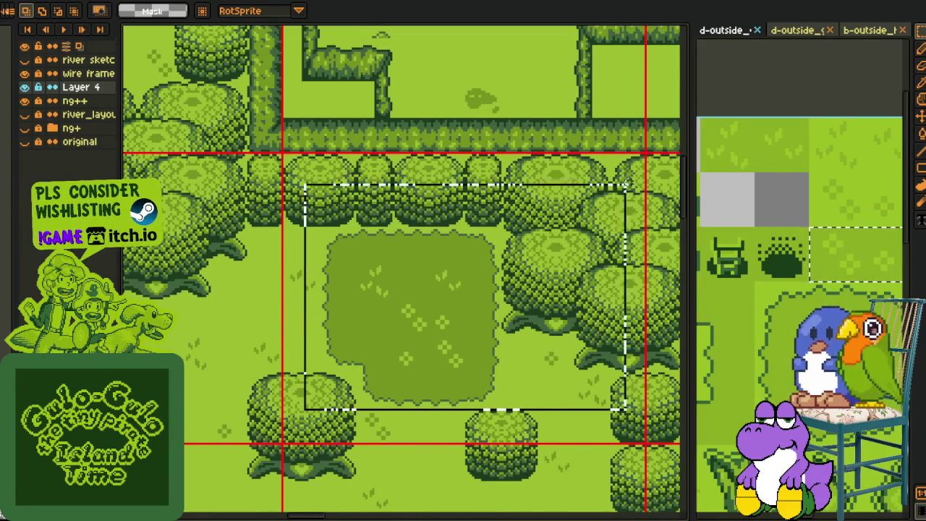
left_click_drag(470, 461, 548, 220)
mouse_move(665, 52)
left_mouse_down()
mouse_move(171, 486)
mouse_move(151, 484)
left_mouse_up()
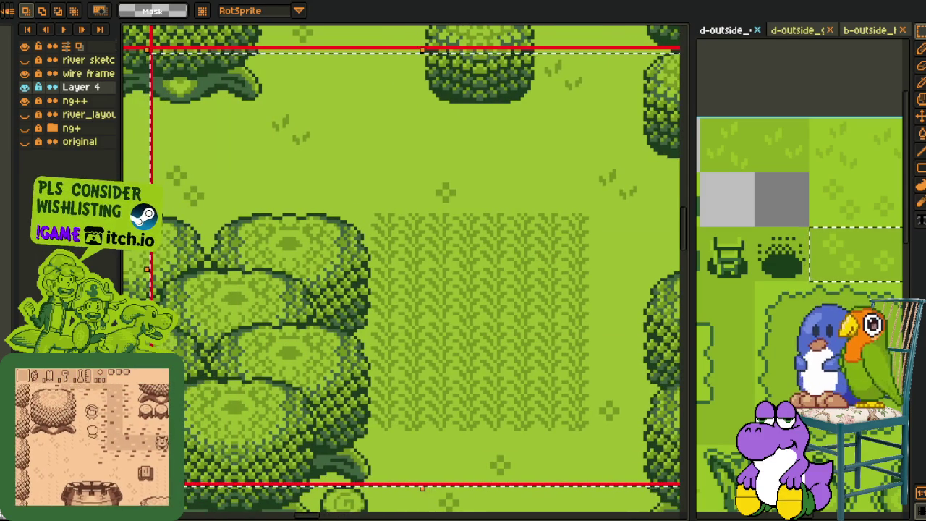
- Deselect, then drag a new selection around the tall grass patch
key("ctrl+d")
scroll(533, 229, "down", 1)
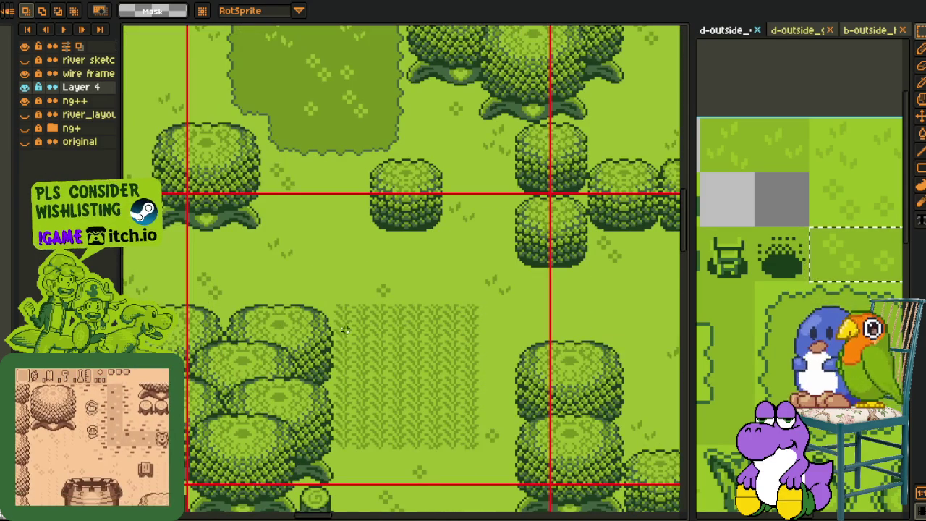
left_click_drag(533, 228, 182, 485)
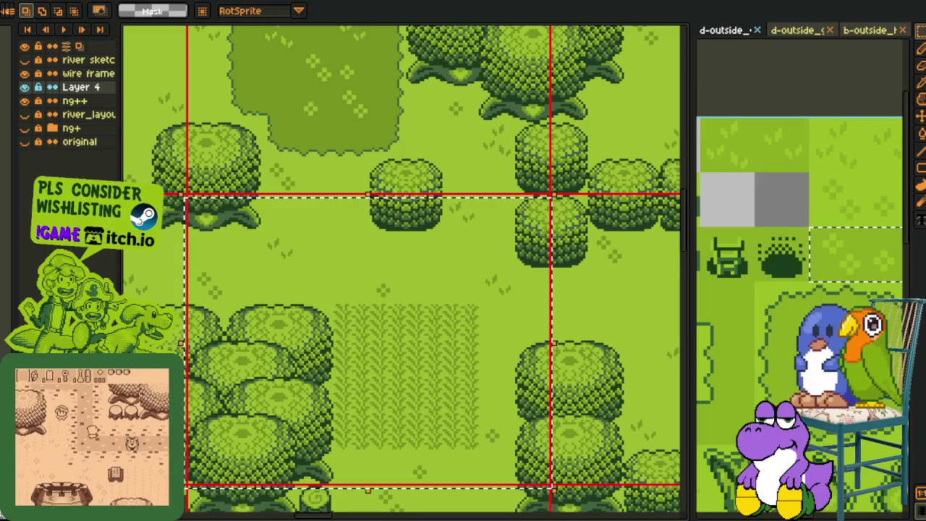
scroll(337, 264, "down", 1)
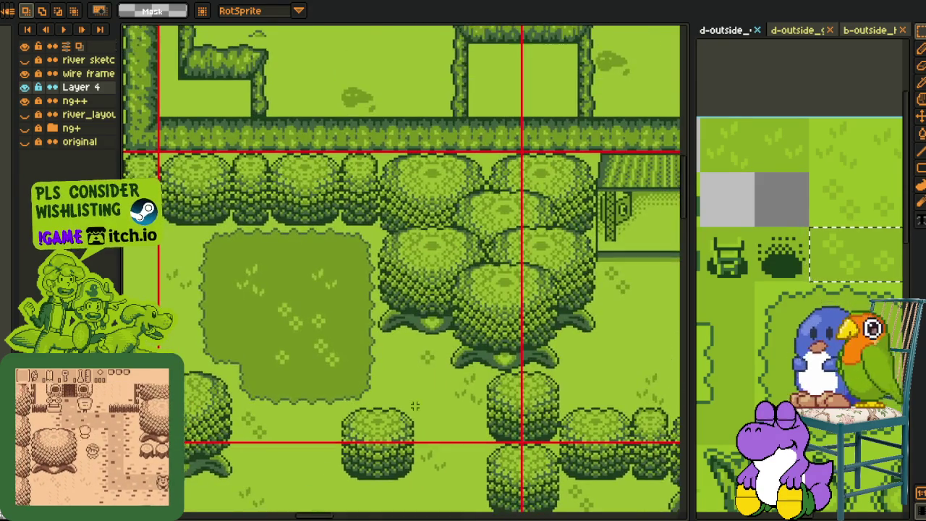
scroll(434, 398, "down", 1)
scroll(424, 383, "up", 1)
scroll(494, 430, "down", 2)
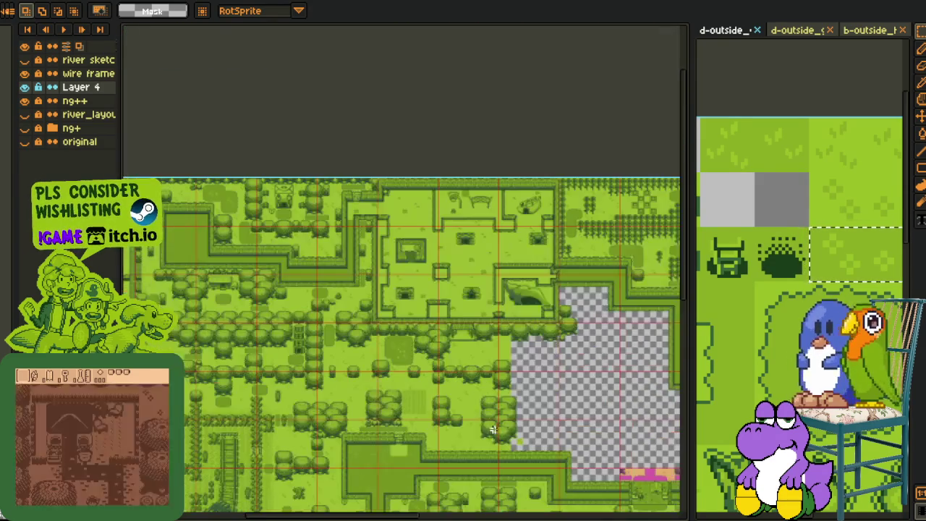
- Centre the view on the empty transparent region and bring up the ng++ layer's context menu
mouse_move(459, 423)
left_mouse_down()
mouse_move(450, 381)
mouse_move(475, 322)
mouse_move(473, 379)
left_mouse_up()
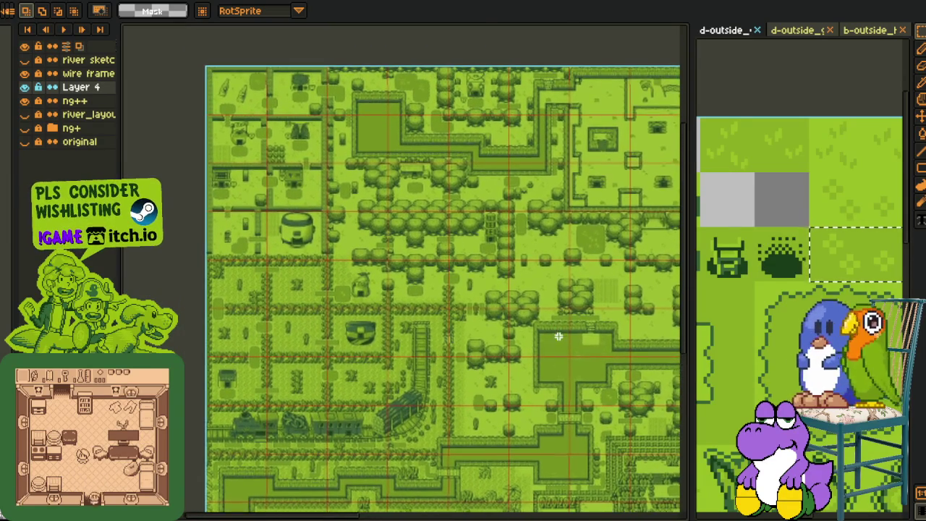
scroll(477, 278, "up", 1)
scroll(477, 278, "up", 2)
mouse_move(130, 116)
left_mouse_down()
mouse_move(381, 352)
mouse_move(173, 303)
left_mouse_up()
scroll(503, 366, "down", 1)
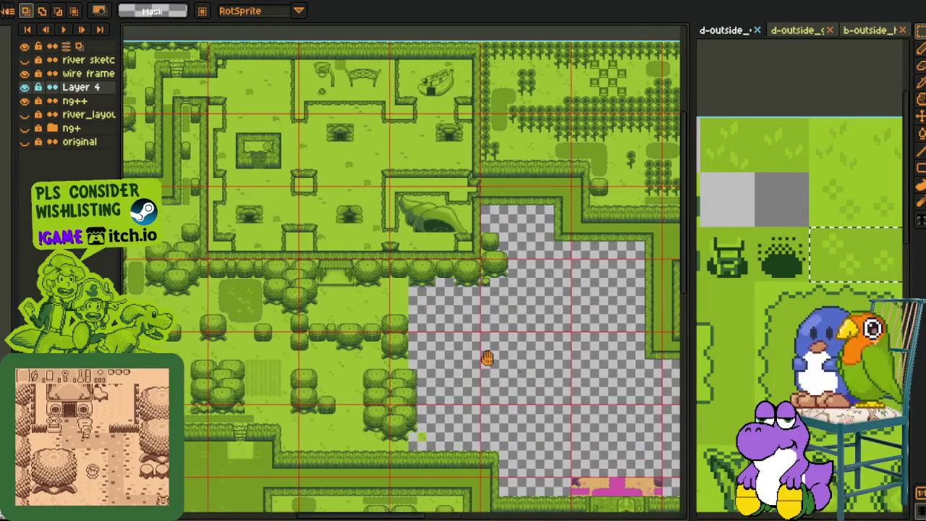
left_click_drag(523, 364, 298, 319)
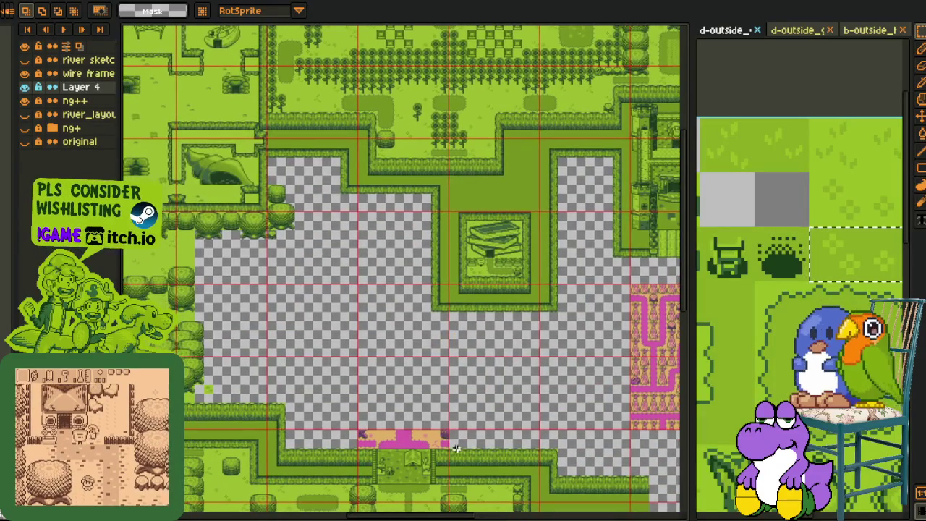
mouse_move(462, 414)
left_mouse_down()
mouse_move(466, 402)
mouse_move(492, 410)
mouse_move(465, 413)
left_mouse_up()
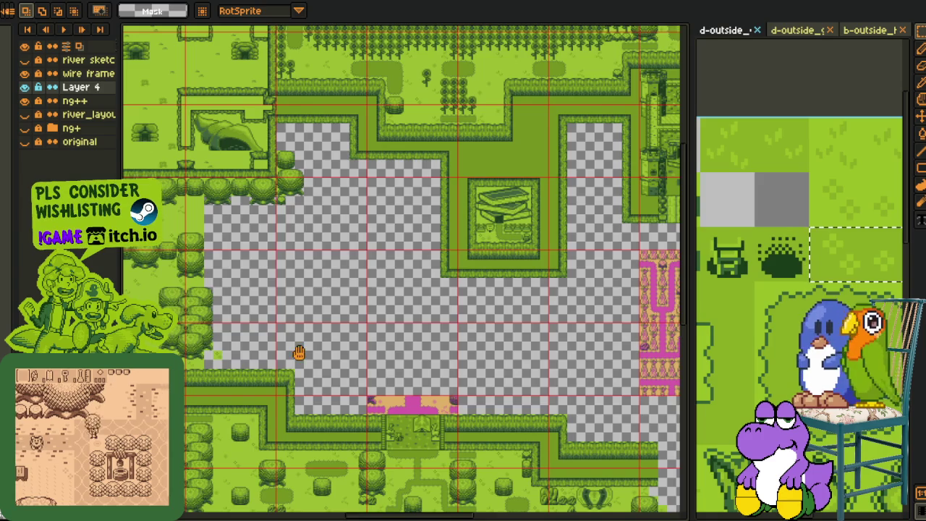
scroll(531, 378, "left", 3)
scroll(527, 373, "left", 6)
left_click_drag(528, 372, 412, 385)
right_click(79, 101)
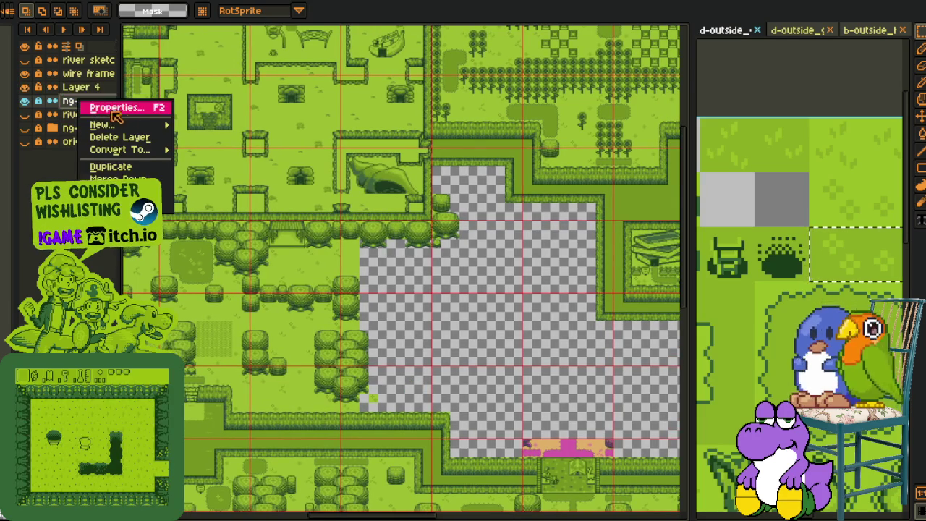
- Create Layer 5 above ng++ and switch to the pencil tool
mouse_move(105, 125)
left_click(193, 127)
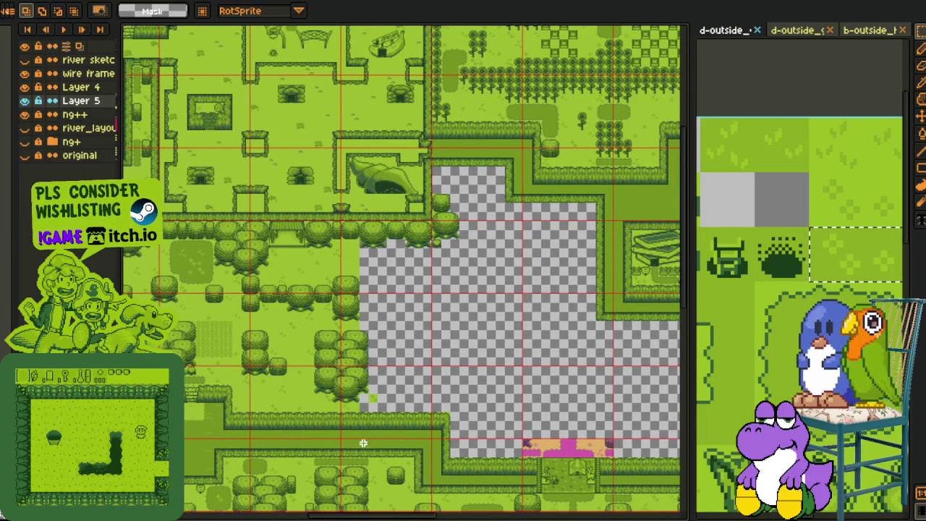
key("b")
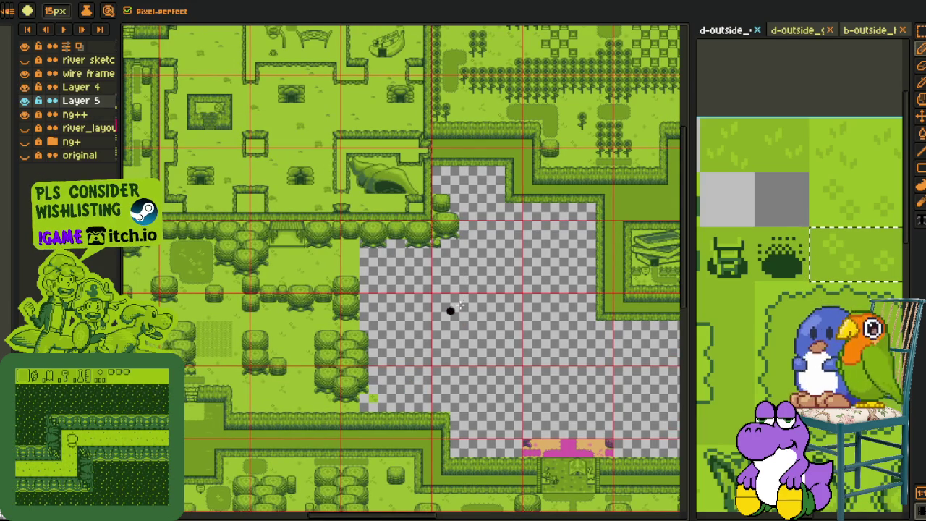
scroll(461, 304, "up", 1)
scroll(552, 239, "up", 1)
scroll(551, 239, "down", 1)
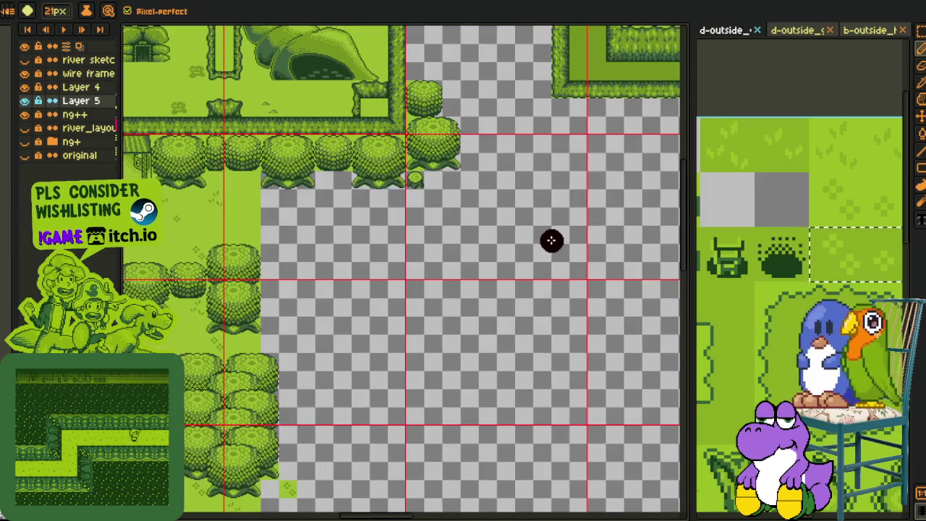
left_click_drag(535, 269, 505, 327)
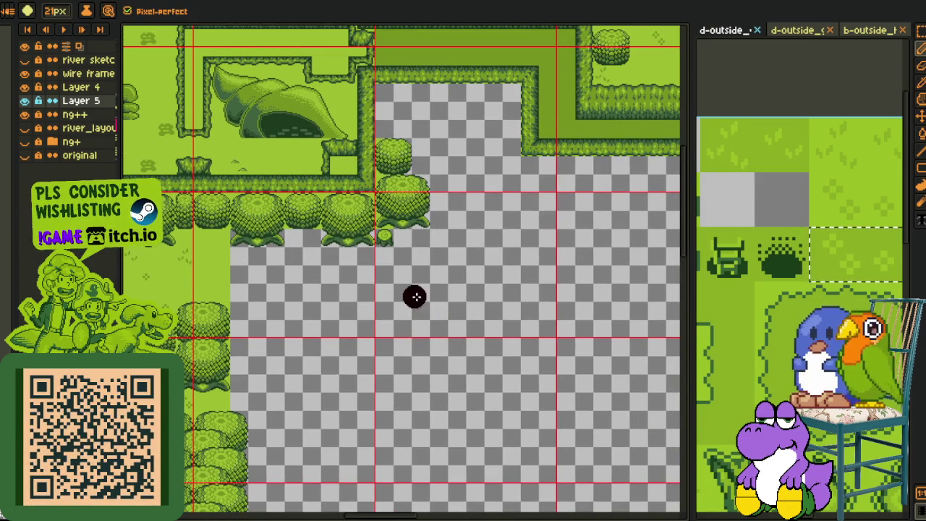
- Undo a stray dot and draw a thick black path across the empty transparent area
key("ctrl+z")
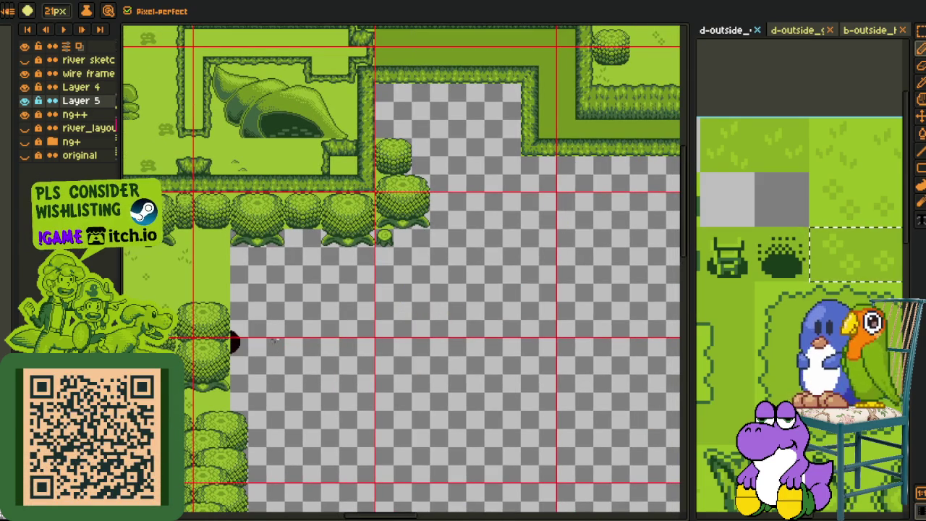
left_click_drag(257, 338, 459, 342)
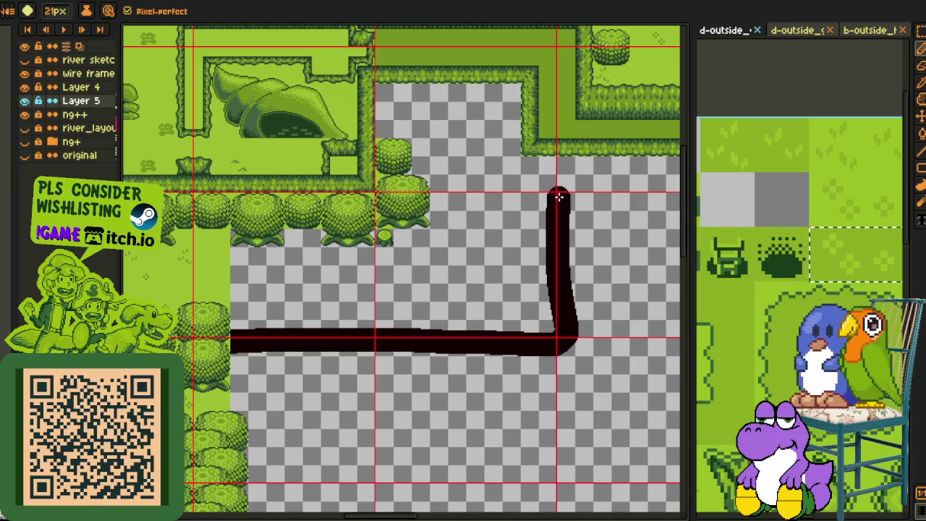
left_click_drag(616, 262, 447, 335)
mouse_move(383, 230)
left_mouse_down()
mouse_move(343, 238)
mouse_move(391, 288)
left_mouse_up()
scroll(386, 351, "down", 2)
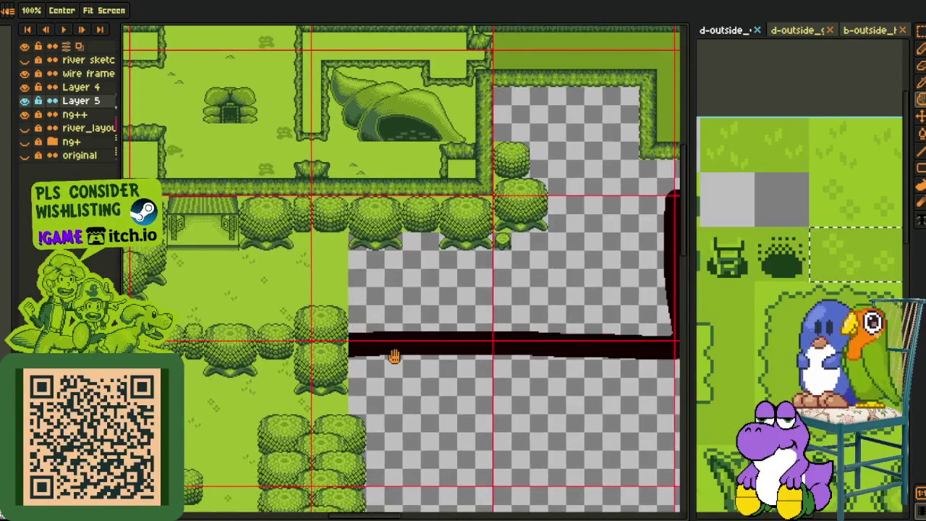
scroll(413, 374, "down", 2)
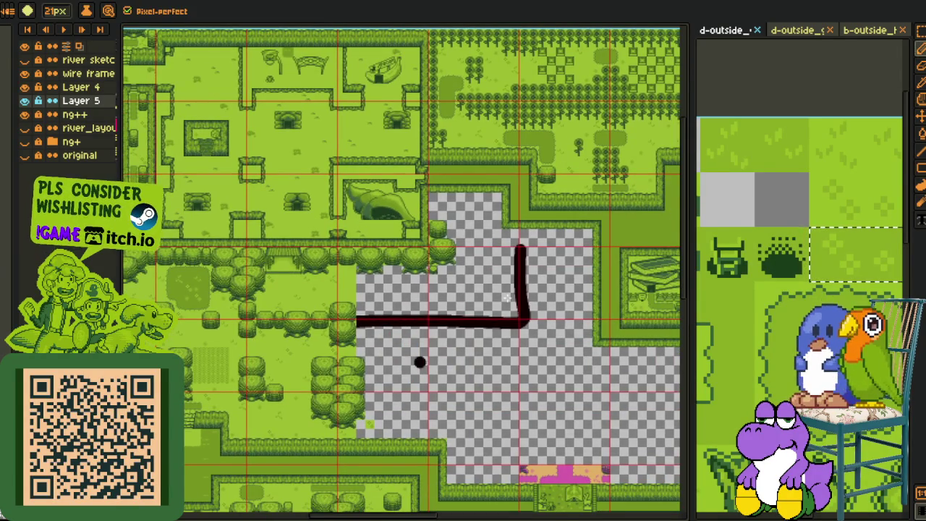
scroll(477, 347, "up", 2)
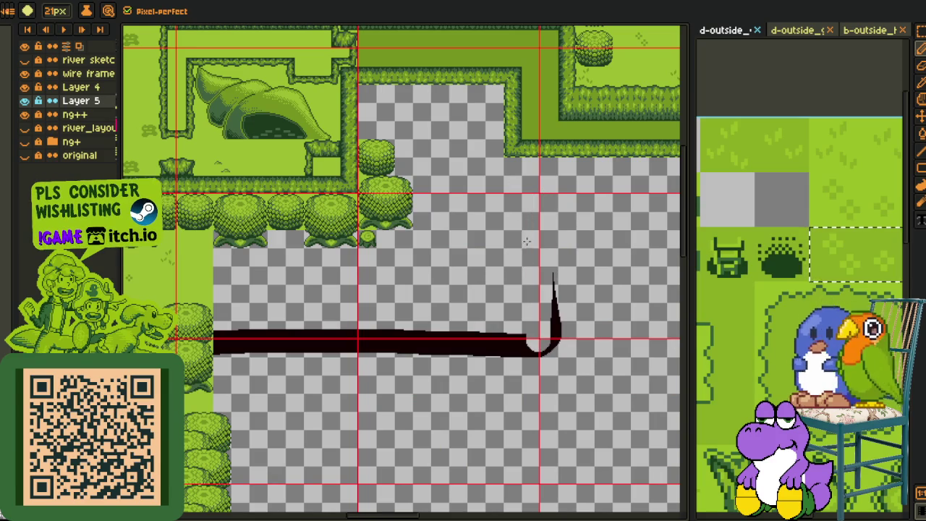
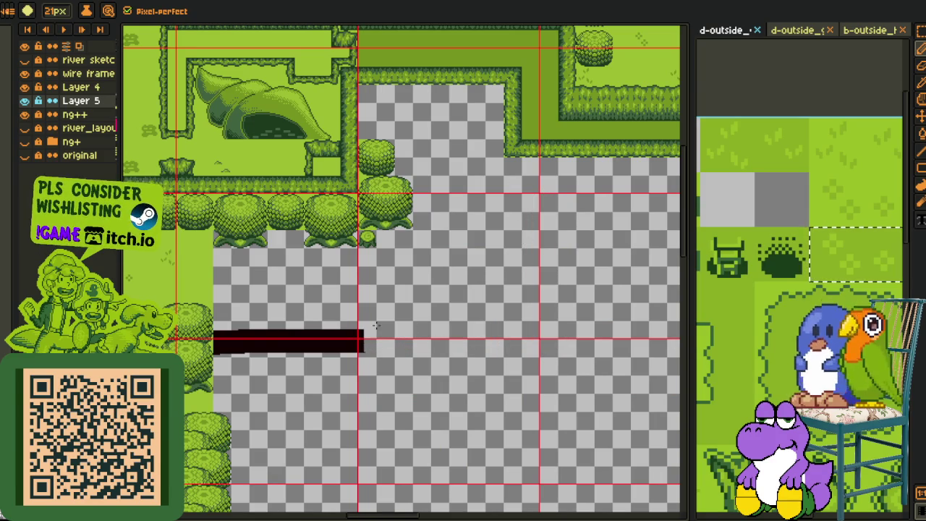
- Sketch a trial X across the empty map area, then undo it
scroll(378, 360, "down", 2)
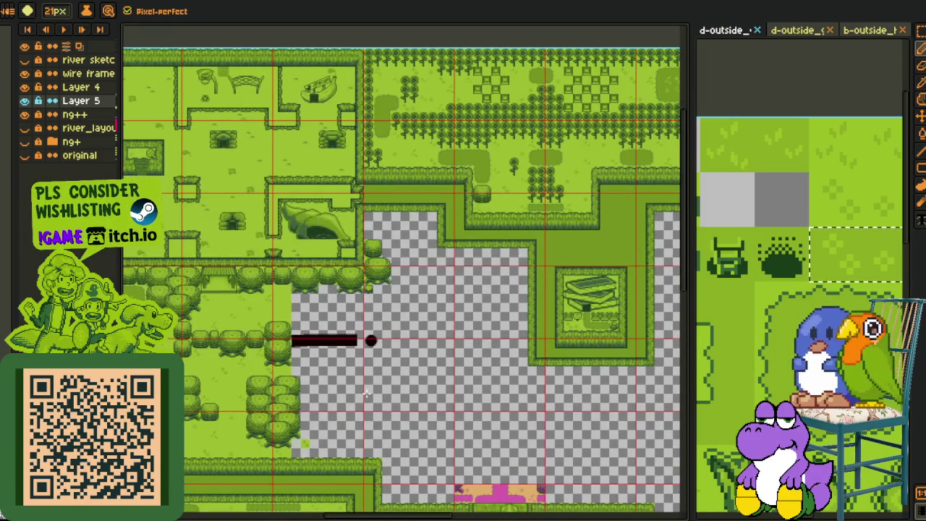
scroll(378, 360, "down", 1)
left_click_drag(384, 355, 377, 323)
scroll(377, 323, "up", 3)
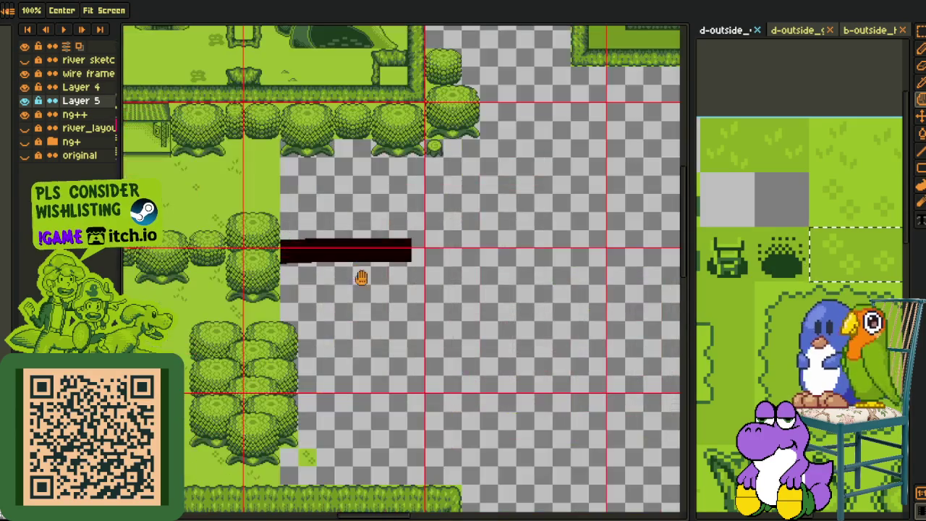
left_click_drag(410, 249, 337, 352)
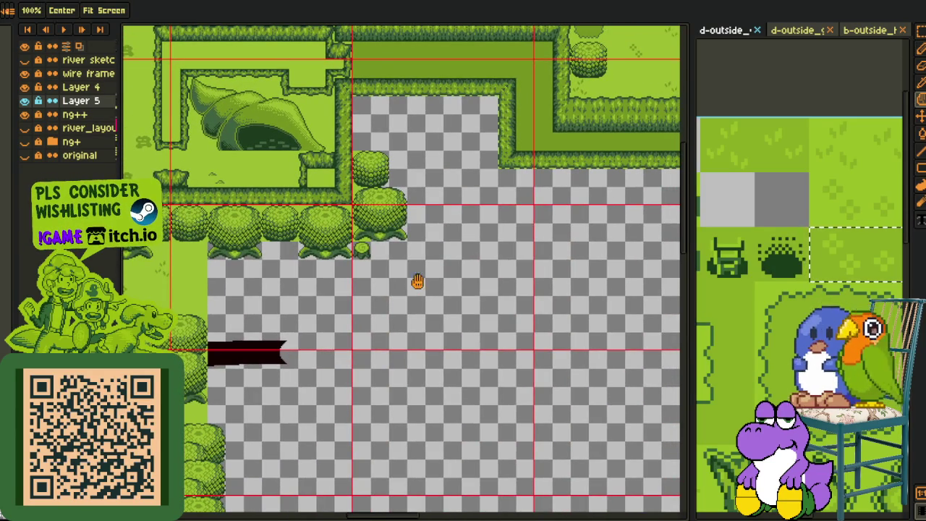
scroll(433, 137, "up", 3)
left_click_drag(389, 114, 465, 206)
mouse_move(499, 98)
left_mouse_down()
mouse_move(465, 123)
mouse_move(405, 211)
left_mouse_up()
scroll(458, 265, "down", 1)
key("ctrl+z")
key("ctrl+z")
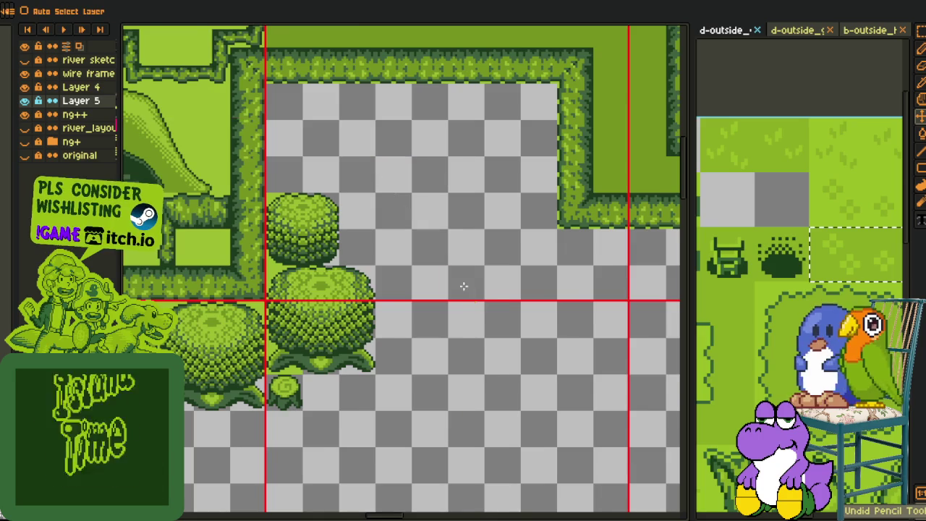
scroll(439, 328, "down", 2)
- Pan and zoom over the hedge, bush row and empty area to survey the layout
mouse_move(418, 422)
left_mouse_down()
mouse_move(386, 349)
mouse_move(347, 308)
left_mouse_up()
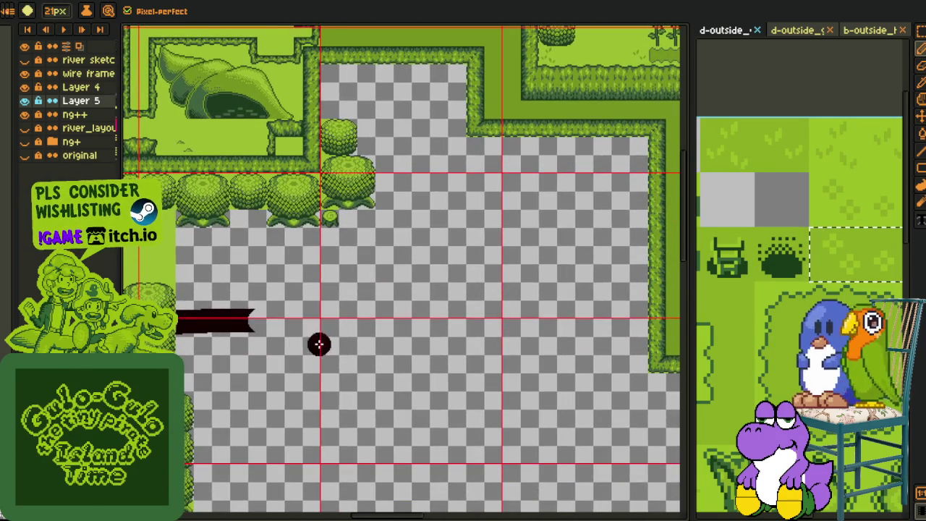
scroll(326, 311, "down", 2)
scroll(374, 320, "down", 3)
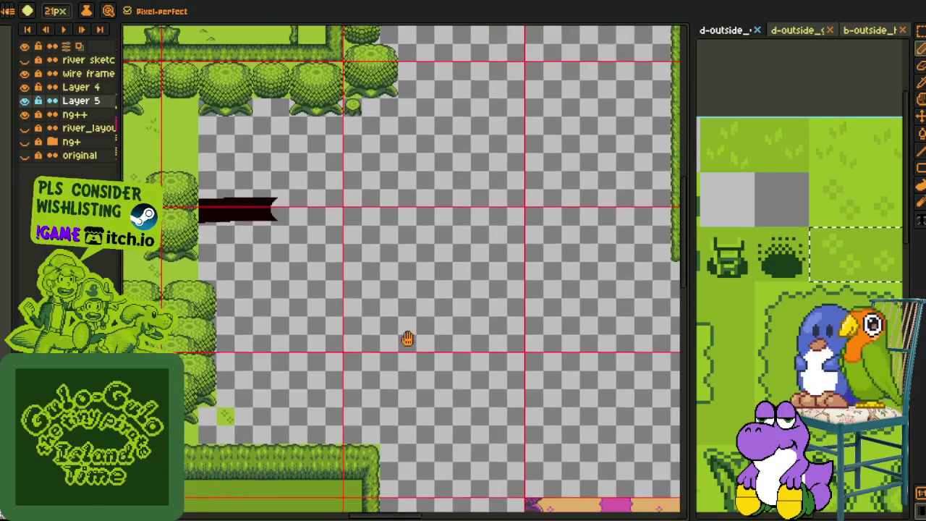
left_click_drag(403, 352, 369, 413)
scroll(366, 401, "down", 2)
scroll(364, 379, "down", 4)
scroll(368, 368, "right", 2)
scroll(525, 317, "up", 1)
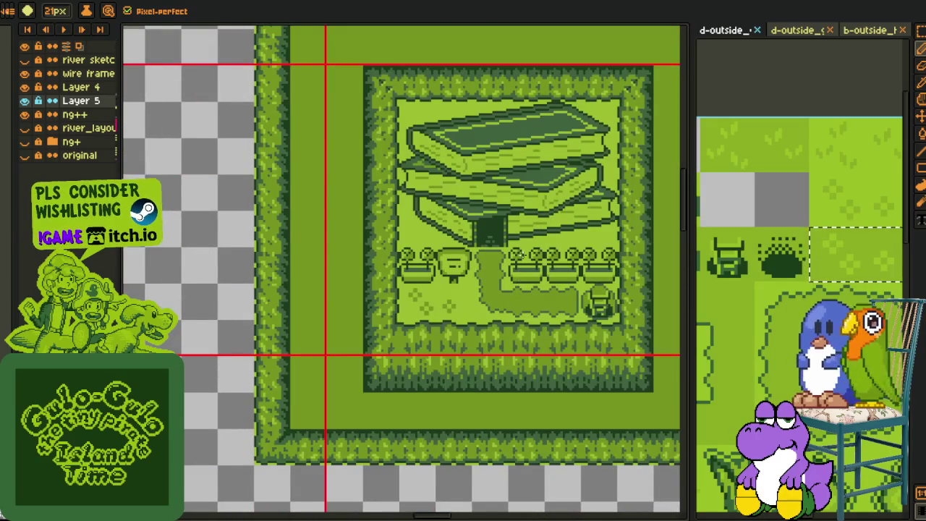
scroll(566, 309, "down", 1)
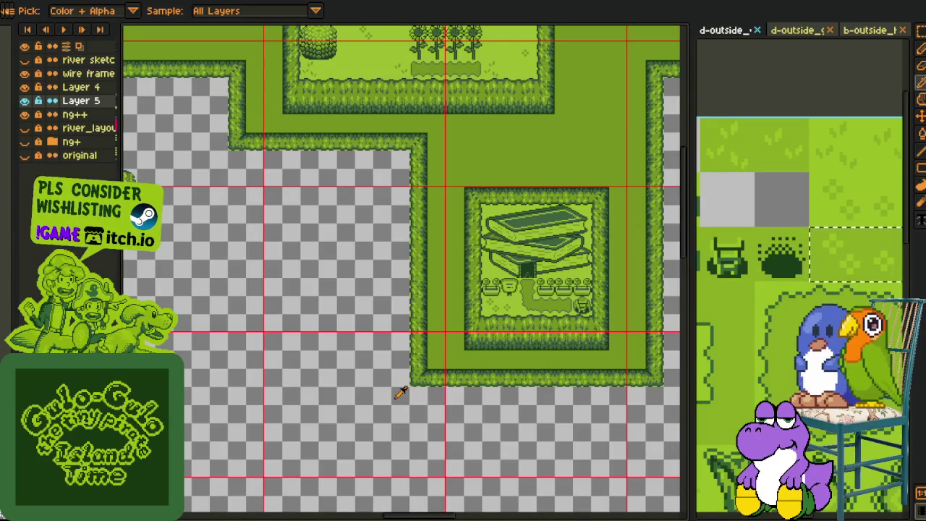
scroll(593, 330, "up", 2)
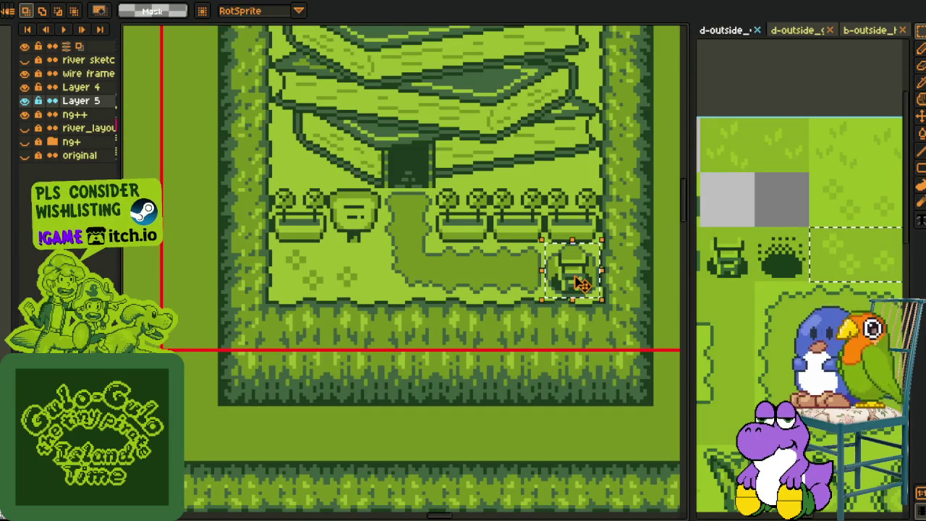
scroll(444, 269, "down", 2)
scroll(368, 260, "left", 3)
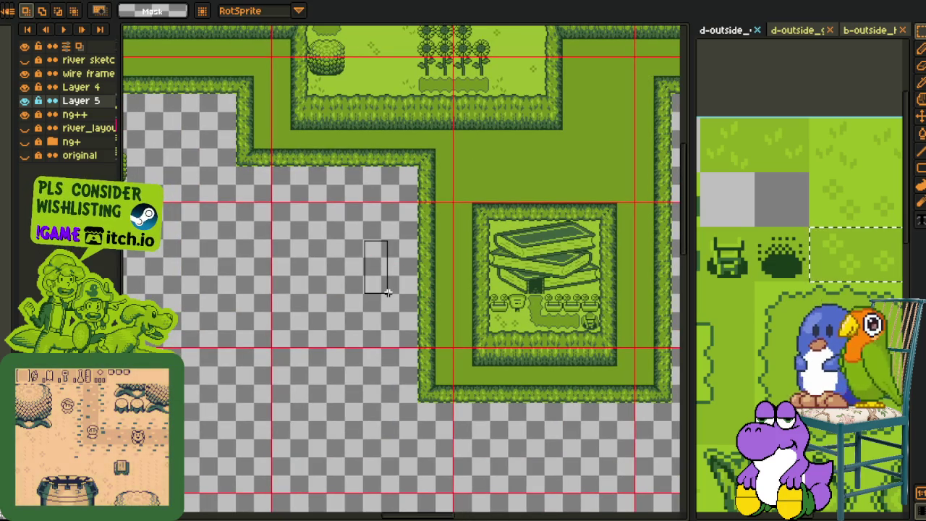
- Clear the selection, switch to rectangular selection and make Layer 4 active
left_click(388, 289)
mouse_move(322, 263)
left_mouse_down()
mouse_move(530, 399)
mouse_move(309, 301)
left_mouse_up()
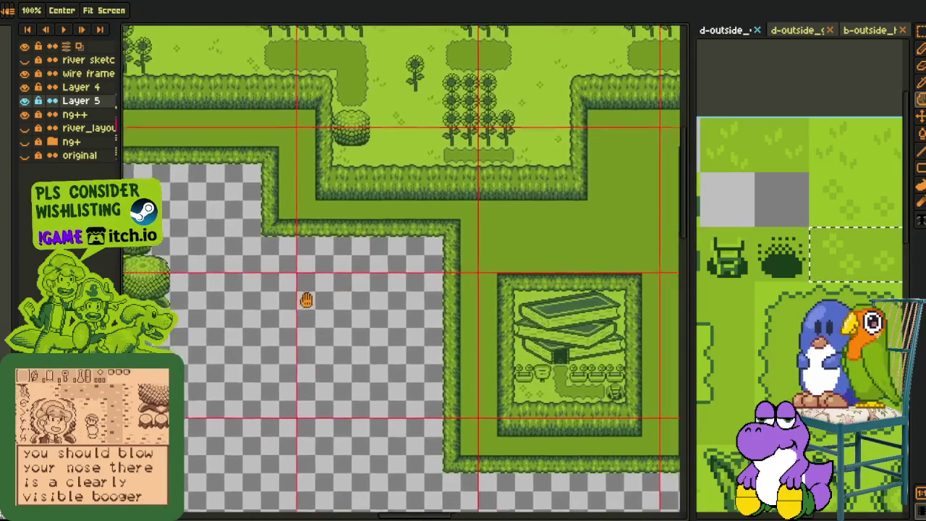
key("space")
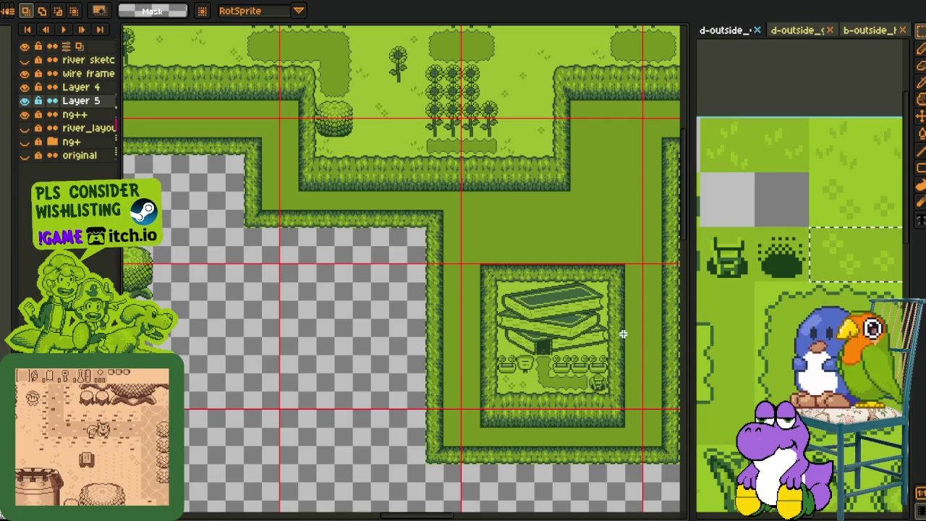
left_click(79, 87)
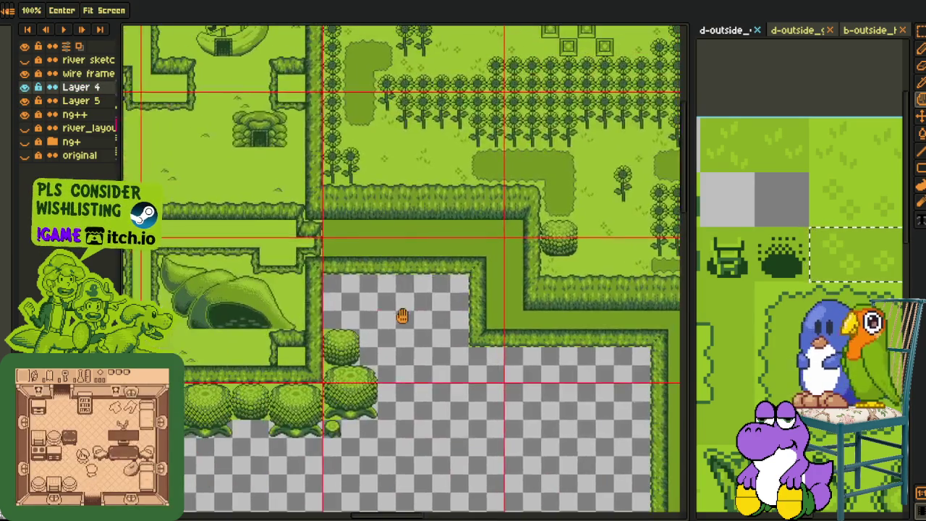
scroll(395, 308, "up", 3)
- Paste the statue tile just below the top hedge
key("ctrl+v")
mouse_move(405, 281)
left_mouse_down()
mouse_move(218, 257)
mouse_move(287, 266)
left_mouse_up()
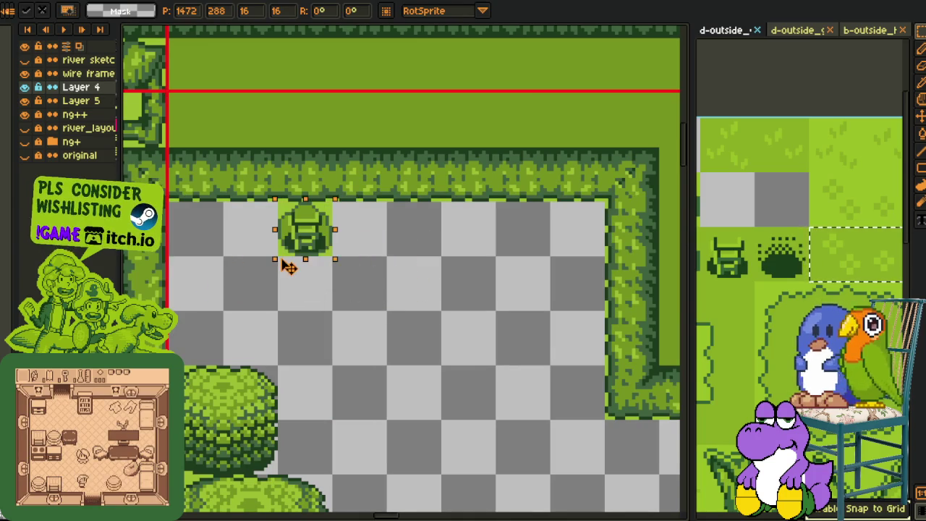
scroll(287, 267, "down", 3)
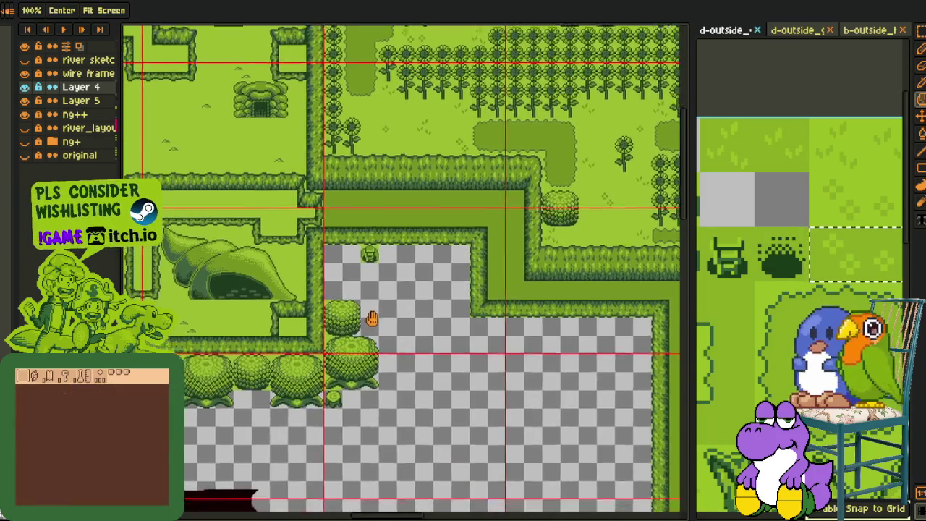
mouse_move(239, 382)
left_mouse_down()
mouse_move(382, 352)
mouse_move(513, 357)
left_mouse_up()
scroll(230, 375, "up", 3)
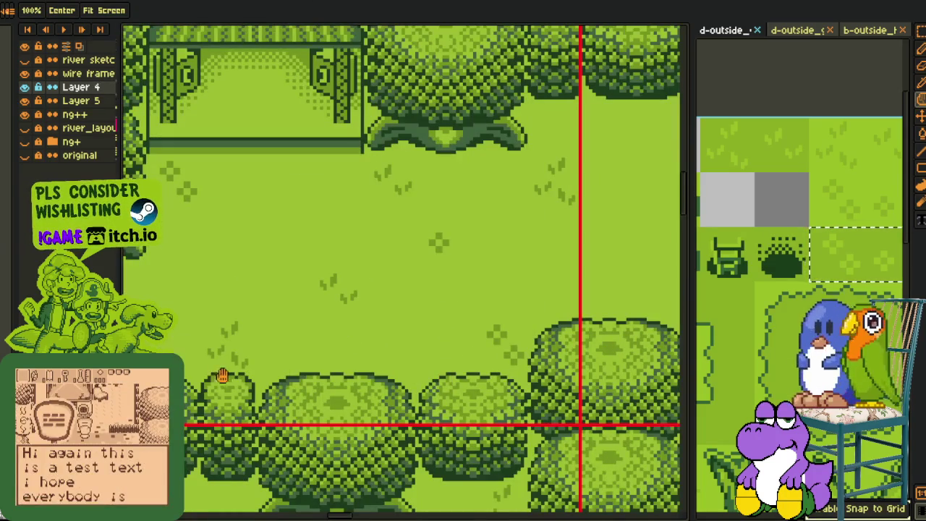
- Copy a tree tile from the grass area and paste it into the map
key("m")
left_click_drag(200, 372, 253, 479)
key("ctrl+c")
key("ctrl+v")
mouse_move(227, 425)
left_mouse_down()
mouse_move(418, 131)
mouse_move(287, 249)
mouse_move(294, 303)
left_mouse_up()
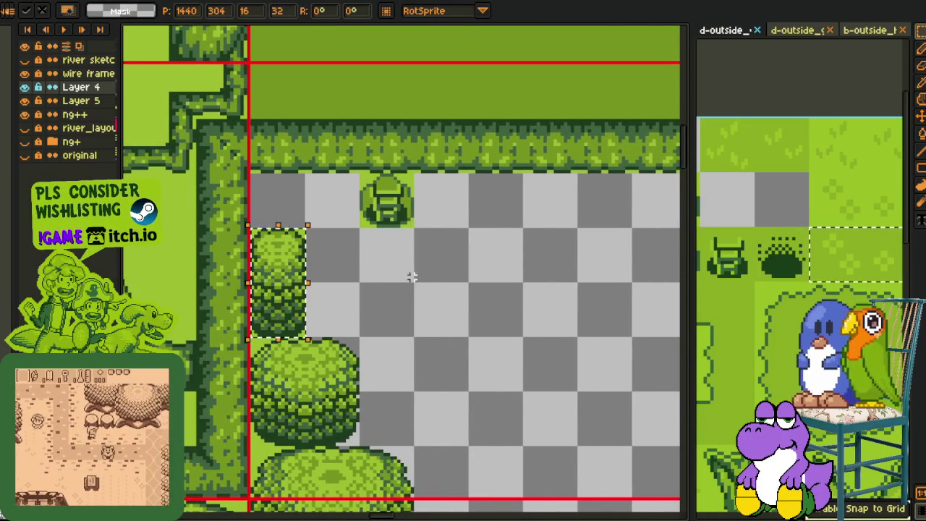
key("Return")
- Place the stump tile just below the hedge
scroll(405, 286, "down", 1)
left_click_drag(430, 304, 365, 289)
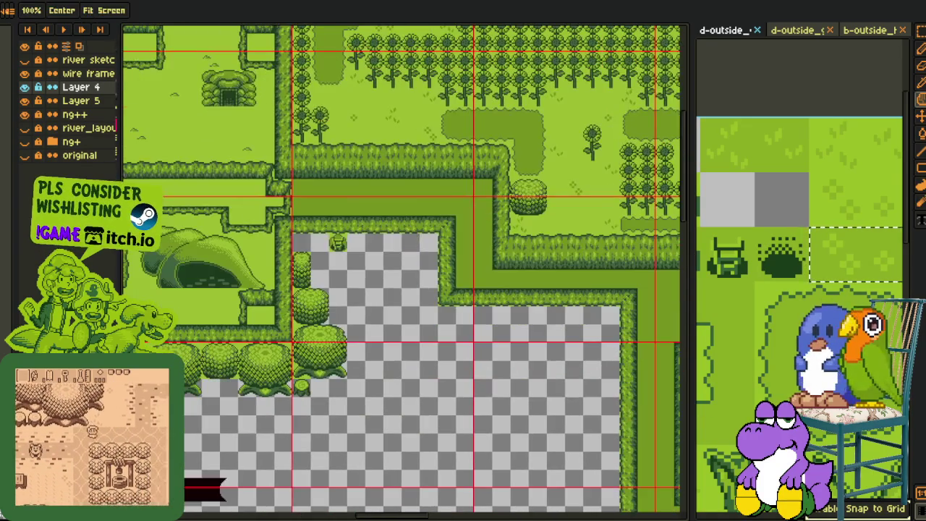
scroll(365, 322, "down", 1)
scroll(365, 322, "up", 2)
scroll(296, 352, "up", 1)
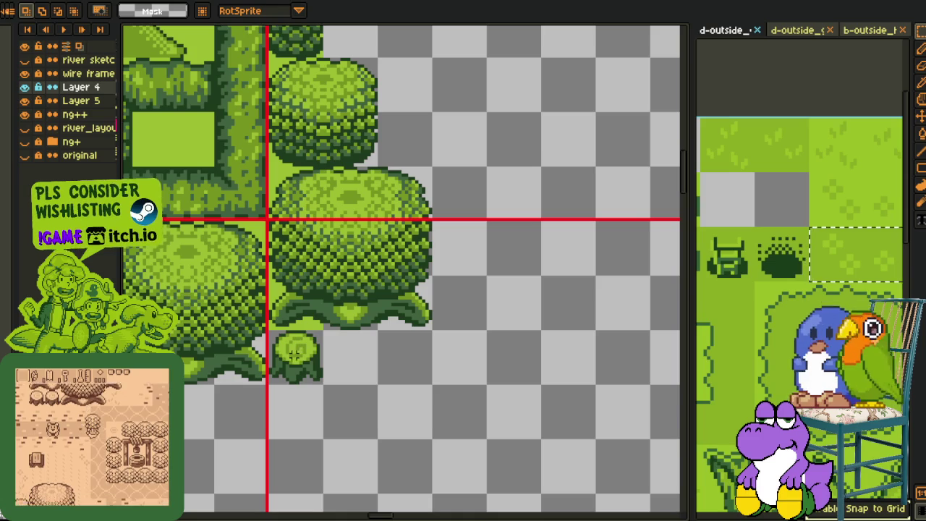
left_click_drag(302, 362, 302, 171)
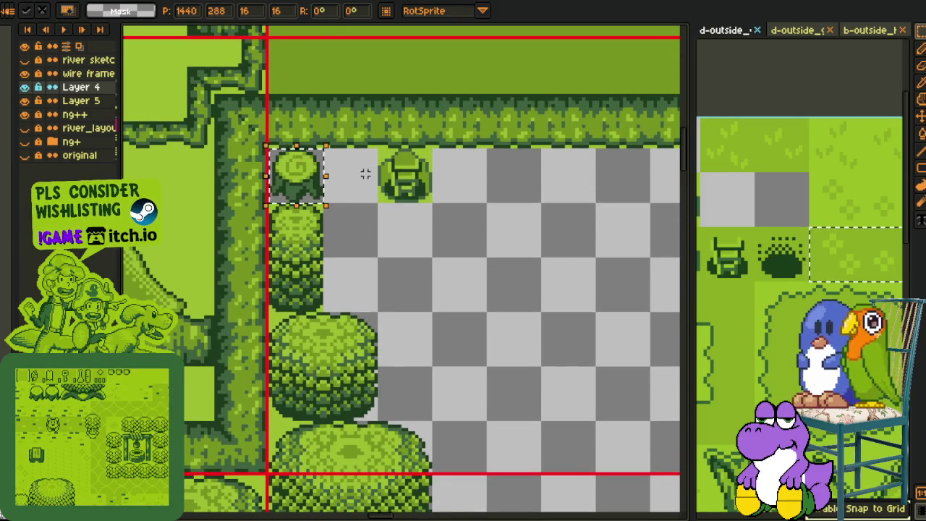
scroll(374, 239, "down", 2)
mouse_move(478, 318)
left_mouse_down()
mouse_move(496, 289)
mouse_move(455, 300)
left_mouse_up()
scroll(342, 266, "up", 1)
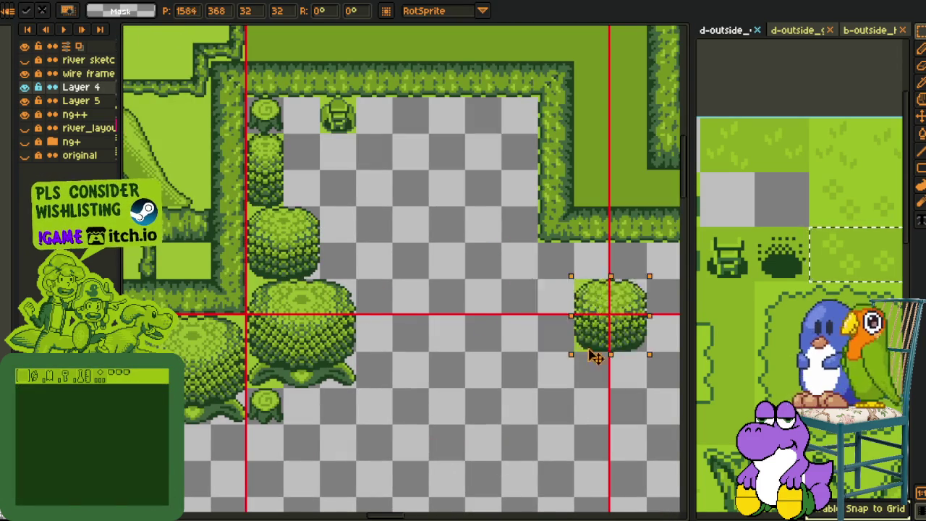
- Place two bush copies further into the empty area
left_click_drag(274, 250, 599, 322)
left_click(510, 339)
scroll(499, 347, "down", 2)
scroll(429, 297, "down", 1)
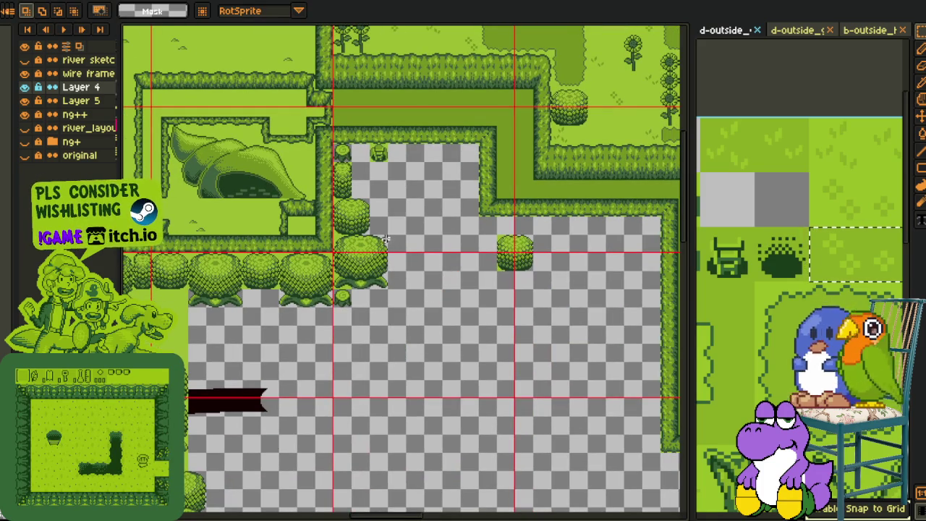
left_click_drag(355, 278, 469, 283)
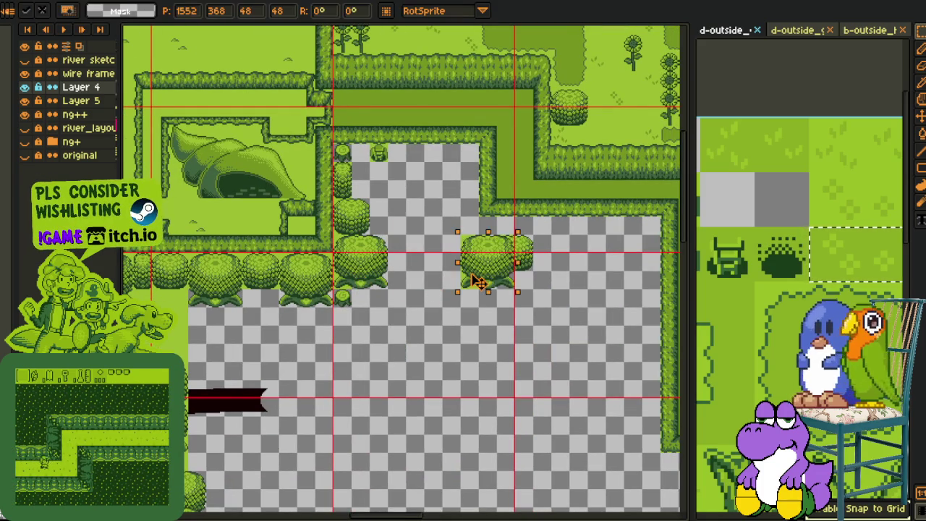
left_click_drag(467, 347, 437, 308)
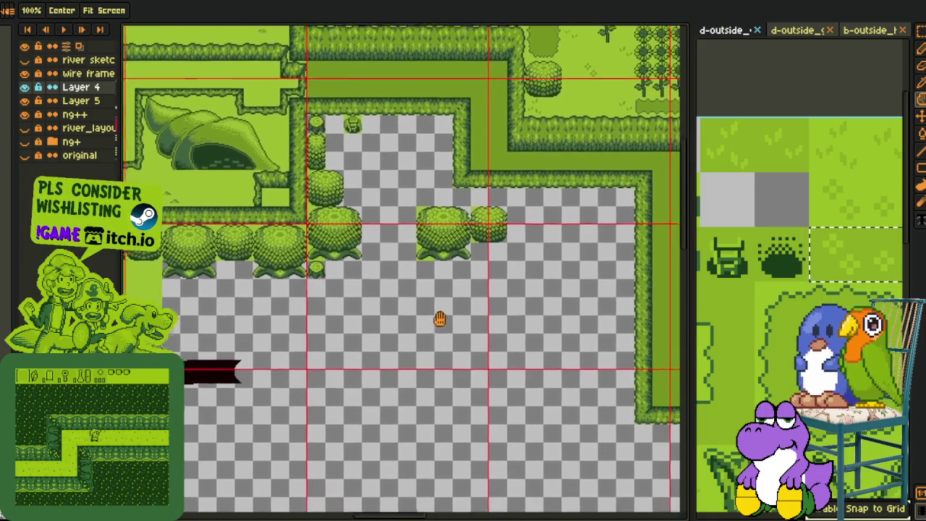
scroll(405, 299, "down", 2)
scroll(378, 304, "up", 1)
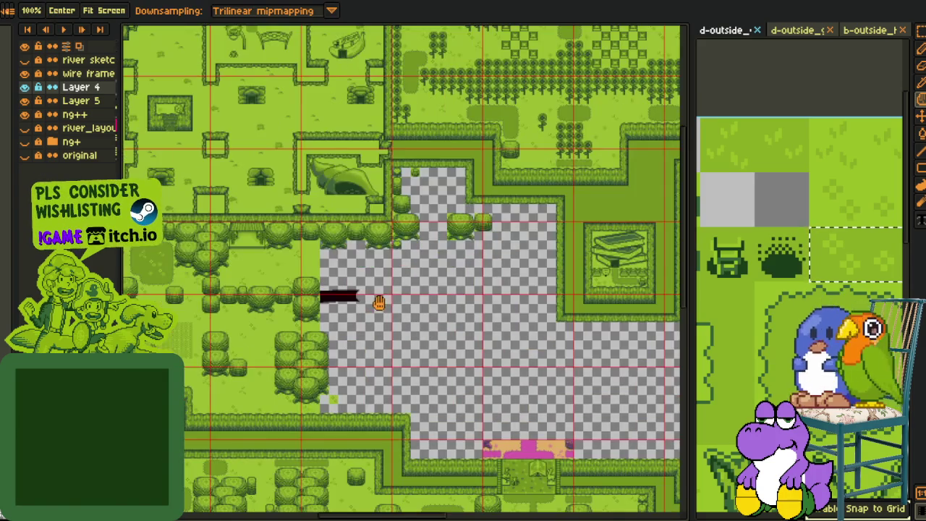
scroll(321, 282, "up", 1)
- Delete Layer 5 holding the black banner, then reselect Layer 4
left_click_drag(269, 291, 335, 297)
scroll(335, 297, "up", 2)
key("r")
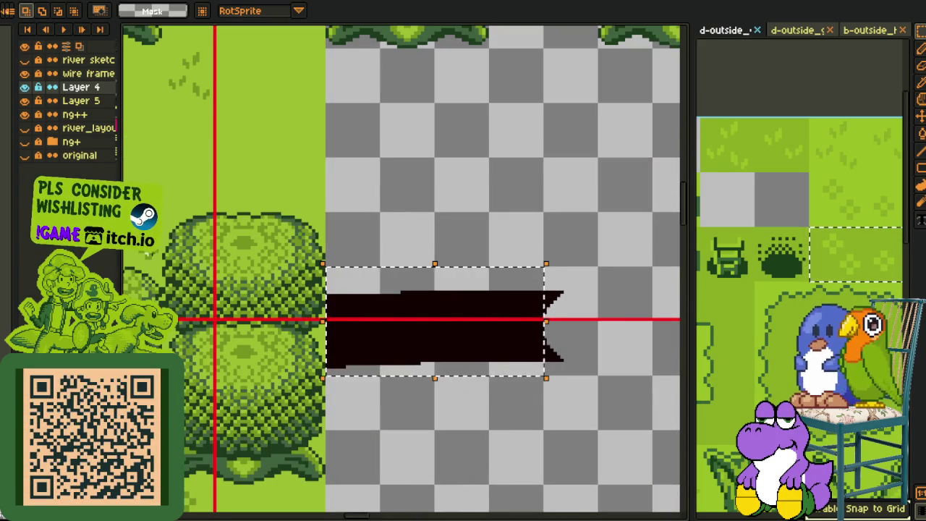
right_click(96, 112)
left_click(130, 140)
scroll(262, 267, "down", 2)
scroll(262, 267, "down", 2)
scroll(366, 281, "up", 2)
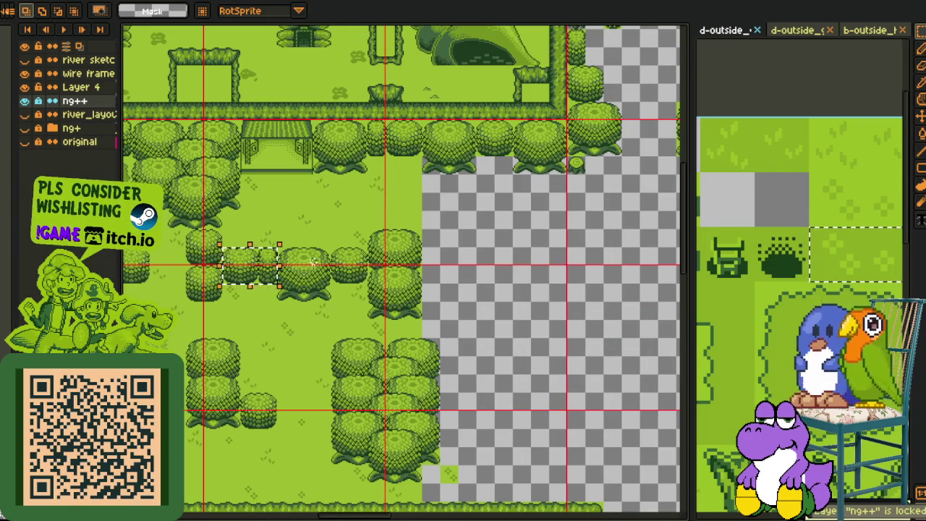
left_click(85, 87)
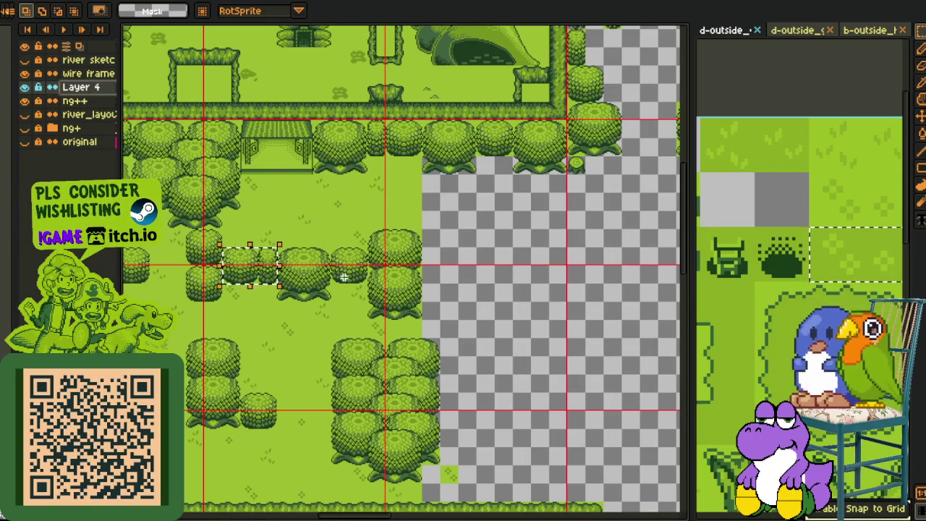
- Cancel a wrong tan paste and dismiss the Layer 4 options unchanged
key("ctrl+v")
key("Escape")
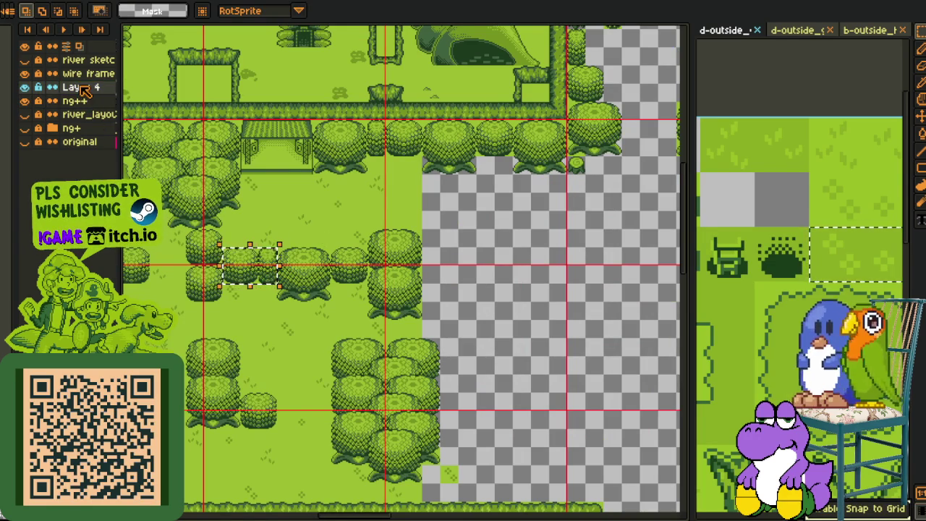
right_click(81, 86)
left_click(24, 78)
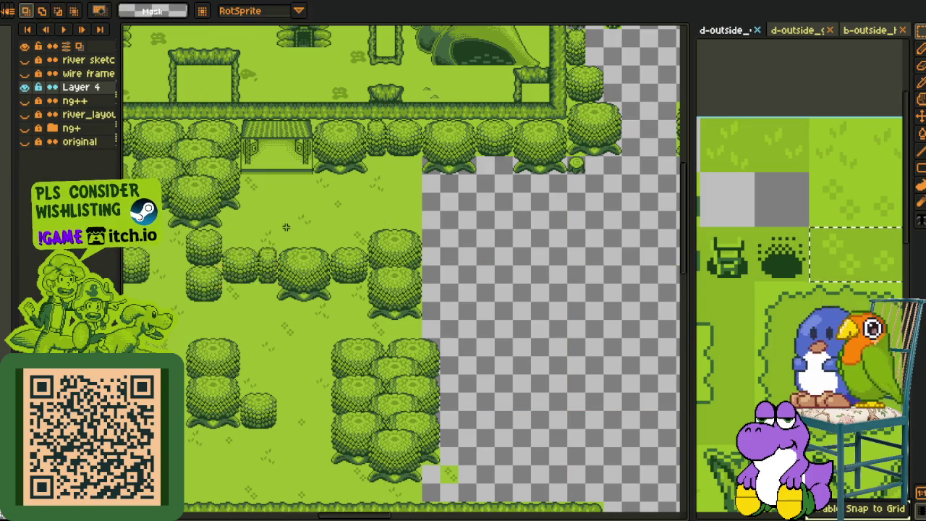
- Paste a bush copy and drop it at the end of the left hedge row
key("ctrl+v")
left_click_drag(245, 266, 438, 275)
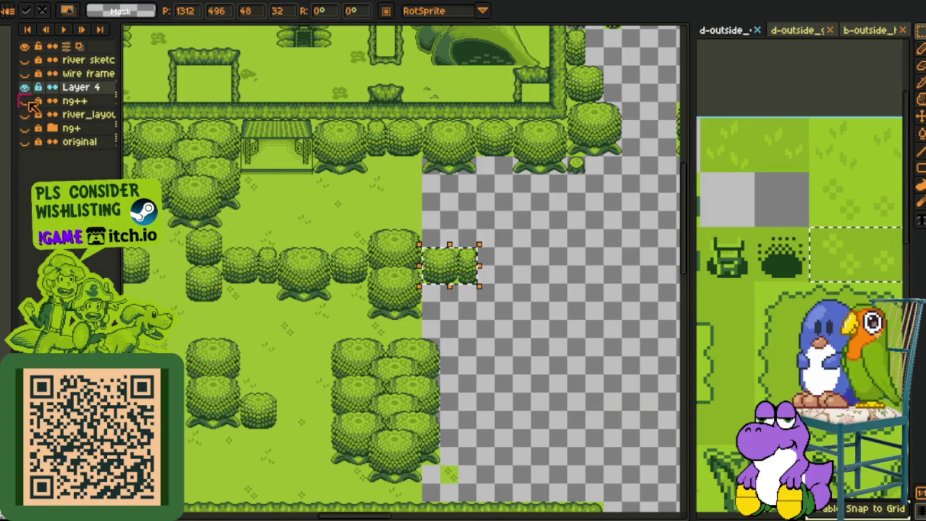
left_click(24, 74)
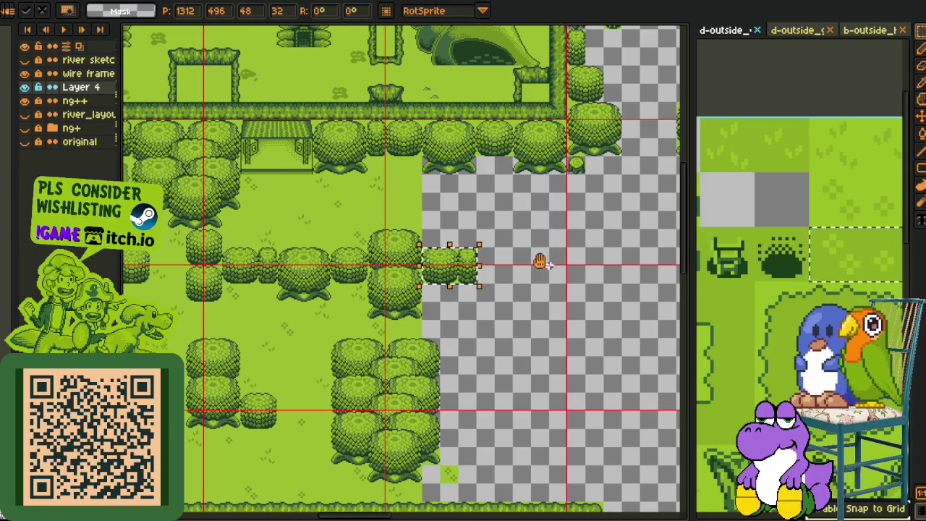
left_click_drag(542, 262, 415, 249)
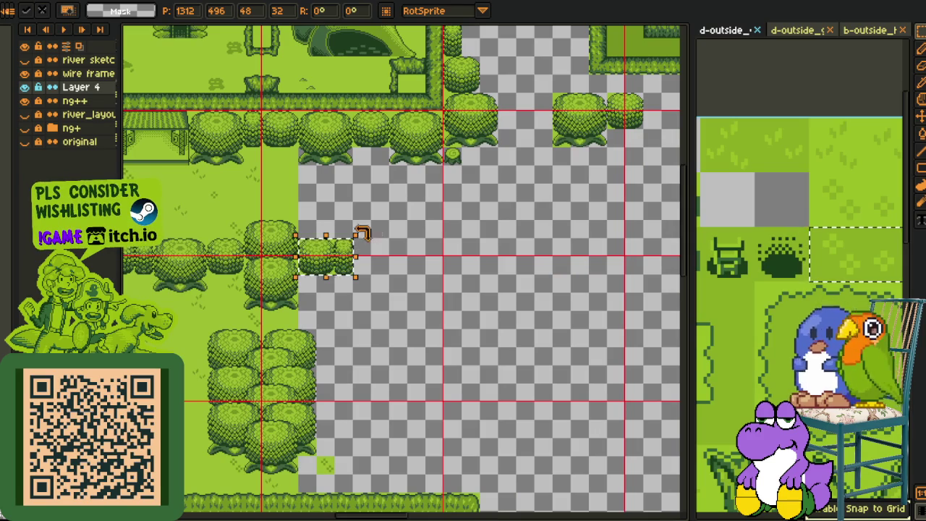
left_click(265, 347)
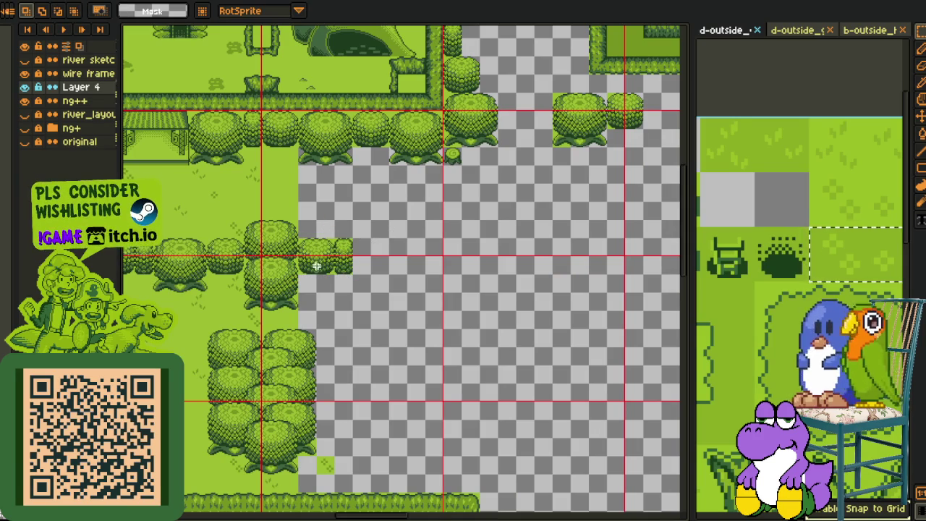
left_click_drag(314, 326, 360, 317)
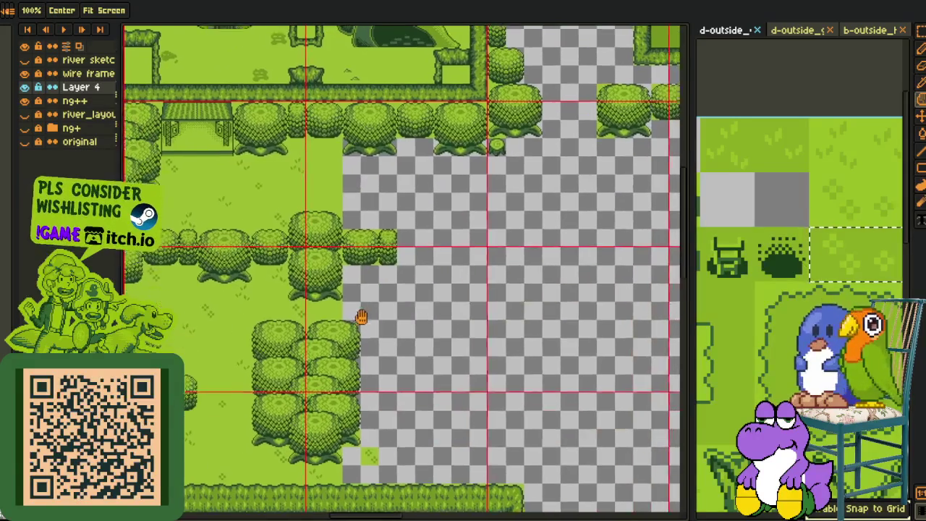
- Copy a tree tile and place two trees below the stump
key("space")
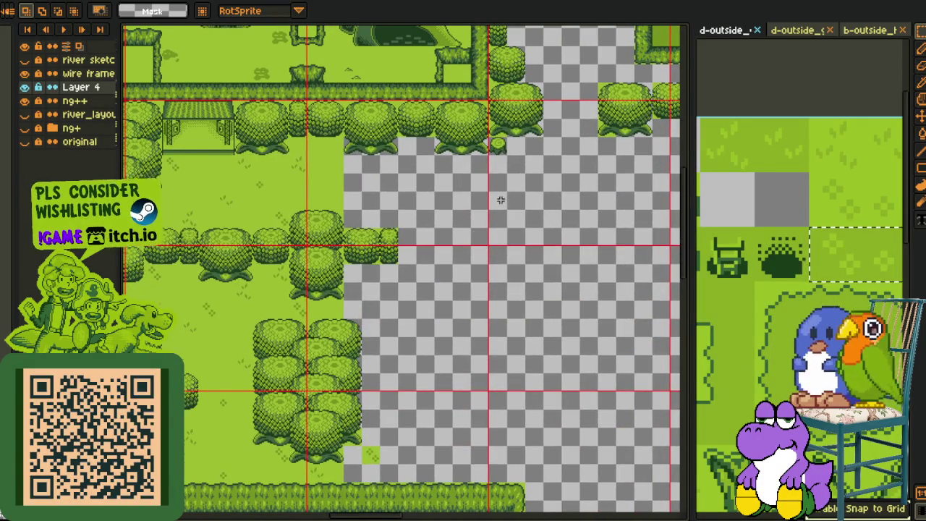
scroll(501, 201, "up", 3)
scroll(480, 270, "down", 1)
mouse_move(344, 134)
left_mouse_down()
mouse_move(426, 230)
mouse_move(466, 329)
mouse_move(469, 311)
mouse_move(468, 444)
mouse_move(432, 444)
left_mouse_up()
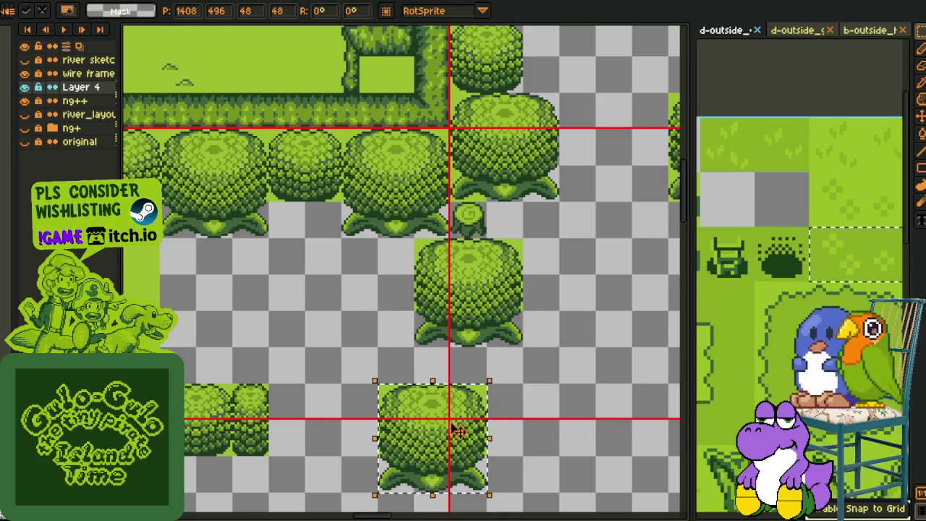
scroll(433, 444, "down", 3)
scroll(454, 307, "up", 1)
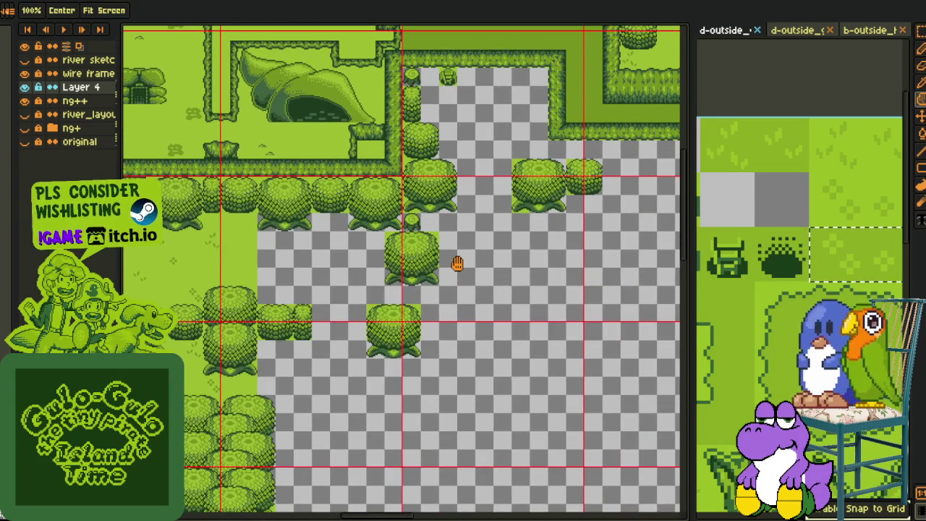
left_click_drag(441, 343, 466, 307)
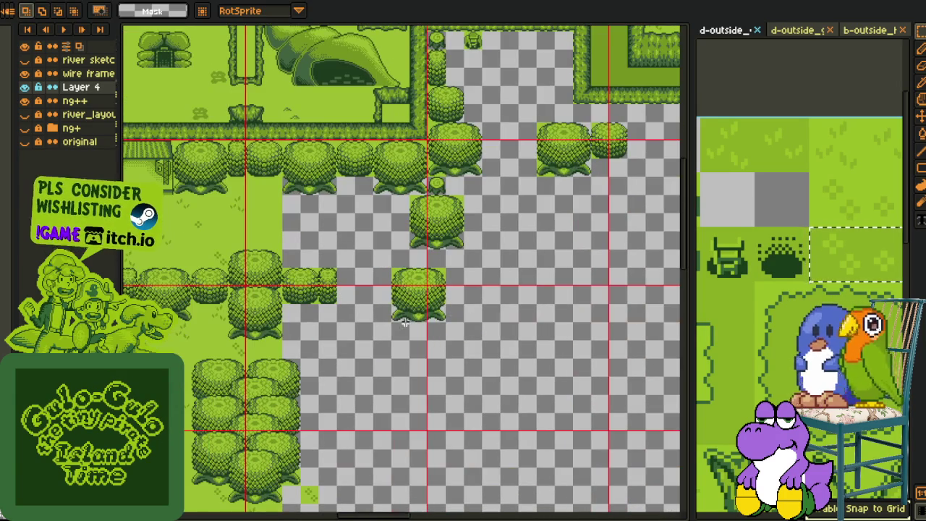
left_click_drag(277, 241, 301, 233)
scroll(301, 233, "down", 1)
scroll(350, 279, "up", 1)
scroll(420, 249, "down", 1)
scroll(422, 272, "down", 2)
scroll(434, 282, "down", 1)
scroll(460, 297, "down", 1)
scroll(460, 298, "down", 1)
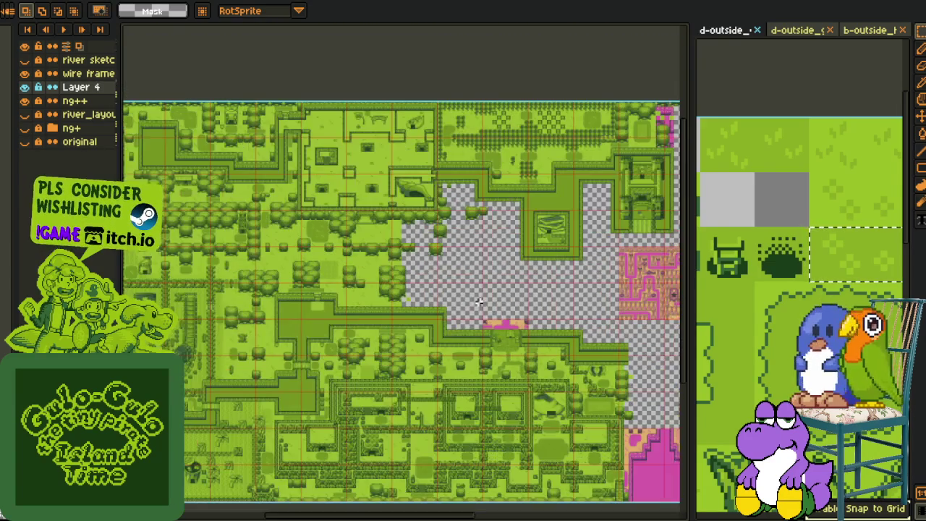
mouse_move(460, 297)
left_mouse_down()
mouse_move(357, 264)
mouse_move(424, 275)
mouse_move(421, 289)
left_mouse_up()
scroll(357, 264, "down", 1)
scroll(355, 287, "down", 1)
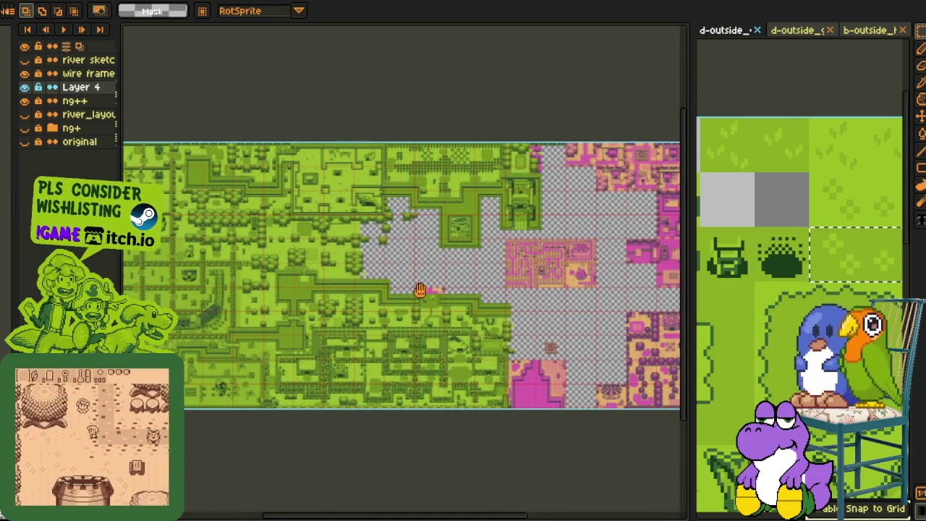
scroll(418, 289, "up", 1)
scroll(415, 292, "down", 1)
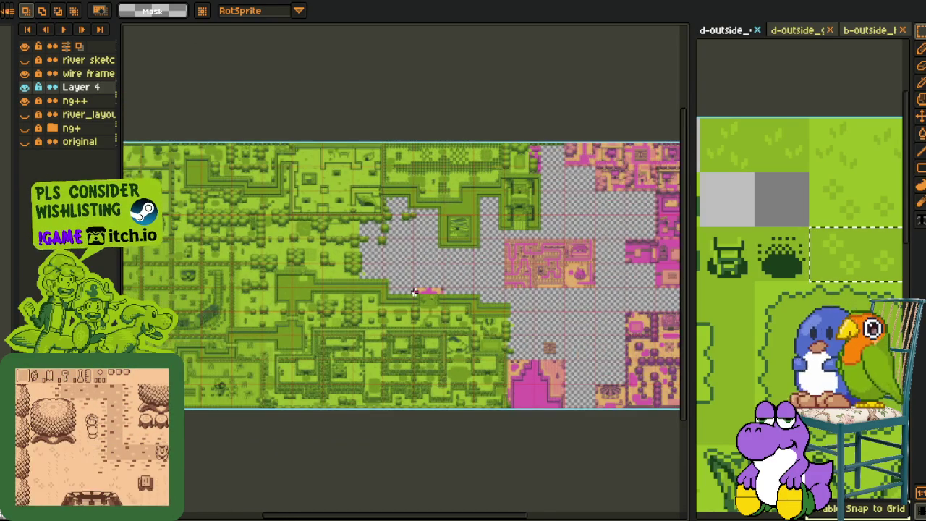
scroll(414, 289, "down", 1)
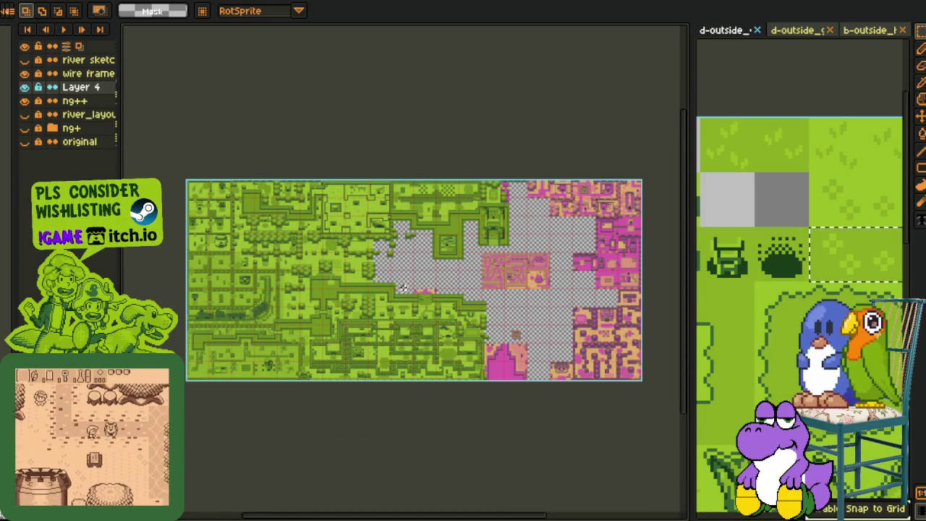
scroll(411, 289, "up", 1)
scroll(406, 292, "up", 1)
scroll(397, 297, "up", 2)
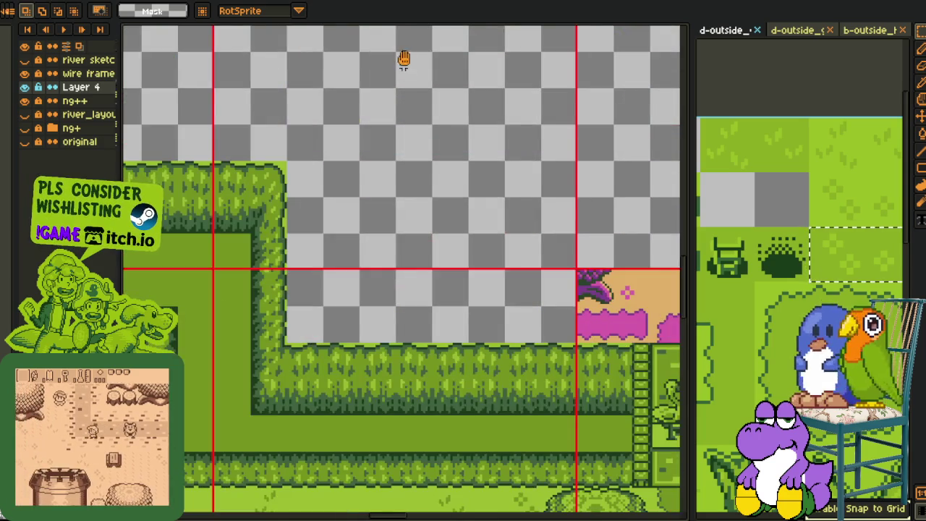
left_click_drag(403, 61, 393, 446)
mouse_move(370, 196)
left_mouse_down()
mouse_move(396, 188)
mouse_move(368, 264)
left_mouse_up()
scroll(367, 289, "down", 1)
left_click_drag(368, 305, 383, 181)
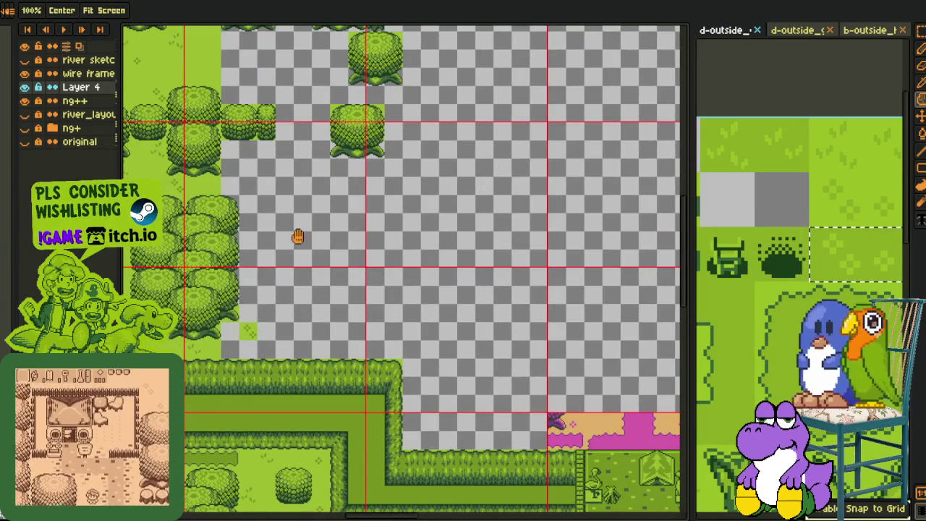
left_click_drag(298, 229, 313, 250)
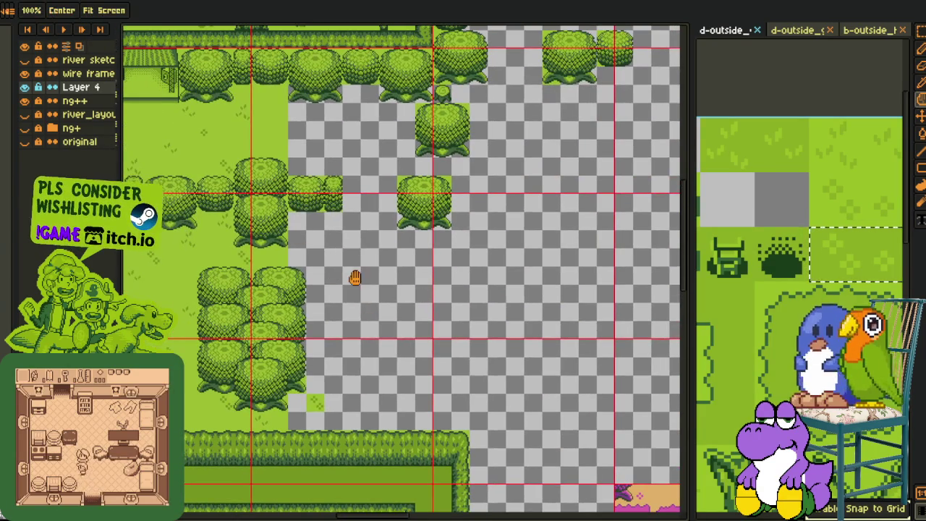
- Copy the two-tree stack into the empty area, nudged left, and raise the tree-top piece
left_click_drag(354, 277, 360, 224)
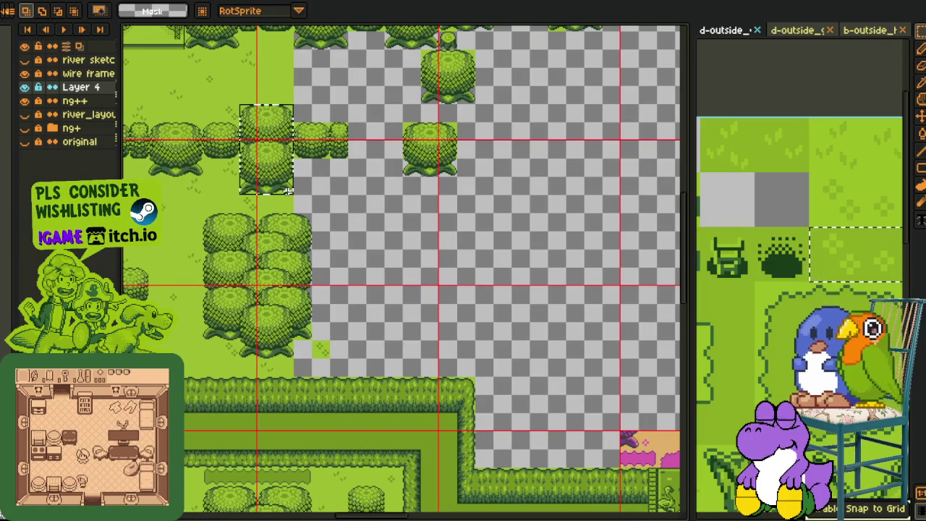
left_click_drag(282, 189, 443, 373)
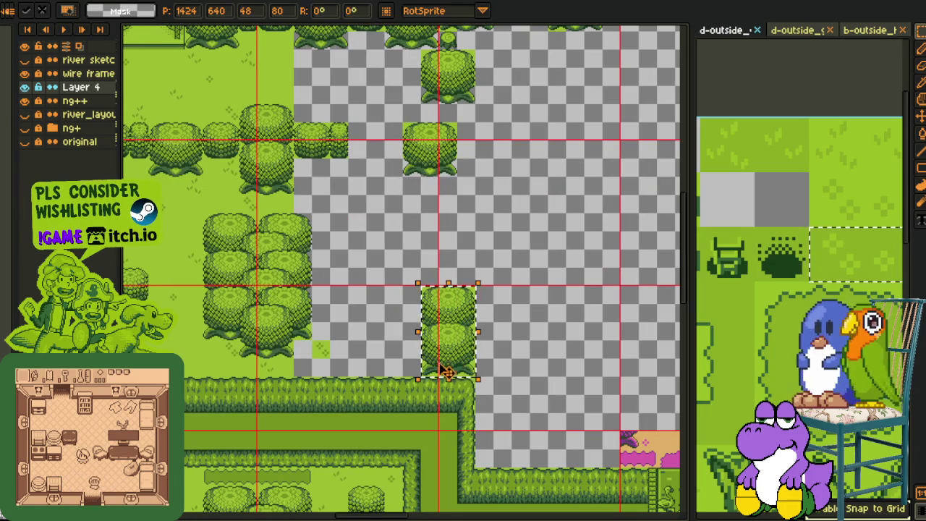
key("shift+Left")
left_click(482, 333)
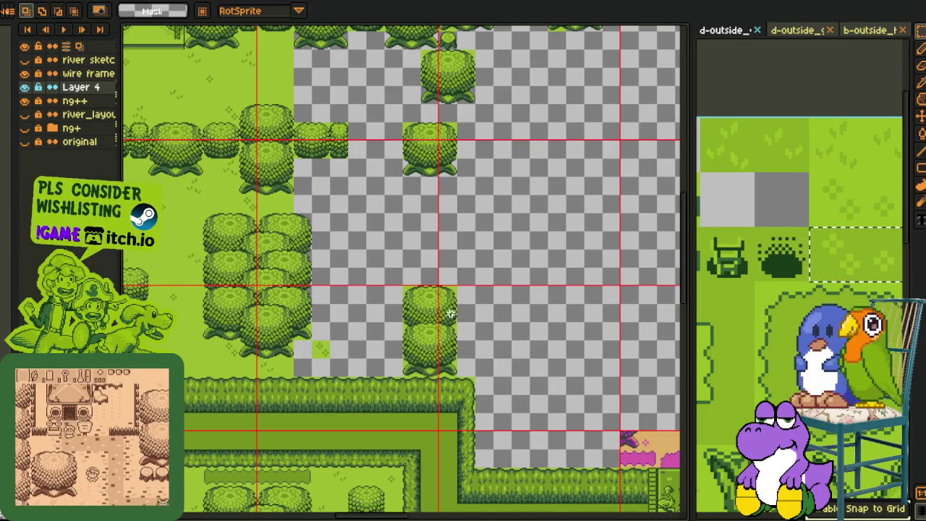
scroll(455, 318, "up", 2)
left_click_drag(428, 295, 429, 184)
left_click(394, 305)
- Extend the tree column upward with copied tree blocks until it is closed
left_click_drag(454, 387, 425, 336)
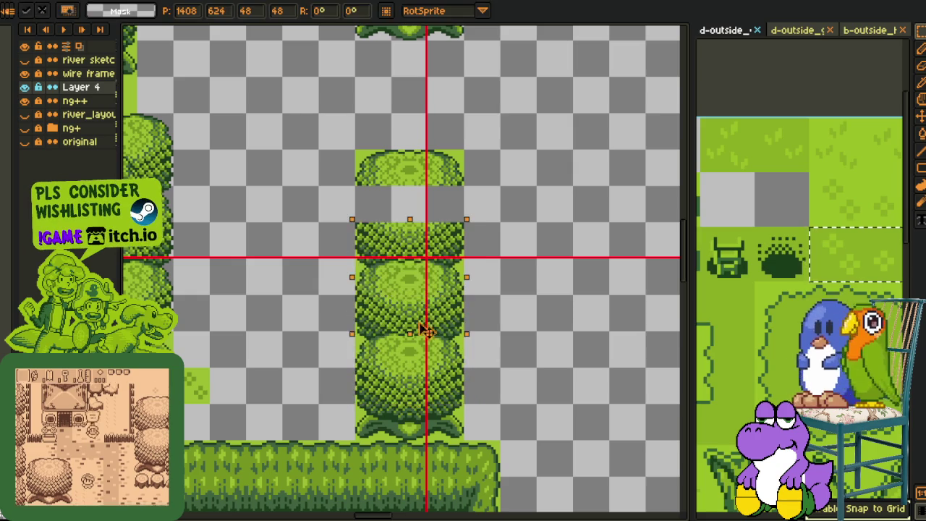
left_click(516, 209)
left_click_drag(470, 186, 481, 330)
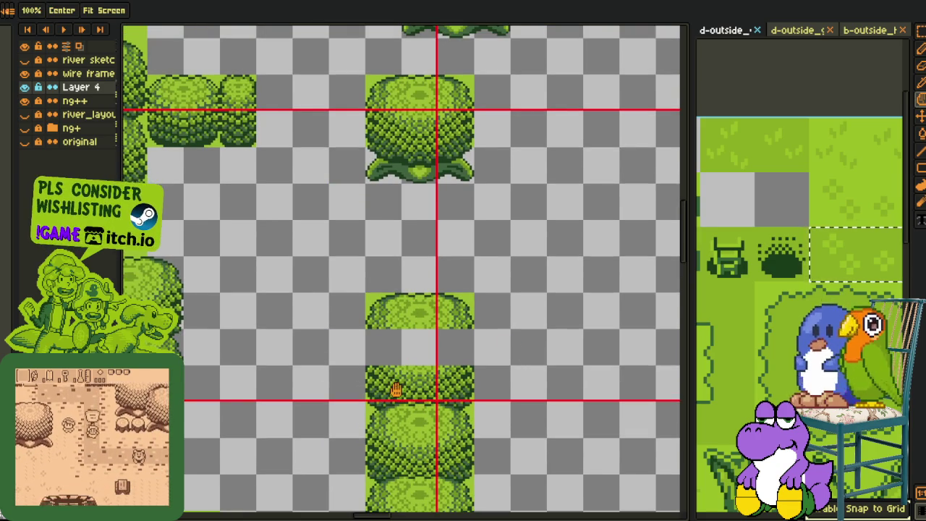
mouse_move(365, 293)
left_mouse_down()
mouse_move(473, 329)
mouse_move(471, 289)
left_mouse_up()
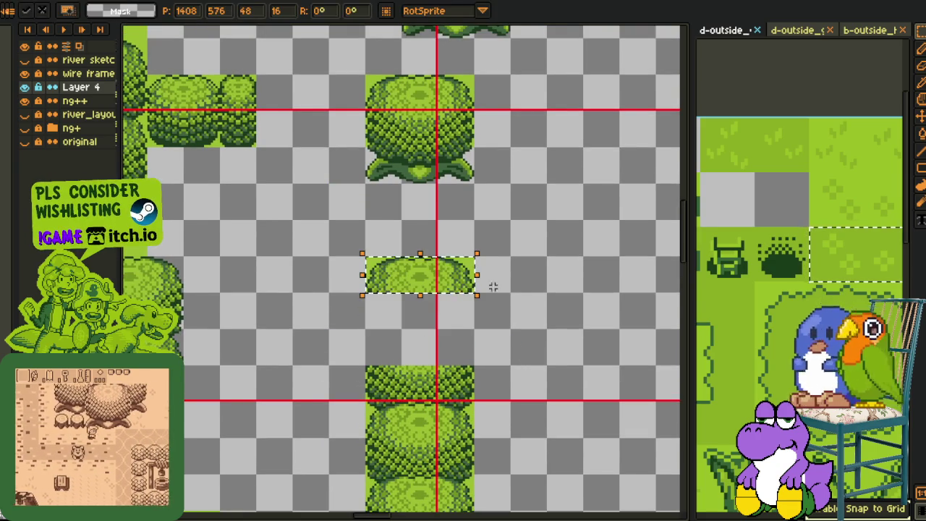
left_click_drag(438, 419, 437, 304)
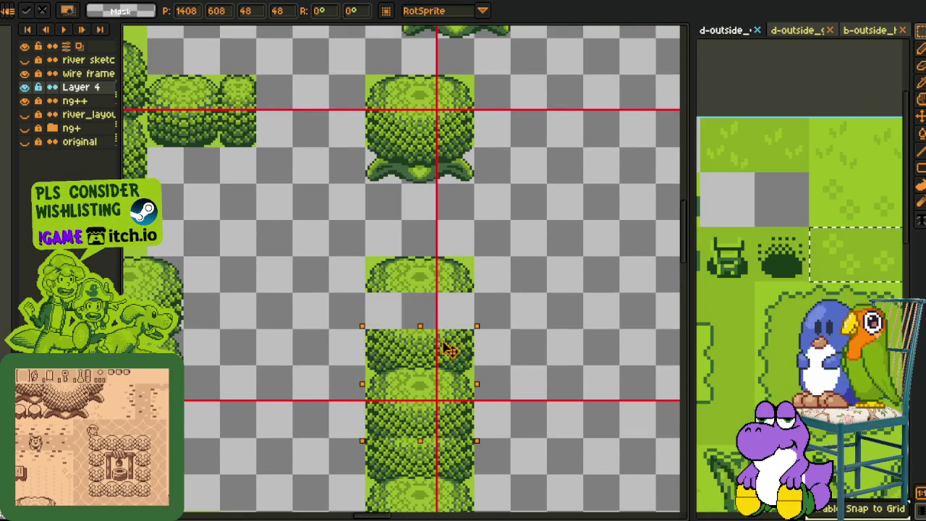
scroll(543, 311, "down", 2)
scroll(535, 325, "down", 2)
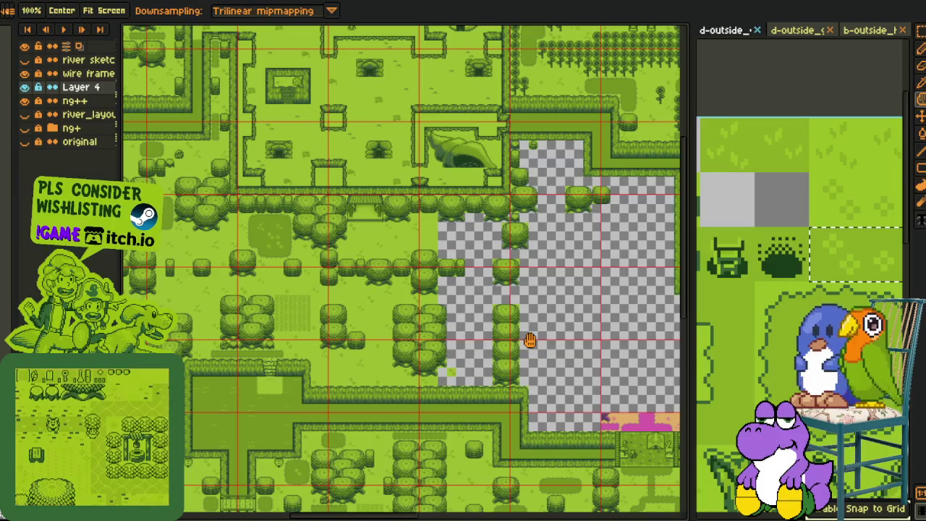
scroll(474, 302, "up", 2)
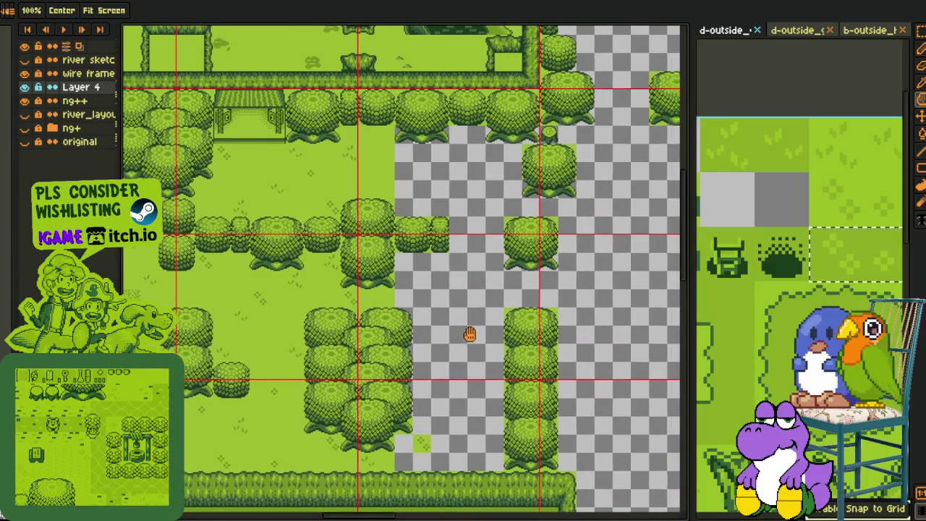
left_click_drag(471, 330, 498, 258)
scroll(508, 214, "up", 2)
scroll(497, 250, "down", 2)
scroll(498, 250, "down", 2)
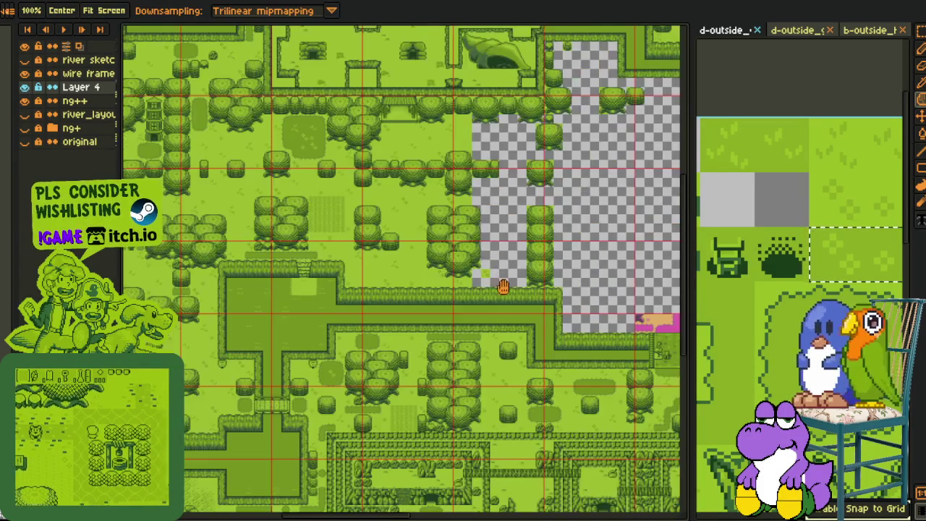
scroll(436, 203, "up", 2)
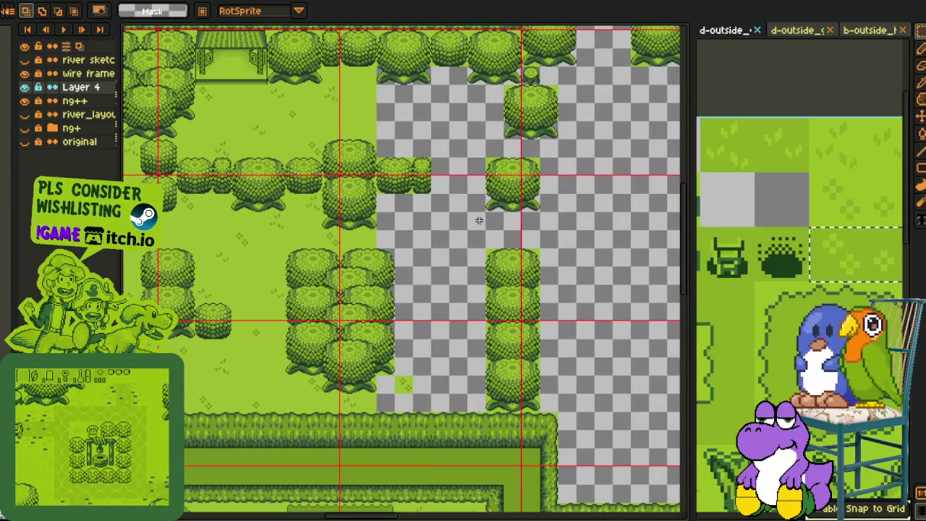
scroll(335, 209, "up", 2)
- Copy the small bush piece to two spots between the trees
mouse_move(246, 152)
left_mouse_down()
mouse_move(303, 222)
mouse_move(326, 410)
mouse_move(399, 412)
left_mouse_up()
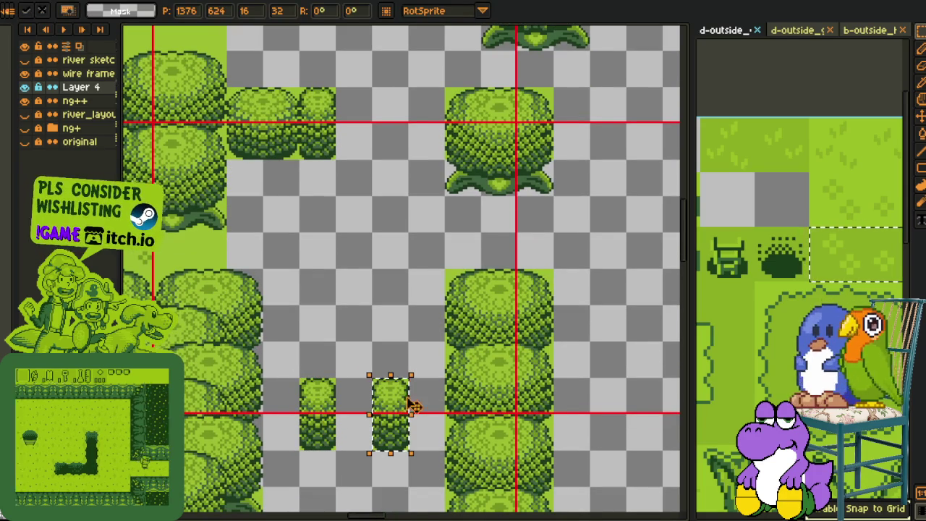
left_click(377, 367)
left_click_drag(334, 412, 369, 266)
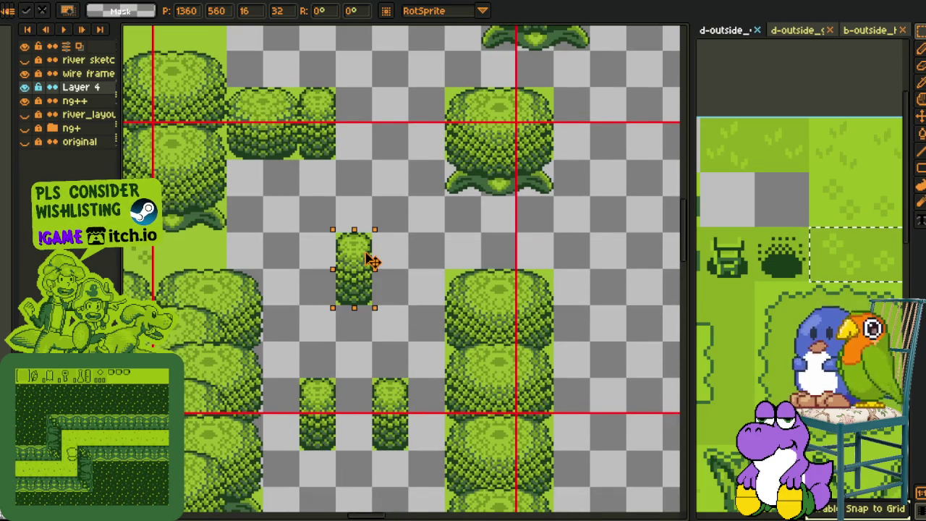
key("Return")
scroll(416, 251, "down", 2)
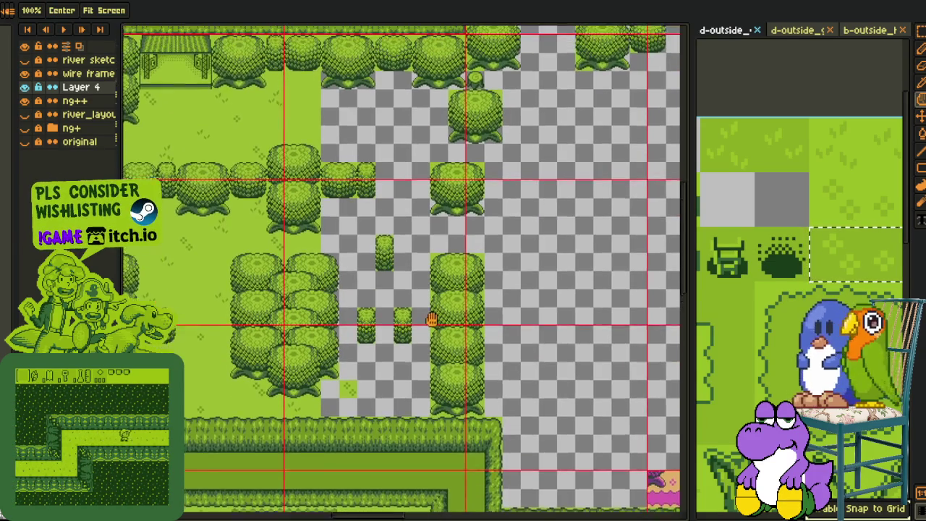
left_click_drag(433, 310, 406, 350)
scroll(446, 325, "down", 2)
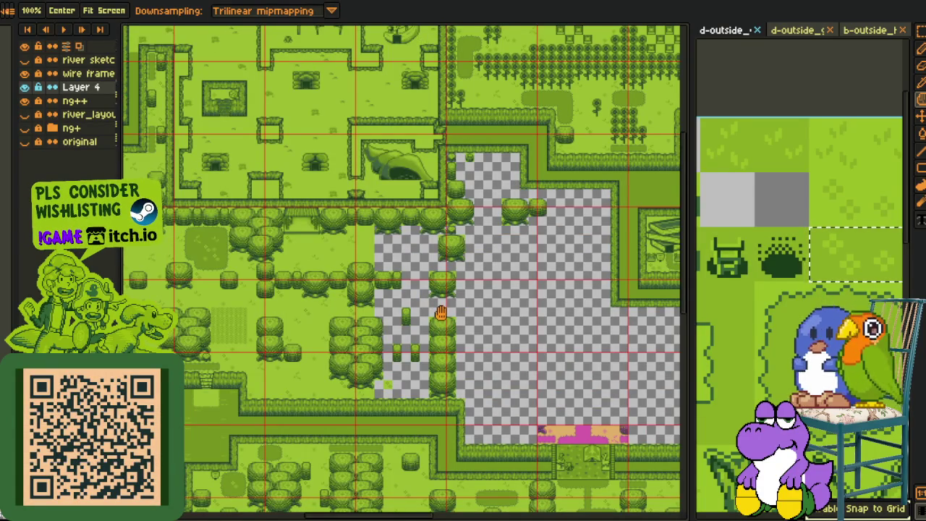
scroll(441, 313, "up", 2)
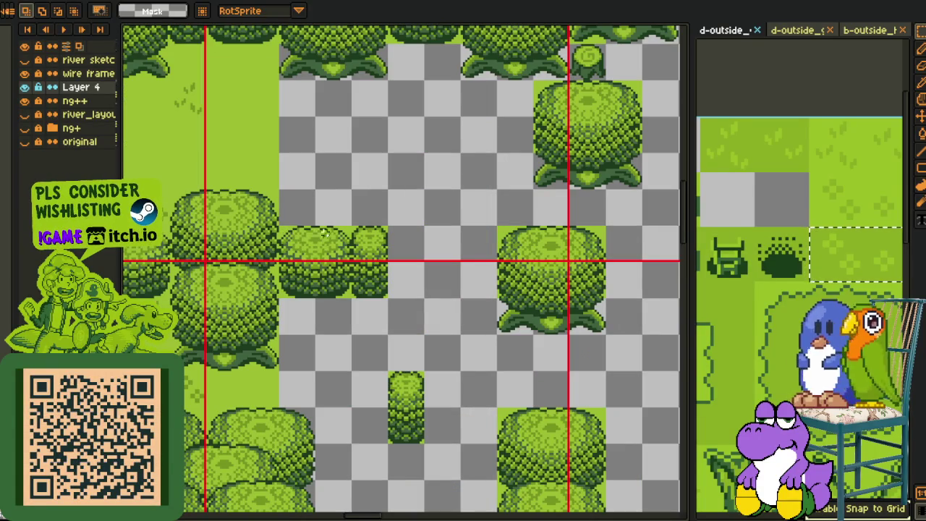
- Move a small bush beside the right tree and a bush tile into the gap between trees
left_click_drag(372, 281, 480, 281)
left_click(375, 226)
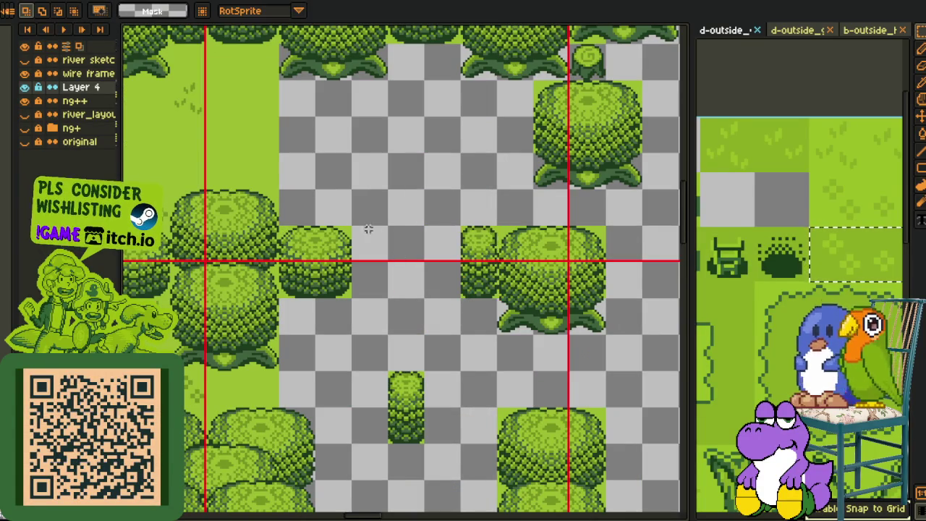
mouse_move(330, 282)
left_mouse_down()
mouse_move(440, 283)
mouse_move(427, 249)
left_mouse_up()
left_click(437, 188)
scroll(437, 250, "down", 2)
- Save the map and pan across it to survey the empty area and a finished wooded section
key("ctrl+s")
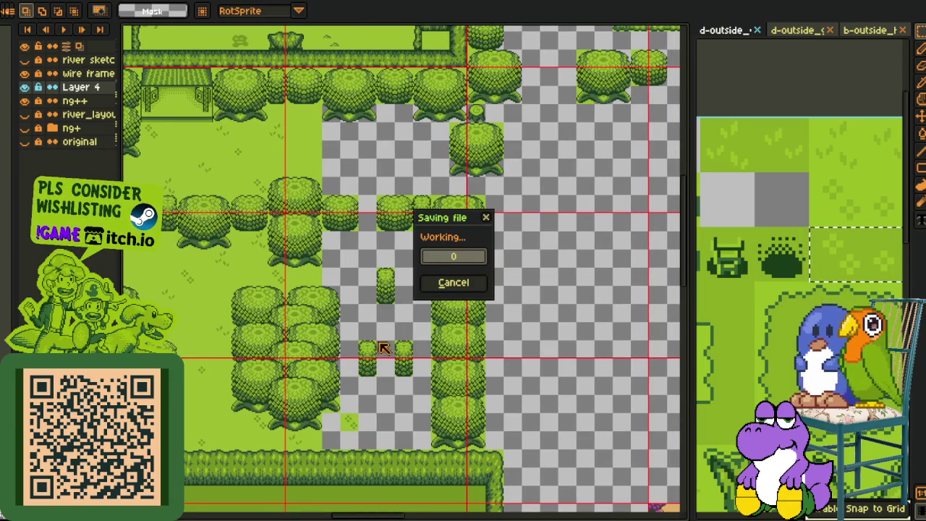
left_click_drag(559, 316, 374, 424)
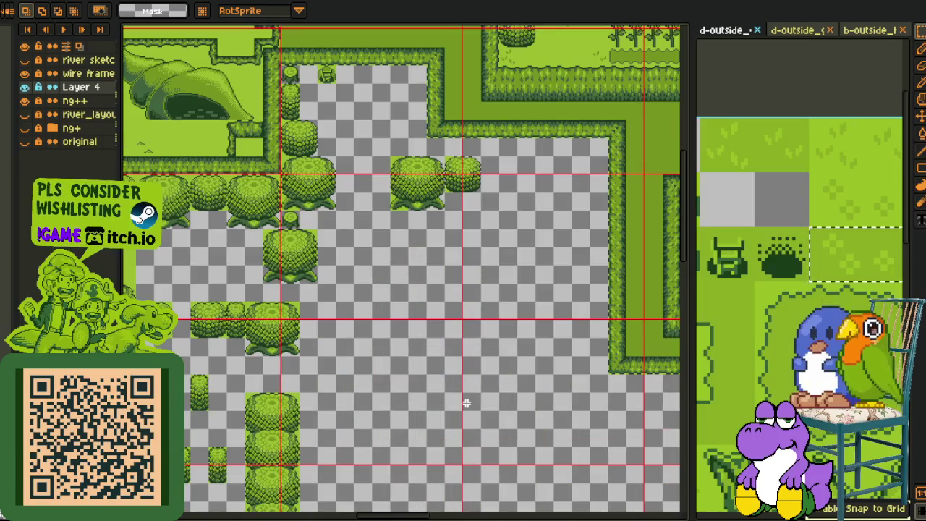
mouse_move(467, 403)
left_mouse_down()
mouse_move(421, 388)
mouse_move(404, 294)
left_mouse_up()
scroll(412, 303, "down", 2)
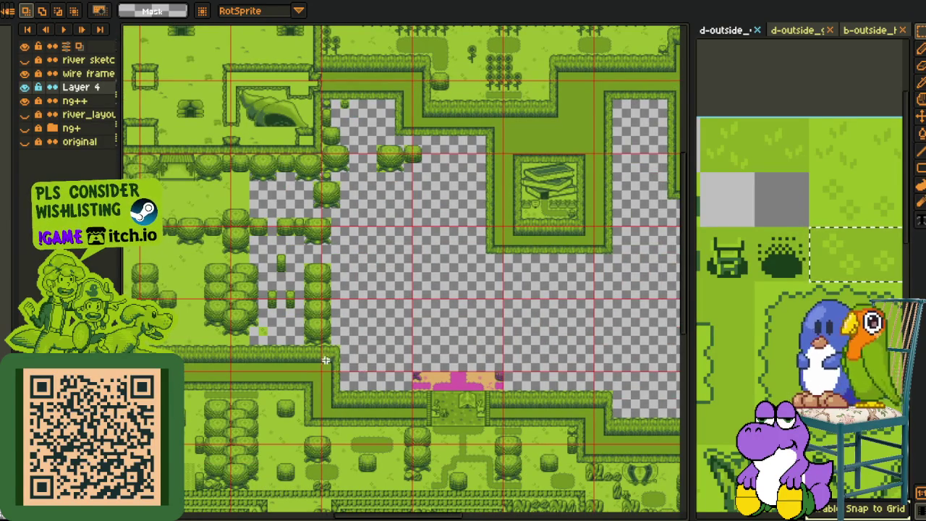
scroll(320, 350, "up", 2)
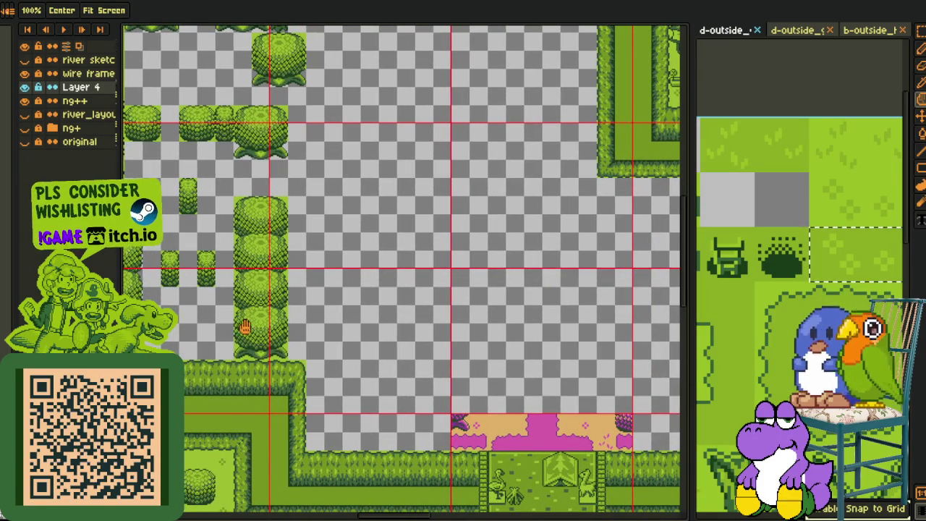
scroll(340, 274, "down", 3)
mouse_move(256, 237)
left_mouse_down()
mouse_move(310, 294)
mouse_move(395, 328)
left_mouse_up()
- Marquee-select a block of round trees and take it onto the clipboard, restoring the original
key("m")
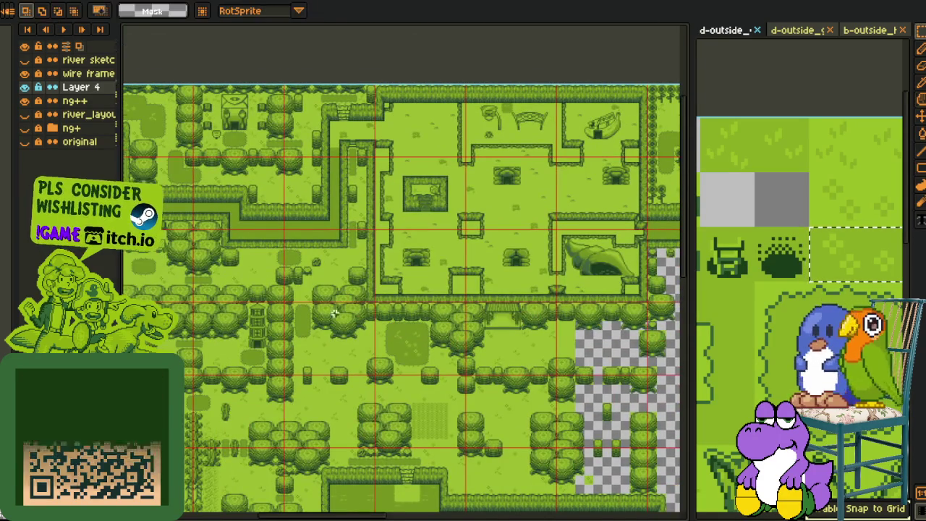
scroll(323, 306, "up", 3)
left_click_drag(290, 224, 478, 420)
key("Delete")
key("ctrl+z")
- Paste the tree cluster into the empty checkerboard area near the pink strip
scroll(588, 372, "down", 3)
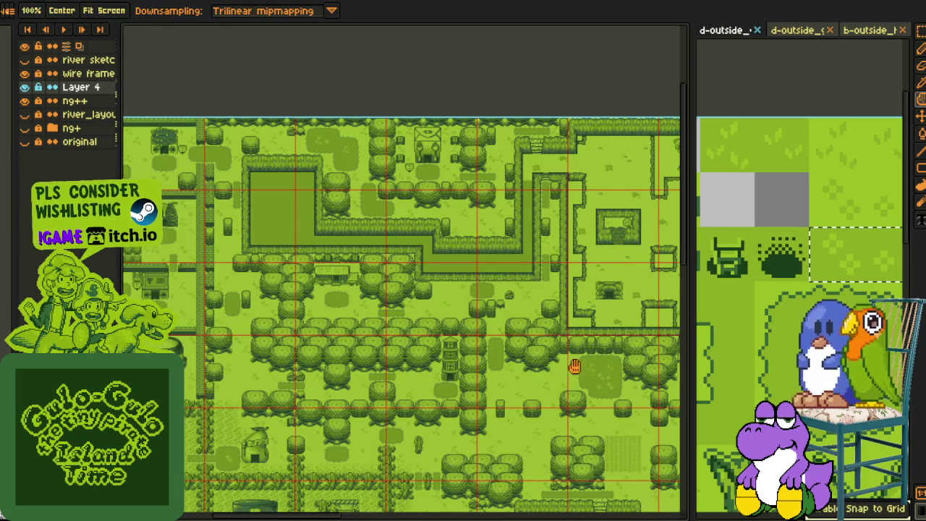
key("h")
left_click_drag(589, 373, 450, 311)
scroll(450, 337, "up", 2)
left_click_drag(636, 456, 451, 382)
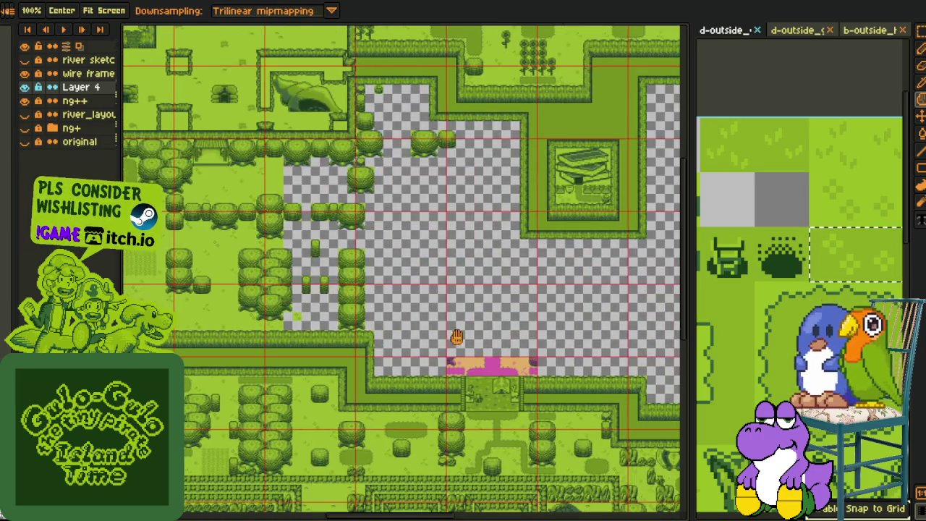
scroll(464, 340, "up", 2)
scroll(463, 348, "up", 2)
key("ctrl+v")
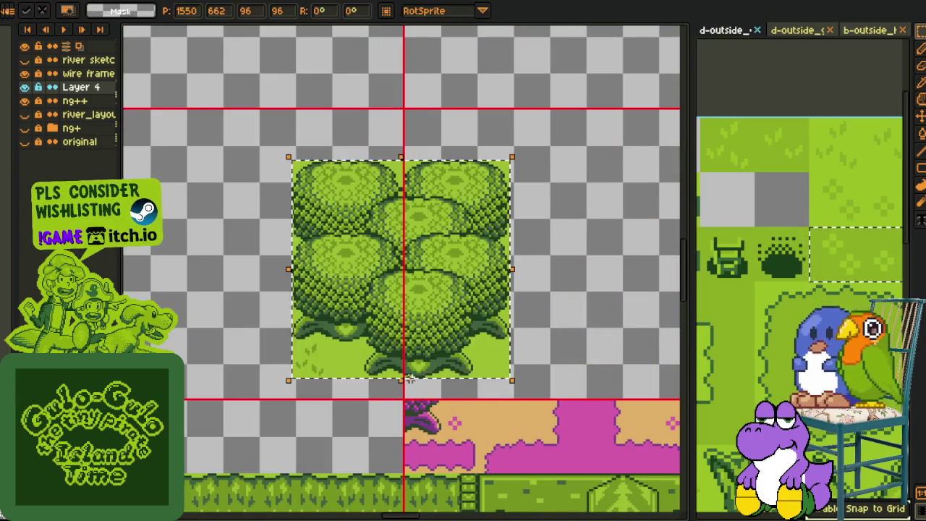
- Move the pasted tree cluster down above the pink path and drop it in place
left_click_drag(416, 358, 404, 409)
left_click(530, 310)
scroll(524, 310, "down", 2)
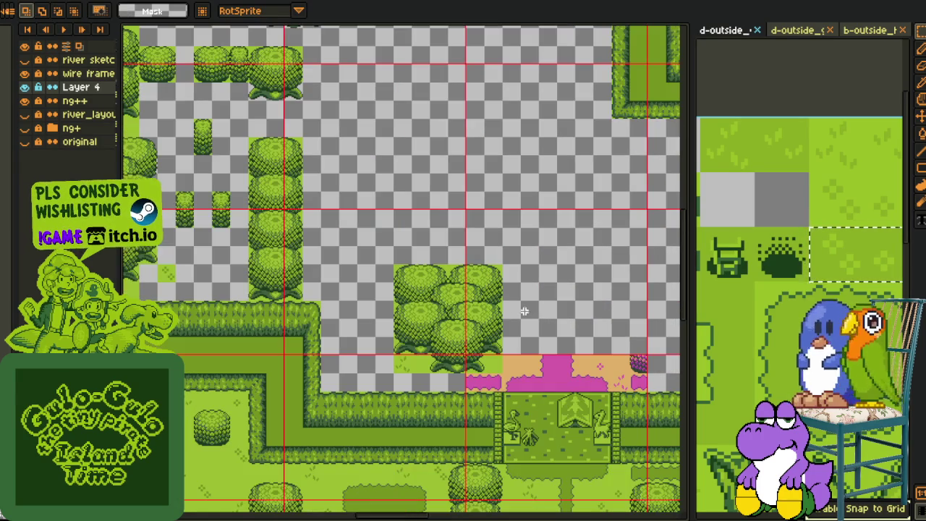
left_click_drag(524, 310, 430, 311)
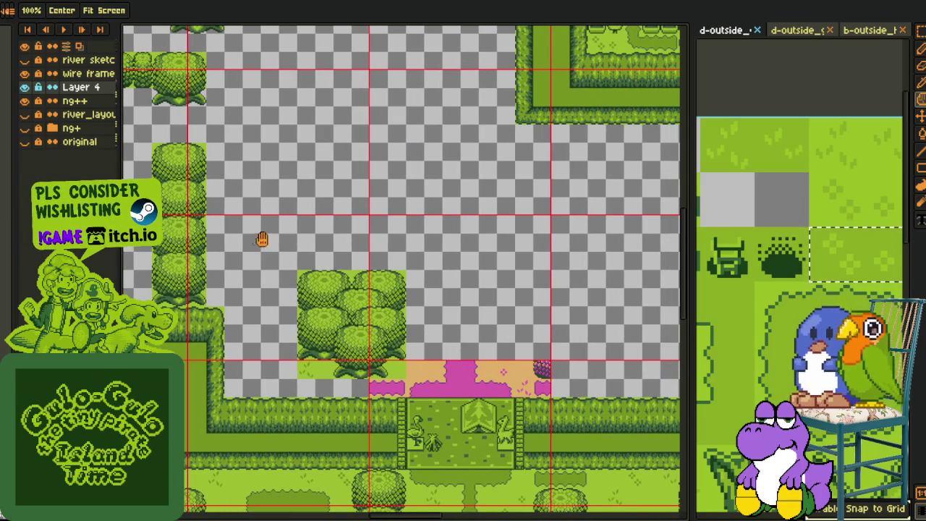
- Paste two more single tree copies and place them in the empty middle of the clearing
key("ctrl+v")
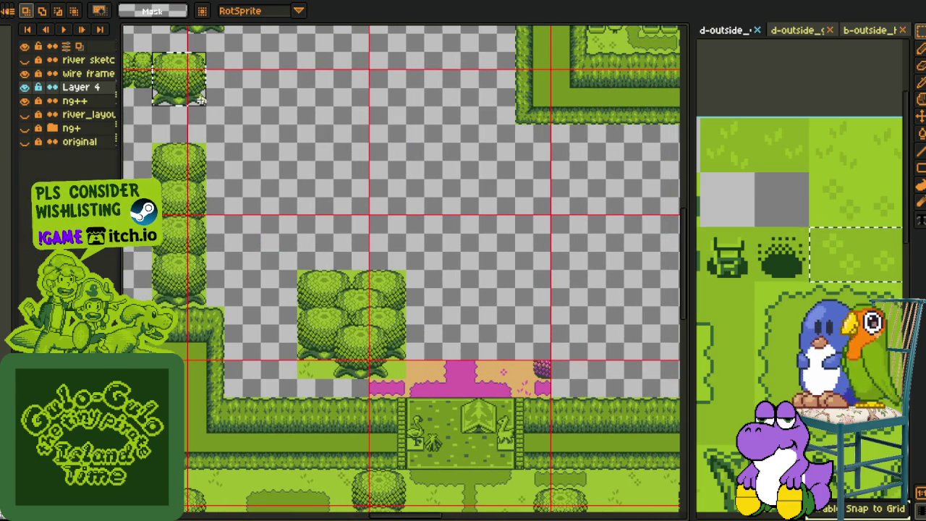
mouse_move(181, 80)
left_mouse_down()
mouse_move(566, 354)
mouse_move(545, 355)
left_mouse_up()
left_click(385, 237)
scroll(402, 285, "down", 1)
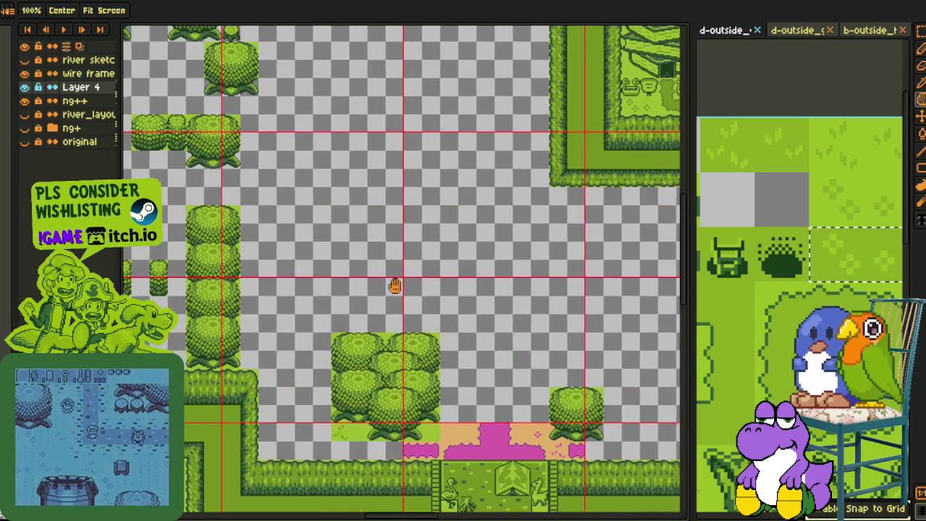
scroll(422, 270, "up", 3)
key("ctrl+v")
left_click_drag(388, 306, 343, 306)
left_click(470, 248)
scroll(470, 248, "down", 2)
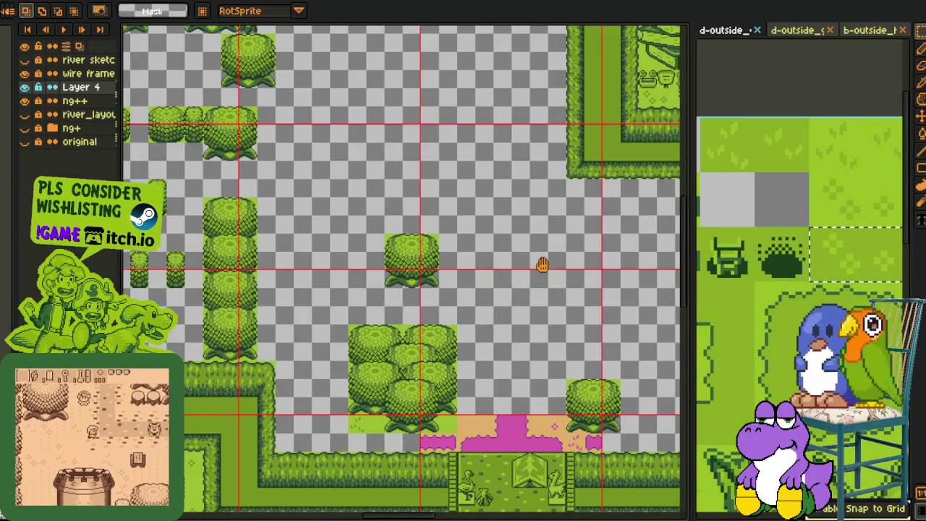
left_click_drag(542, 265, 504, 287)
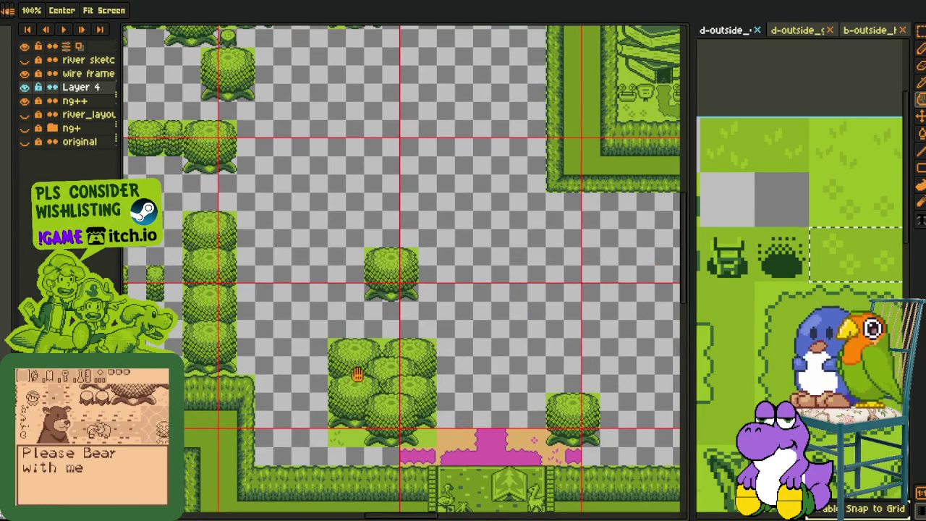
- Duplicate the large tree cluster to the right and shift its bottom strip right
mouse_move(323, 339)
left_mouse_down()
mouse_move(429, 441)
mouse_move(570, 333)
left_mouse_up()
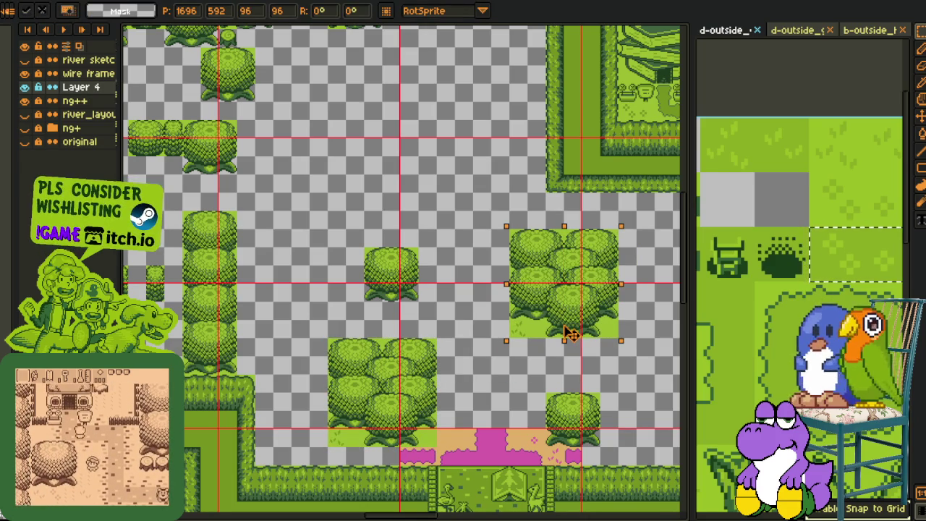
left_click(538, 361)
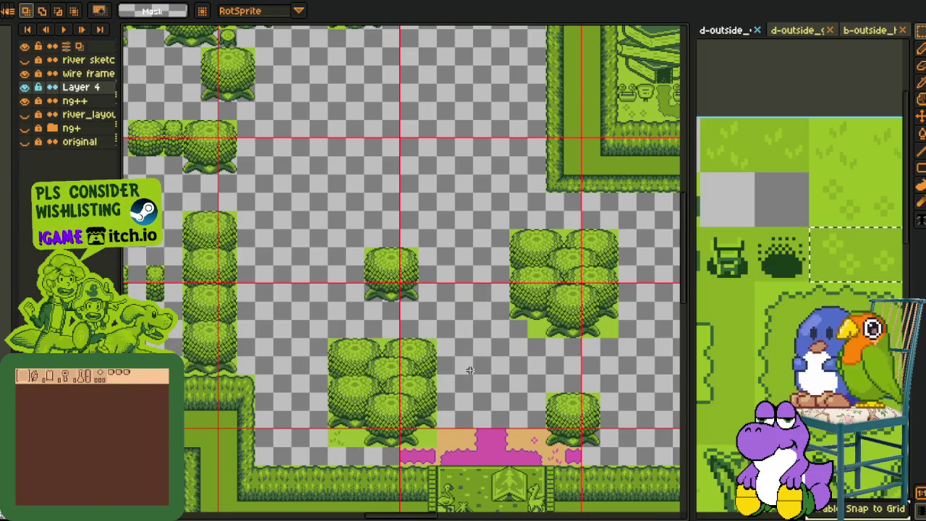
scroll(569, 338, "up", 2)
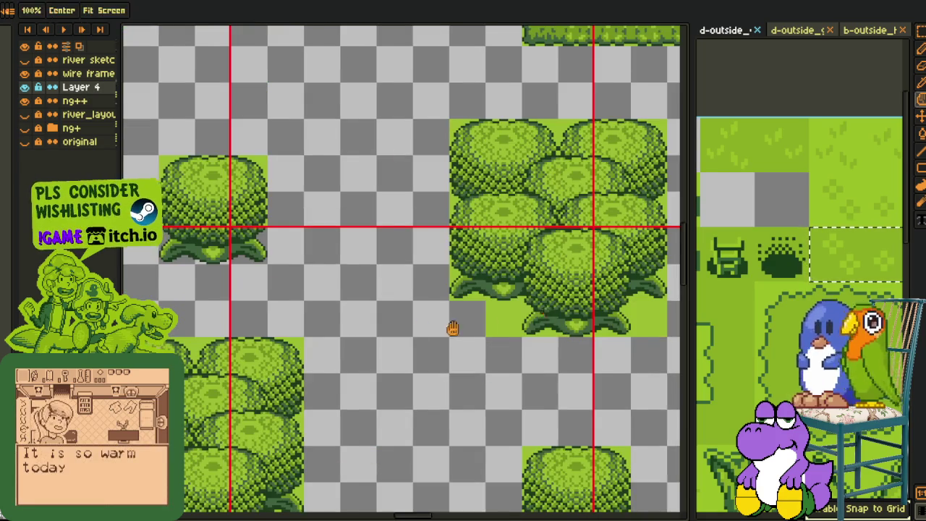
left_click_drag(478, 273, 333, 287)
left_click_drag(518, 354, 642, 341)
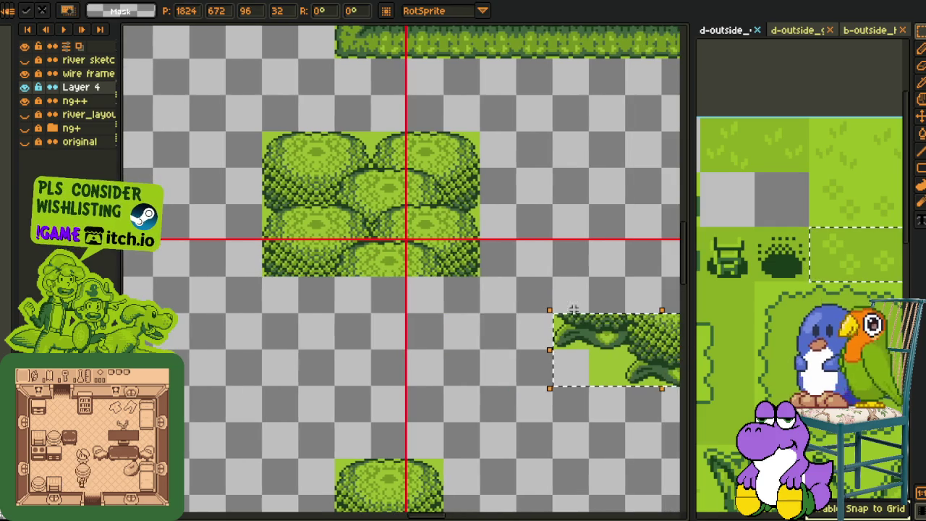
- Extend the tree cluster one row taller by moving its upper rows, then deselect
left_click_drag(262, 170, 370, 239)
left_click_drag(424, 252, 434, 318)
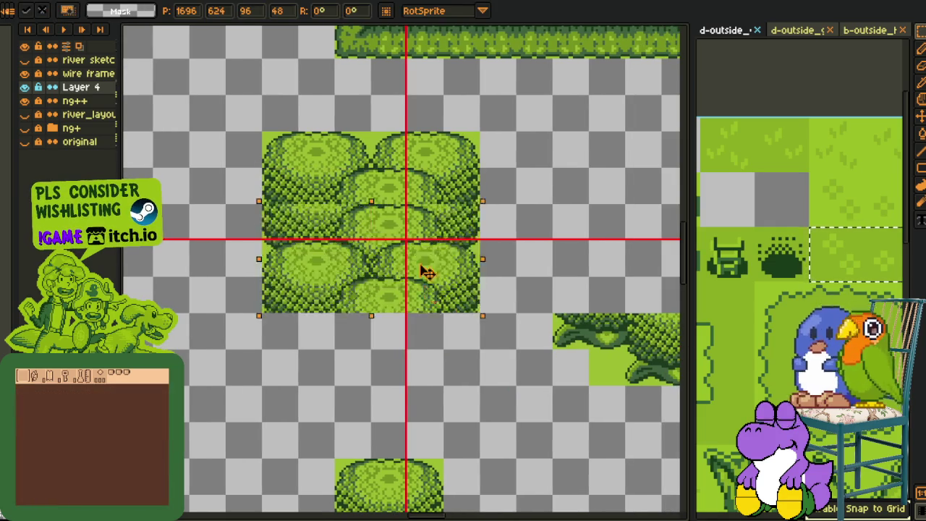
mouse_move(560, 308)
left_mouse_down()
mouse_move(631, 373)
mouse_move(362, 409)
left_mouse_up()
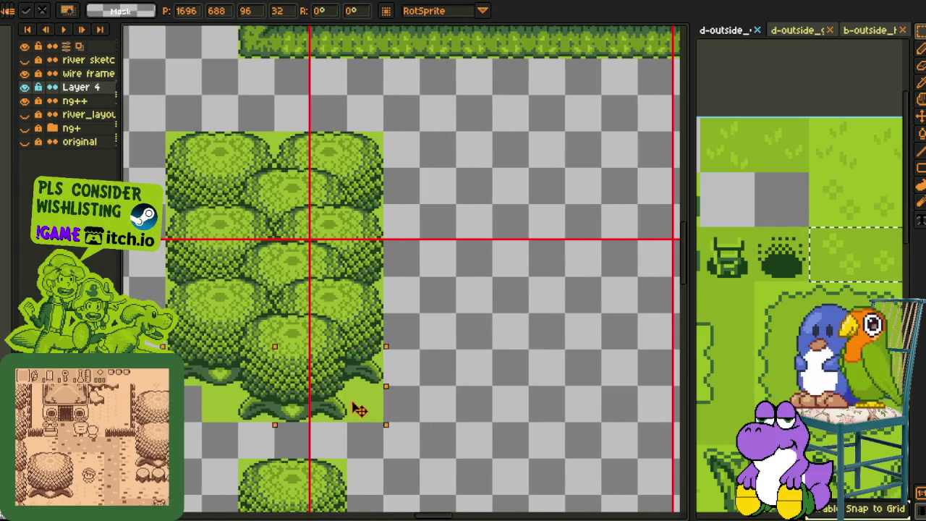
key("ctrl+d")
scroll(391, 354, "down", 3)
scroll(373, 336, "down", 2)
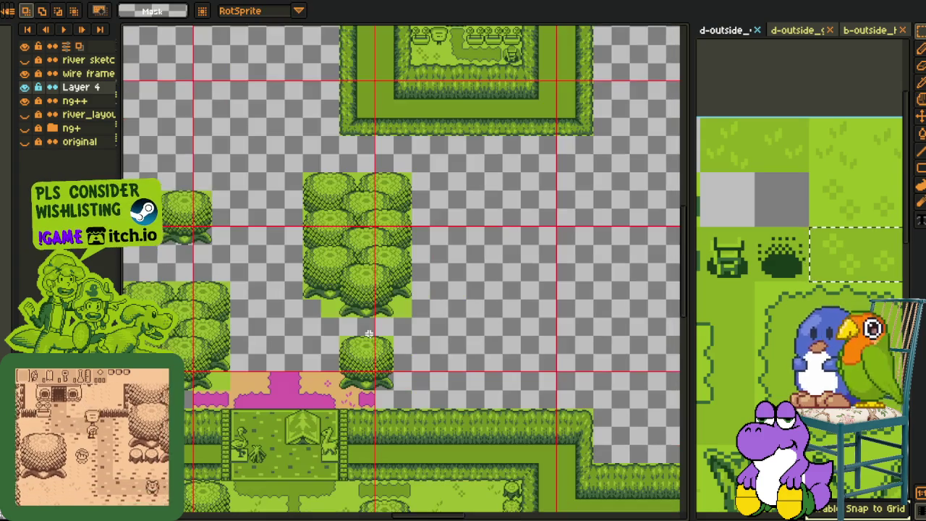
scroll(365, 346, "left", 5)
scroll(333, 289, "up", 2)
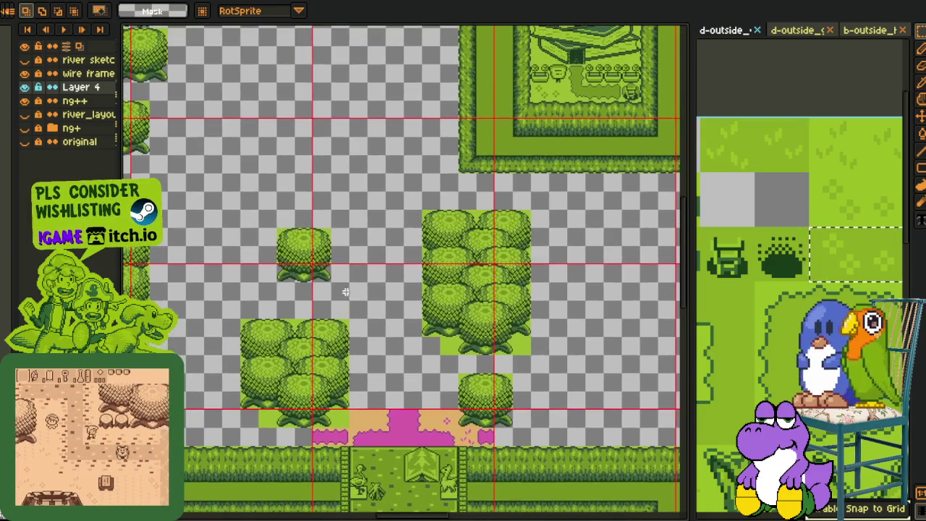
scroll(325, 249, "down", 1)
scroll(378, 283, "down", 2)
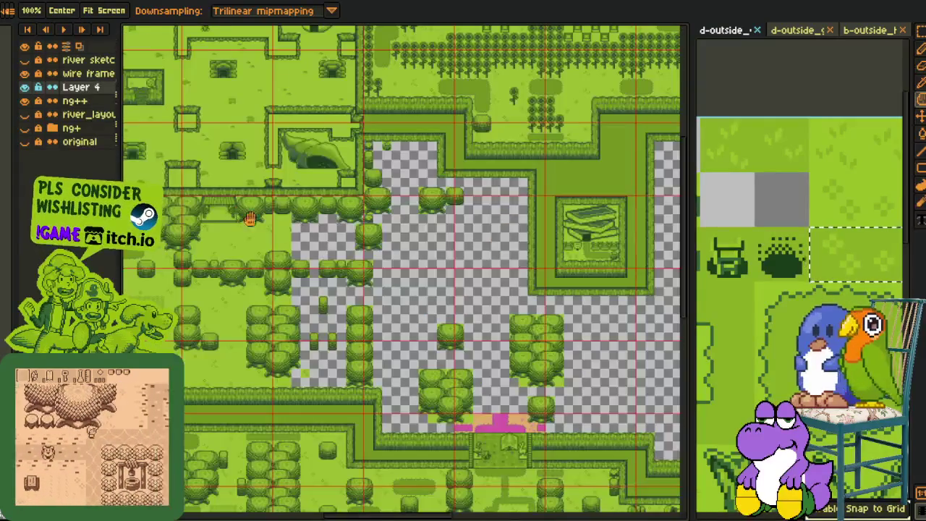
- Select the small tree tiles and place the copied bushes in the clearing
scroll(327, 269, "up", 3)
mouse_move(306, 245)
left_mouse_down()
mouse_move(590, 430)
mouse_move(553, 387)
left_mouse_up()
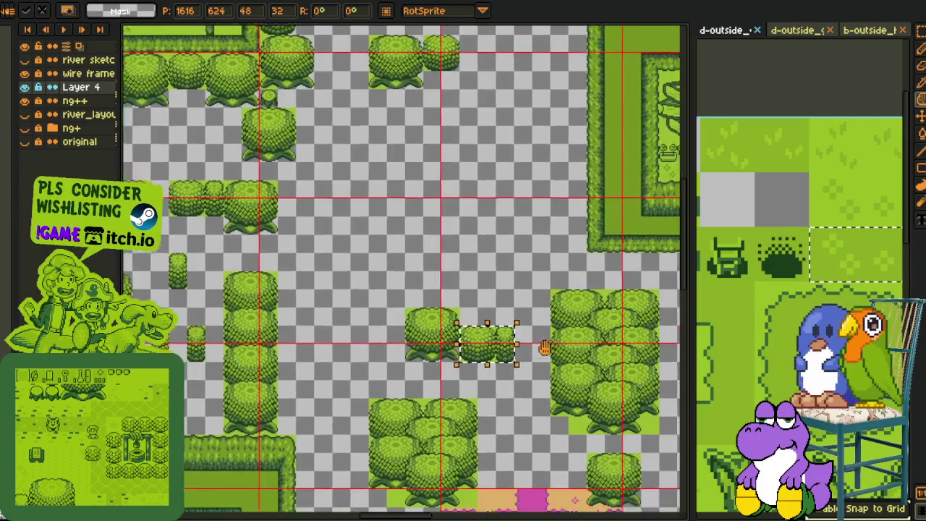
left_click_drag(636, 390, 538, 329)
key("Return")
scroll(539, 330, "up", 2)
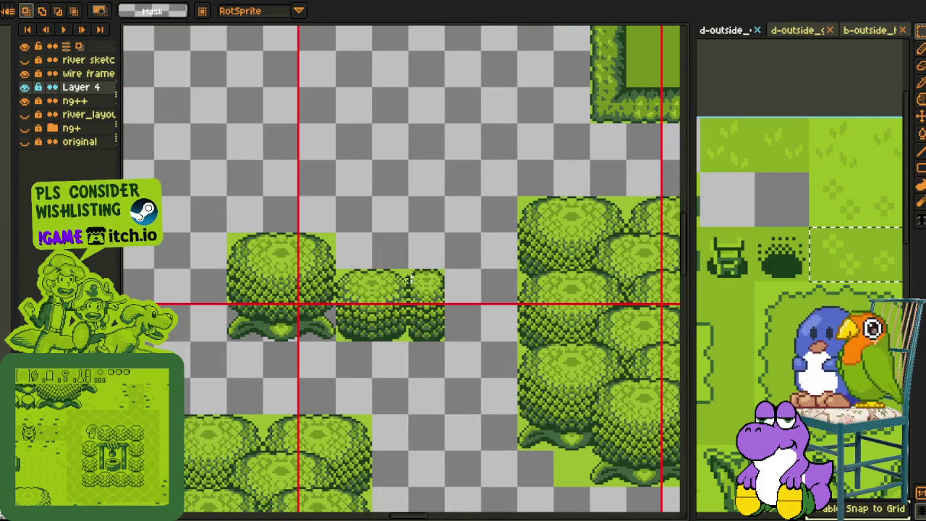
scroll(455, 292, "down", 2)
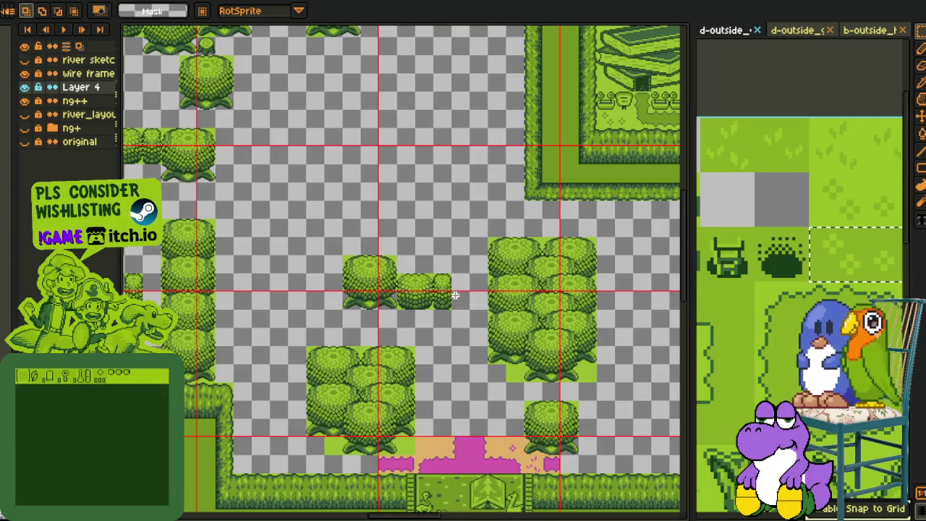
- Move the small stump below the bushes
mouse_move(228, 289)
left_mouse_down()
mouse_move(297, 289)
mouse_move(392, 313)
mouse_move(386, 335)
mouse_move(366, 217)
mouse_move(402, 248)
left_mouse_up()
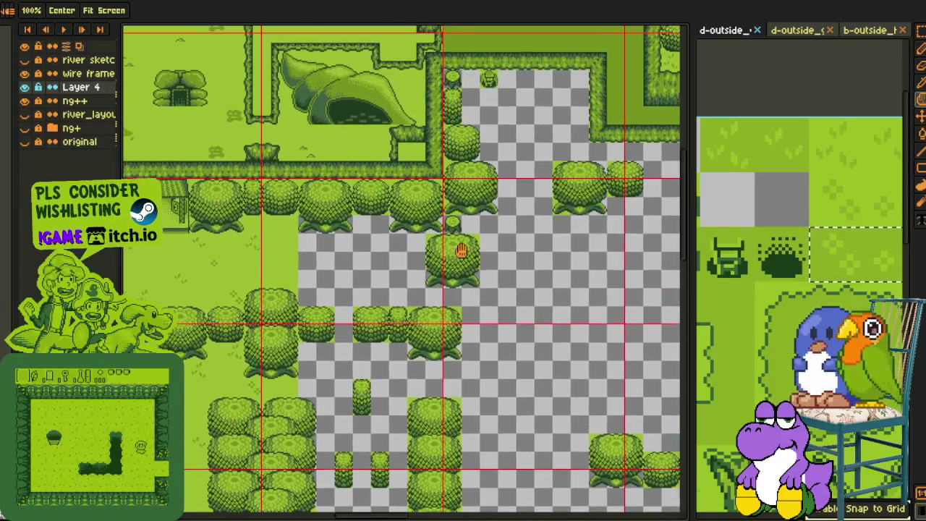
scroll(448, 223, "up", 2)
mouse_move(437, 215)
left_mouse_down()
mouse_move(444, 209)
mouse_move(496, 465)
mouse_move(555, 329)
mouse_move(130, 170)
left_mouse_up()
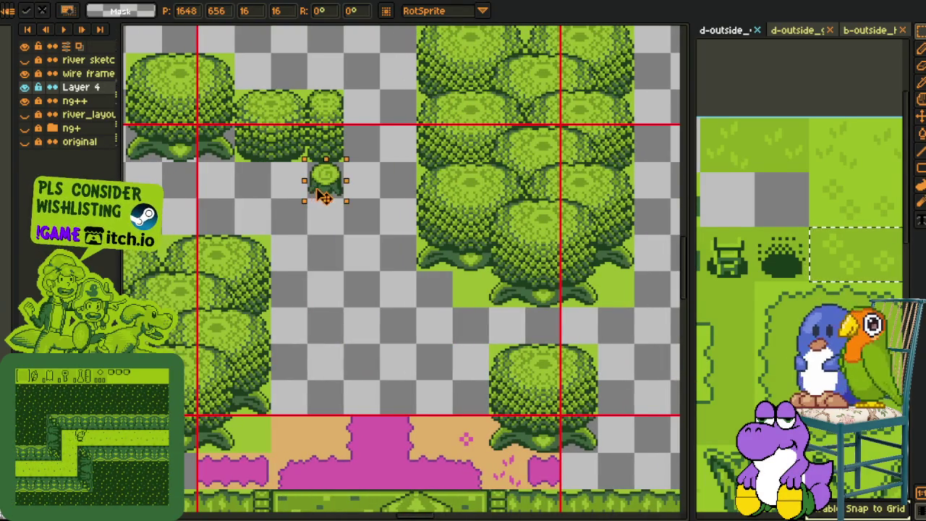
left_click(626, 259)
- Carry a small bush tile into the empty area below the stump
key("h")
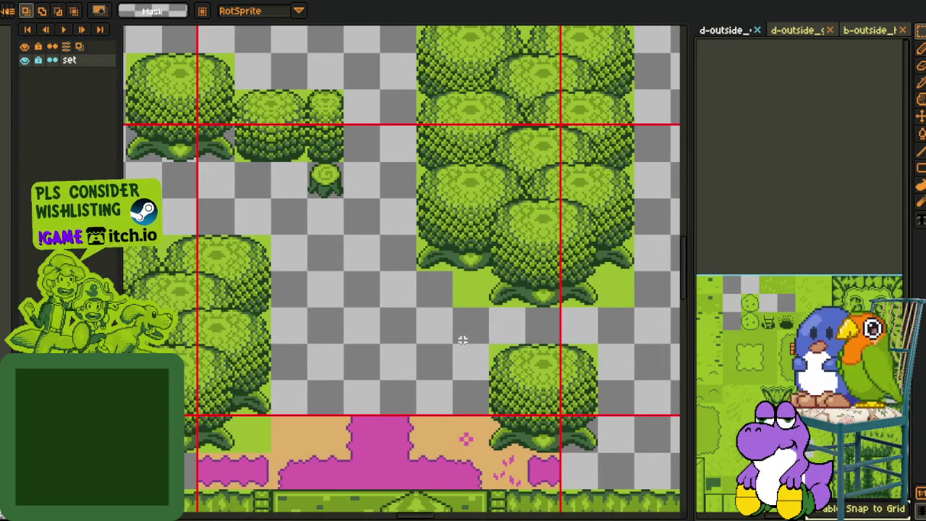
scroll(481, 190, "down", 2)
scroll(481, 191, "down", 5)
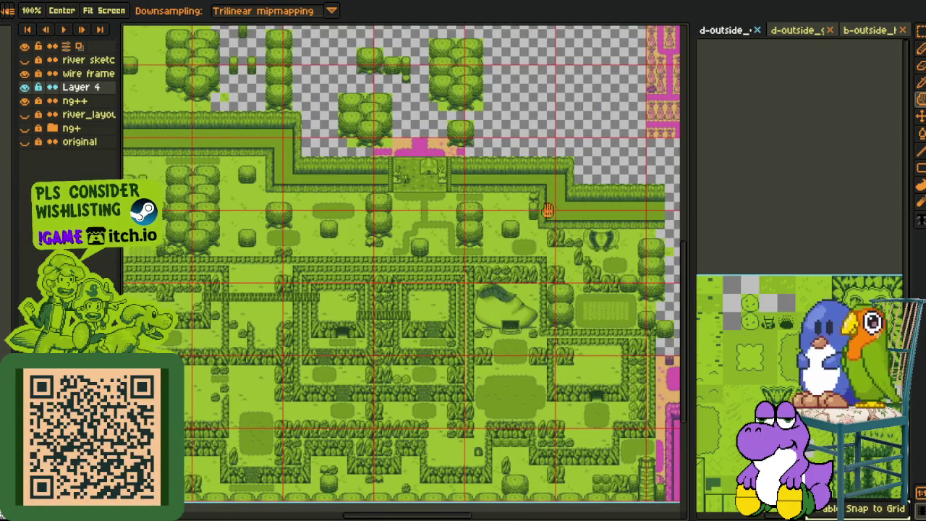
scroll(540, 208, "up", 3)
key("m")
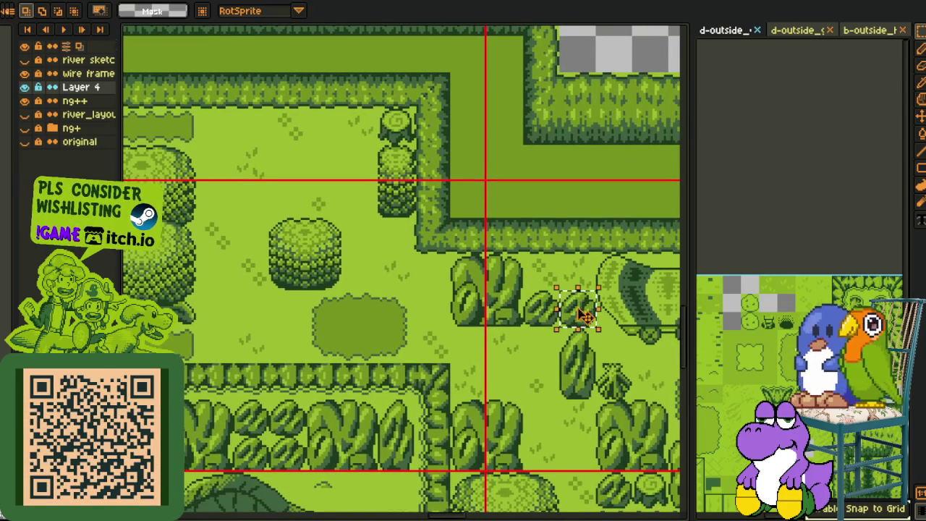
mouse_move(582, 312)
left_mouse_down()
mouse_move(130, 159)
mouse_move(350, 248)
left_mouse_up()
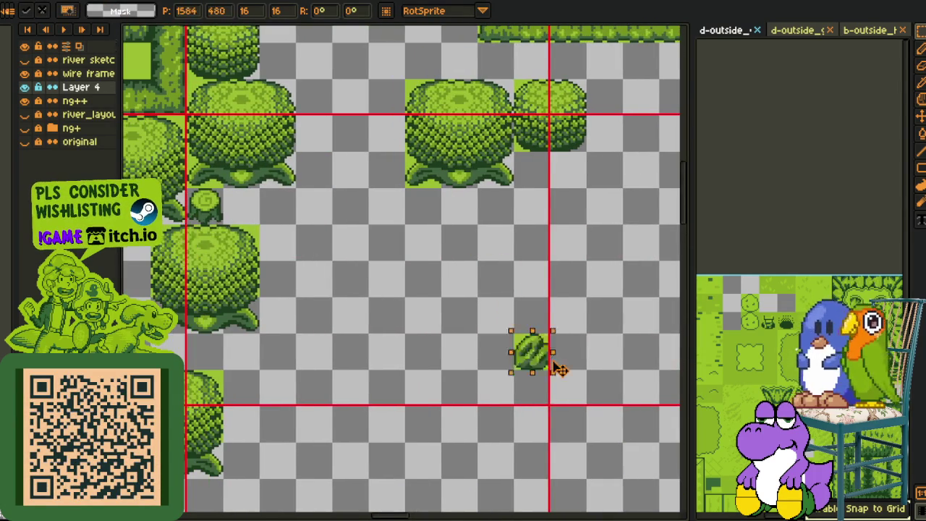
left_click_drag(508, 311, 397, 454)
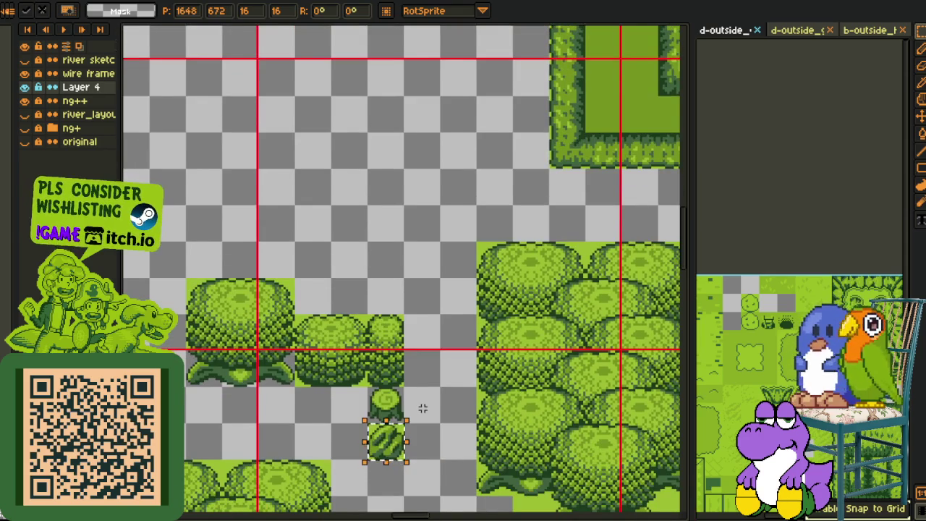
scroll(422, 408, "down", 2)
scroll(413, 287, "up", 2)
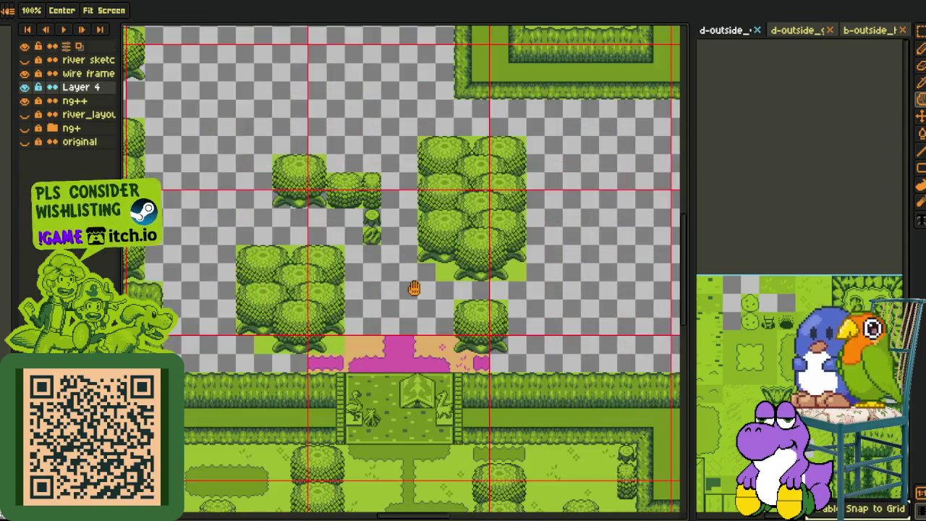
- Move two bush tiles up in the clearing, one right beside the fenced house
left_click_drag(409, 282, 415, 284)
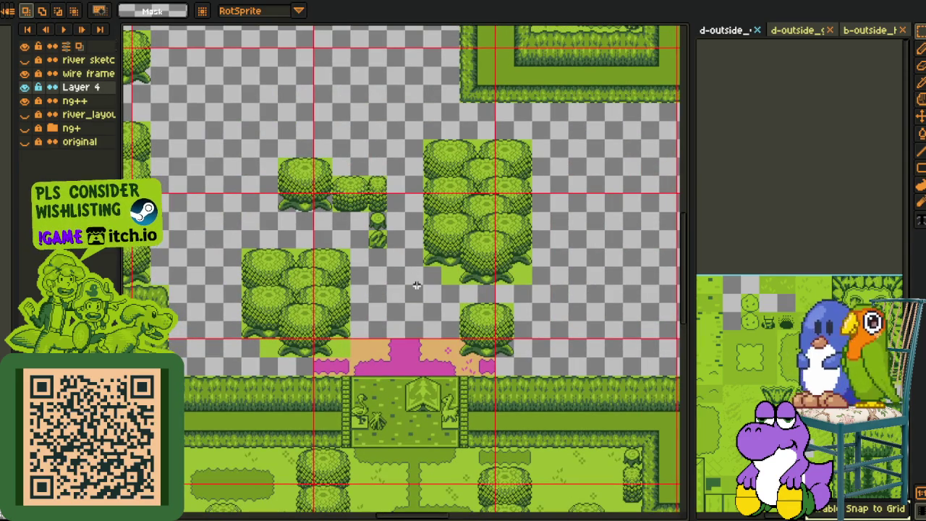
scroll(348, 304, "up", 2)
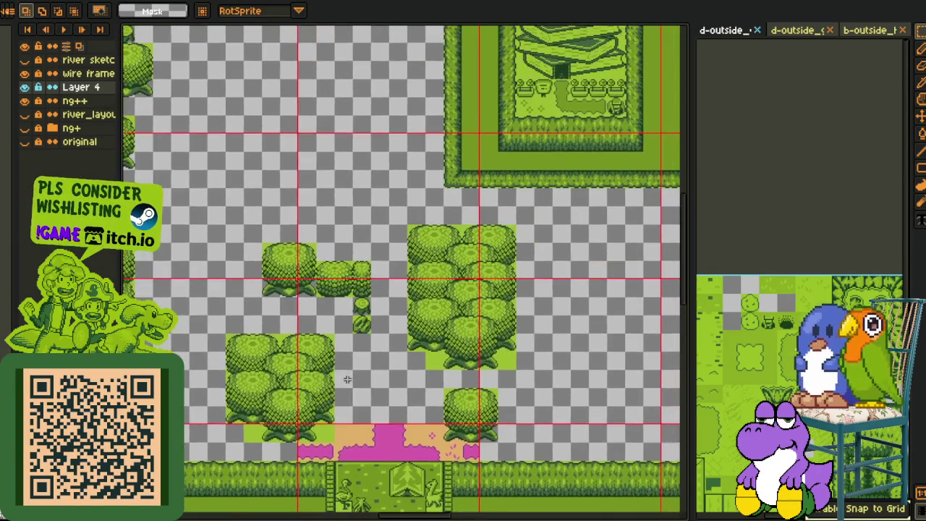
scroll(364, 366, "down", 1)
left_click_drag(373, 352, 376, 360)
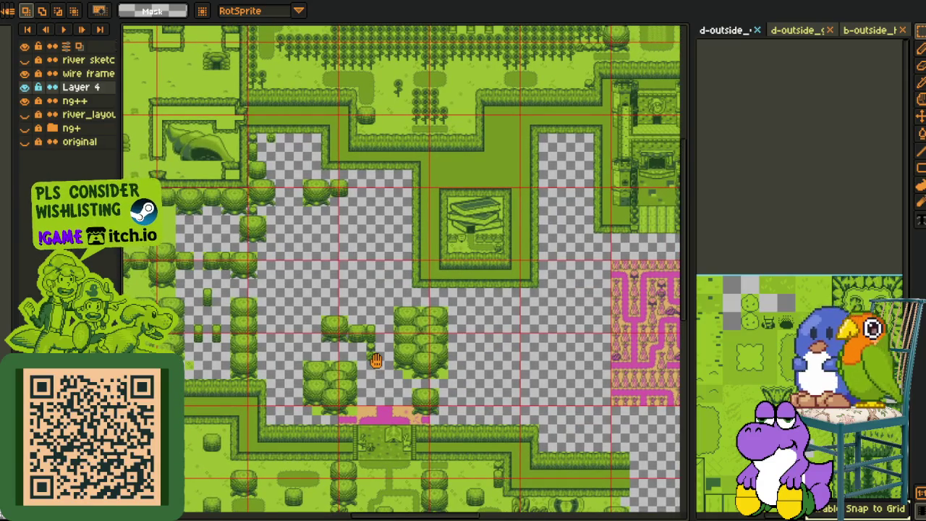
scroll(358, 280, "up", 2)
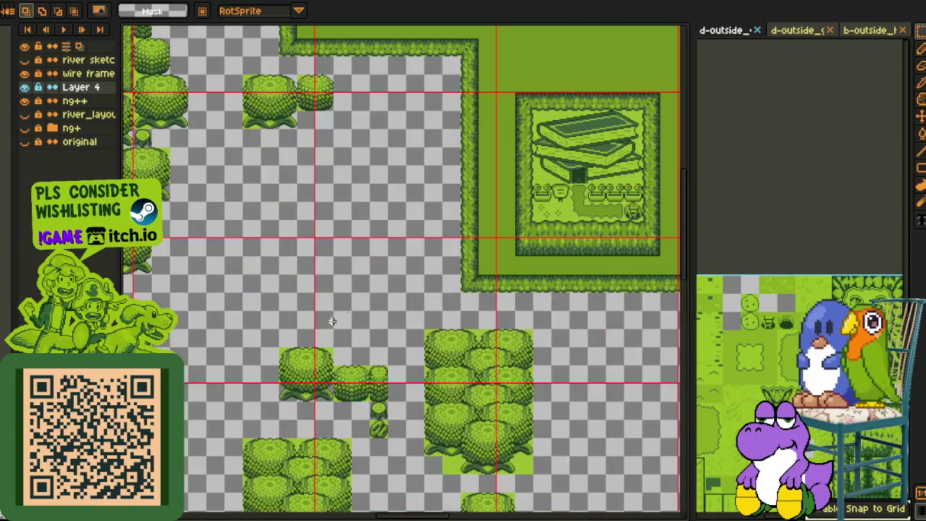
mouse_move(316, 386)
left_mouse_down()
mouse_move(434, 240)
mouse_move(446, 256)
left_mouse_up()
key("ctrl+d")
left_click_drag(264, 445, 318, 364)
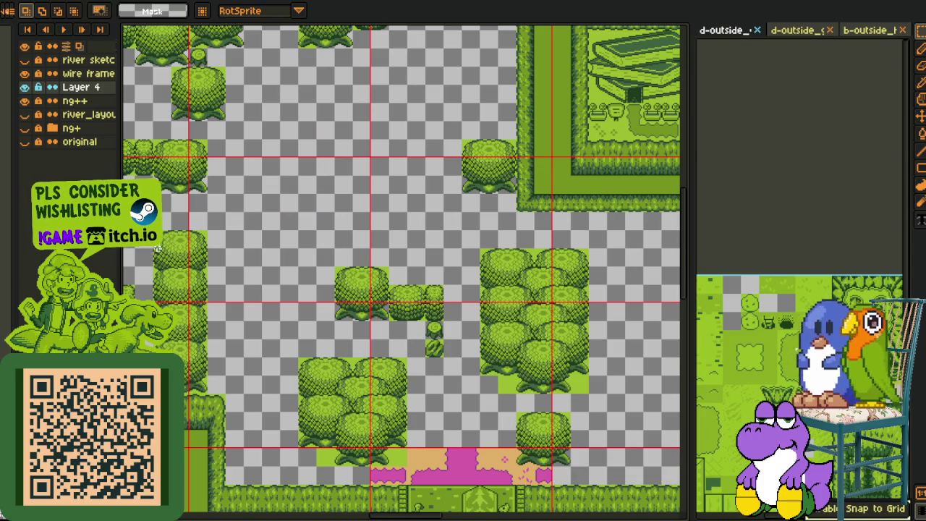
mouse_move(203, 303)
left_mouse_down()
mouse_move(362, 201)
mouse_move(490, 162)
left_mouse_up()
key("ctrl+d")
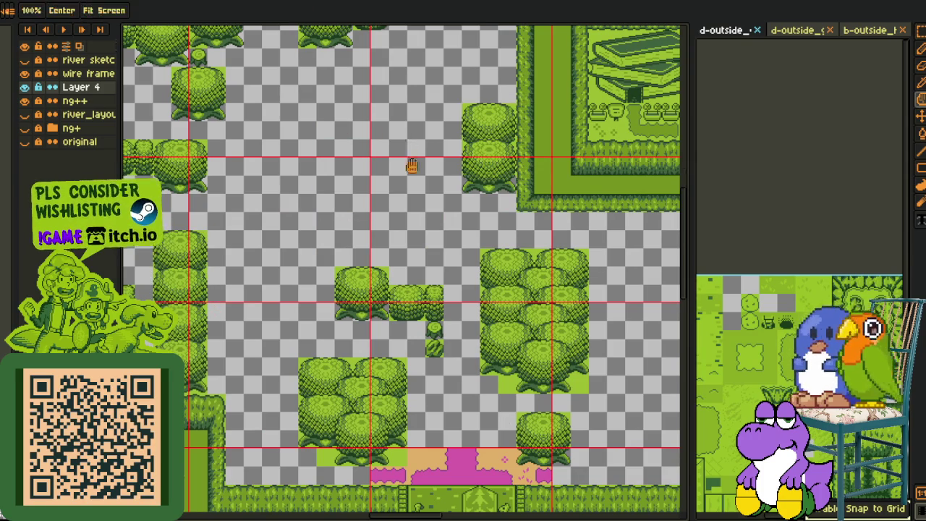
- Move the tall bush column up into the middle of the clearing
left_click_drag(407, 149, 438, 322)
left_click_drag(413, 252, 406, 214)
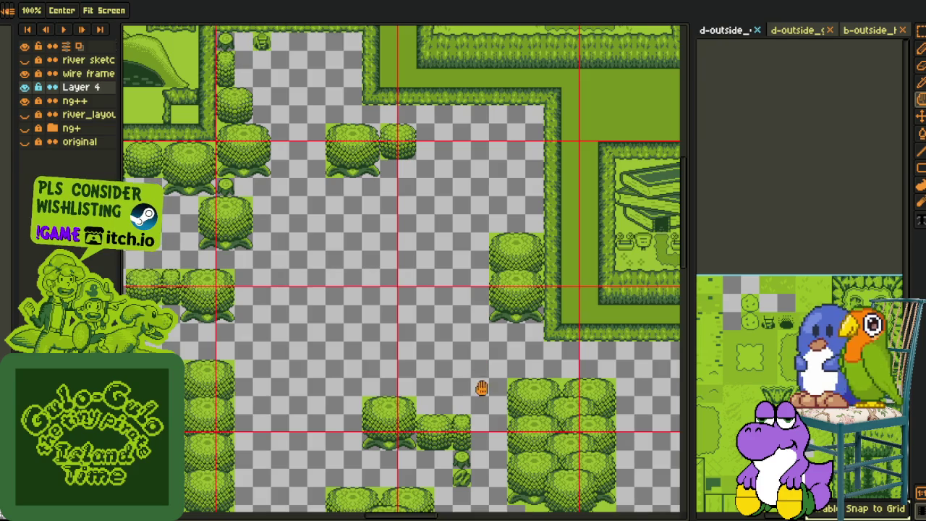
left_click_drag(479, 383, 484, 344)
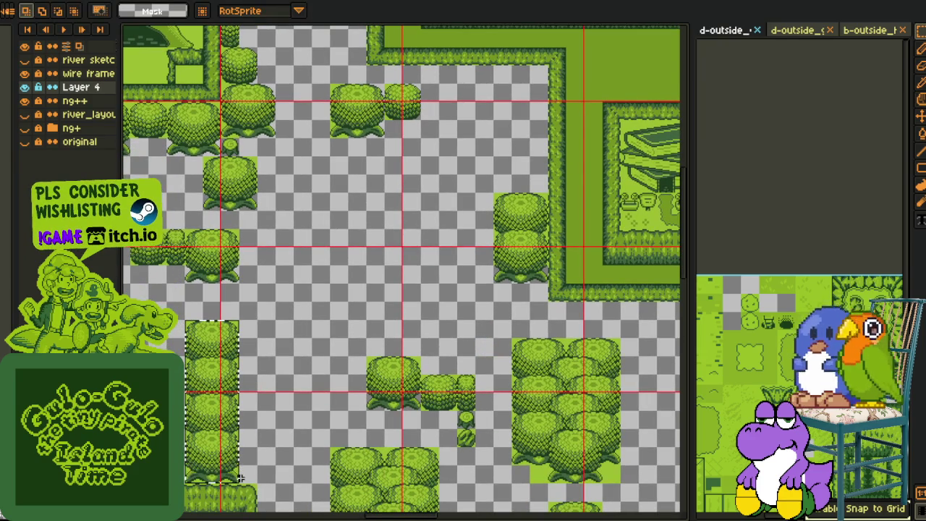
mouse_move(235, 479)
left_mouse_down()
mouse_move(419, 318)
mouse_move(418, 327)
left_mouse_up()
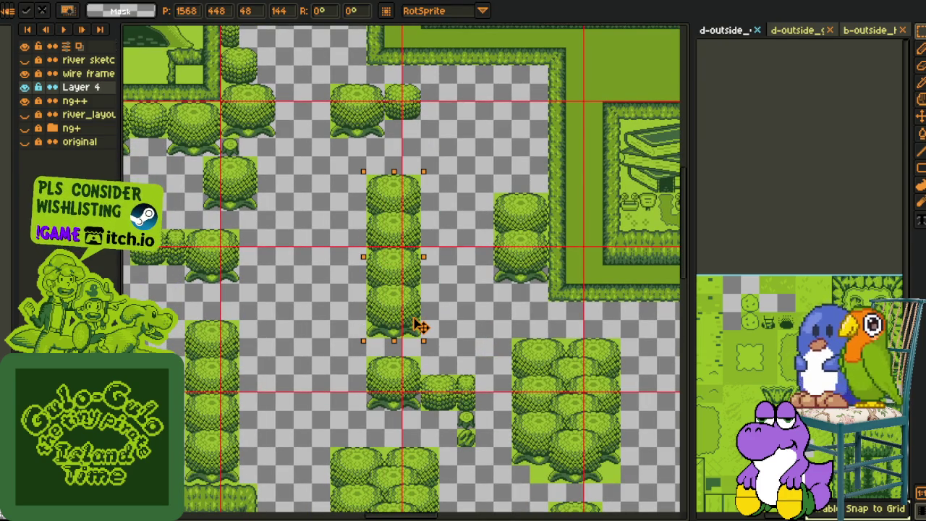
key("h")
scroll(352, 270, "up", 2)
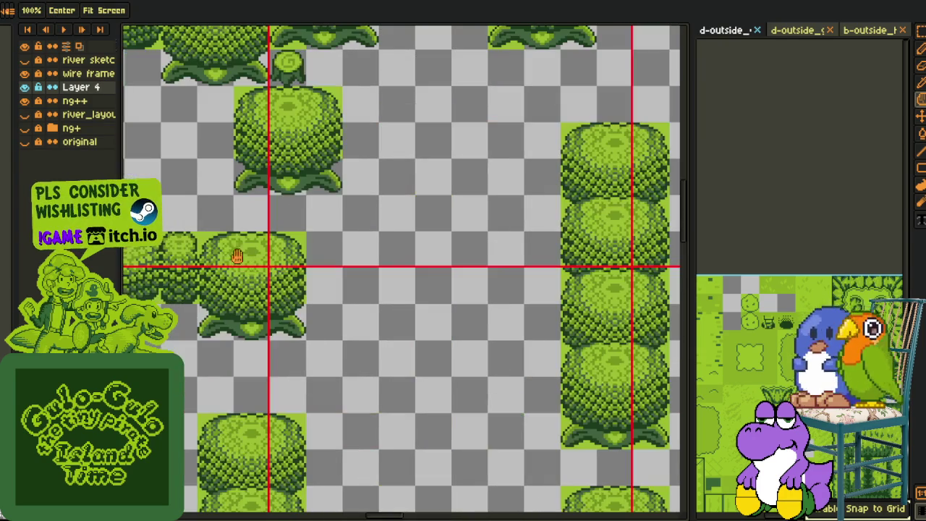
- Place bush tiles next to the bush column and near the top hedge, then deselect
key("m")
mouse_move(199, 234)
left_mouse_down()
mouse_move(314, 341)
mouse_move(541, 325)
left_mouse_up()
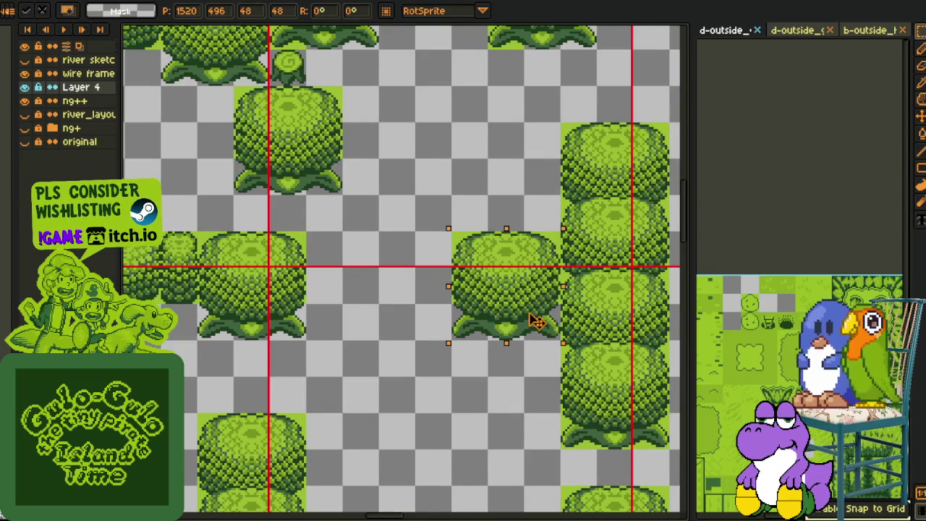
scroll(510, 297, "down", 2)
key("h")
left_click_drag(620, 252, 465, 340)
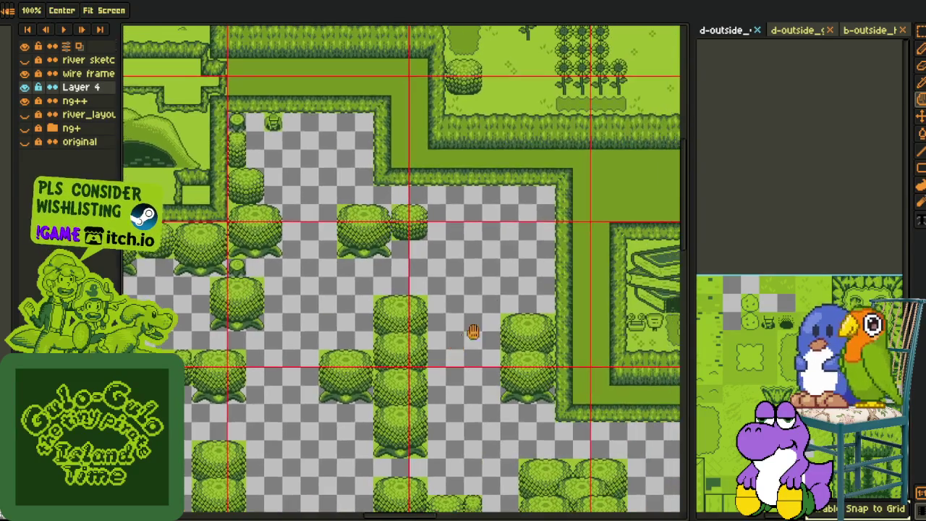
key("m")
mouse_move(224, 369)
left_mouse_down()
mouse_move(544, 220)
mouse_move(528, 214)
left_mouse_up()
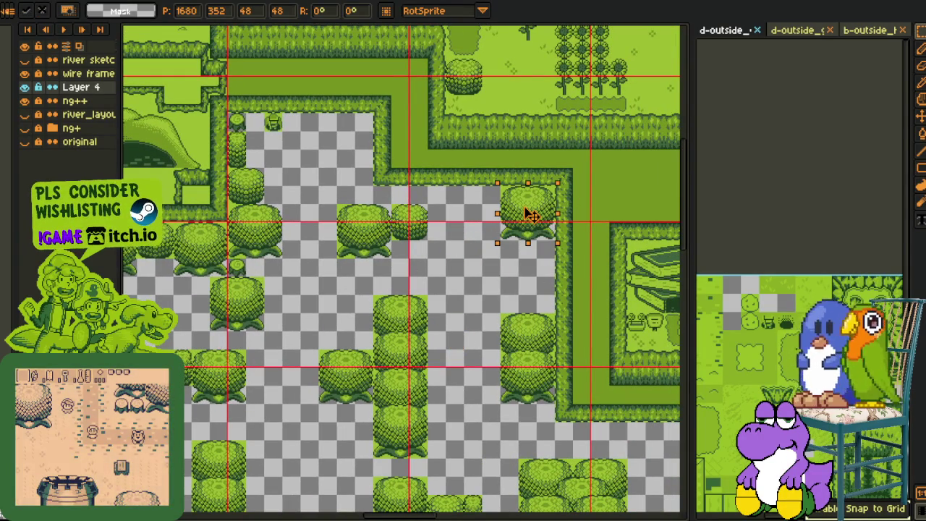
left_click(459, 206)
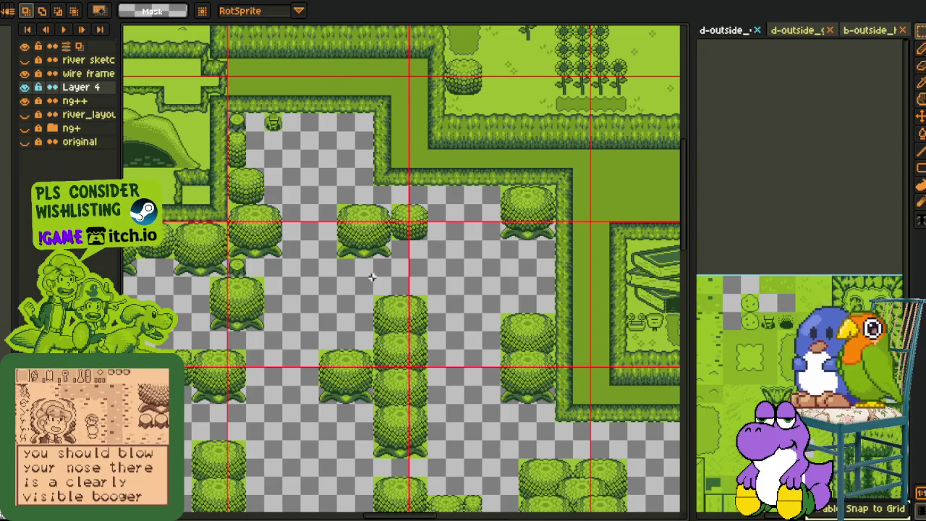
scroll(371, 277, "down", 3)
scroll(217, 325, "up", 2)
scroll(217, 326, "up", 2)
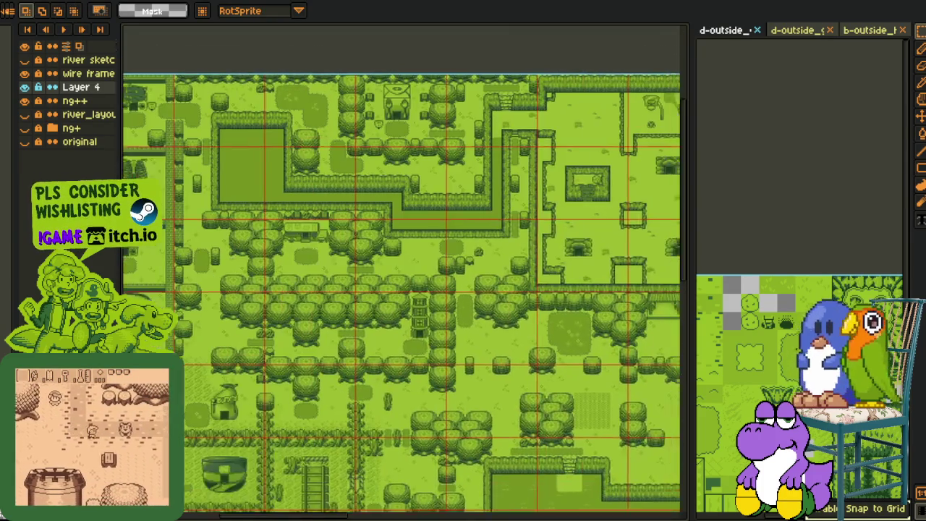
- Look over the map edges and undo a misplaced paste of the small-bush block
left_click_drag(172, 243, 327, 270)
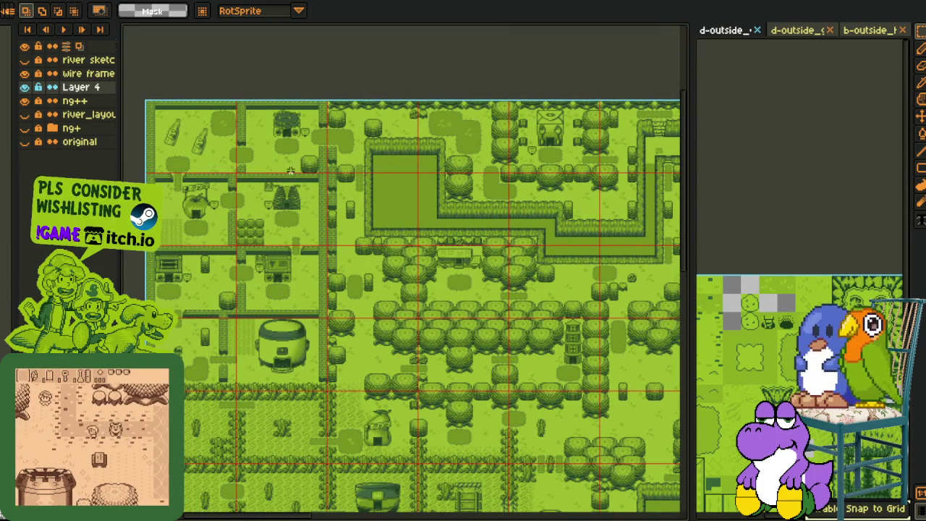
mouse_move(470, 398)
left_mouse_down()
mouse_move(347, 252)
mouse_move(357, 217)
mouse_move(304, 274)
mouse_move(419, 316)
left_mouse_up()
scroll(240, 304, "up", 4)
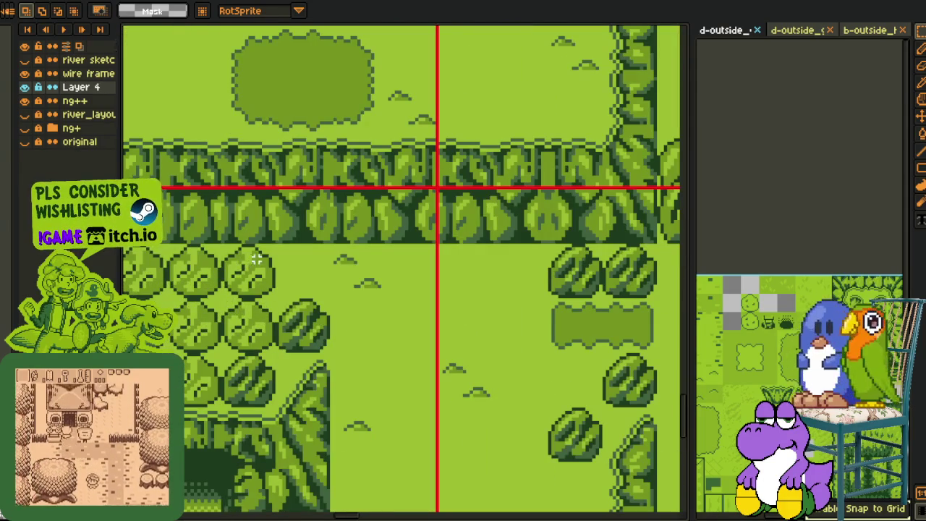
scroll(330, 283, "down", 4)
scroll(331, 282, "down", 2)
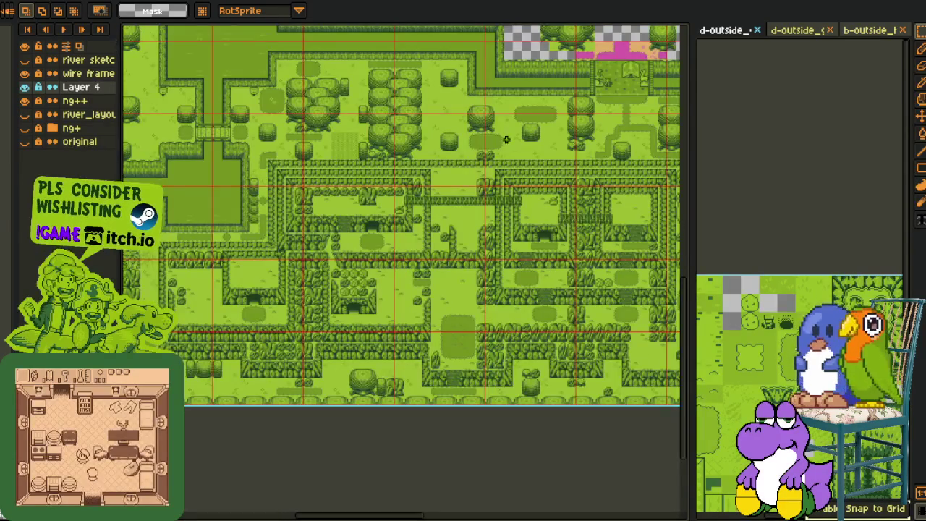
key("space")
scroll(489, 205, "up", 2)
mouse_move(489, 204)
left_mouse_down()
mouse_move(465, 228)
mouse_move(341, 264)
mouse_move(541, 293)
mouse_move(362, 298)
mouse_move(366, 313)
left_mouse_up()
scroll(296, 283, "up", 4)
key("ctrl+v")
key("Return")
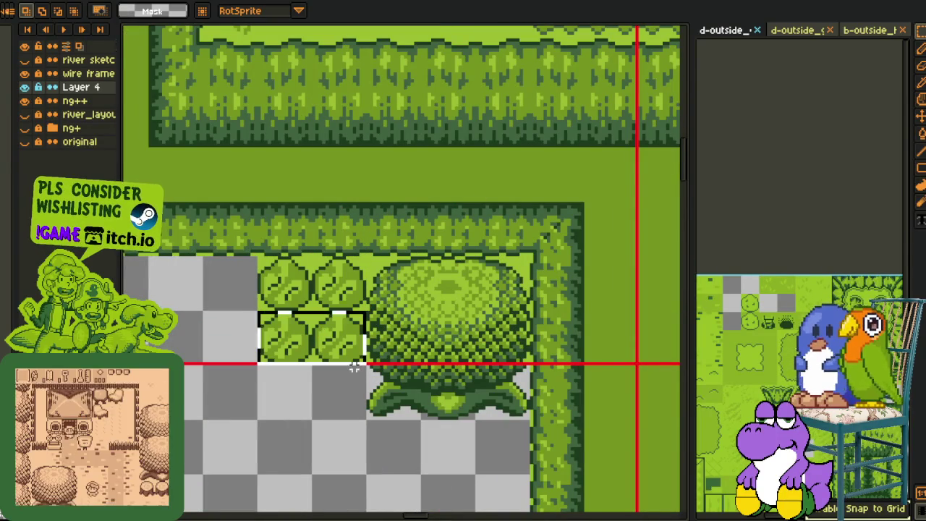
key("ctrl+z")
- Paste the 2x2 small-bush block into the hedged corner and copy one bush into the top tile
scroll(449, 293, "down", 3)
mouse_move(305, 334)
left_mouse_down()
mouse_move(395, 291)
mouse_move(439, 310)
left_mouse_up()
scroll(339, 190, "up", 3)
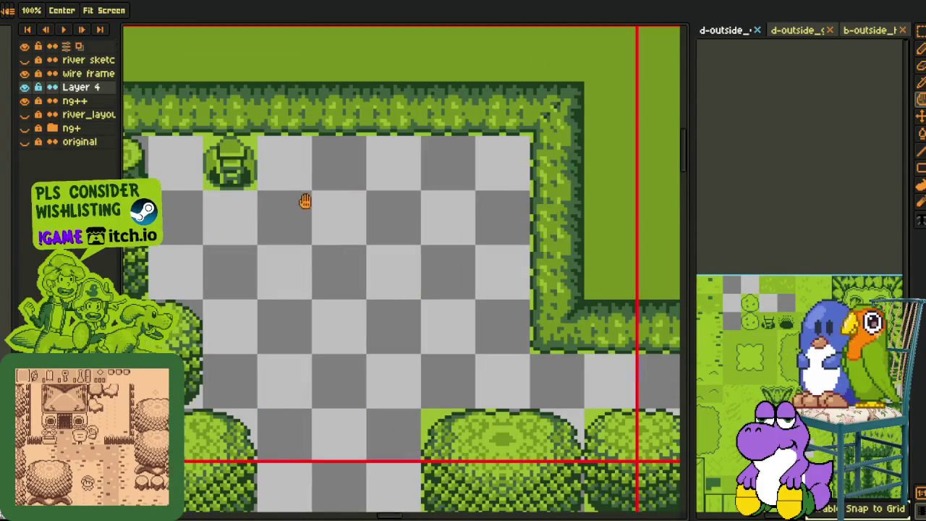
mouse_move(289, 232)
left_mouse_down()
mouse_move(402, 284)
mouse_move(363, 310)
left_mouse_up()
key("ctrl+v")
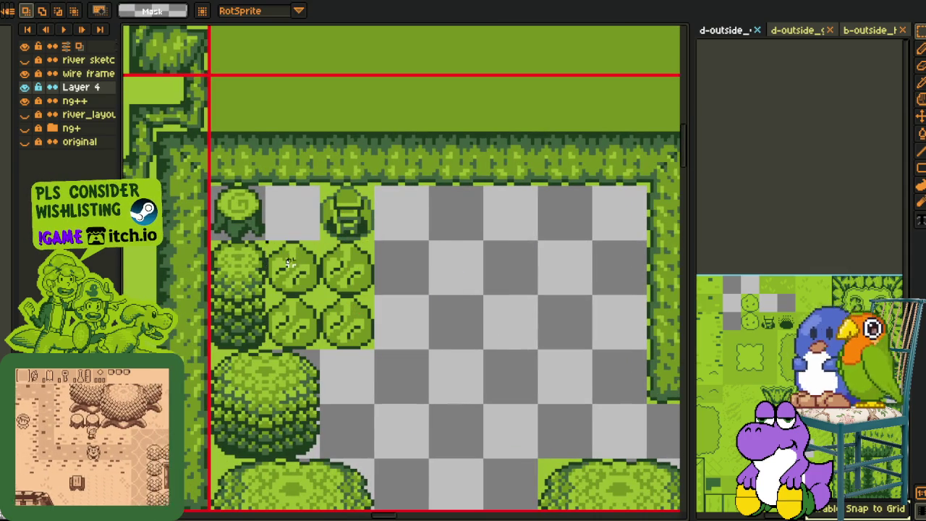
left_click_drag(295, 264, 297, 237)
left_click(293, 263)
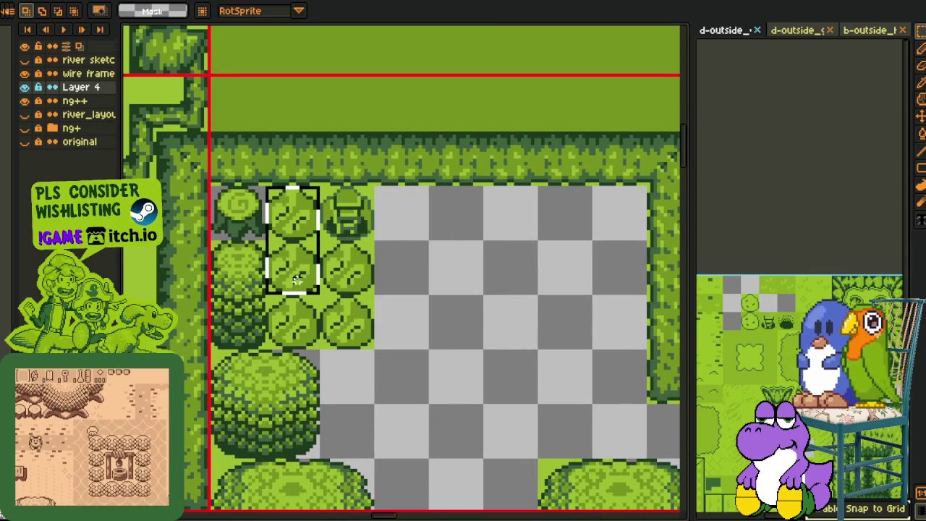
- Select a column of three small bushes, then save the map with Ctrl+S
mouse_move(266, 185)
left_mouse_down()
mouse_move(321, 353)
mouse_move(407, 329)
left_mouse_up()
scroll(458, 310, "down", 2)
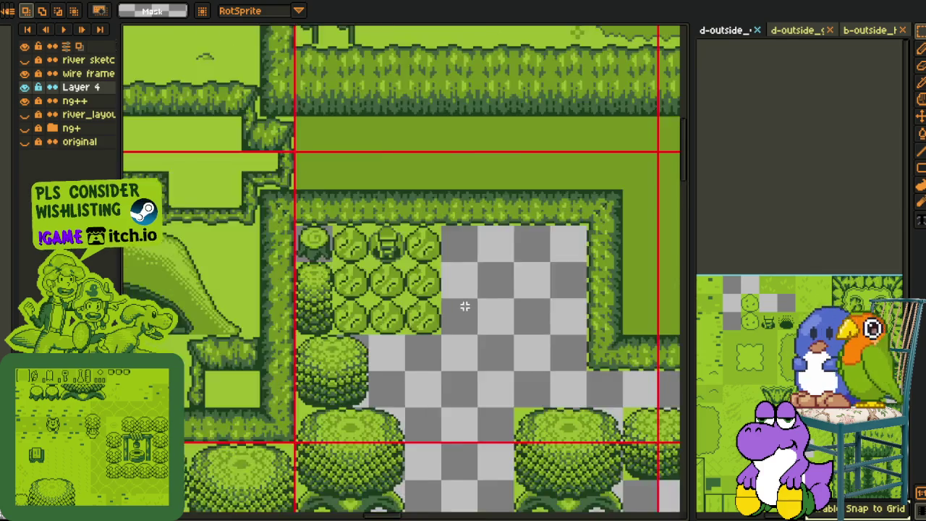
left_click_drag(525, 342, 378, 238)
key("ctrl+s")
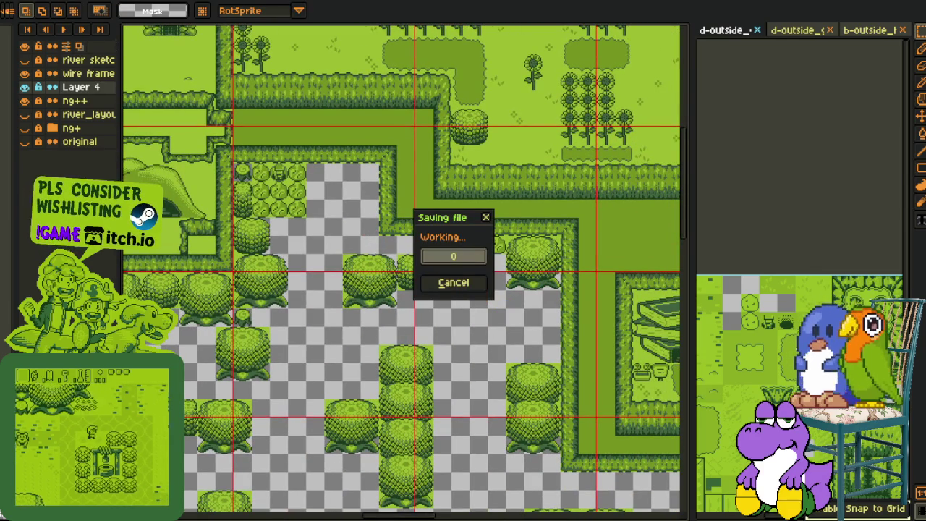
scroll(510, 171, "down", 2)
scroll(477, 141, "up", 2)
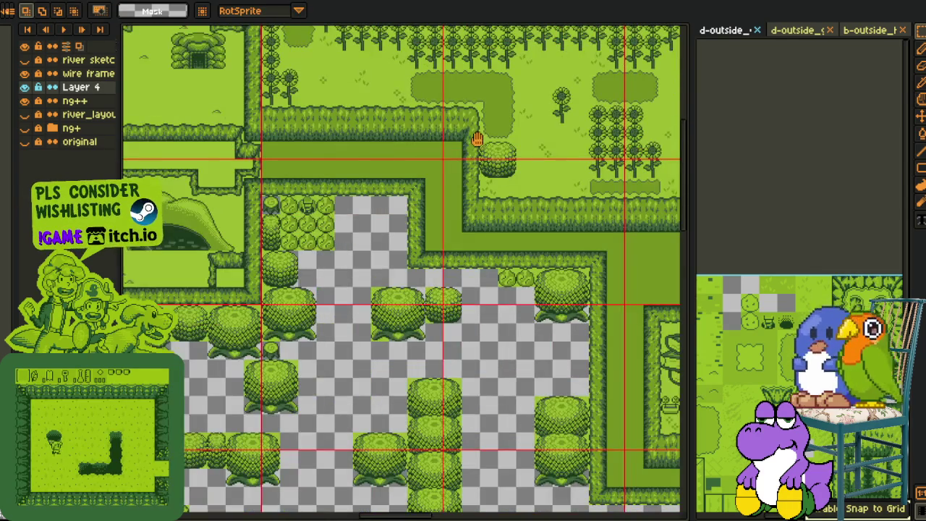
- Move a dark grass tile onto an empty tile inside the hedged clearing
left_click_drag(477, 141, 415, 204)
scroll(415, 204, "up", 2)
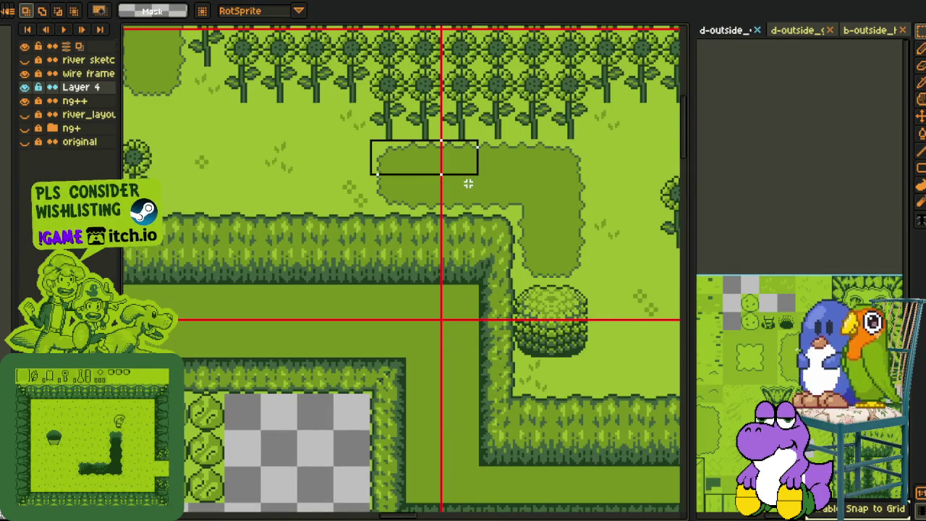
left_click_drag(461, 179, 403, 271)
key("Escape")
mouse_move(418, 174)
left_mouse_down()
mouse_move(449, 180)
mouse_move(289, 441)
left_mouse_up()
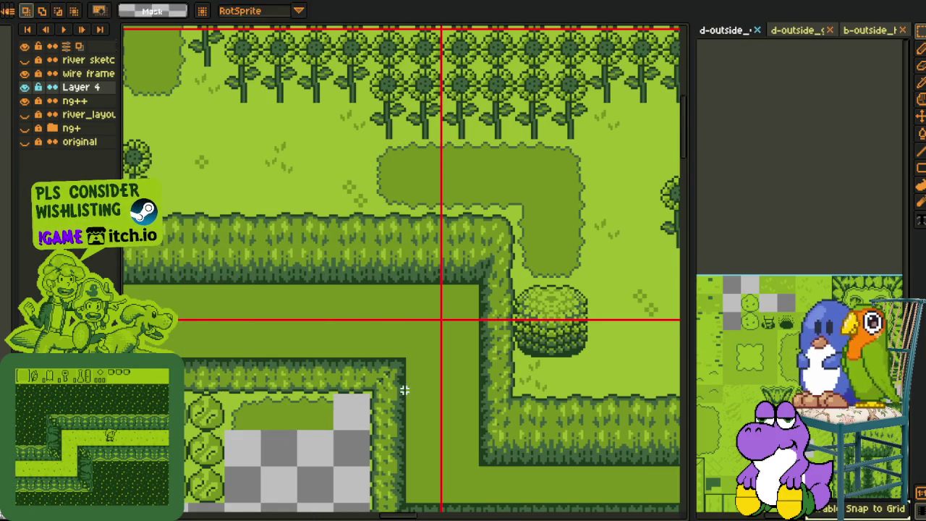
scroll(404, 390, "down", 4)
left_click(283, 263)
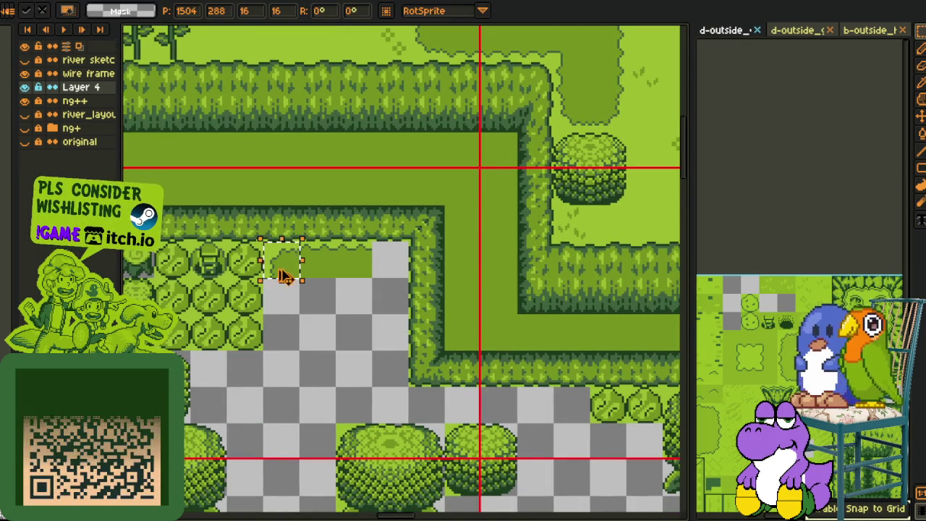
left_click_drag(285, 276, 391, 277)
key("Return")
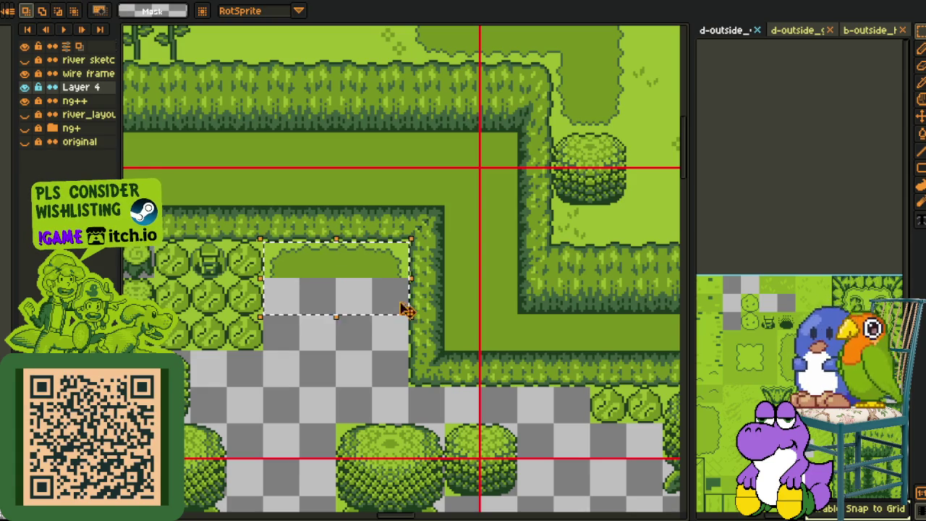
- Shift the grass patch down one tile, nudge a grass strip right, and zoom out to the whole map
left_click_drag(355, 265, 365, 346)
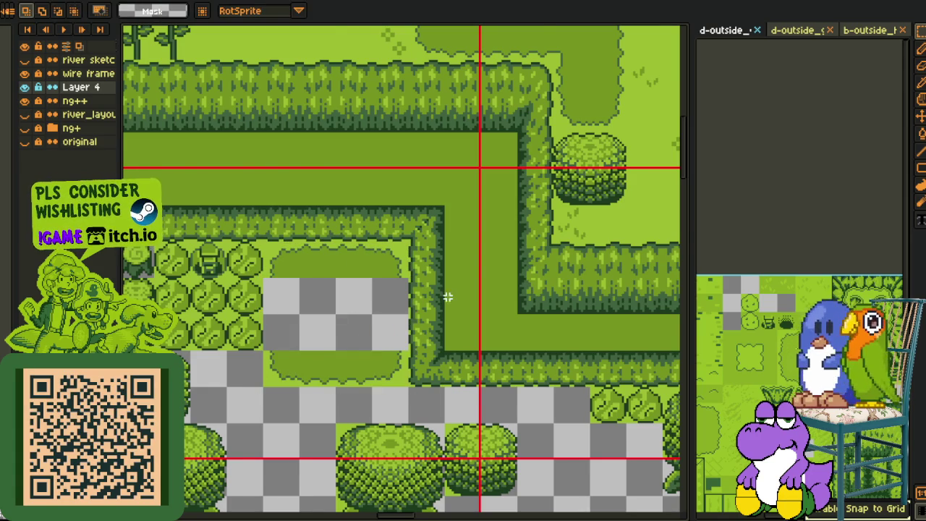
key("space")
scroll(519, 223, "down", 2)
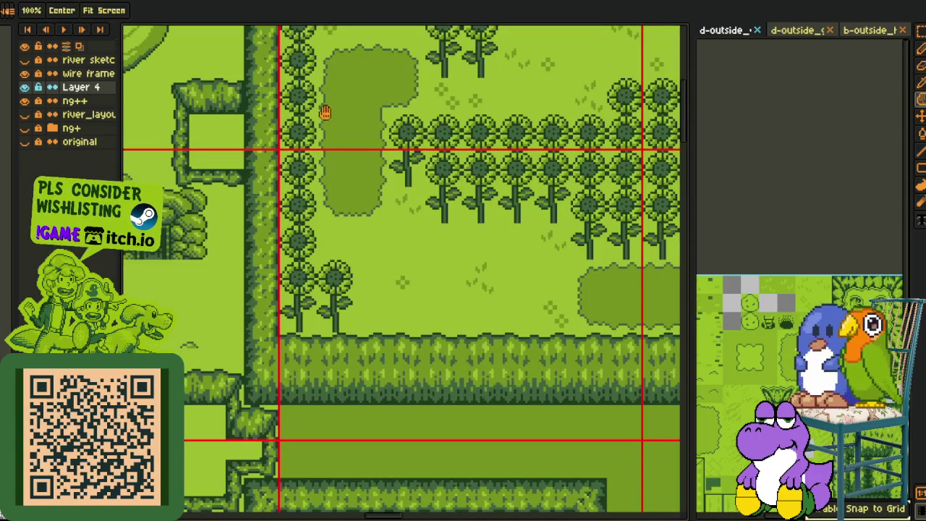
left_click_drag(325, 114, 340, 177)
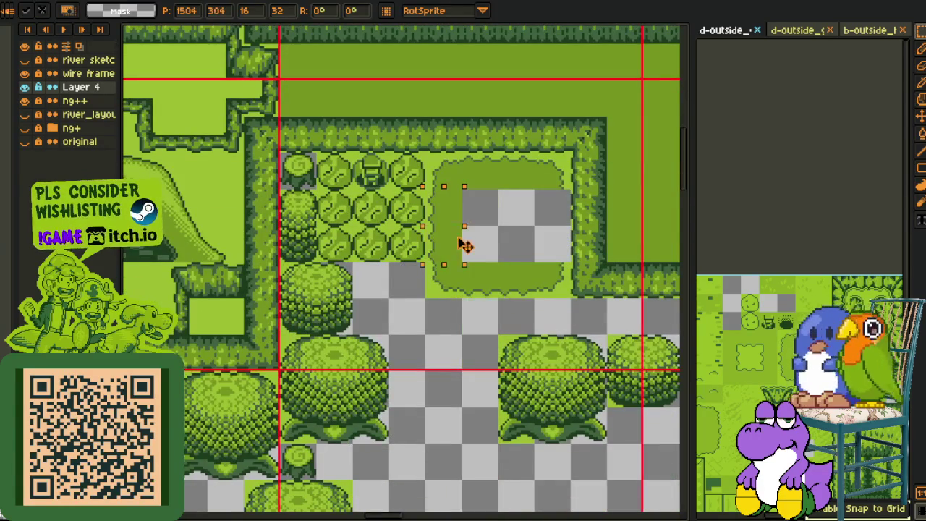
key("shift+Right")
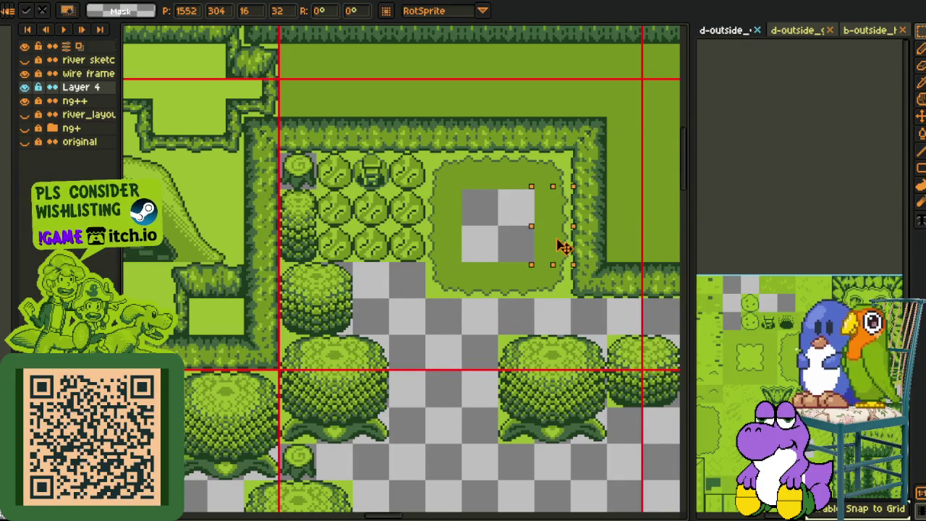
scroll(562, 246, "down", 3)
scroll(563, 247, "down", 3)
key("h")
scroll(449, 333, "down", 3)
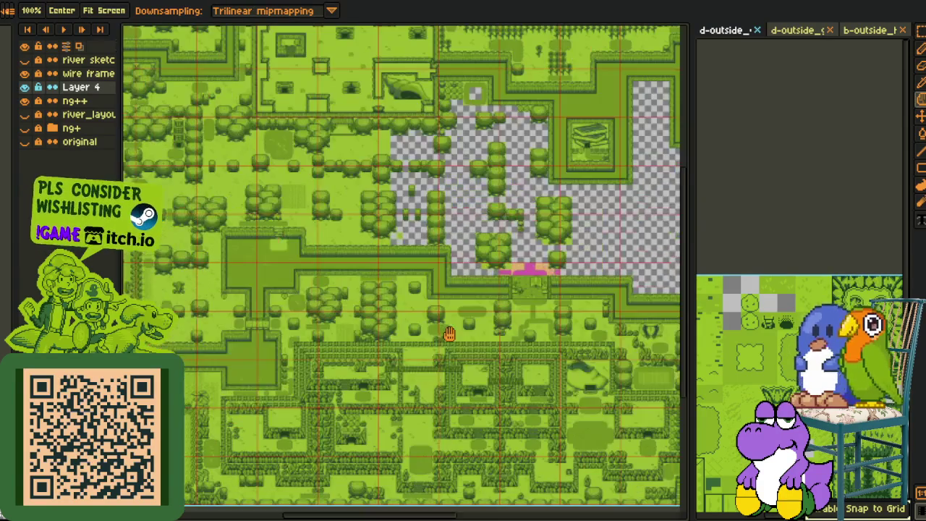
- Drop the grass-tuft tile into the clearing, then shift it one tile left and down
left_click_drag(480, 335, 405, 263)
left_click_drag(518, 368, 487, 347)
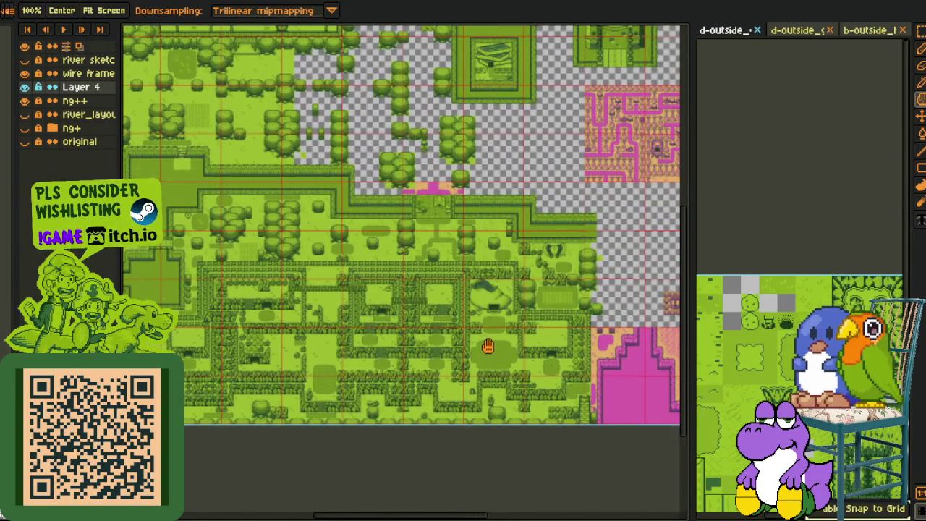
scroll(494, 351, "up", 3)
scroll(494, 351, "down", 3)
scroll(498, 341, "down", 3)
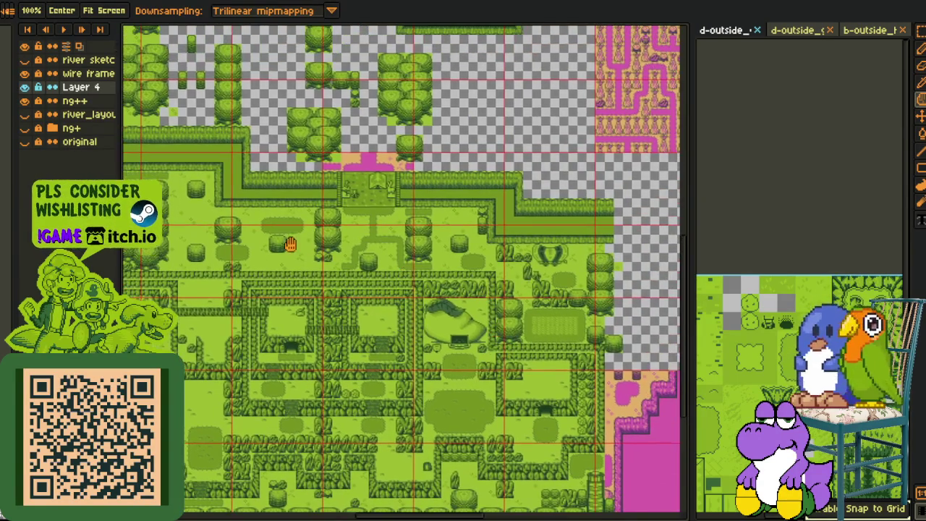
mouse_move(290, 244)
left_mouse_down()
mouse_move(465, 227)
mouse_move(451, 256)
left_mouse_up()
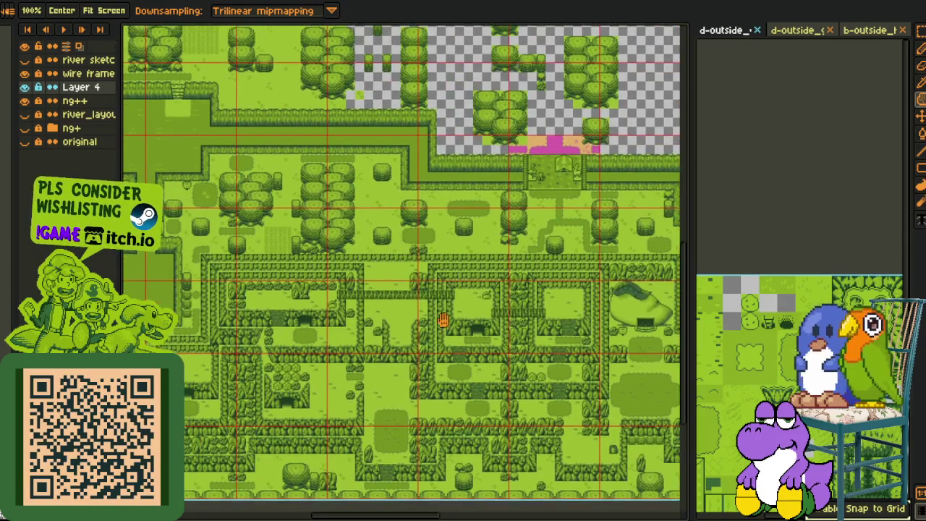
left_click_drag(434, 306, 526, 450)
left_click_drag(282, 110, 306, 182)
scroll(314, 155, "up", 3)
mouse_move(298, 114)
left_mouse_down()
mouse_move(316, 194)
mouse_move(477, 73)
mouse_move(506, 128)
mouse_move(447, 269)
mouse_move(456, 230)
left_mouse_up()
key("Return")
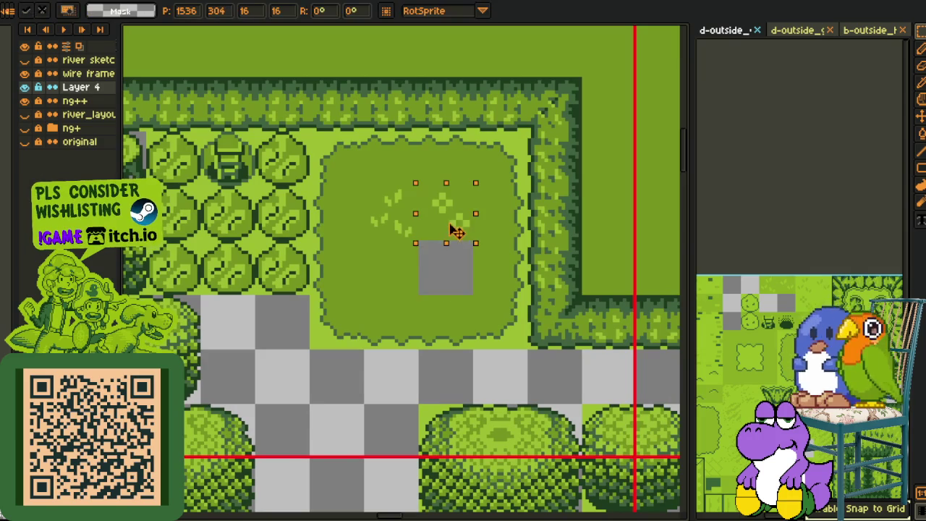
left_click_drag(403, 217, 403, 272)
key("Return")
- Save the map file with Ctrl+S
key("i")
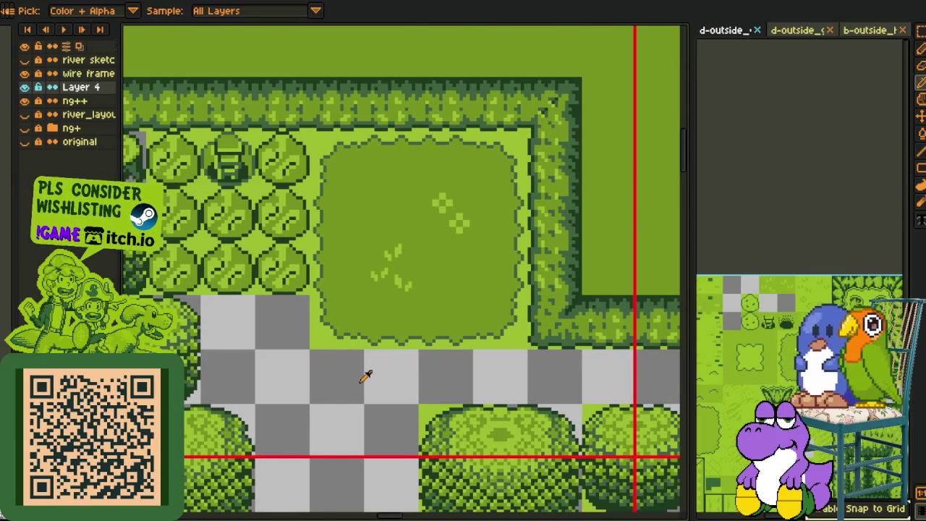
scroll(366, 376, "down", 3)
scroll(365, 376, "down", 2)
key("ctrl+s")
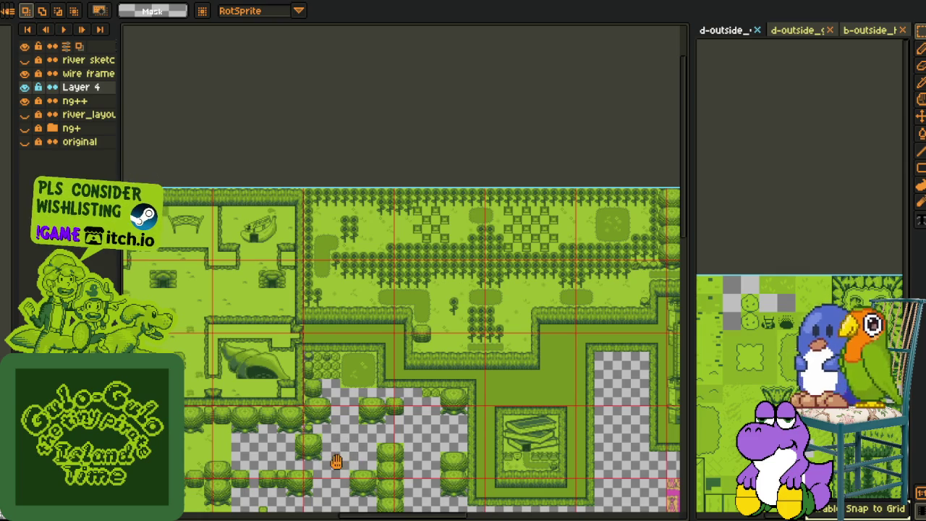
- Cover the magenta river section with a grass strip and select a grass tile below the house
scroll(355, 384, "up", 1)
scroll(369, 376, "up", 1)
scroll(405, 318, "up", 1)
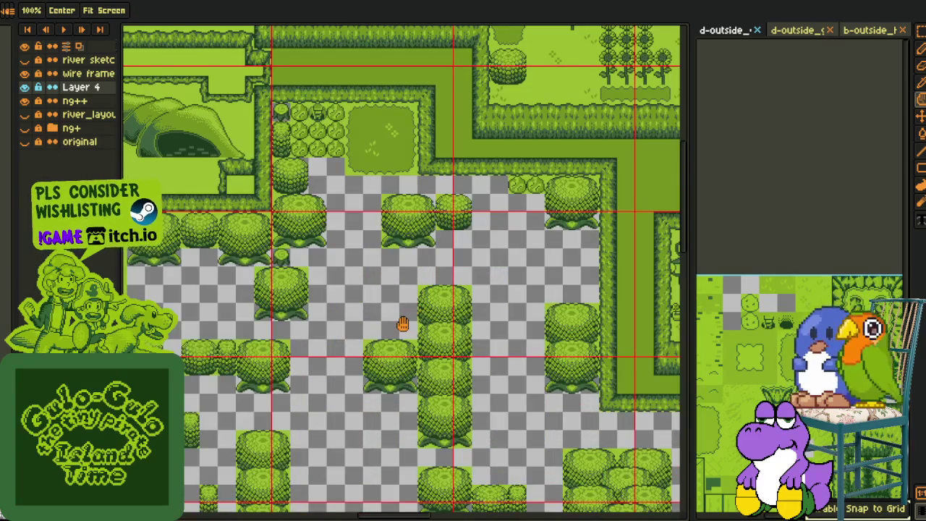
scroll(408, 311, "down", 1)
scroll(420, 289, "down", 1)
scroll(426, 289, "down", 1)
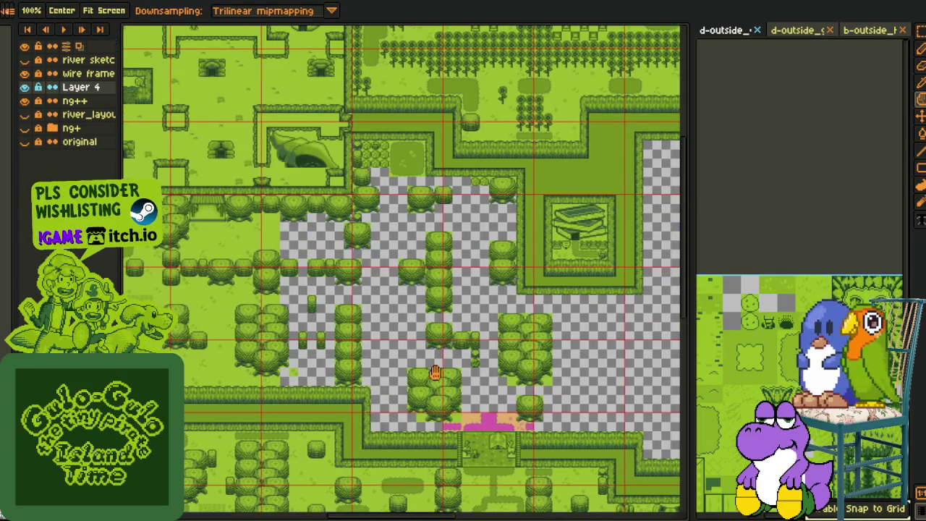
scroll(437, 376, "up", 1)
scroll(426, 412, "up", 1)
scroll(414, 452, "up", 1)
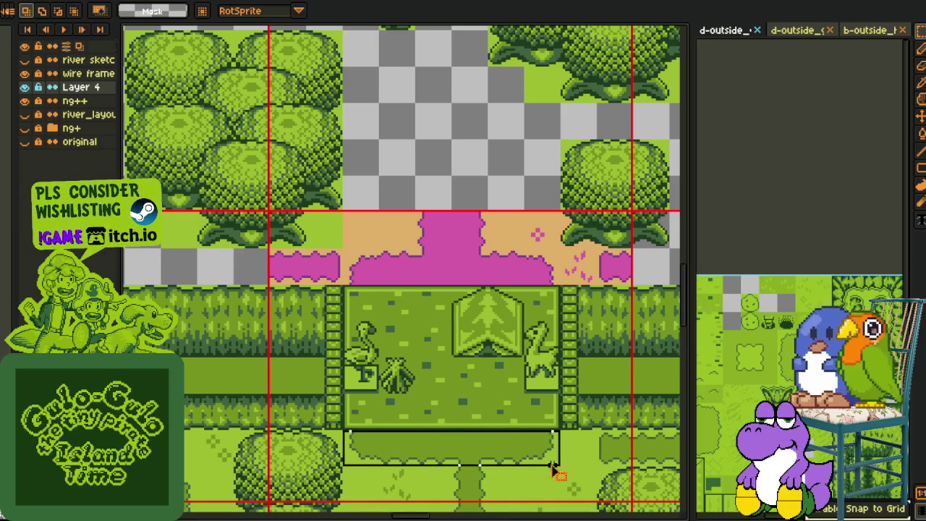
left_click_drag(440, 444, 458, 281)
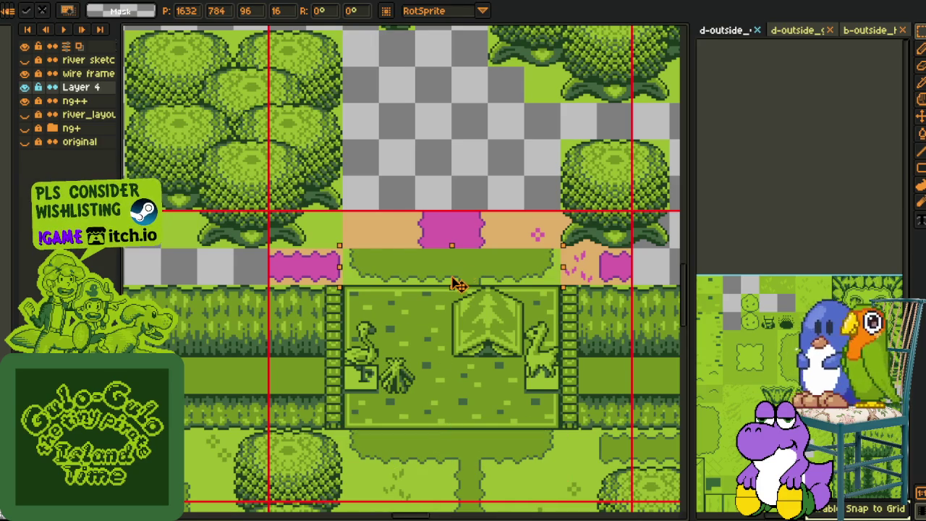
scroll(497, 206, "down", 2)
scroll(409, 368, "up", 3)
mouse_move(334, 350)
left_mouse_down()
mouse_move(362, 383)
mouse_move(420, 385)
left_mouse_up()
scroll(469, 290, "down", 1)
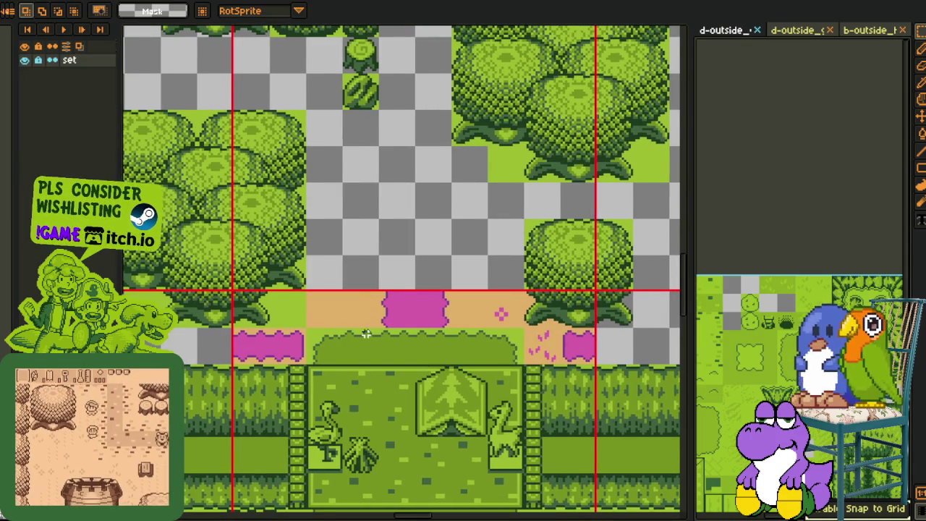
scroll(401, 267, "up", 2)
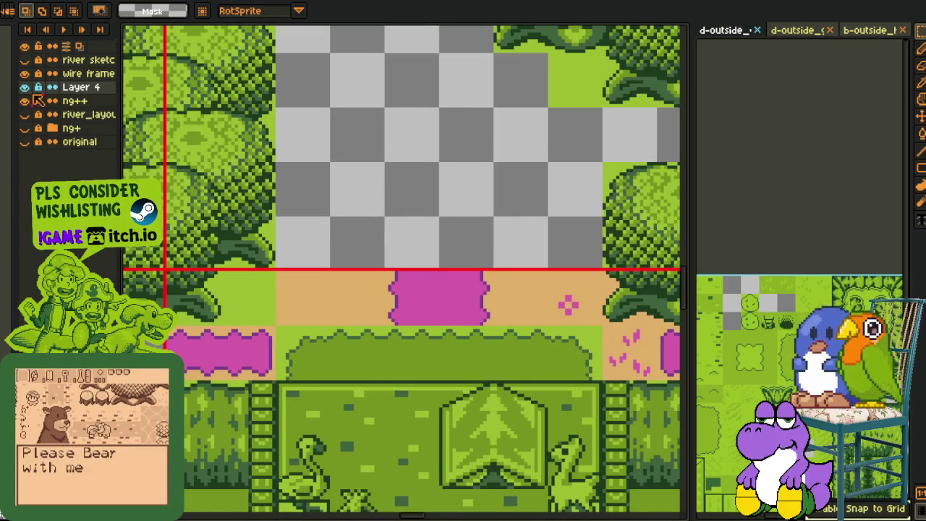
- Copy the central magenta path tile from the ng++ layout layer
left_click(25, 88)
left_click_drag(417, 292, 484, 365)
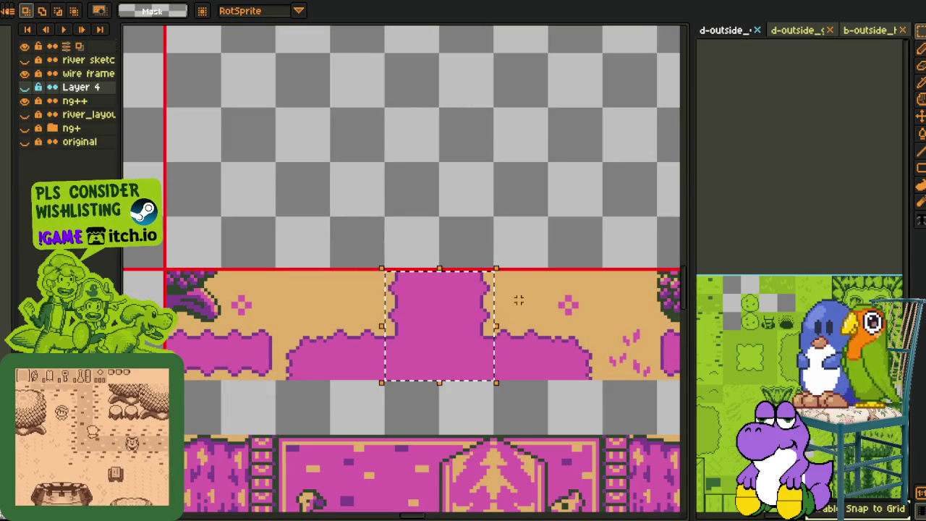
left_click(72, 100)
left_click(413, 143)
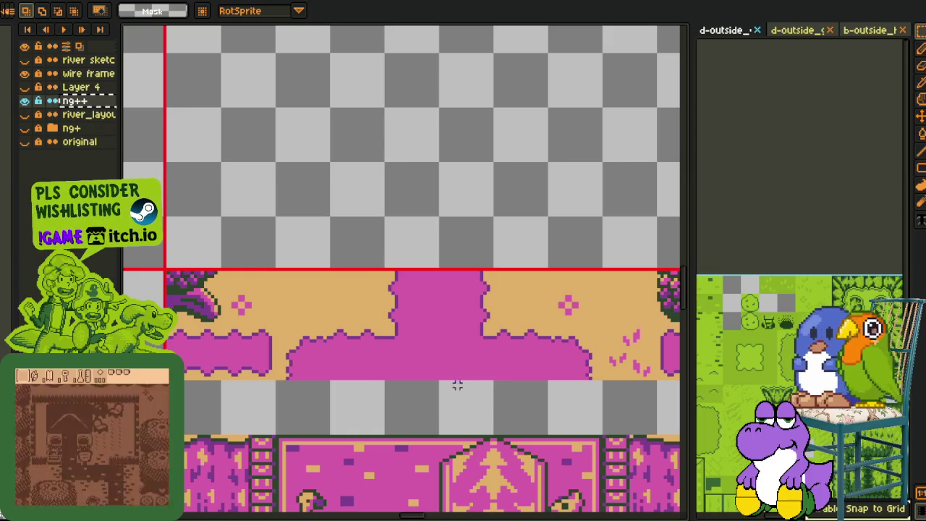
left_click_drag(375, 283, 537, 382)
key("Delete")
key("ctrl+z")
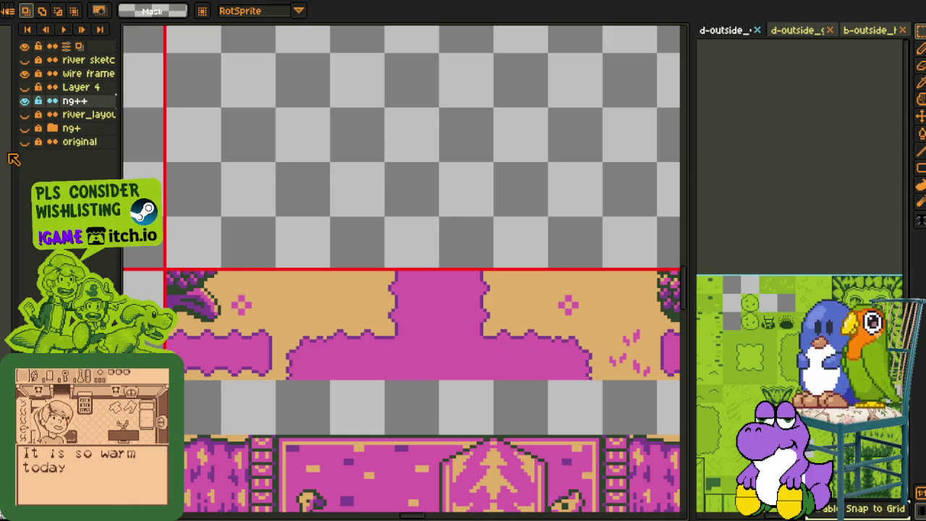
- Paste the path tile into Layer 4 and fill the empty tile beside it with bush edge
left_click(26, 101)
left_click(26, 87)
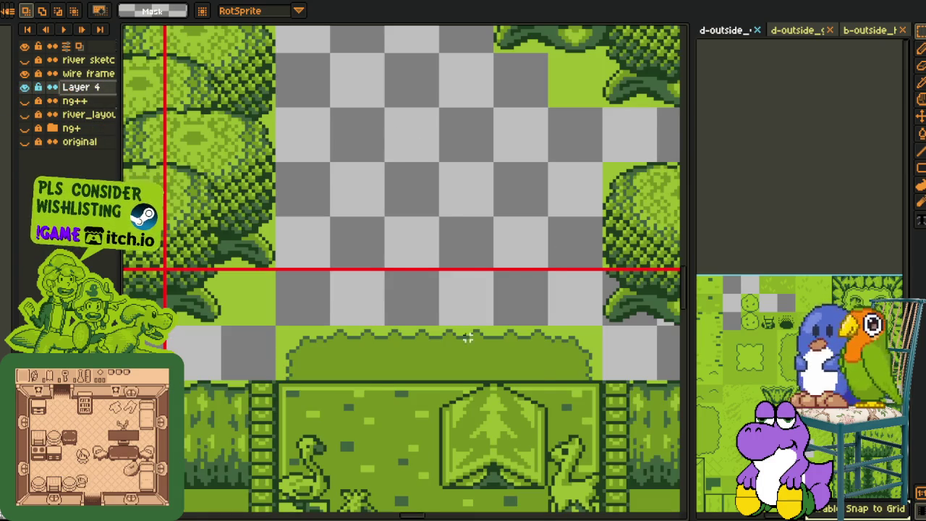
key("ctrl+v")
key("Return")
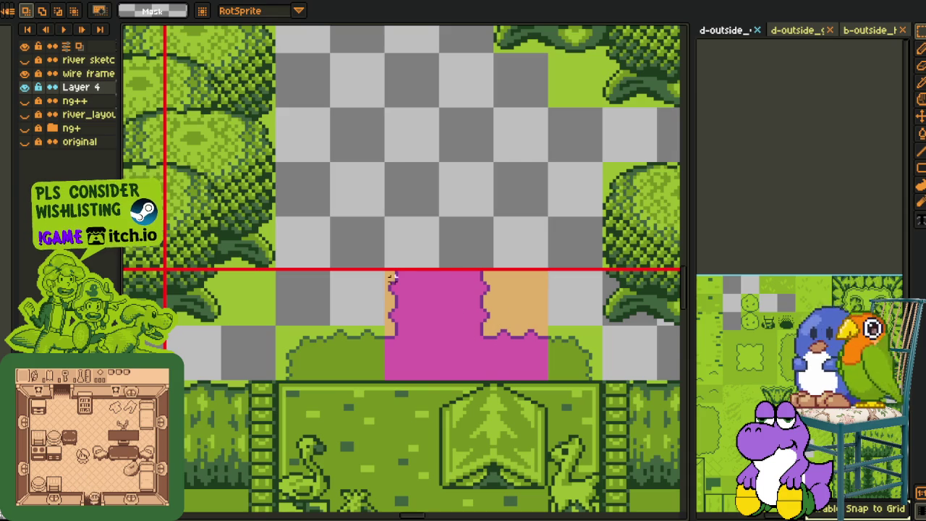
key("ctrl+z")
key("ctrl+z")
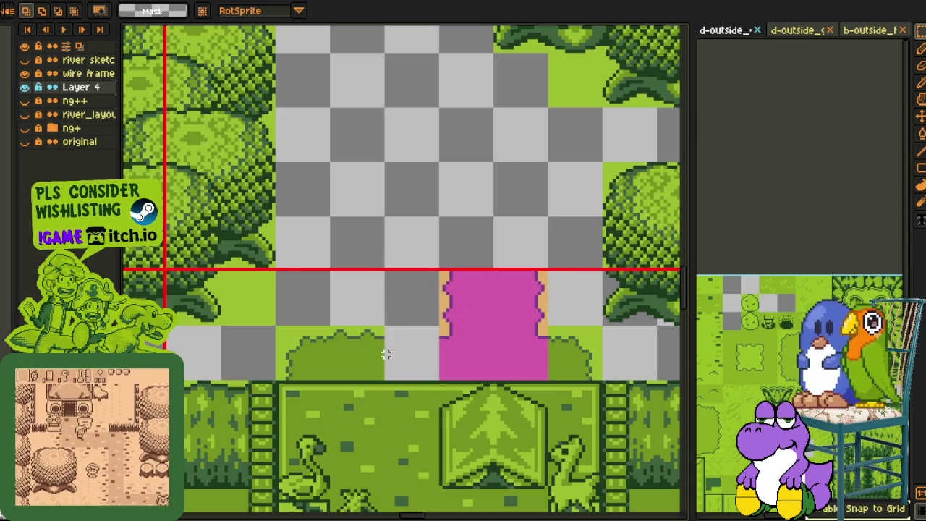
left_click_drag(374, 361, 429, 362)
scroll(567, 347, "up", 2)
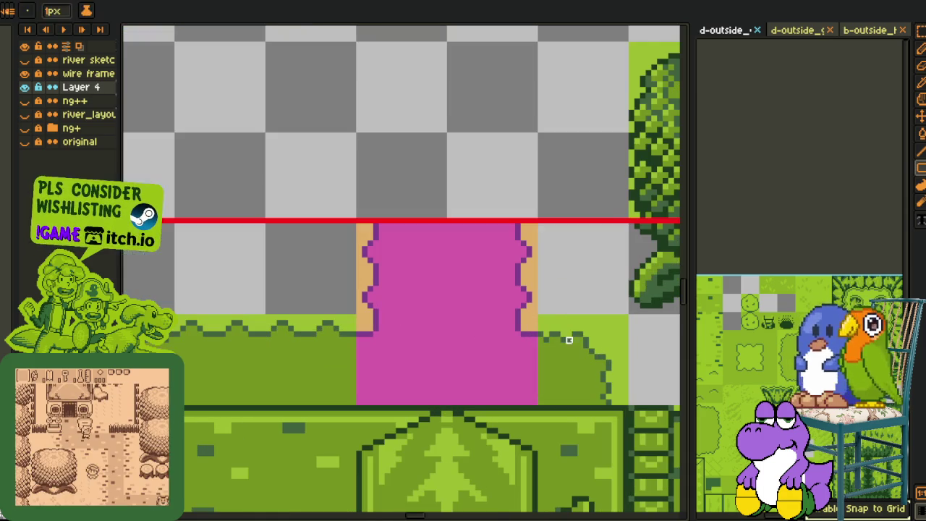
- Replace the path's magenta, tan and purple colours with green
key("shift+r")
key("Return")
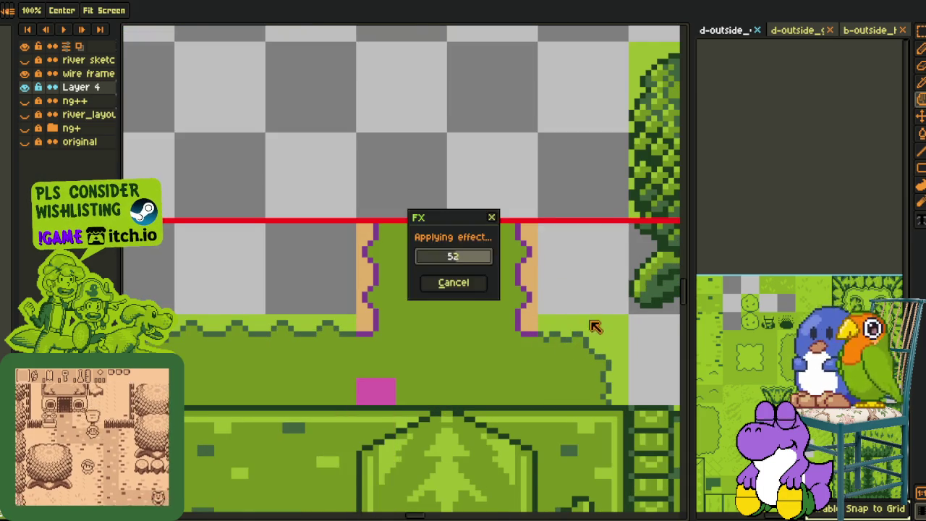
scroll(557, 313, "up", 1)
left_click(522, 319)
key("shift+r")
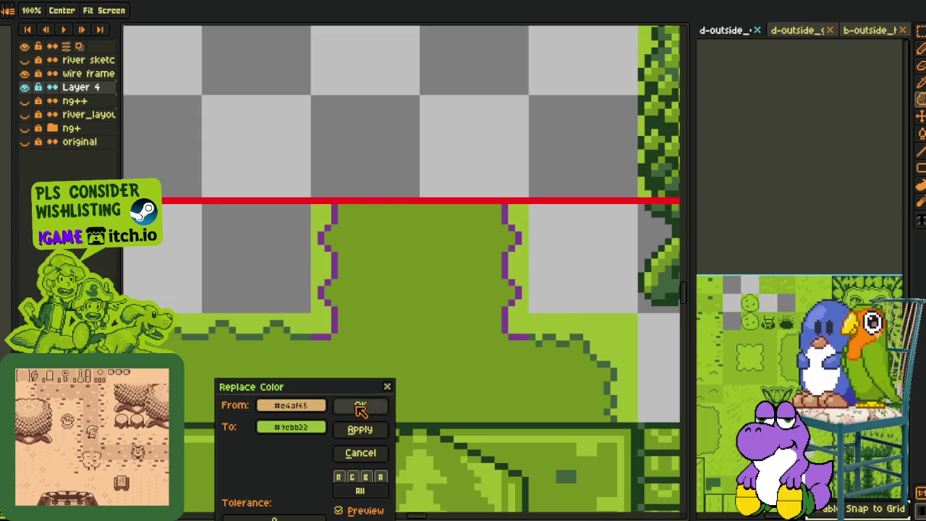
left_click(363, 407)
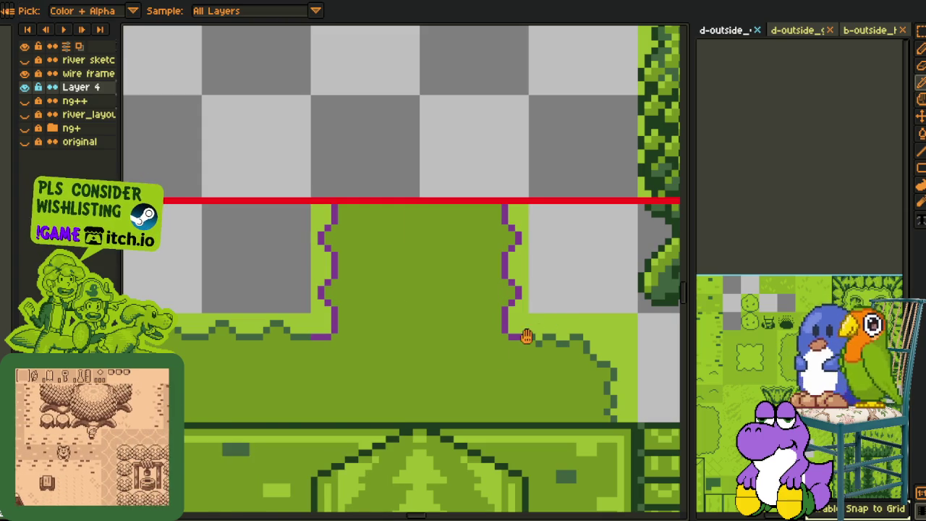
key("shift+r")
key("Return")
- Save the recoloured map file
key("i")
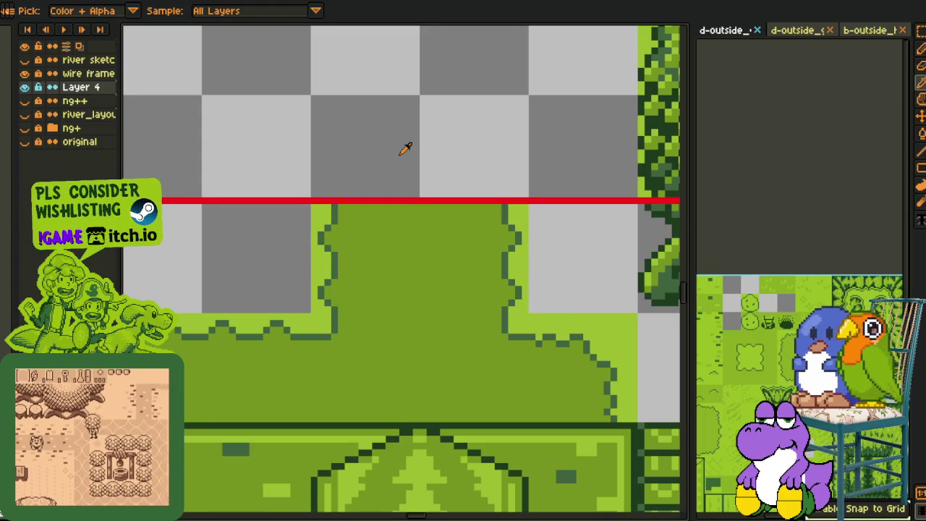
scroll(402, 153, "down", 3)
scroll(382, 206, "down", 2)
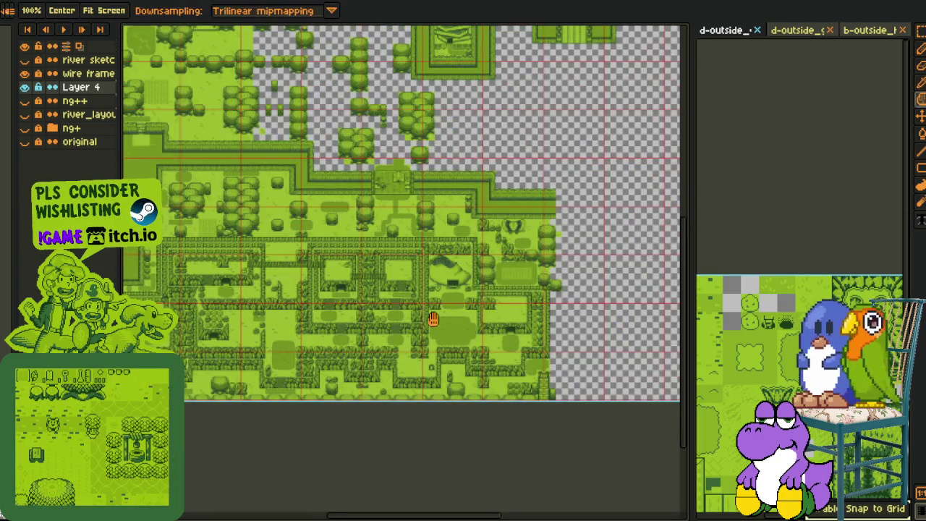
scroll(427, 305, "up", 2)
scroll(470, 386, "up", 2)
scroll(480, 393, "up", 2)
key("v")
key("ctrl+s")
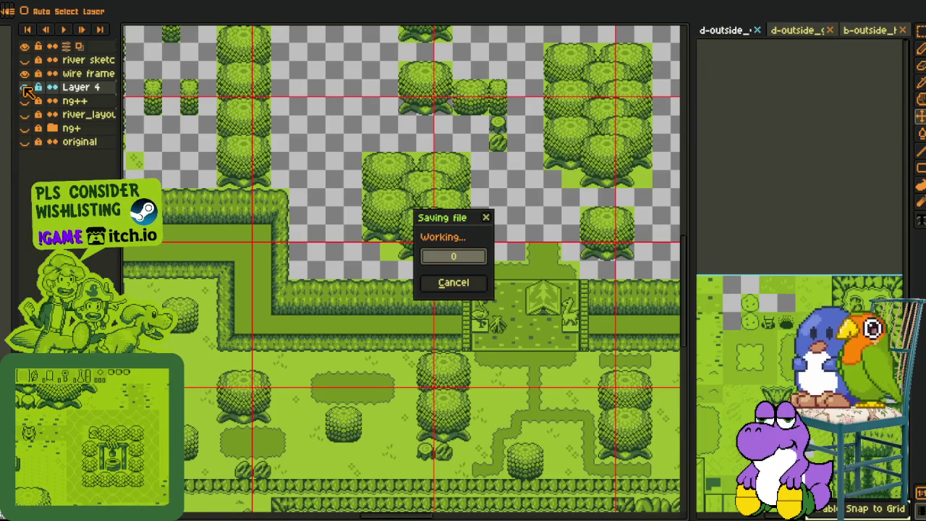
- Hide Layer 4 and compare the ng+ and original layers around the house
left_click(25, 87)
left_click(24, 127)
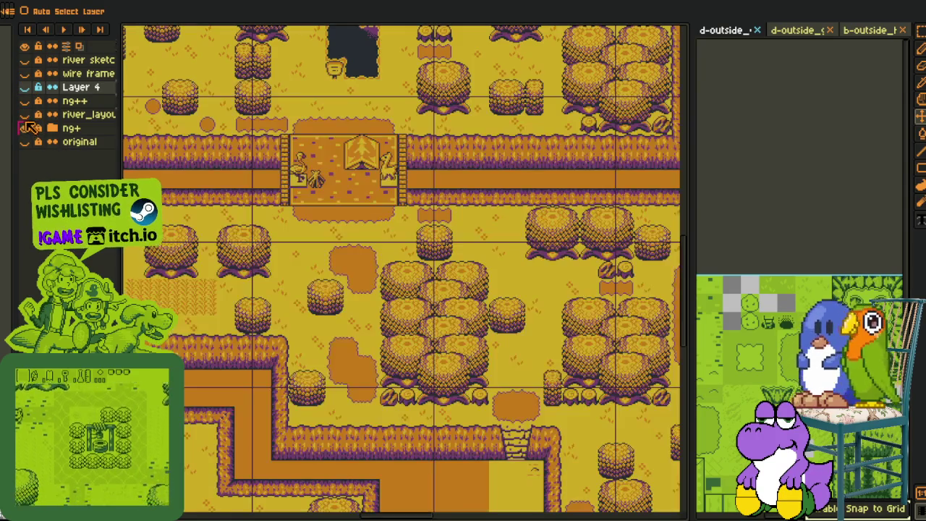
key("i")
left_click_drag(367, 228, 424, 315)
scroll(382, 242, "up", 3)
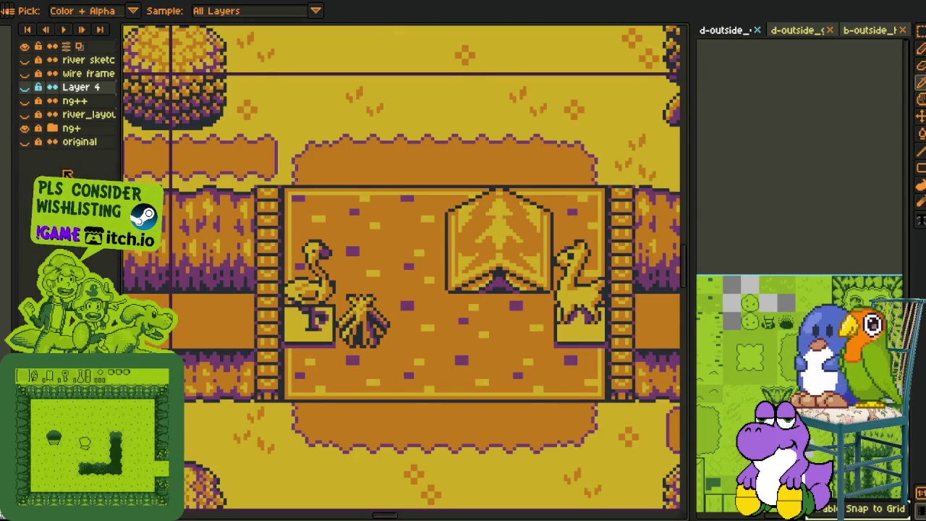
left_click(25, 128)
left_click_drag(405, 318, 152, 210)
scroll(434, 326, "down", 3)
scroll(518, 384, "up", 3)
scroll(517, 383, "up", 2)
mouse_move(517, 384)
left_mouse_down()
mouse_move(471, 306)
mouse_move(358, 244)
left_mouse_up()
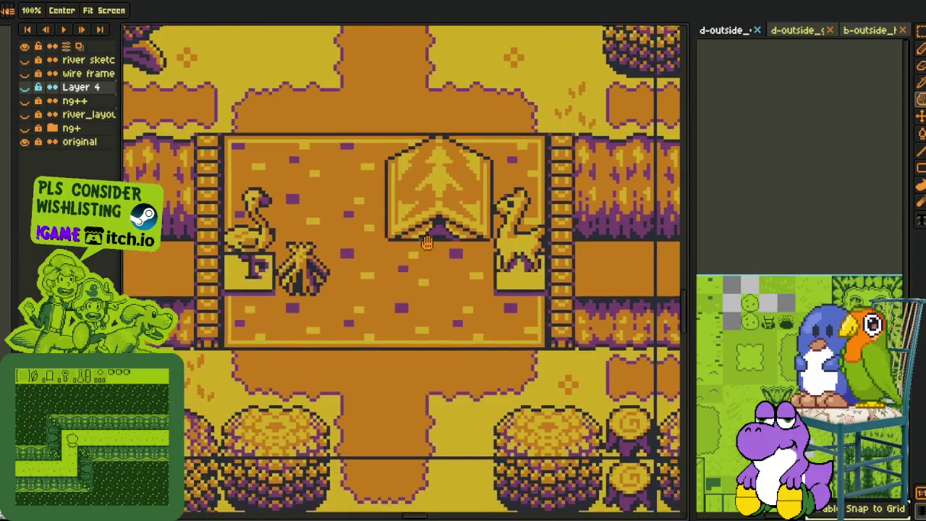
- Turn the ng+ layer and Layer 4 back on
left_click(24, 127)
left_click_drag(354, 216, 460, 266)
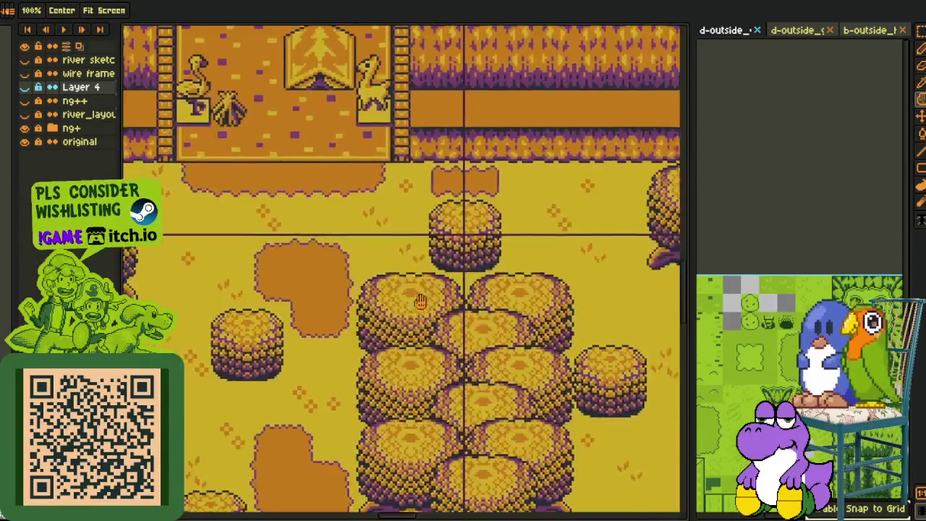
scroll(460, 267, "up", 1)
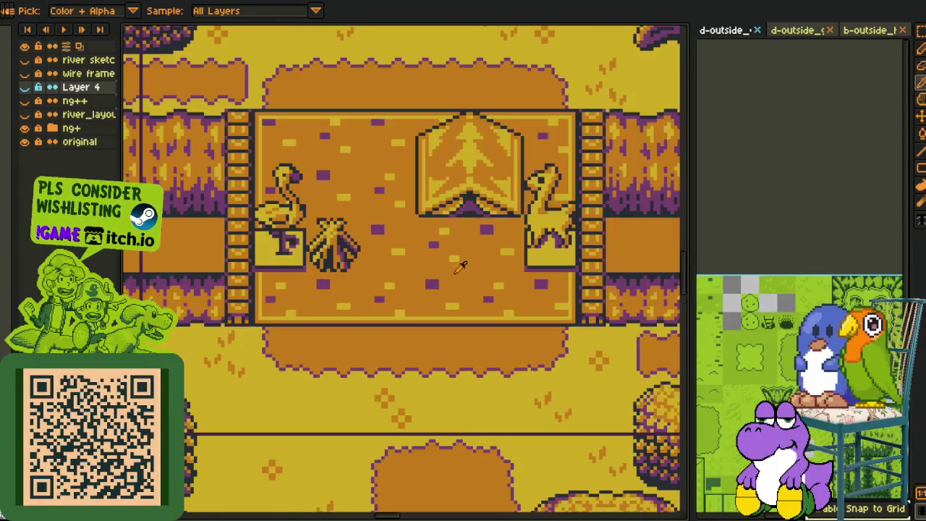
left_click_drag(471, 289, 467, 335)
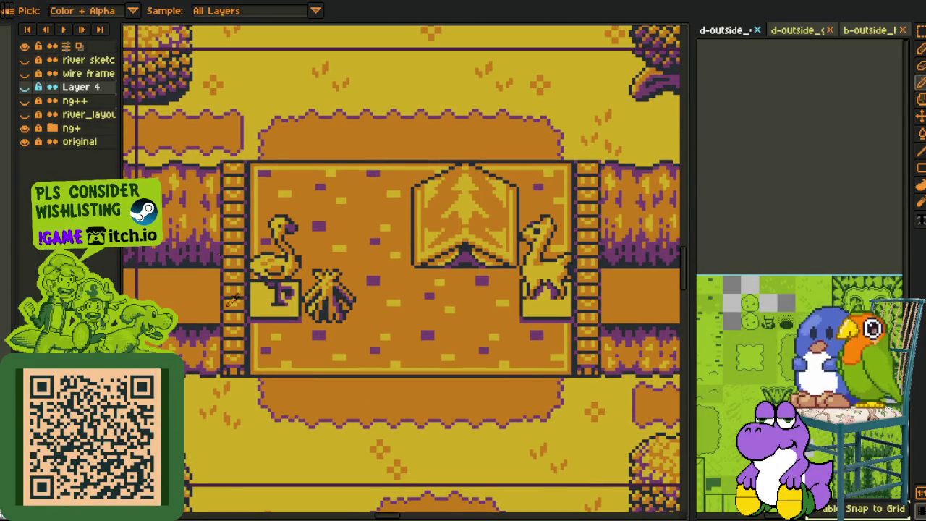
left_click(25, 88)
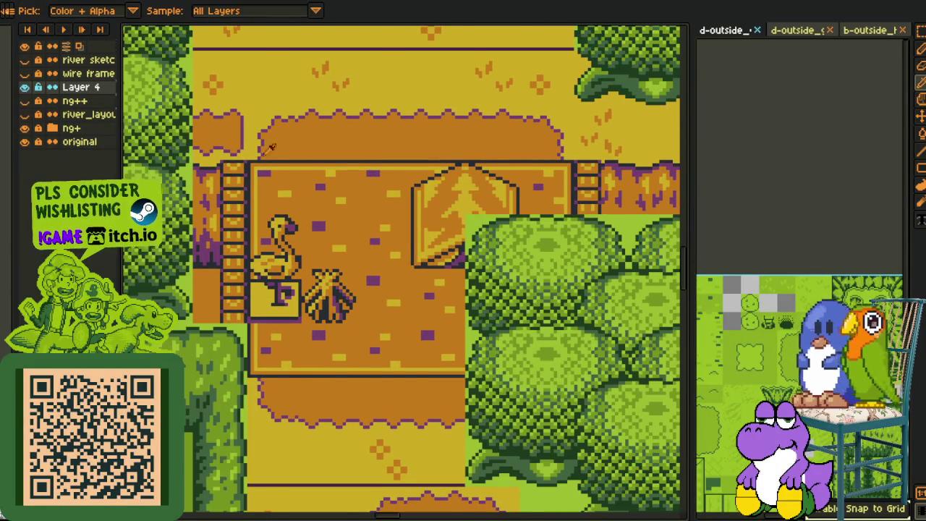
scroll(190, 129, "down", 2)
left_click_drag(189, 129, 378, 253)
scroll(378, 253, "up", 2)
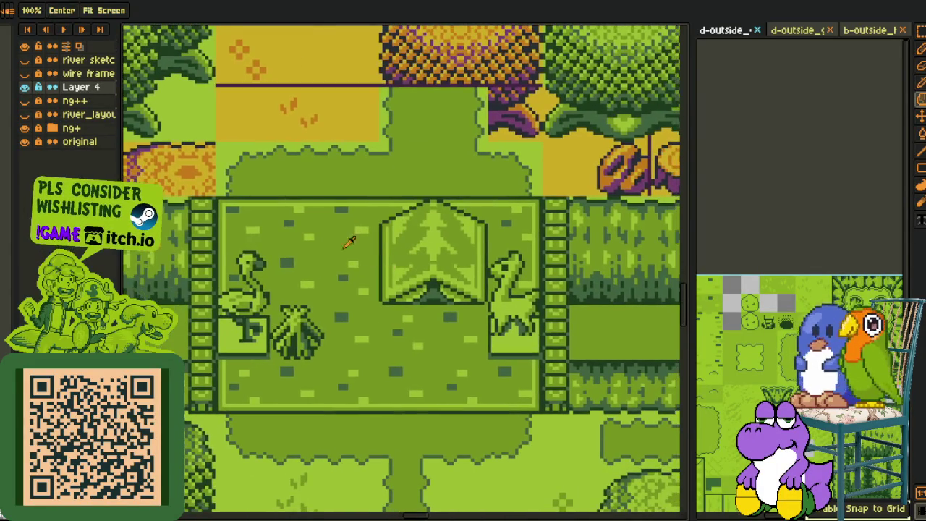
- Hide ng+ and original so Layer 4's transparent unfilled gaps show
left_click(25, 128)
left_click(25, 141)
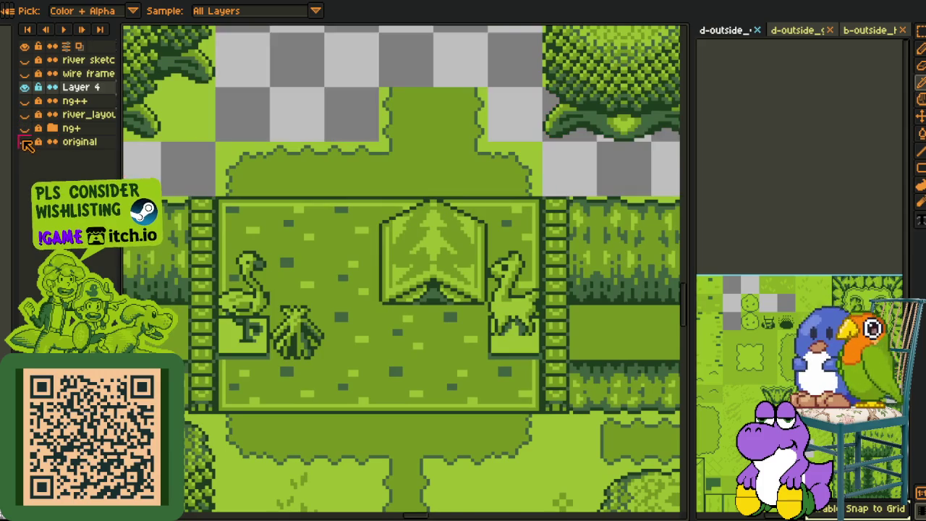
scroll(328, 155, "down", 1)
scroll(319, 168, "down", 1)
left_click_drag(319, 168, 362, 231)
scroll(397, 215, "up", 1)
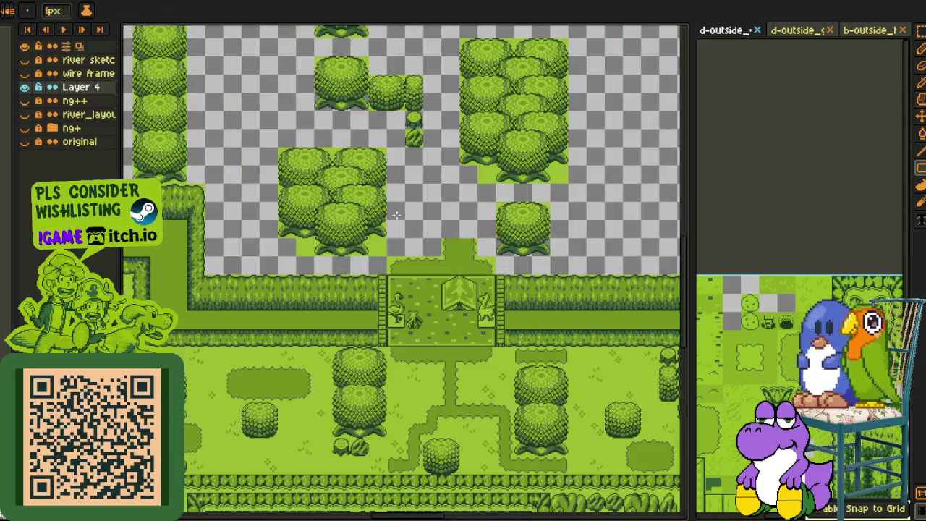
- Show the river sketch and wire frame guide layers, then save the file
left_click(25, 73)
left_click(25, 60)
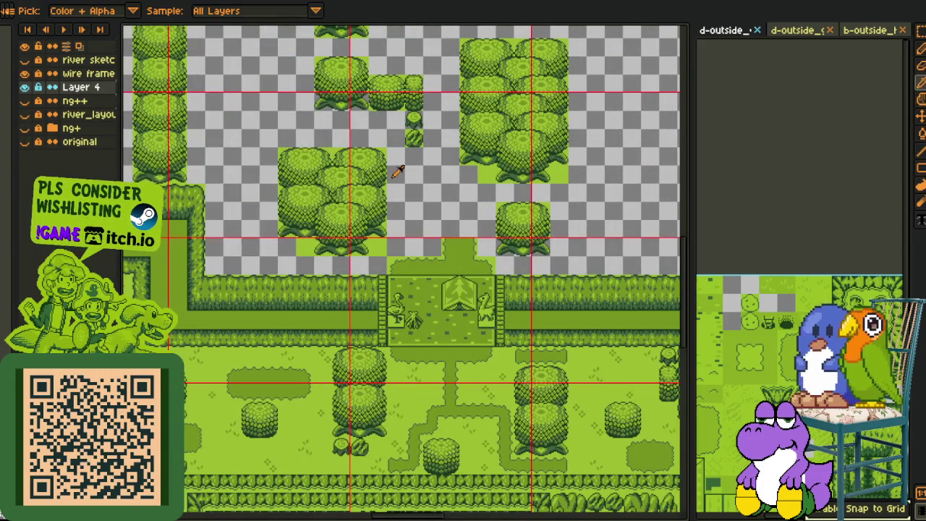
scroll(434, 217, "down", 1)
left_click_drag(434, 217, 405, 275)
scroll(458, 373, "up", 1)
left_click_drag(458, 373, 458, 386)
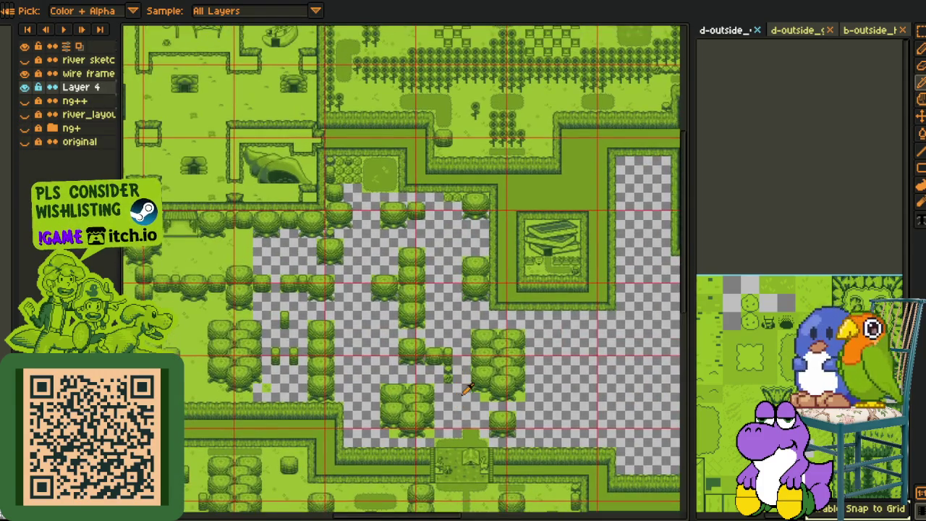
scroll(458, 387, "up", 1)
left_click_drag(490, 311, 389, 307)
key("ctrl+s")
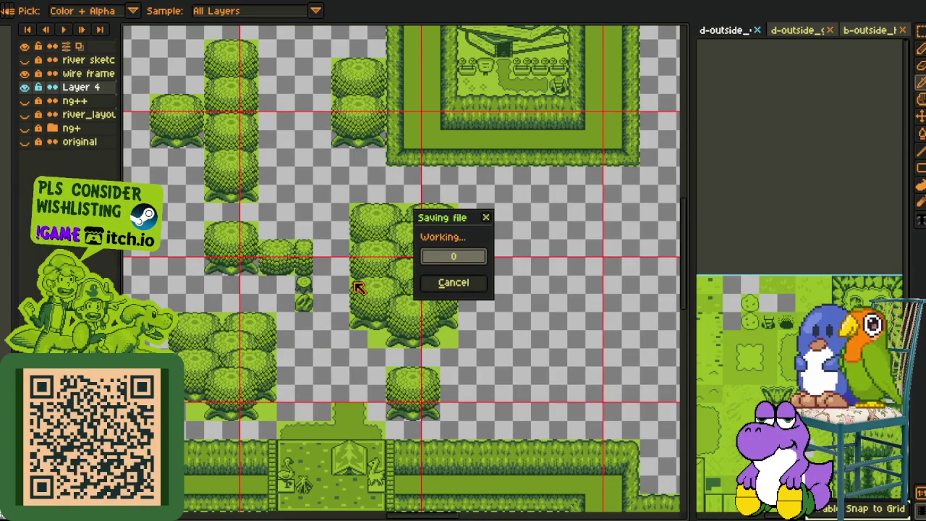
- Move the stump tile above the bush cluster, place a small bush beside it, and save
scroll(358, 273, "down", 1)
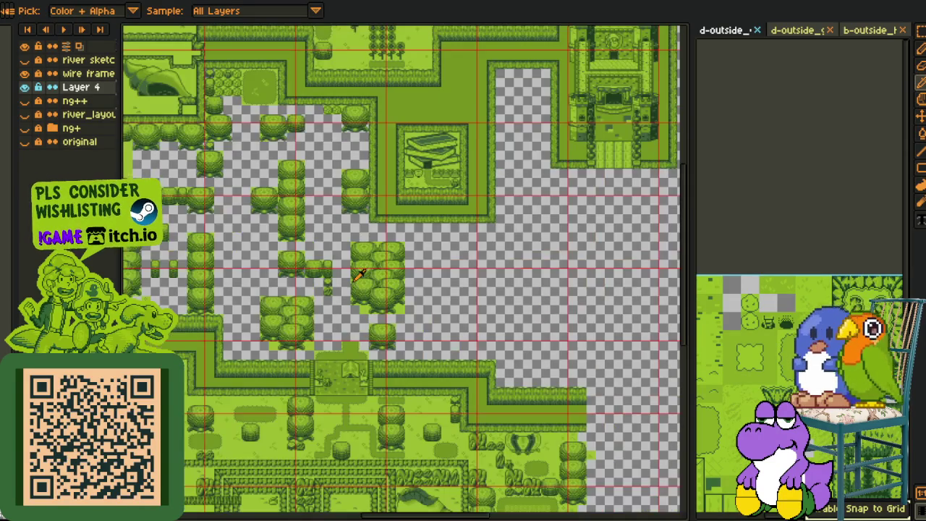
left_click_drag(351, 280, 370, 315)
scroll(349, 309, "up", 1)
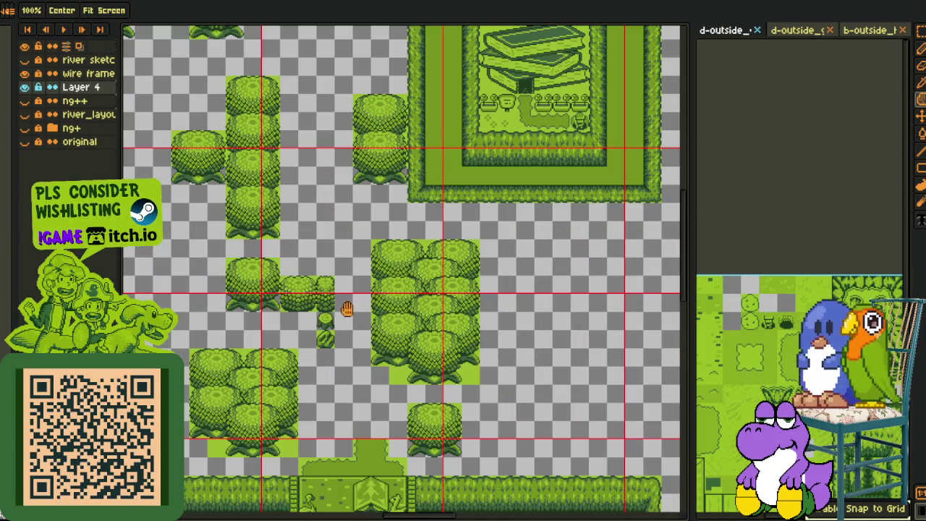
scroll(325, 323, "up", 1)
left_click_drag(329, 329, 410, 259)
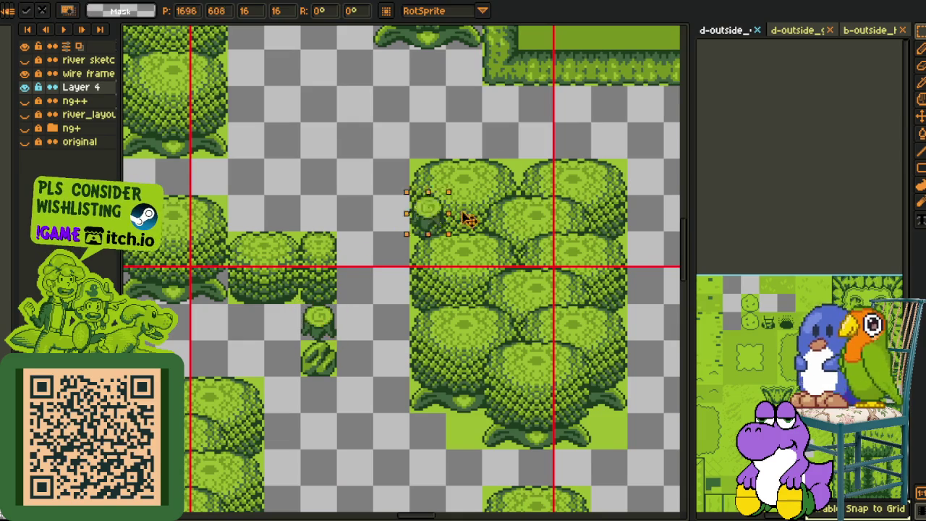
left_click(323, 364)
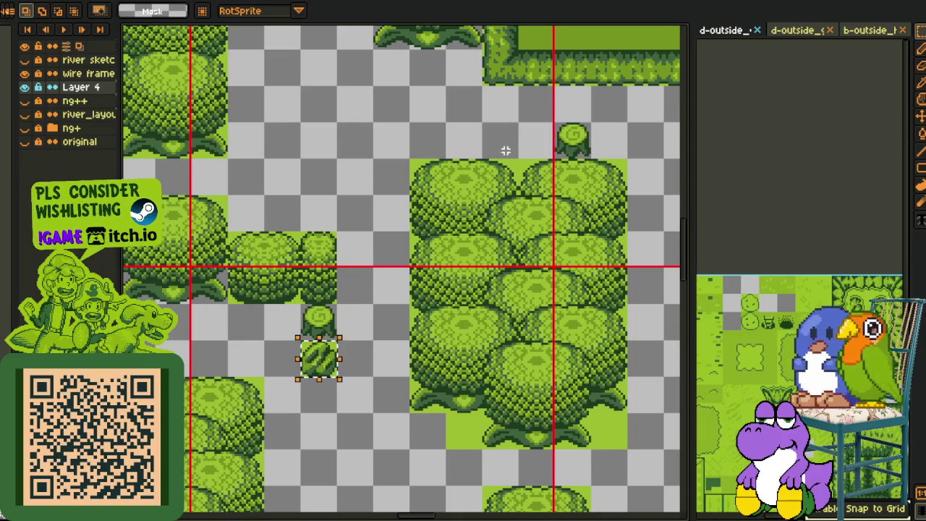
left_click_drag(317, 332, 533, 115)
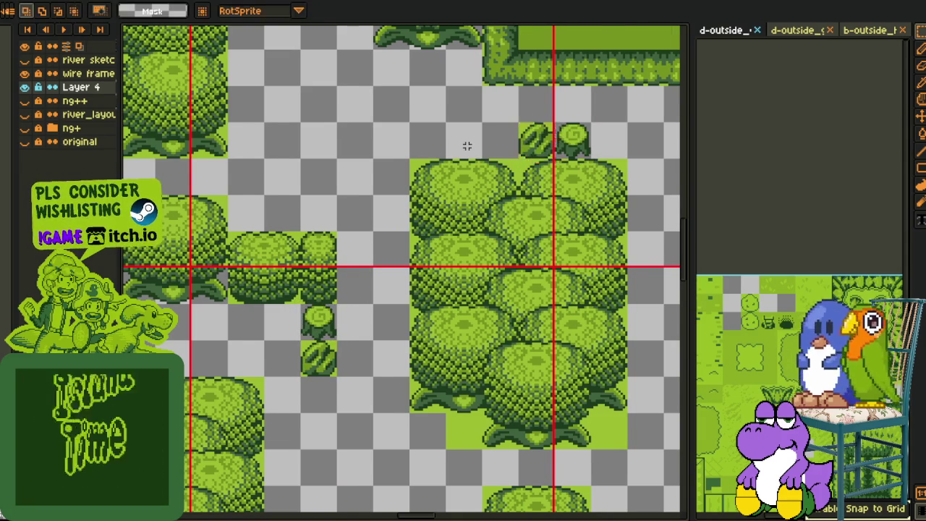
scroll(463, 148, "down", 1)
left_click_drag(403, 152, 509, 249)
key("ctrl+s")
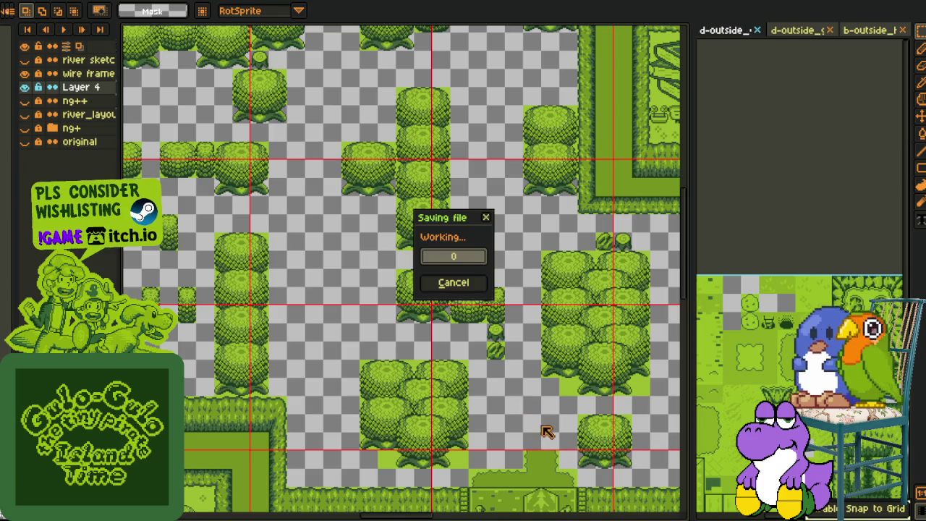
- Copy a path tile near the bottom gate and paste it to extend the path, then save
key("h")
scroll(534, 441, "up", 1)
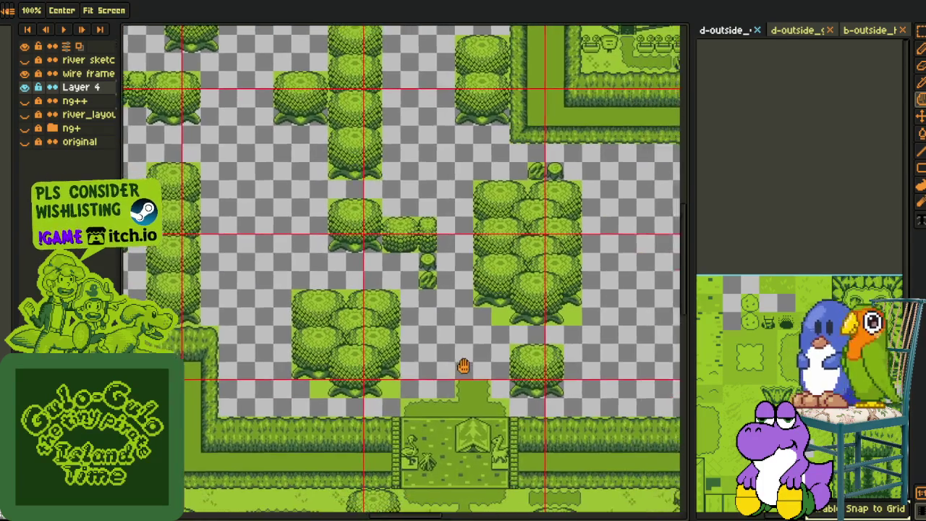
key("m")
left_click_drag(353, 454, 360, 460)
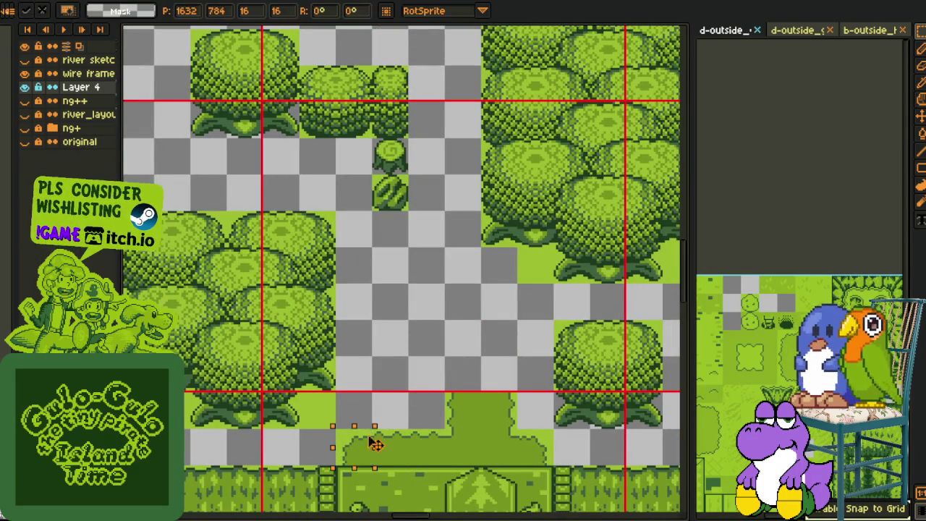
key("ctrl+c")
key("ctrl+v")
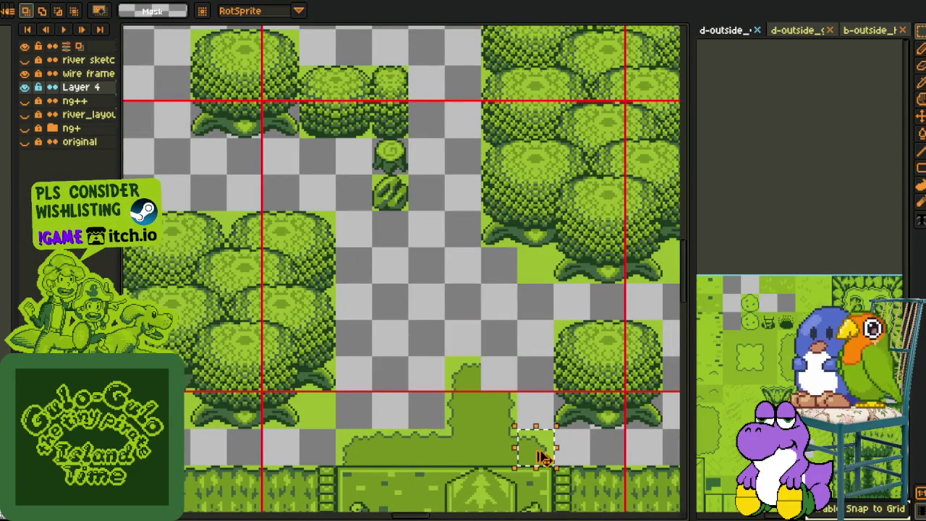
scroll(528, 340, "down", 2)
scroll(531, 338, "up", 2)
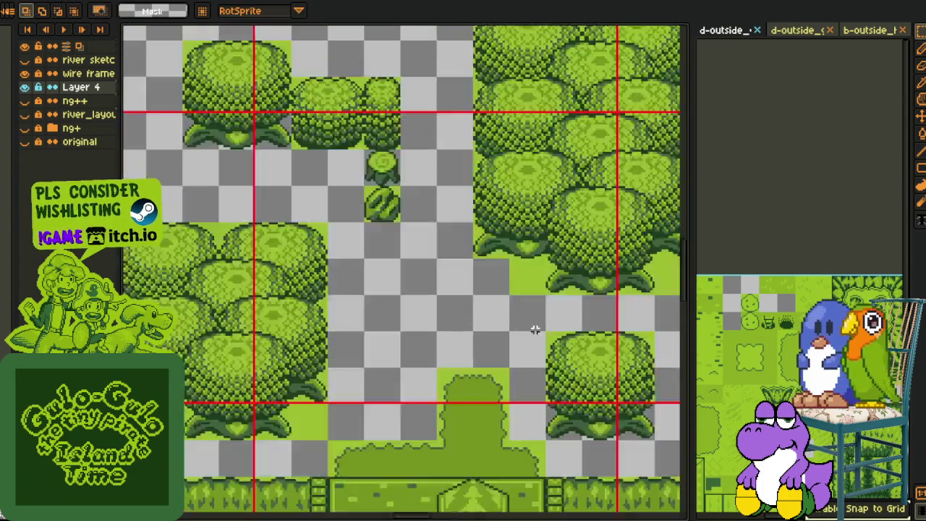
key("ctrl+s")
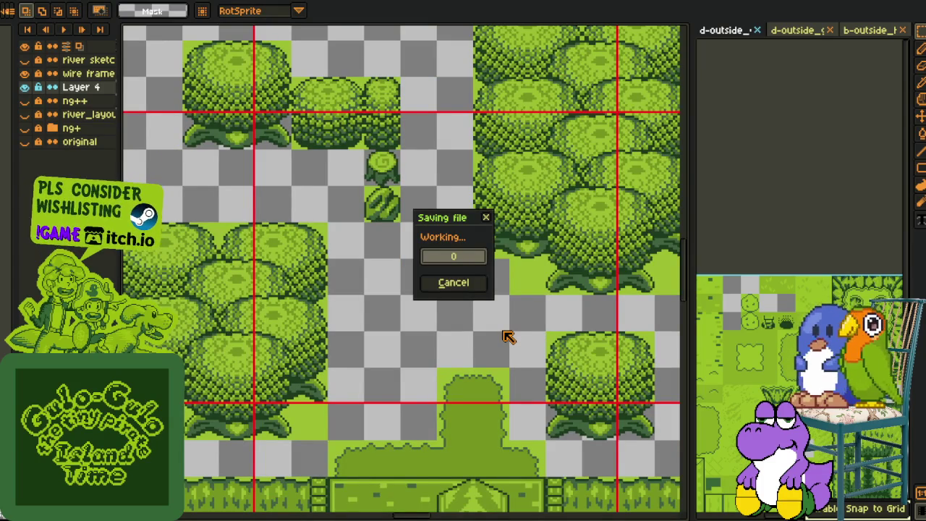
- Move a grass tile into the empty transparent area of Layer 4
scroll(388, 296, "down", 1)
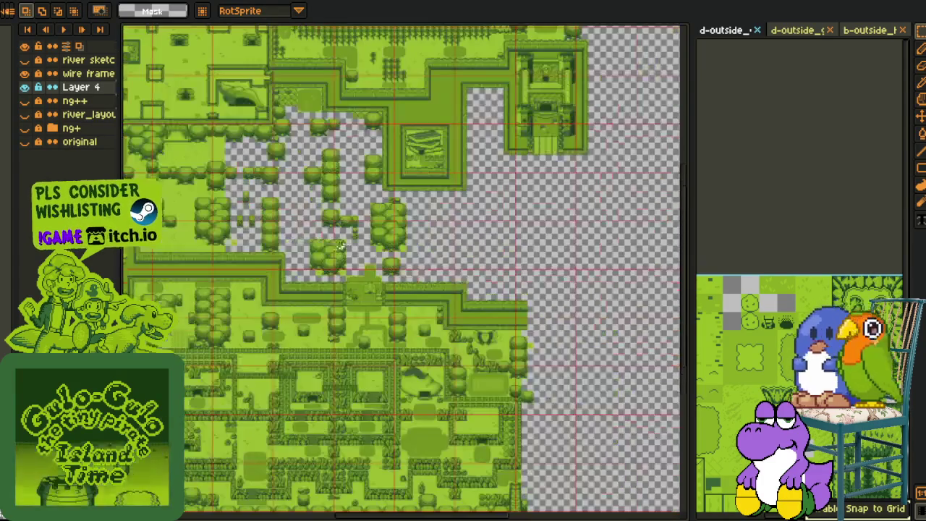
scroll(388, 296, "down", 1)
left_click_drag(352, 260, 399, 299)
scroll(399, 299, "up", 1)
scroll(392, 296, "up", 1)
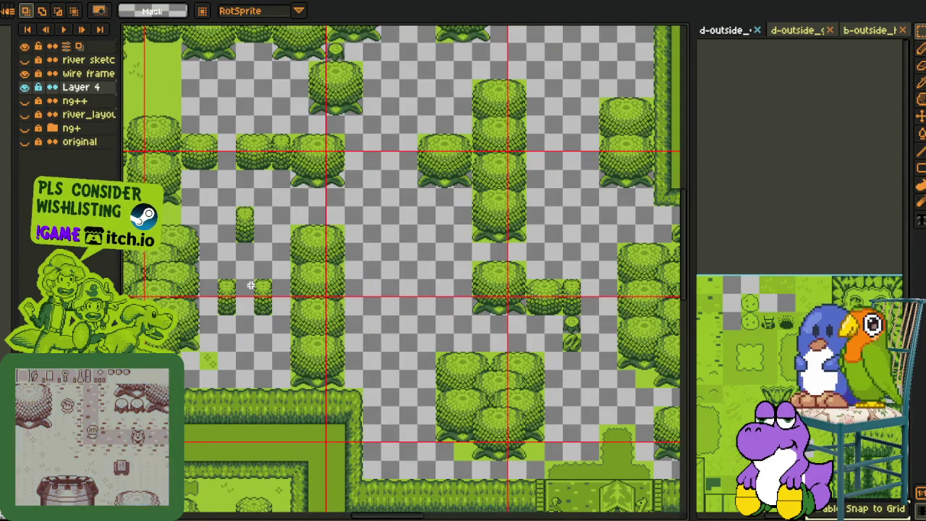
left_click_drag(402, 285, 399, 274)
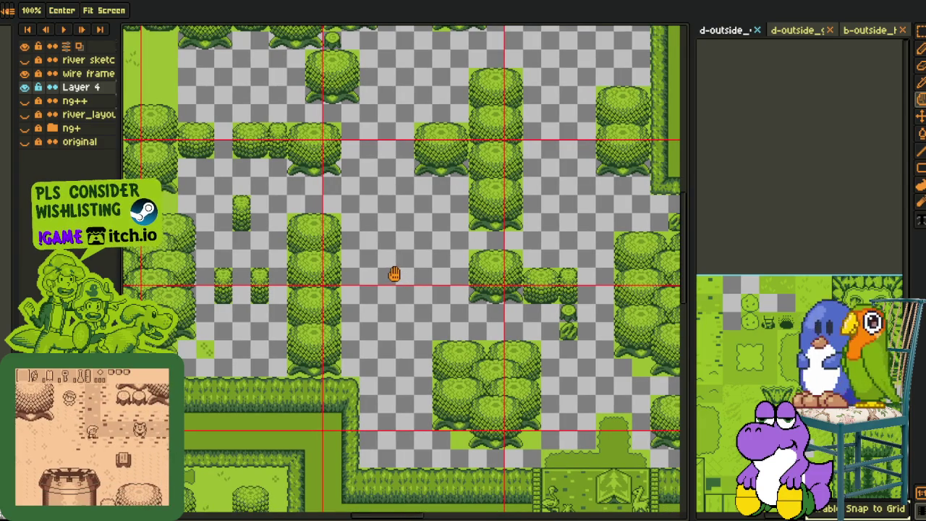
scroll(397, 275, "down", 2)
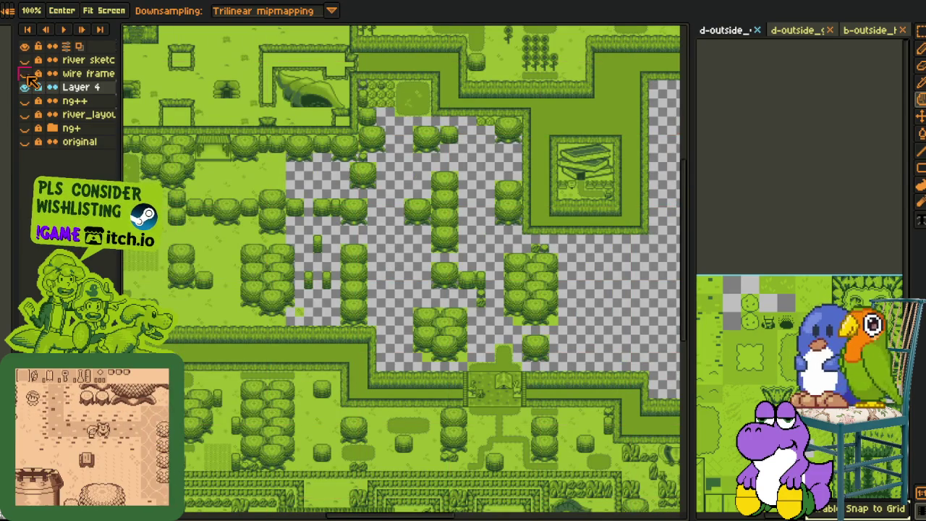
scroll(307, 331, "up", 3)
scroll(307, 331, "down", 2)
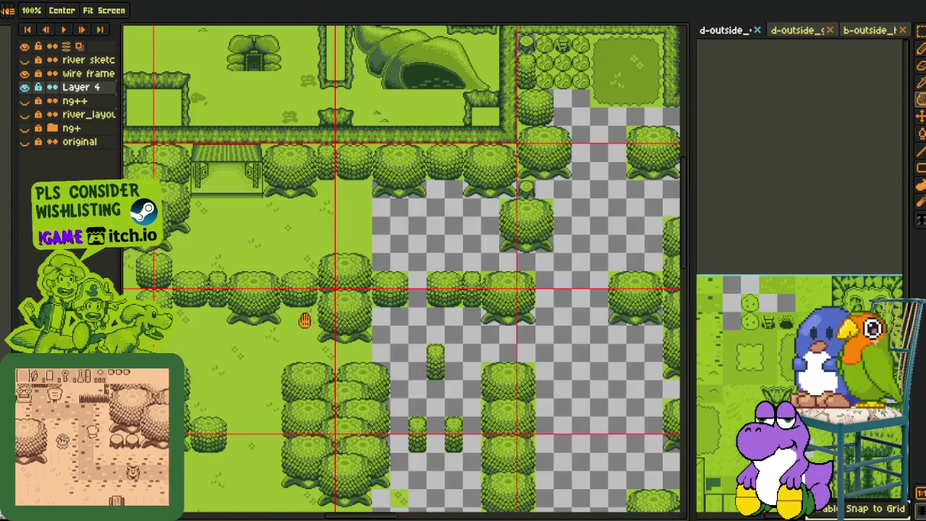
mouse_move(309, 329)
left_mouse_down()
mouse_move(403, 246)
mouse_move(601, 322)
left_mouse_up()
- Move a grass tile into the upper gap of the empty patch and commit its position
scroll(399, 228, "up", 2)
scroll(367, 297, "down", 1)
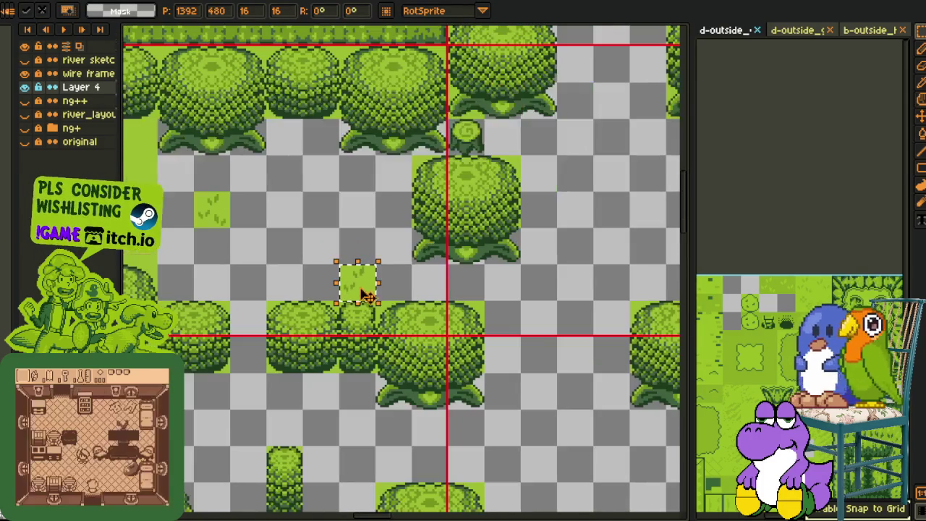
left_click_drag(573, 158, 353, 381)
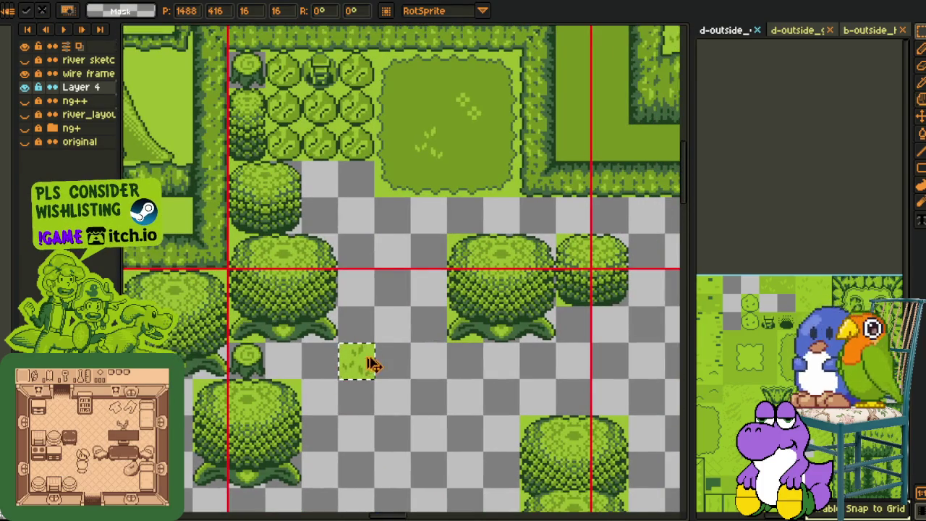
mouse_move(362, 339)
left_mouse_down()
mouse_move(354, 231)
mouse_move(486, 257)
left_mouse_up()
left_click(355, 217)
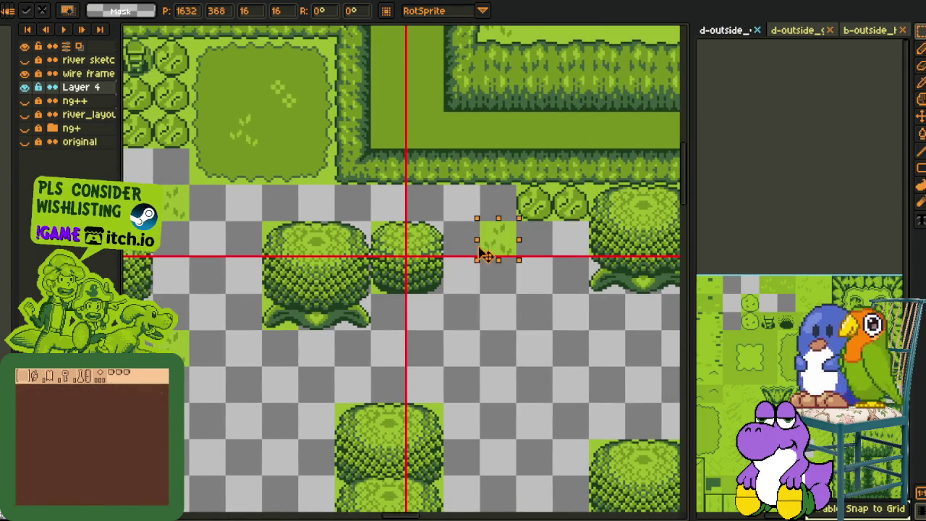
key("Return")
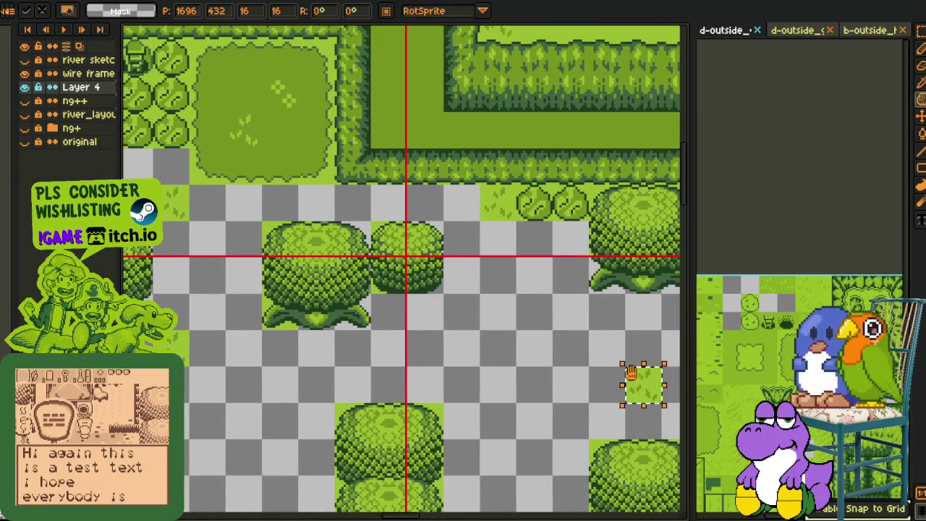
- Carry a tile piece from the top-right part of the map into the empty area
scroll(331, 316, "down", 2)
scroll(331, 316, "down", 2)
scroll(327, 258, "up", 2)
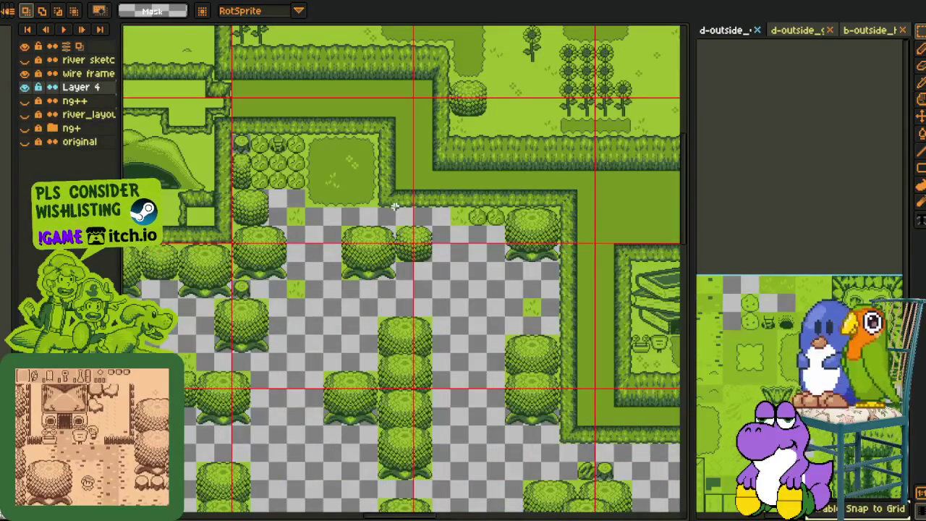
scroll(432, 233, "down", 2)
mouse_move(383, 268)
left_mouse_down()
mouse_move(496, 306)
mouse_move(333, 307)
left_mouse_up()
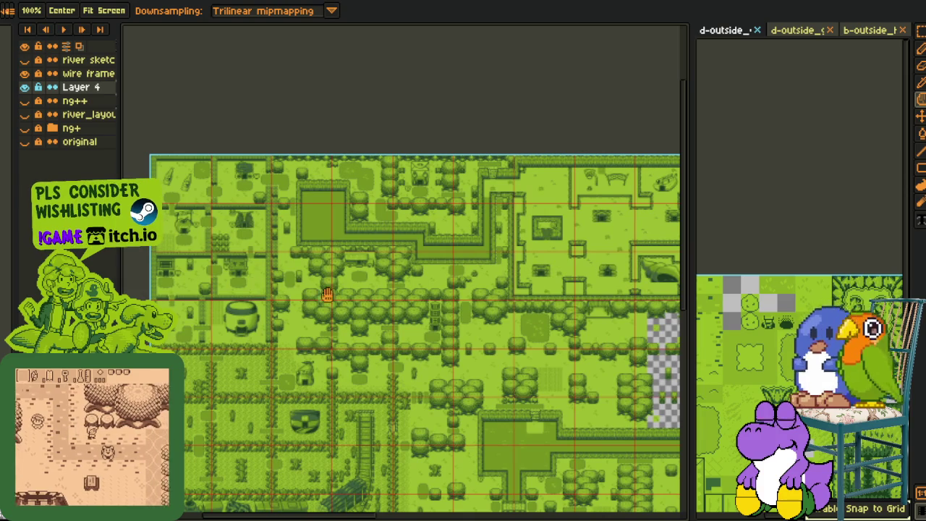
scroll(350, 295, "up", 1)
scroll(467, 368, "up", 1)
mouse_move(469, 387)
left_mouse_down()
mouse_move(325, 313)
mouse_move(427, 364)
left_mouse_up()
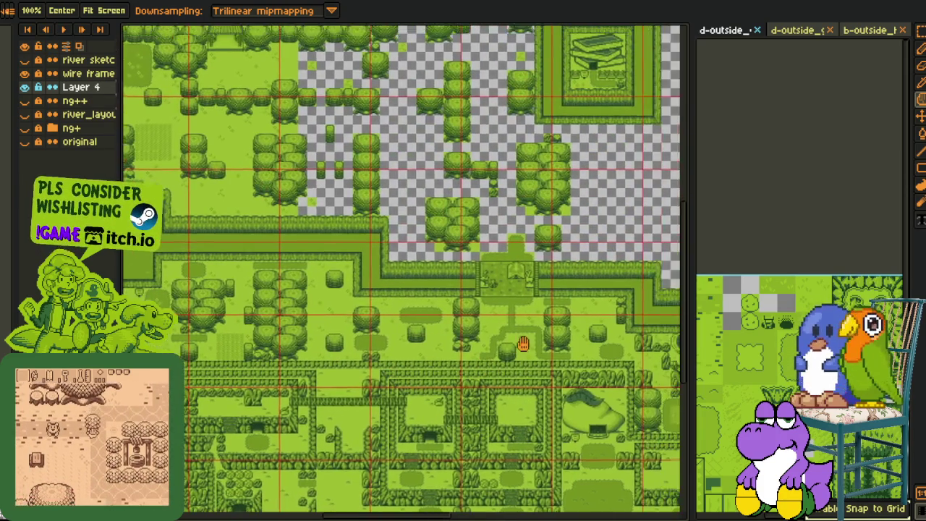
scroll(538, 326, "up", 3)
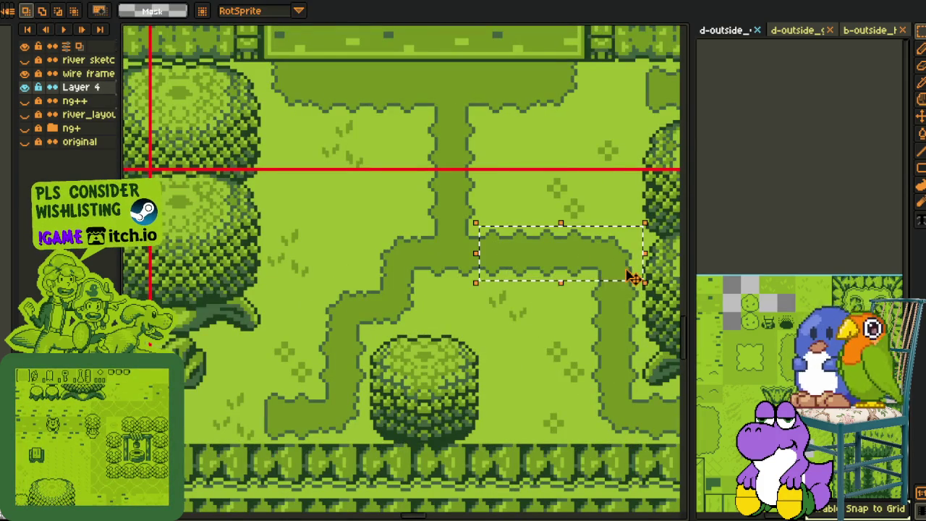
left_click_drag(611, 277, 289, 32)
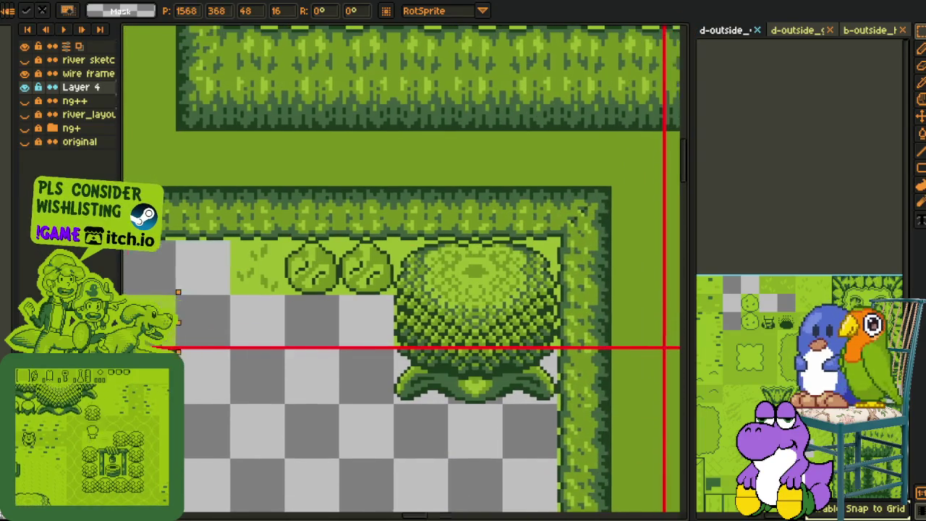
mouse_move(289, 33)
left_mouse_down()
mouse_move(262, 293)
mouse_move(310, 295)
left_mouse_up()
scroll(389, 360, "down", 2)
scroll(398, 408, "down", 2)
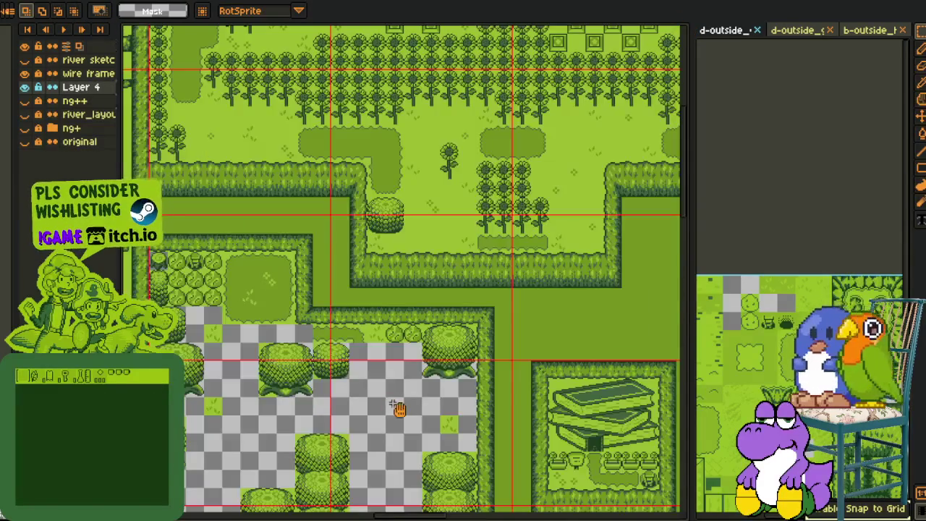
scroll(426, 216, "down", 5)
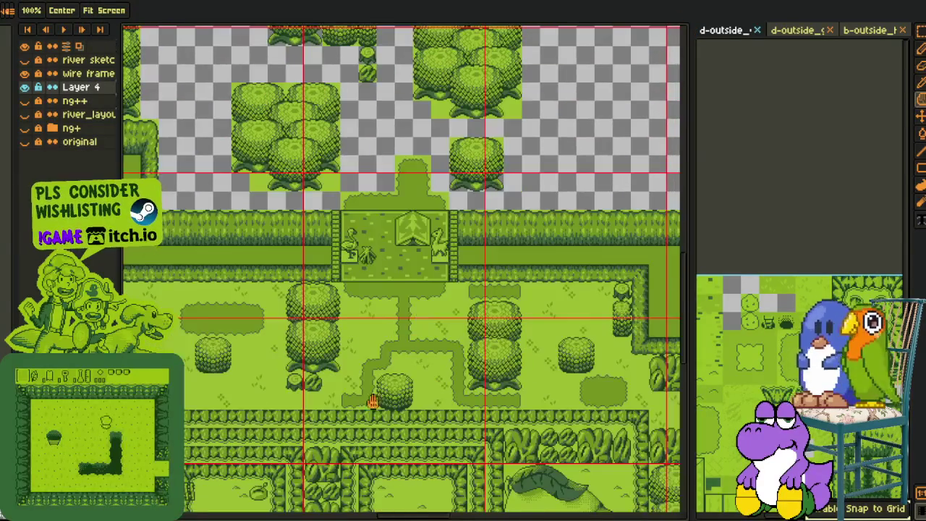
scroll(337, 310, "up", 10)
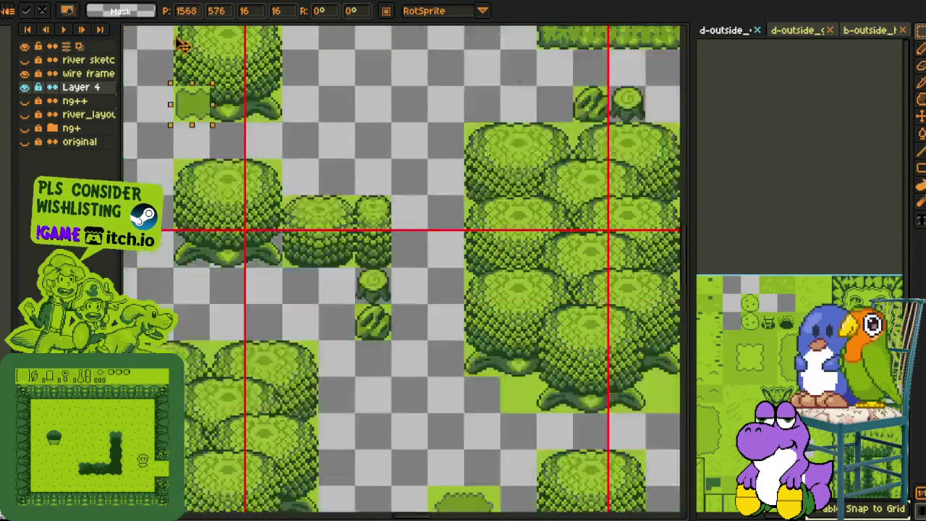
scroll(314, 107, "up", 10)
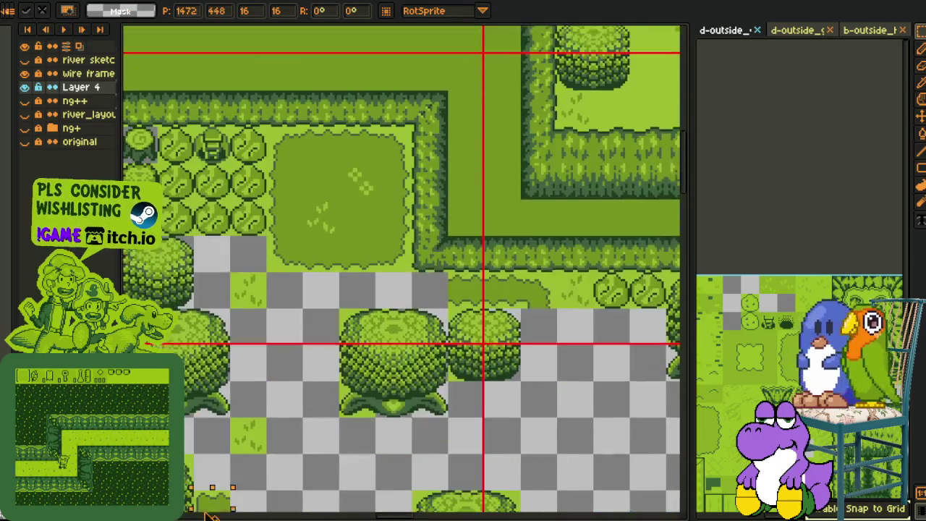
left_click_drag(209, 515, 445, 330)
- Paste a copied 16x16 tile near the large trees and drop it onto the empty area
scroll(496, 188, "down", 5)
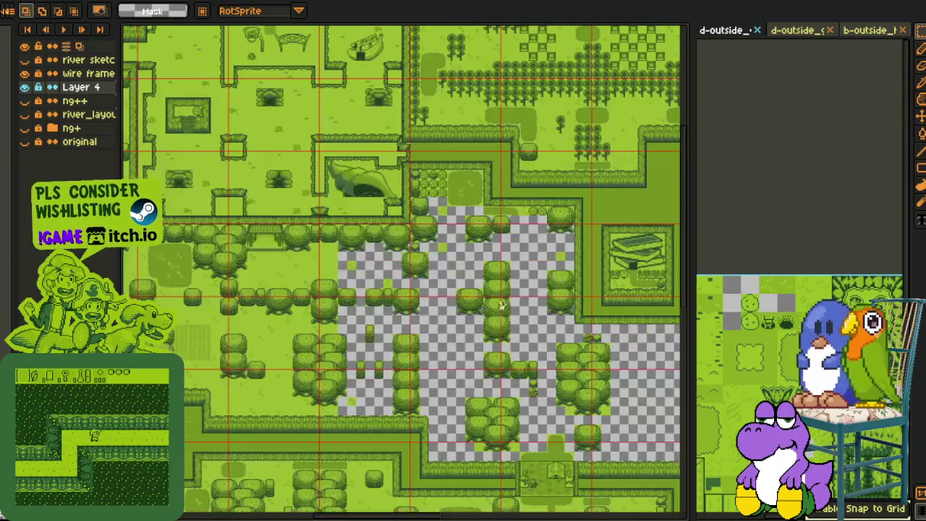
key("h")
left_click_drag(413, 463, 413, 302)
scroll(381, 378, "up", 1)
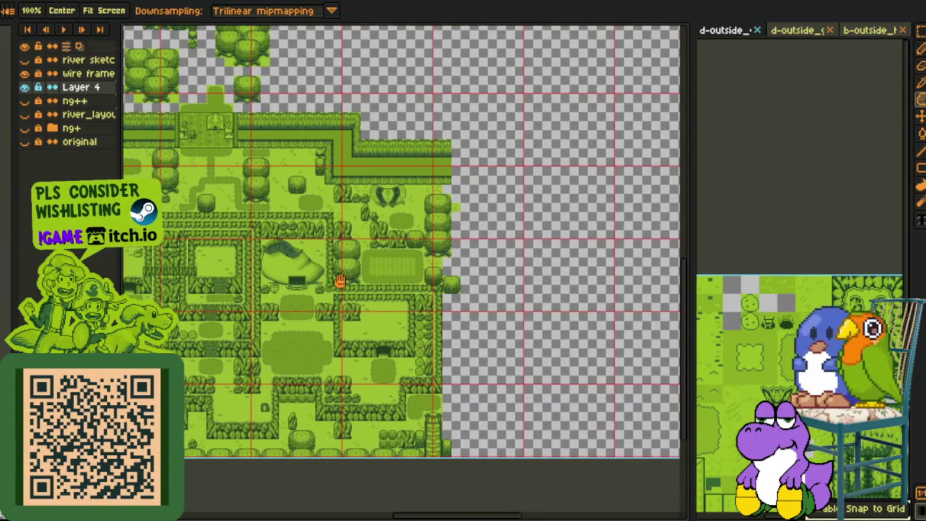
mouse_move(340, 280)
left_mouse_down()
mouse_move(374, 308)
mouse_move(516, 345)
left_mouse_up()
left_click_drag(362, 318, 513, 333)
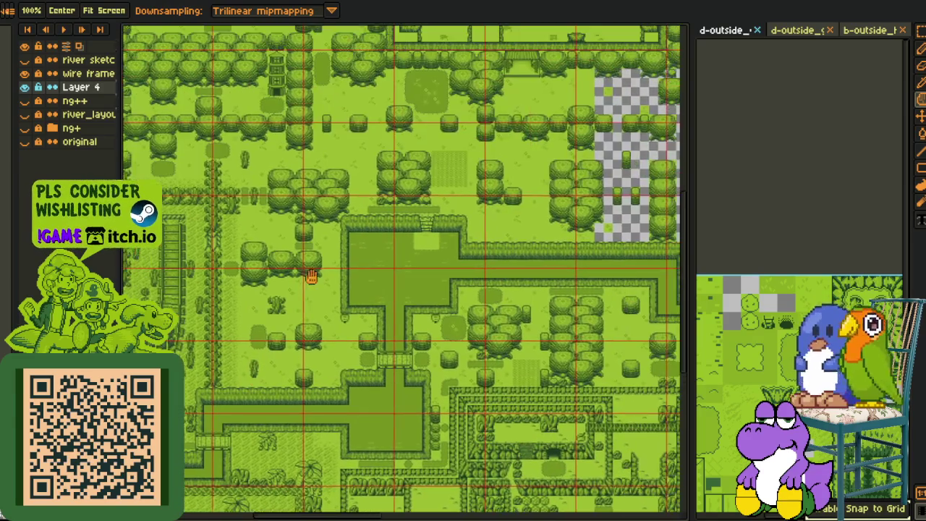
left_click_drag(310, 272, 304, 325)
scroll(266, 259, "up", 4)
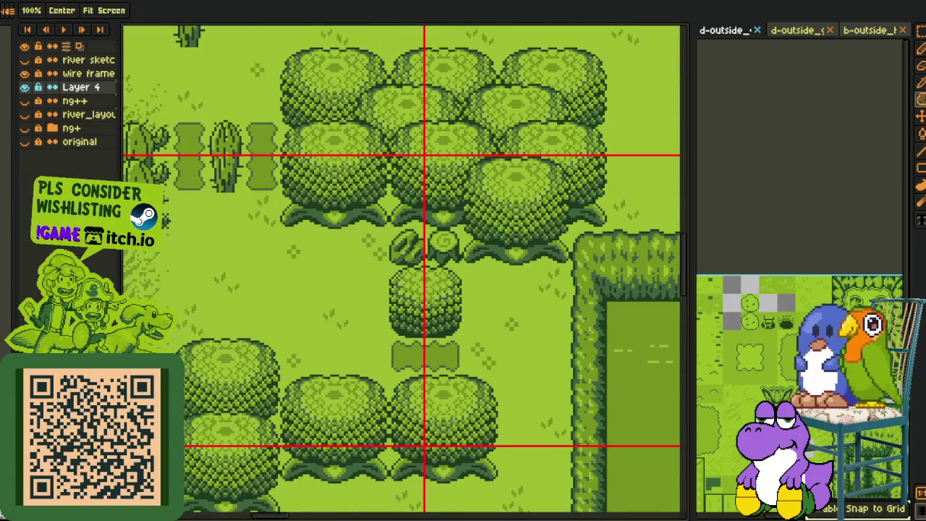
scroll(404, 112, "down", 2)
scroll(455, 195, "up", 5)
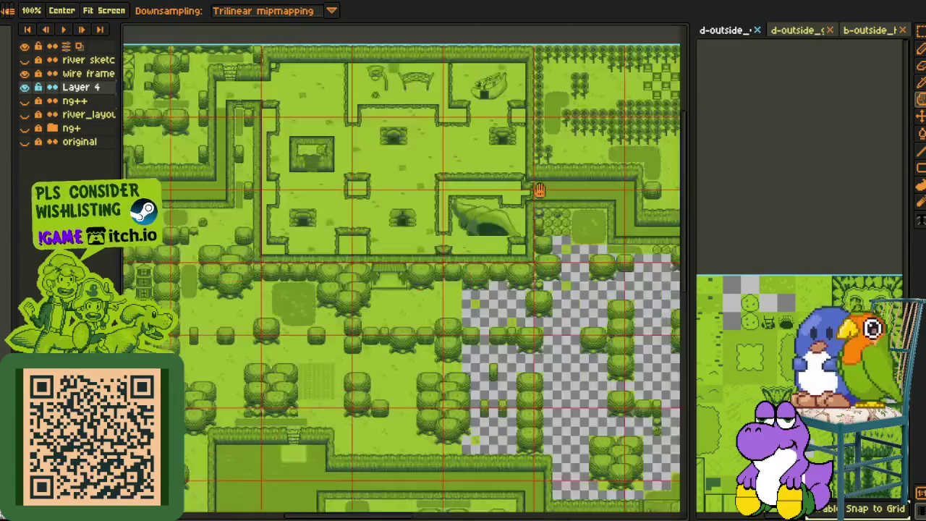
scroll(505, 310, "up", 2)
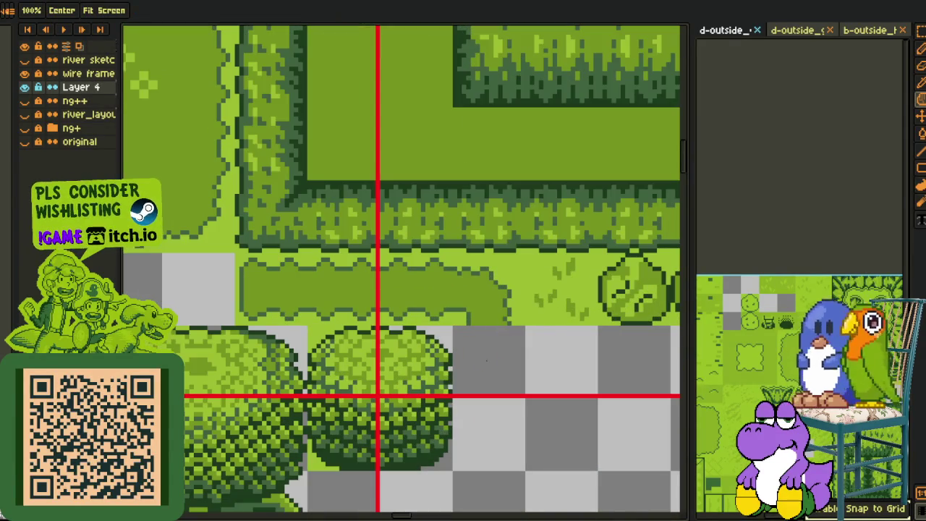
key("ctrl+v")
left_click_drag(403, 258, 496, 348)
mouse_move(295, 290)
left_mouse_down()
mouse_move(285, 294)
mouse_move(337, 296)
left_mouse_up()
- Paste two more grass tile copies into gaps in the empty area and commit them
scroll(410, 280, "down", 2)
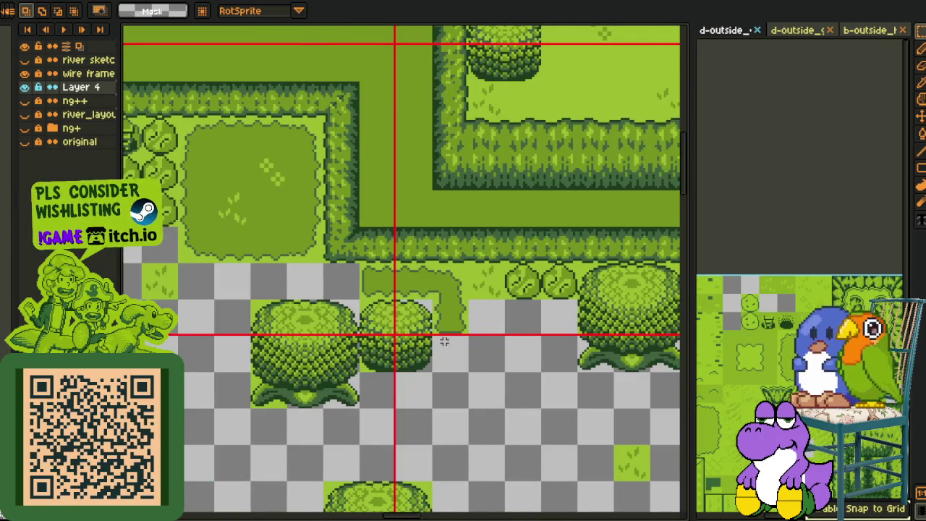
scroll(444, 341, "down", 2)
left_click_drag(458, 378, 419, 248)
scroll(447, 291, "up", 2)
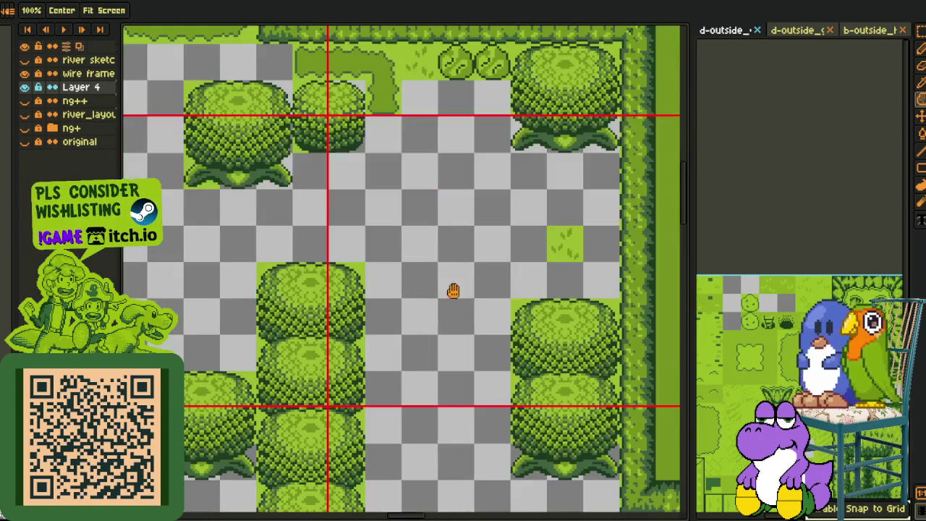
key("ctrl+v")
mouse_move(571, 253)
left_mouse_down()
mouse_move(421, 231)
mouse_move(598, 215)
left_mouse_up()
key("ctrl+v")
mouse_move(266, 317)
left_mouse_down()
mouse_move(376, 351)
mouse_move(230, 277)
left_mouse_up()
scroll(375, 353, "down", 3)
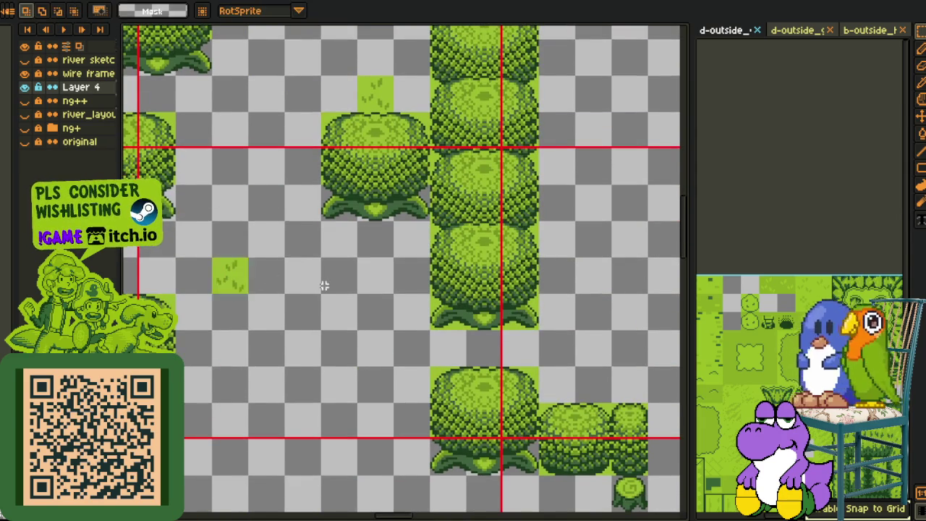
key("Return")
- Select a block of the map, paste another 16x16 tile and carry it toward the lower area
scroll(323, 286, "down", 3)
scroll(329, 253, "up", 1)
scroll(335, 231, "up", 1)
left_click_drag(367, 217, 472, 287)
scroll(419, 143, "up", 2)
scroll(193, 185, "left", 1)
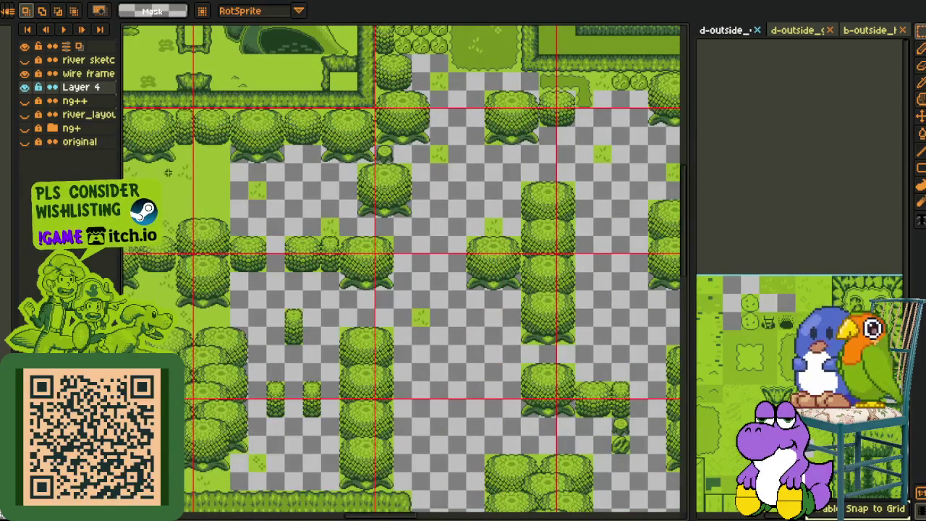
key("ctrl+v")
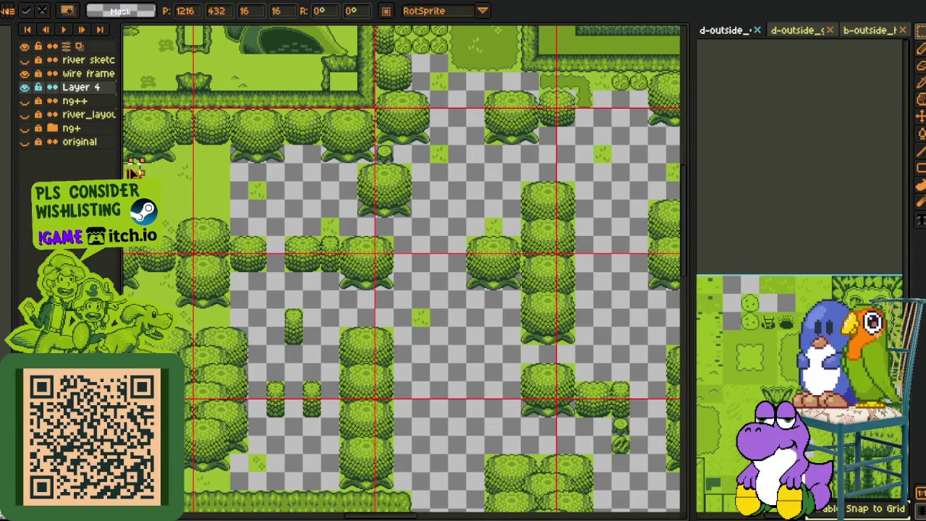
mouse_move(459, 389)
left_mouse_down()
mouse_move(489, 376)
mouse_move(439, 464)
mouse_move(477, 430)
left_mouse_up()
scroll(427, 474, "down", 3)
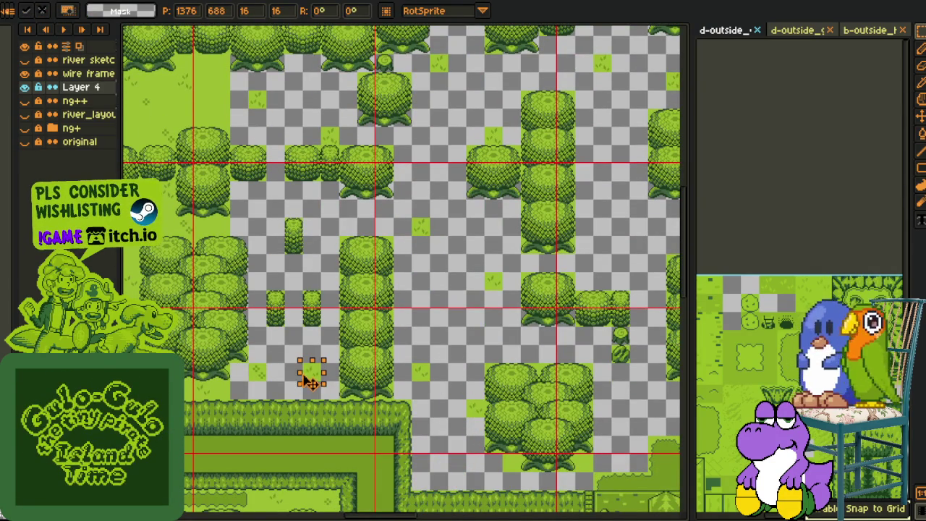
left_click_drag(313, 378, 262, 251)
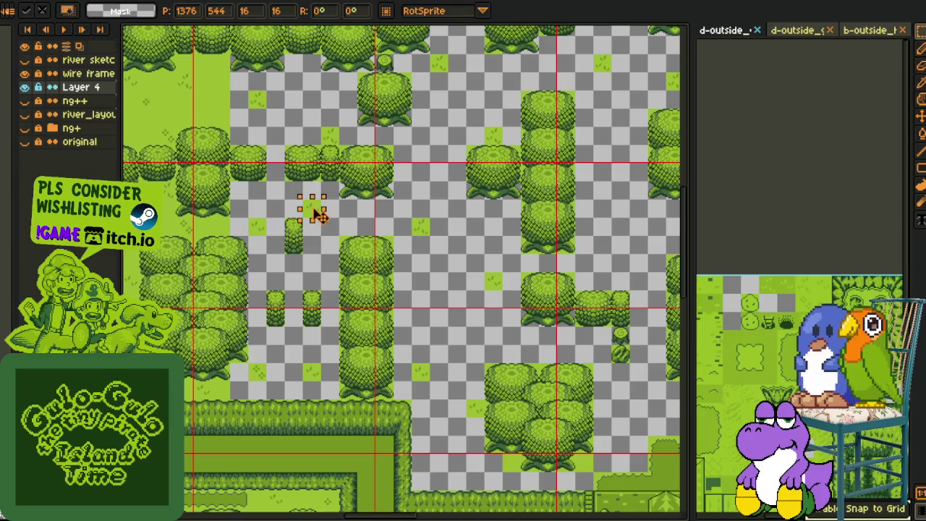
mouse_move(318, 216)
left_mouse_down()
mouse_move(496, 424)
mouse_move(439, 474)
mouse_move(246, 418)
mouse_move(376, 417)
mouse_move(418, 431)
mouse_move(480, 421)
mouse_move(488, 488)
left_mouse_up()
- Drop the floating tile in the lower area, then shift it up and left
scroll(475, 470, "right", 5)
left_click(373, 411)
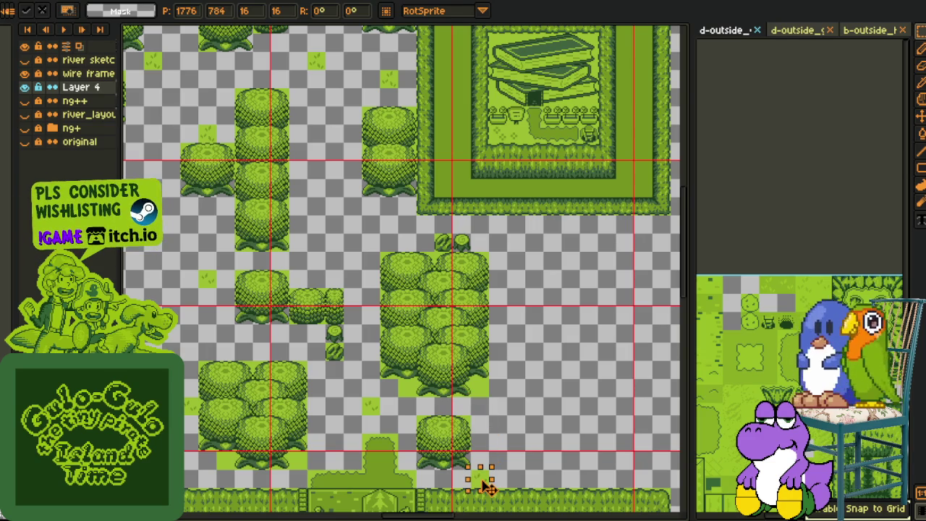
mouse_move(398, 370)
left_mouse_down()
mouse_move(319, 240)
mouse_move(409, 224)
mouse_move(508, 361)
mouse_move(397, 279)
mouse_move(459, 181)
mouse_move(456, 166)
mouse_move(306, 237)
mouse_move(345, 201)
mouse_move(360, 216)
left_mouse_up()
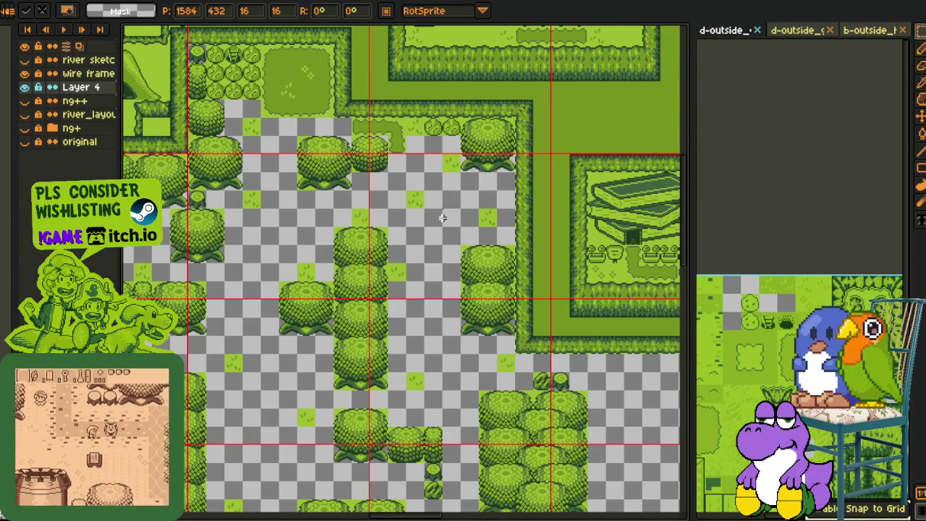
- Move a single grass tile through several grid spots and drop it beside the central tree column
scroll(442, 218, "left", 5)
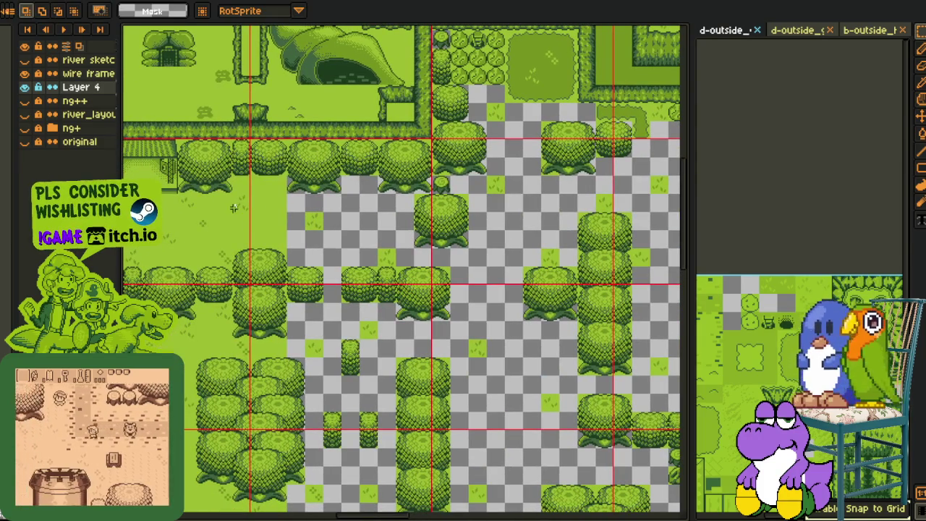
mouse_move(196, 210)
left_mouse_down()
mouse_move(217, 232)
mouse_move(394, 223)
mouse_move(347, 364)
mouse_move(373, 447)
mouse_move(438, 318)
mouse_move(512, 380)
mouse_move(333, 281)
left_mouse_up()
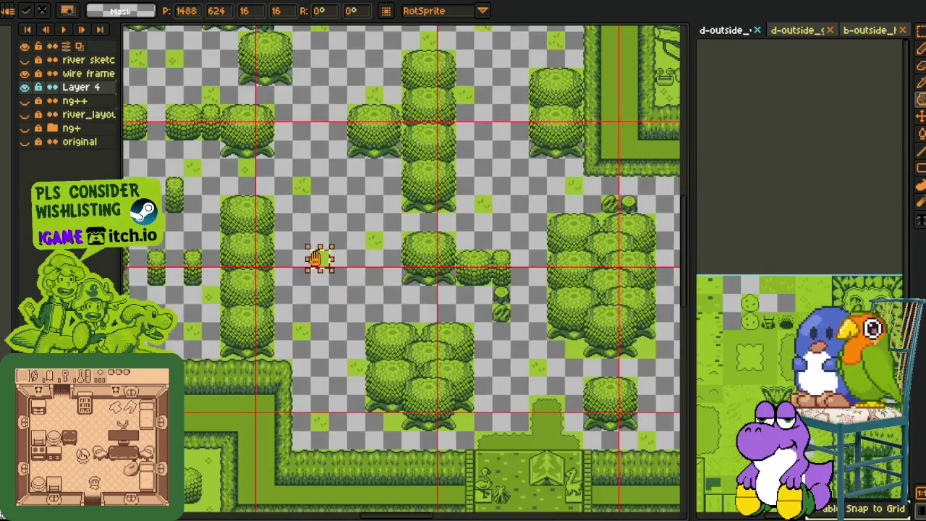
left_click_drag(341, 224, 502, 365)
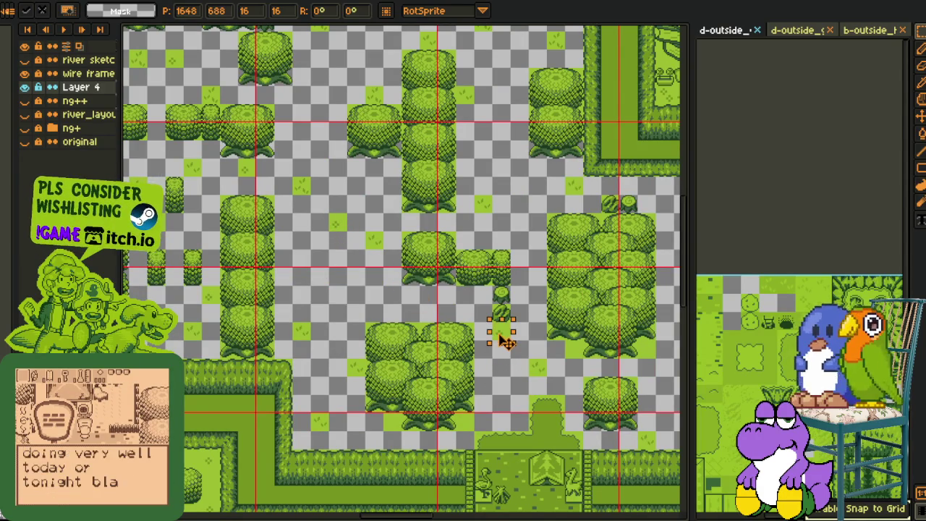
mouse_move(628, 514)
left_mouse_down()
mouse_move(661, 392)
mouse_move(584, 370)
left_mouse_up()
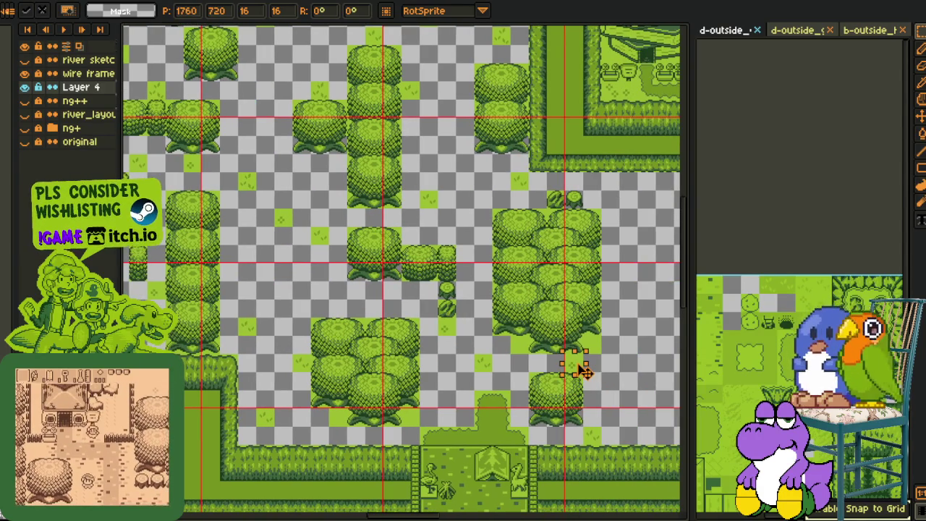
mouse_move(288, 433)
left_mouse_down()
mouse_move(299, 433)
mouse_move(475, 217)
mouse_move(444, 227)
mouse_move(438, 217)
mouse_move(482, 180)
mouse_move(446, 222)
mouse_move(492, 186)
mouse_move(303, 166)
mouse_move(320, 166)
mouse_move(349, 339)
left_mouse_up()
mouse_move(343, 202)
left_mouse_down()
mouse_move(306, 233)
mouse_move(496, 264)
left_mouse_up()
left_click(509, 225)
- Zoom in, paste a grass tile between the tree columns and commit it
scroll(509, 225, "down", 5)
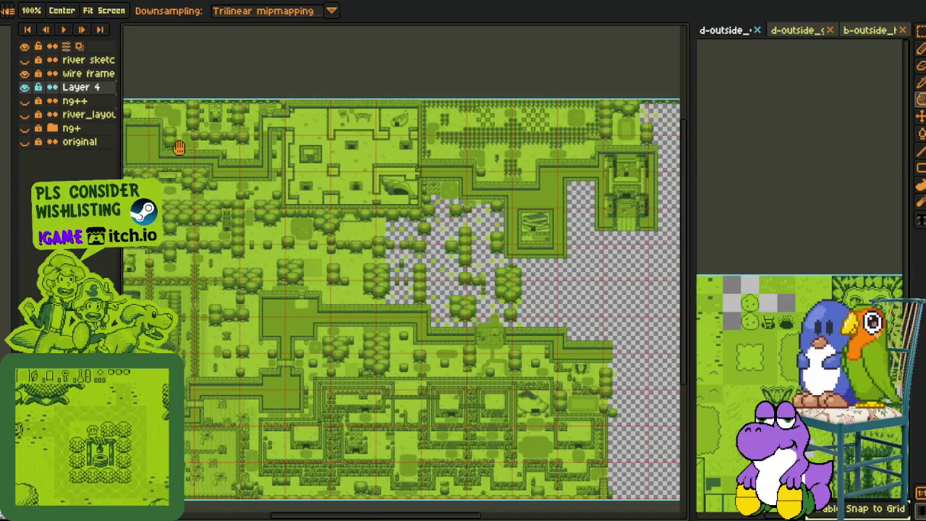
scroll(349, 259, "up", 5)
scroll(349, 259, "up", 3)
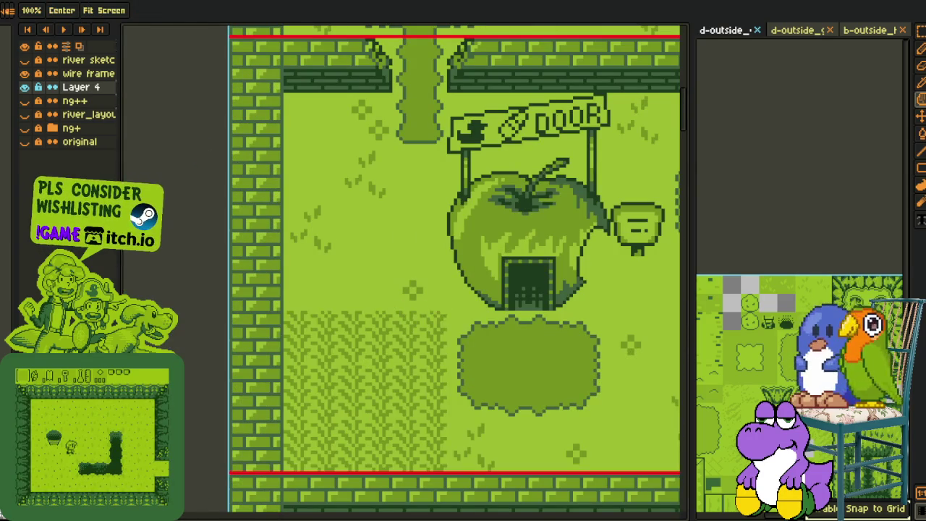
scroll(462, 398, "down", 4)
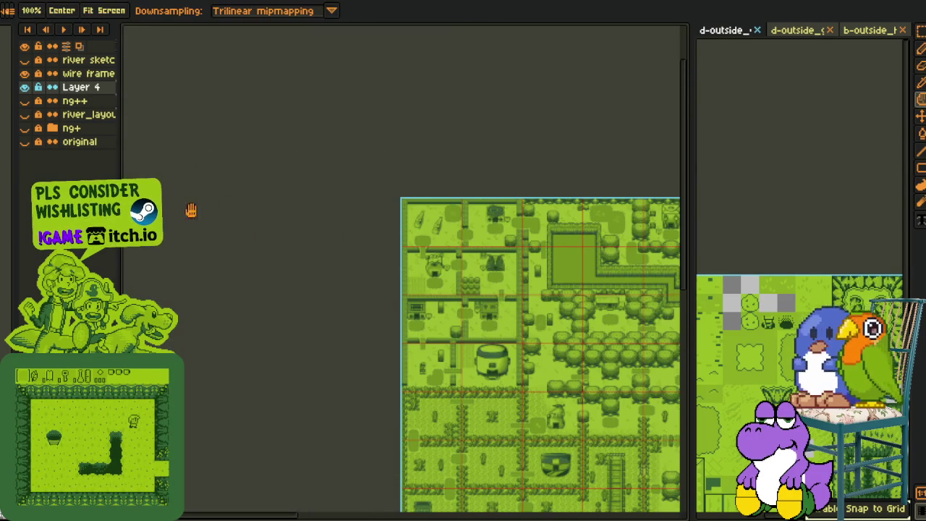
scroll(314, 275, "up", 2)
scroll(446, 268, "up", 2)
scroll(438, 306, "up", 2)
scroll(430, 206, "up", 2)
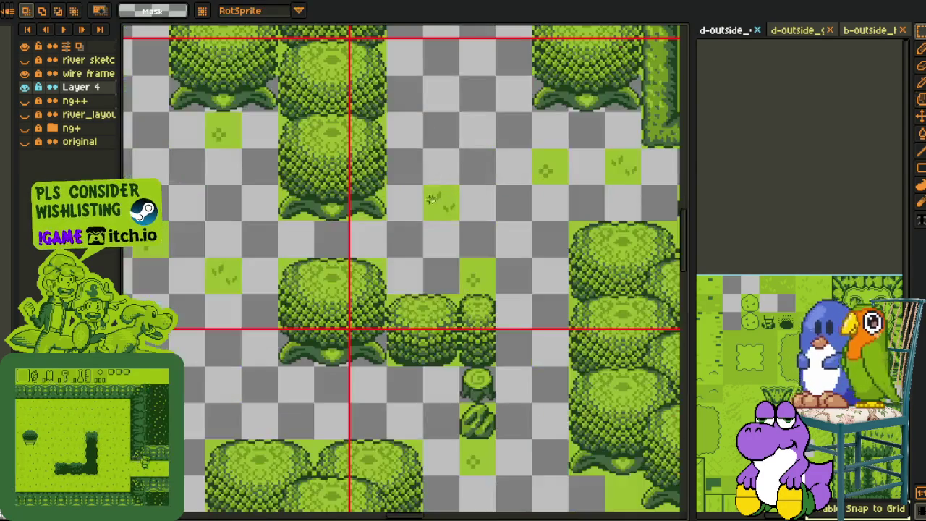
mouse_move(455, 145)
left_mouse_down()
mouse_move(413, 294)
mouse_move(439, 319)
mouse_move(367, 248)
mouse_move(421, 314)
left_mouse_up()
key("ctrl+v")
key("Return")
- Deselect, then take the tall grass strip to extend the patch one row downward
scroll(427, 337, "down", 2)
left_click(504, 299)
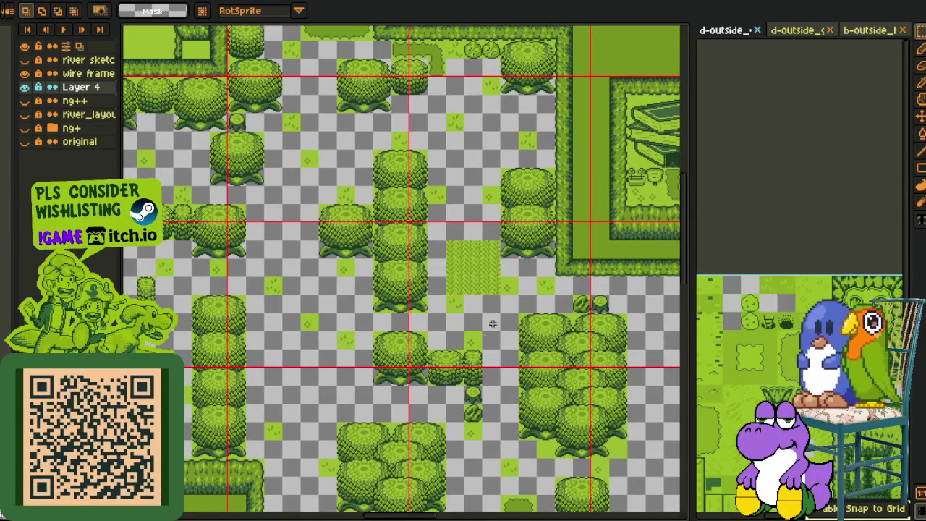
scroll(488, 300, "up", 2)
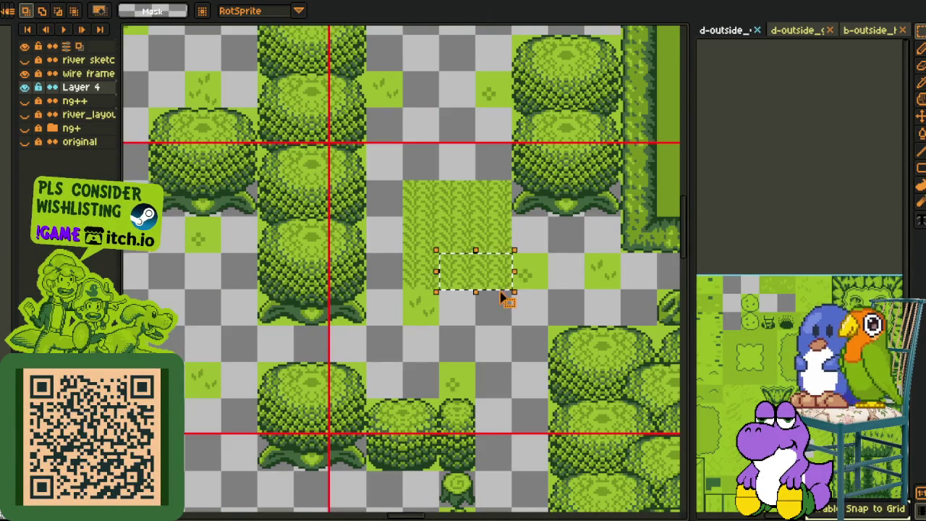
left_click(504, 298)
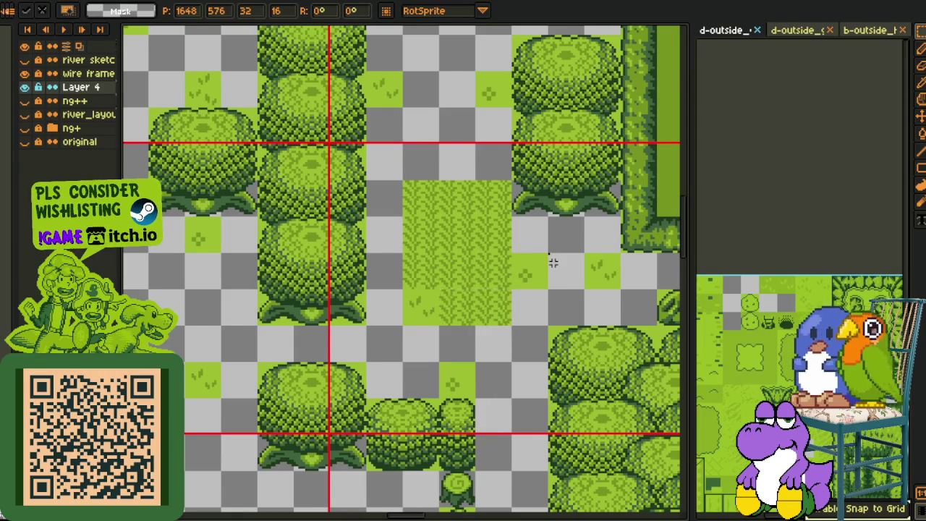
scroll(553, 262, "down", 2)
left_click_drag(533, 306, 493, 300)
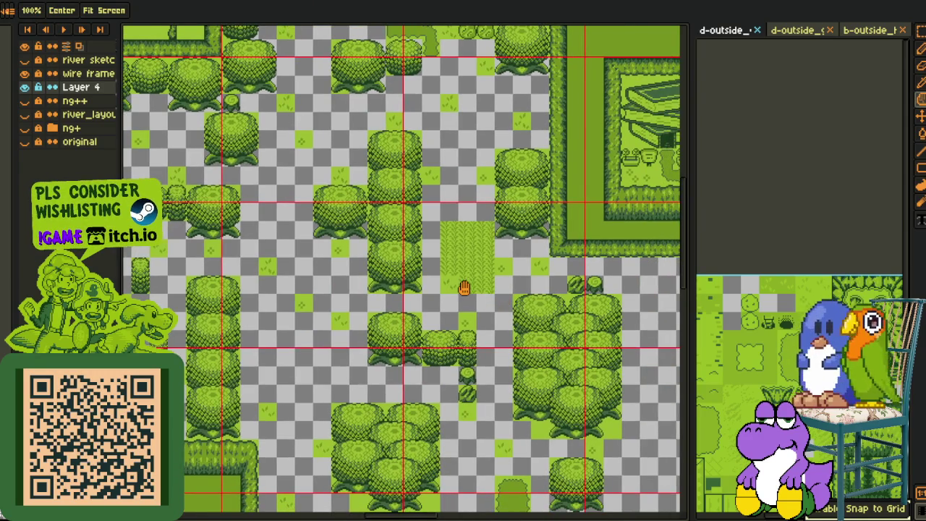